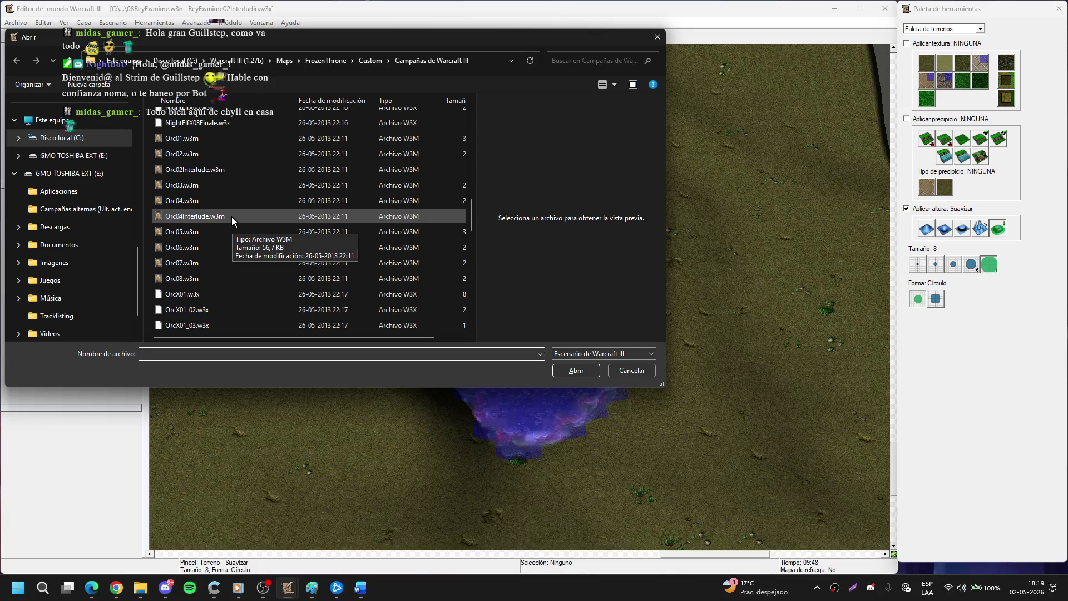
Select OrcX01.w3x in the Campañas de Warcraft III folder and open it.
{"action": "scroll", "coordinate": [231, 216], "scroll_direction": "down", "scroll_amount": 7}
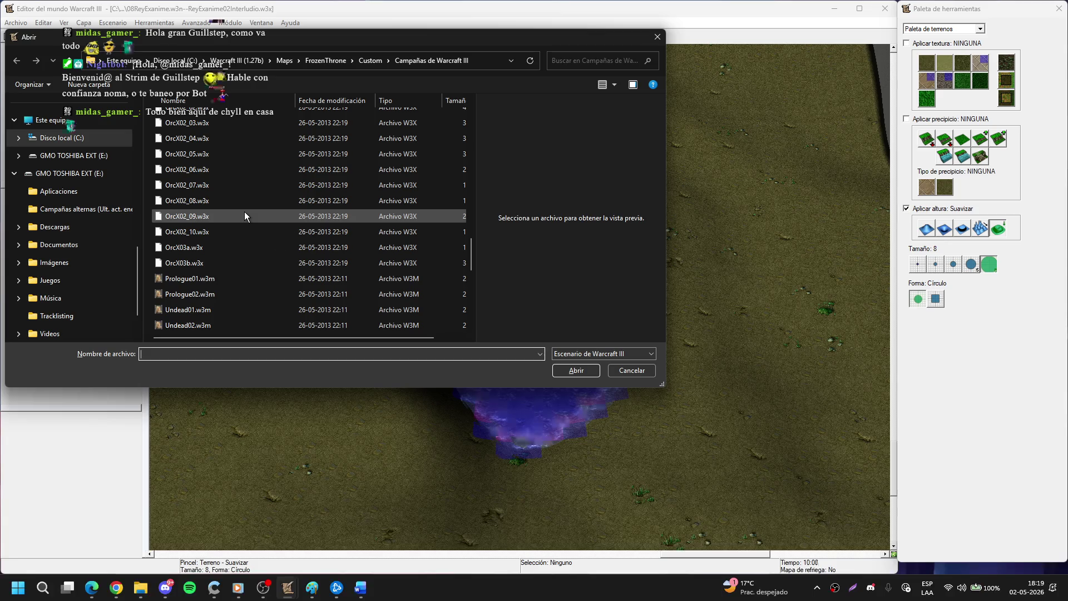
{"action": "scroll", "coordinate": [245, 216], "scroll_direction": "up", "scroll_amount": 4}
{"action": "left_click", "coordinate": [182, 192]}
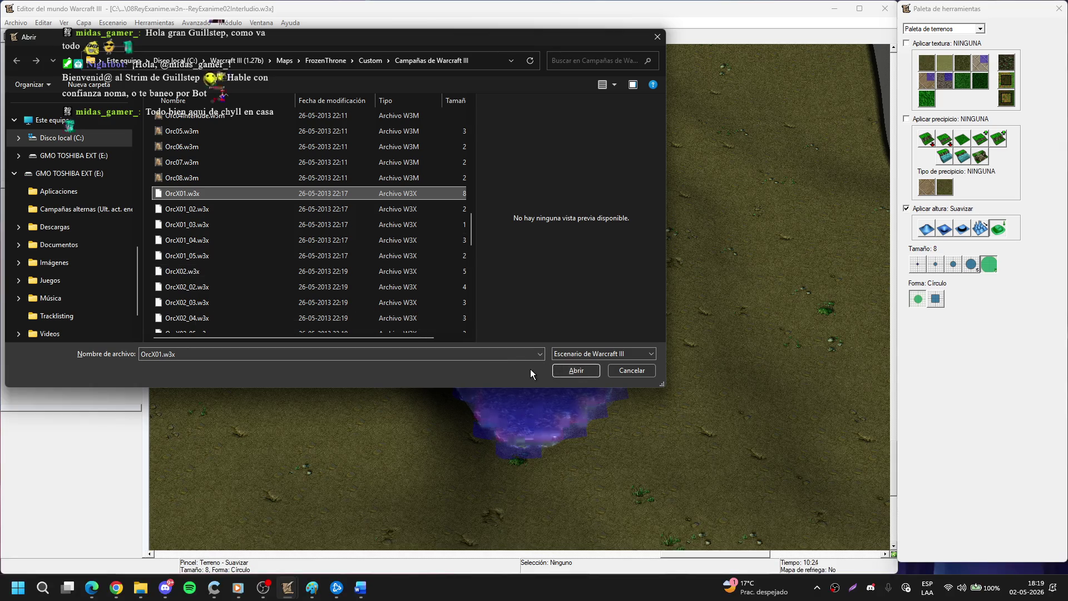
{"action": "left_click", "coordinate": [575, 370]}
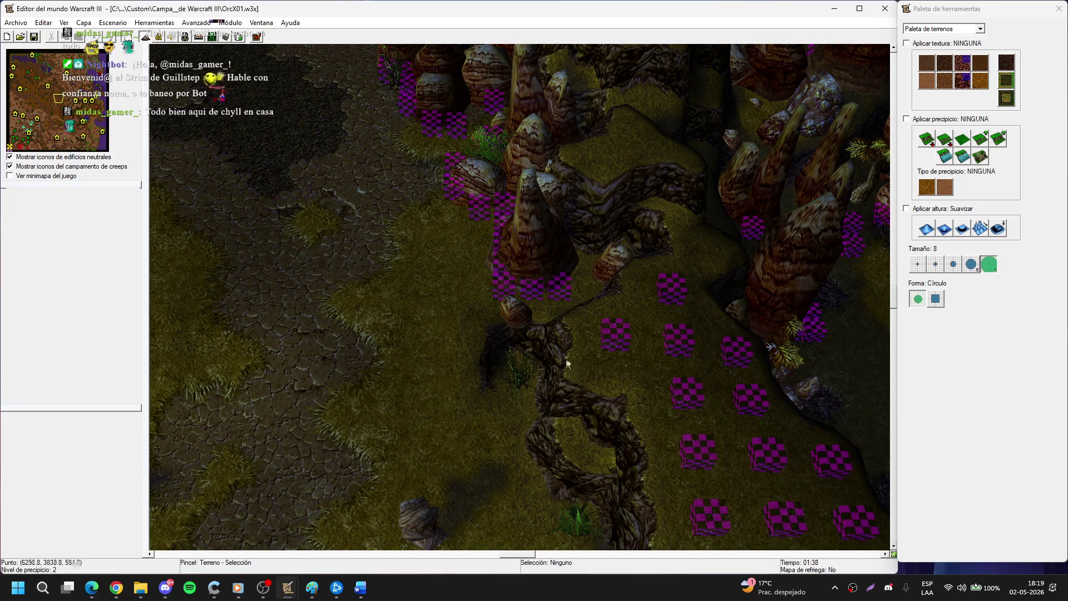
Pan over the orc base and drag a first rough terrain selection rectangle.
{"action": "scroll", "coordinate": [557, 262], "scroll_direction": "down", "scroll_amount": 5}
{"action": "scroll", "coordinate": [441, 286], "scroll_direction": "up", "scroll_amount": 5}
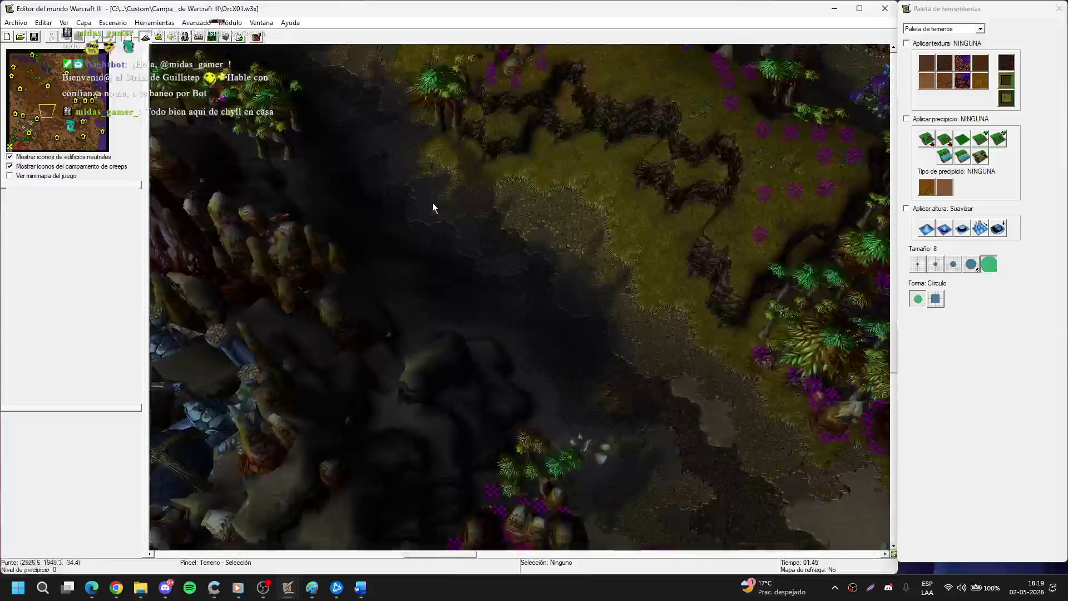
{"action": "key", "text": "Left"}
{"action": "key", "text": "Left"}
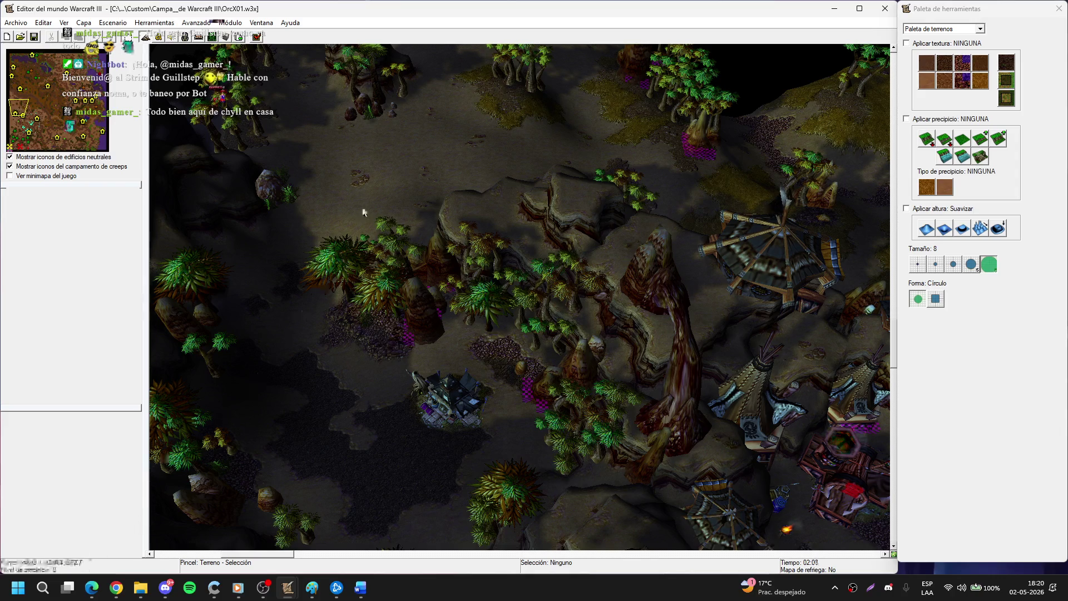
{"action": "key", "text": "Down"}
{"action": "key", "text": "Right"}
{"action": "key", "text": "Down"}
{"action": "key", "text": "Down"}
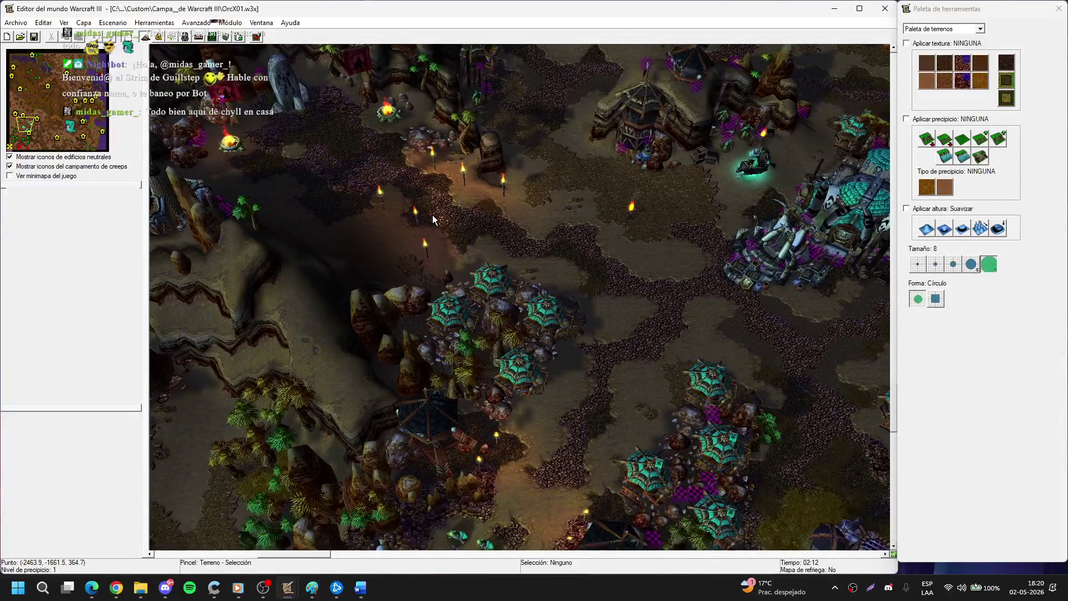
{"action": "key", "text": "Down"}
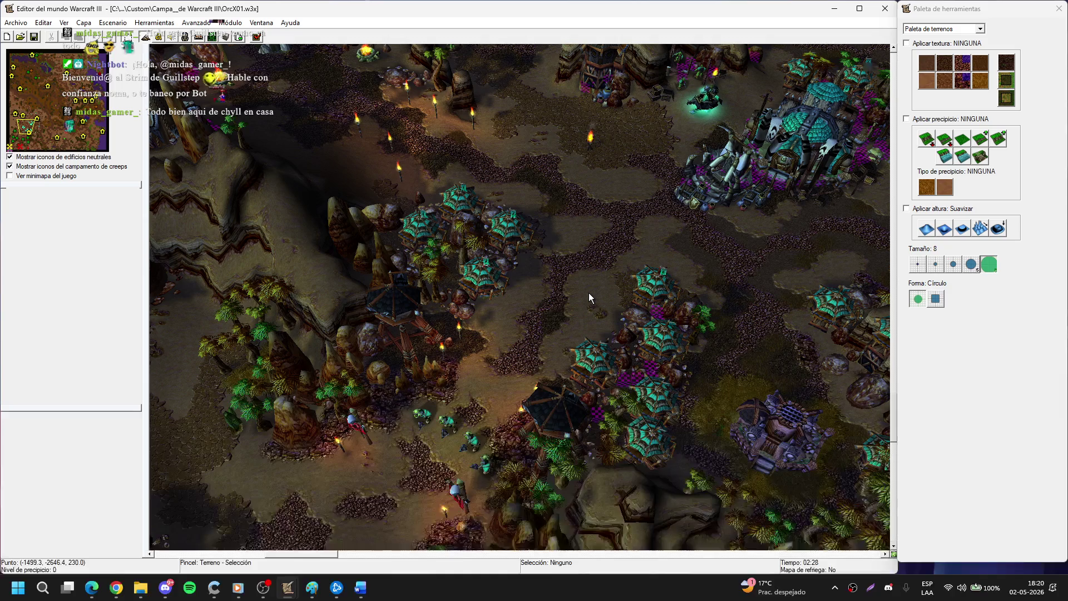
{"action": "key", "text": "Up"}
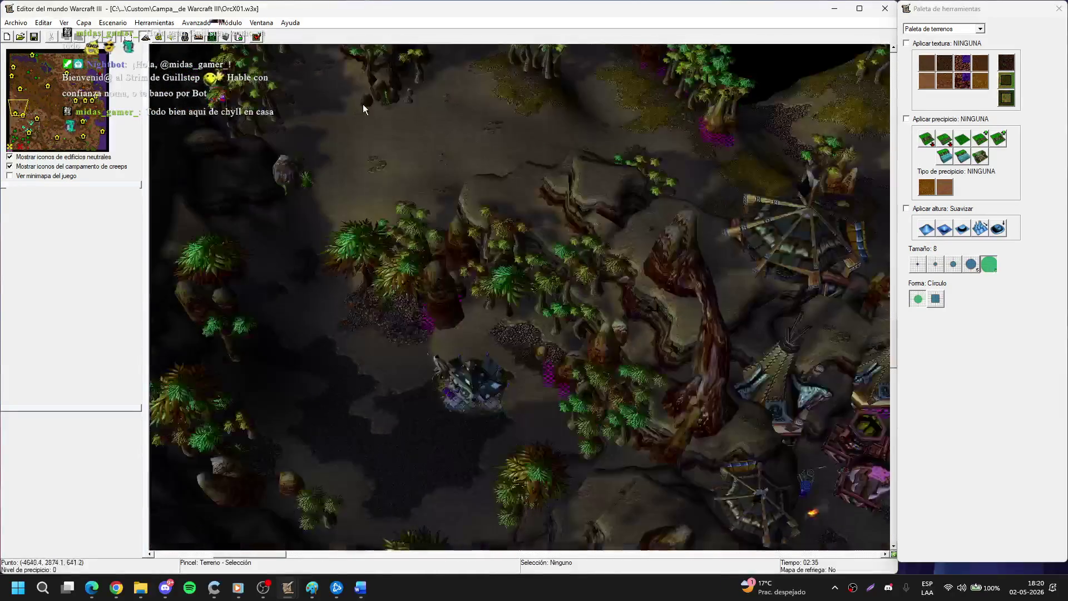
{"action": "mouse_move", "coordinate": [389, 158]}
{"action": "left_mouse_down"}
{"action": "mouse_move", "coordinate": [467, 247]}
{"action": "mouse_move", "coordinate": [581, 347]}
{"action": "left_mouse_up"}
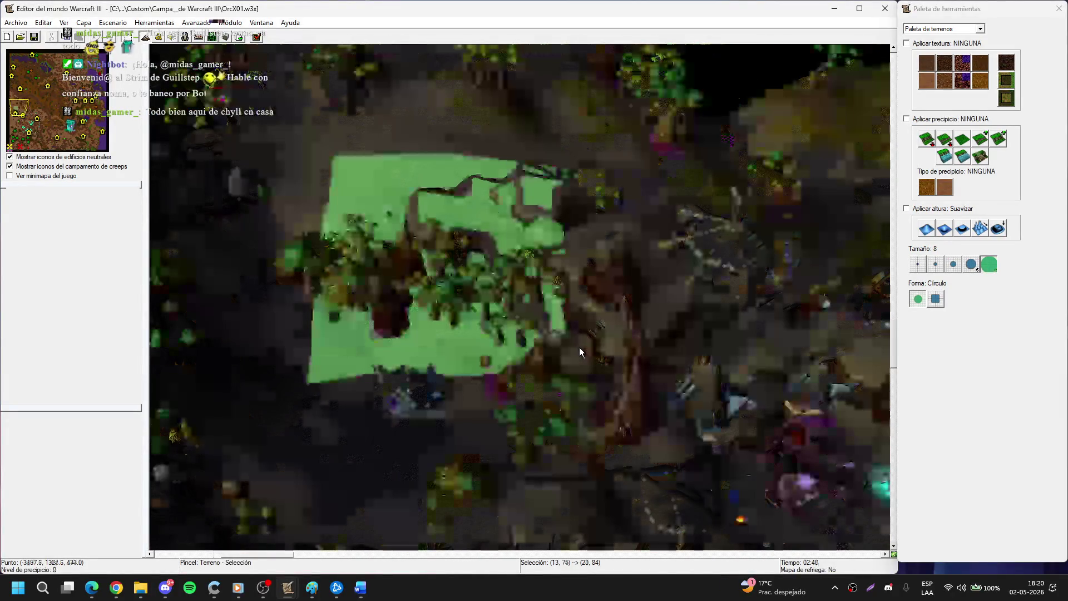
{"action": "key", "text": "Right"}
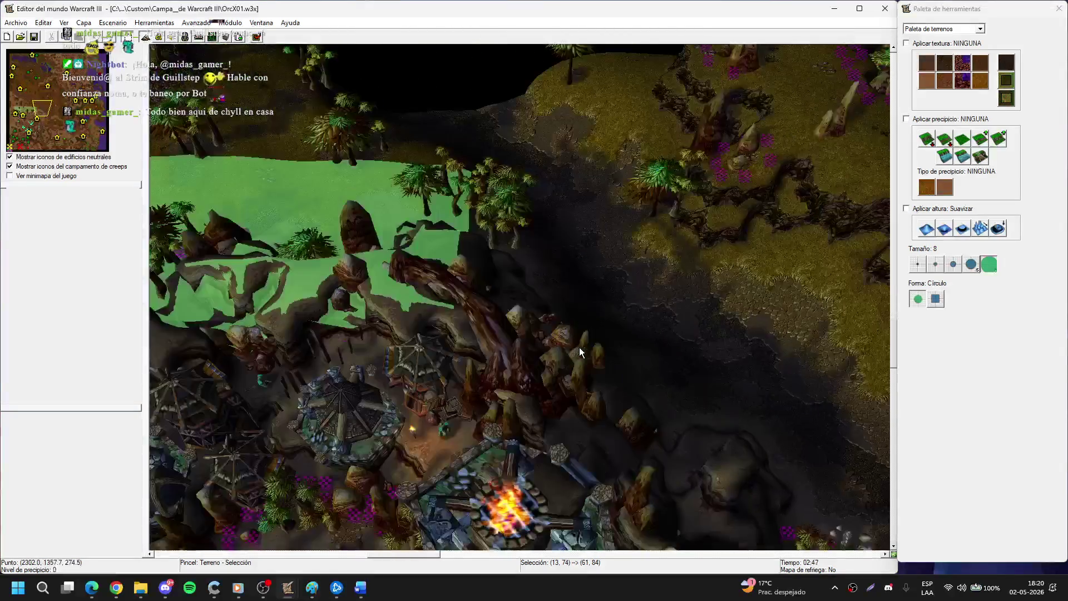
{"action": "mouse_move", "coordinate": [579, 352]}
{"action": "left_mouse_down"}
{"action": "mouse_move", "coordinate": [607, 348]}
{"action": "mouse_move", "coordinate": [591, 356]}
{"action": "mouse_move", "coordinate": [508, 324]}
{"action": "mouse_move", "coordinate": [471, 207]}
{"action": "mouse_move", "coordinate": [412, 193]}
{"action": "left_mouse_up"}
{"action": "key", "text": "Down"}
{"action": "key", "text": "Left"}
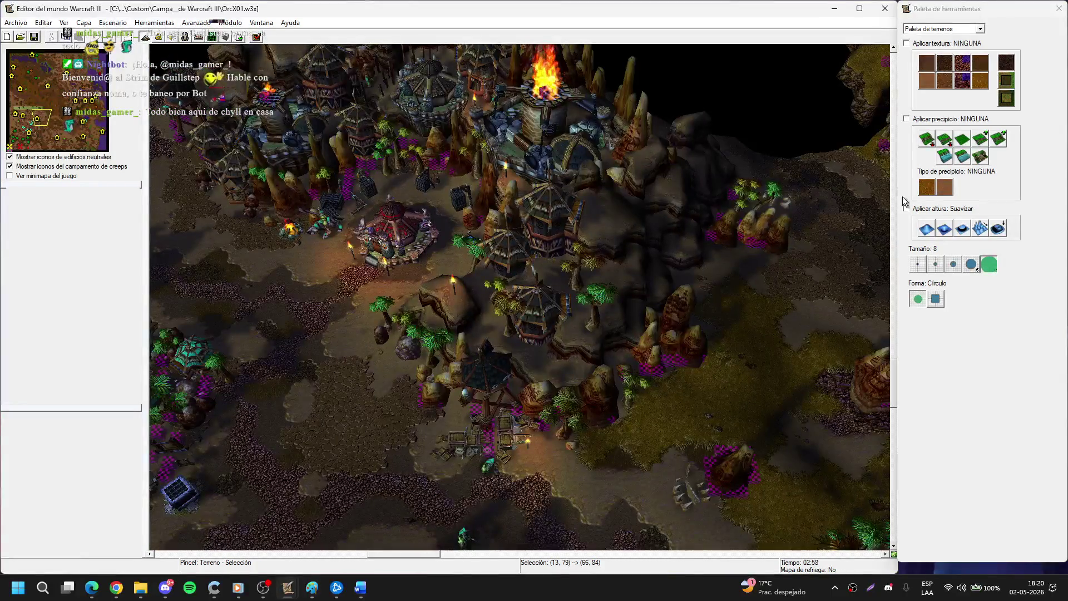
{"action": "scroll", "coordinate": [550, 333], "scroll_direction": "up", "scroll_amount": 3}
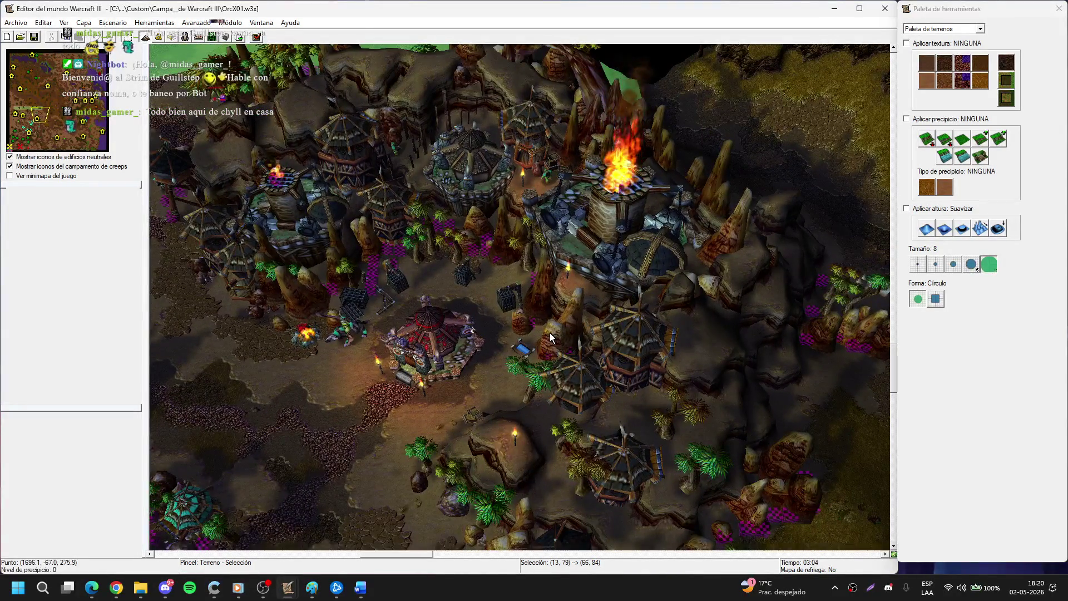
{"action": "key", "text": "Up"}
{"action": "key", "text": "Up"}
{"action": "key", "text": "Up"}
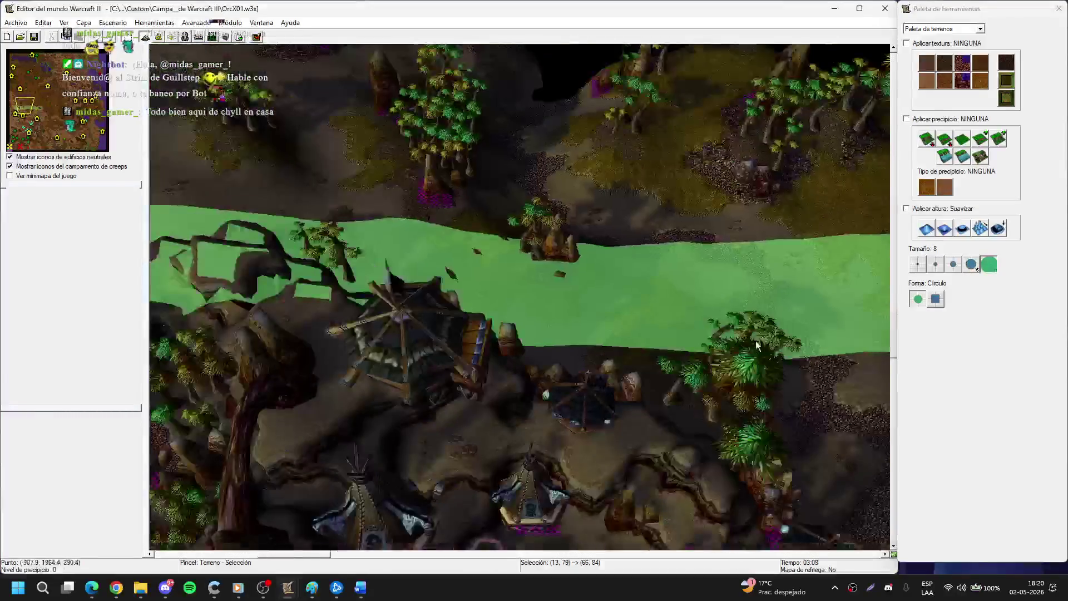
{"action": "key", "text": "Left"}
{"action": "key", "text": "Left"}
{"action": "key", "text": "Left"}
Redraw the terrain selection from its top-left corner to span region (13,12) to (83,84).
{"action": "mouse_move", "coordinate": [445, 259]}
{"action": "left_mouse_down"}
{"action": "mouse_move", "coordinate": [589, 354]}
{"action": "mouse_move", "coordinate": [639, 368]}
{"action": "mouse_move", "coordinate": [606, 414]}
{"action": "mouse_move", "coordinate": [623, 429]}
{"action": "mouse_move", "coordinate": [603, 440]}
{"action": "mouse_move", "coordinate": [418, 298]}
{"action": "mouse_move", "coordinate": [669, 260]}
{"action": "mouse_move", "coordinate": [605, 131]}
{"action": "left_mouse_up"}
{"action": "key", "text": "Right"}
{"action": "key", "text": "Right"}
{"action": "key", "text": "Right"}
{"action": "key", "text": "Right"}
{"action": "key", "text": "Down"}
{"action": "key", "text": "Down"}
{"action": "key", "text": "Down"}
{"action": "key", "text": "Right"}
{"action": "key", "text": "Right"}
{"action": "key", "text": "Down"}
{"action": "key", "text": "Down"}
{"action": "key", "text": "Down"}
{"action": "key", "text": "Down"}
{"action": "key", "text": "Down"}
{"action": "key", "text": "Down"}
{"action": "key", "text": "Left"}
{"action": "key", "text": "Left"}
{"action": "key", "text": "Left"}
{"action": "key", "text": "Left"}
{"action": "key", "text": "Left"}
{"action": "key", "text": "Left"}
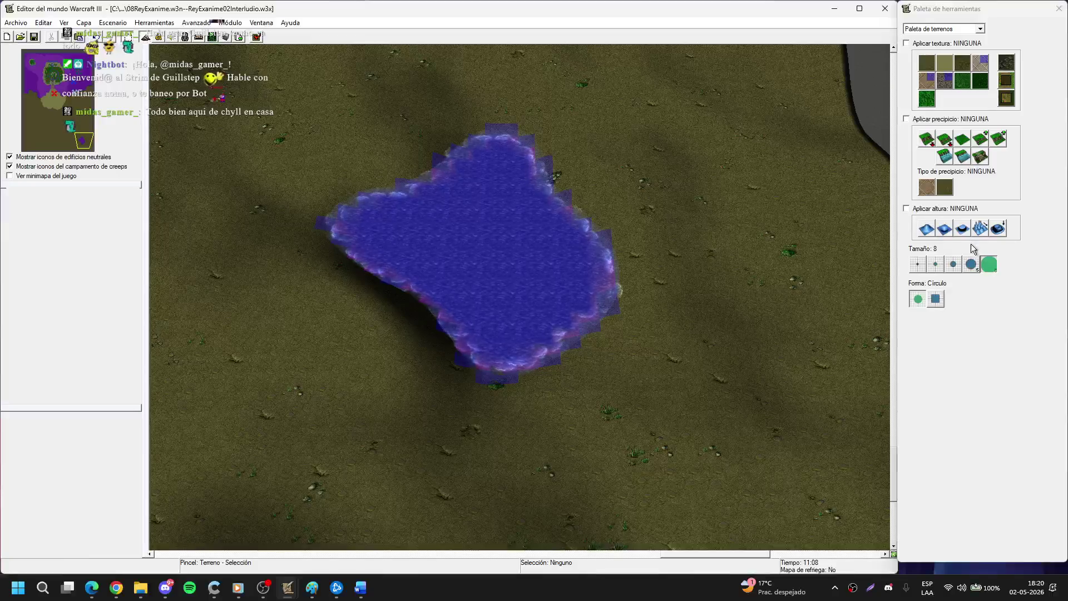
Smooth the lake's shoreline and raise the ground over the lake to remove it.
{"action": "left_click", "coordinate": [998, 228]}
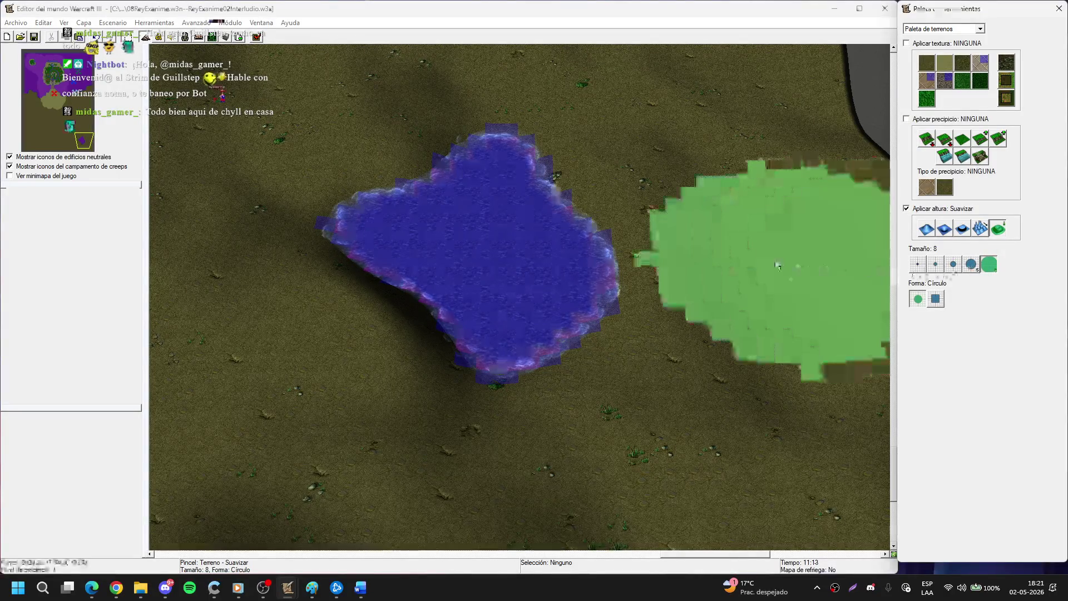
{"action": "mouse_move", "coordinate": [671, 138]}
{"action": "left_mouse_down"}
{"action": "mouse_move", "coordinate": [460, 196]}
{"action": "mouse_move", "coordinate": [546, 191]}
{"action": "mouse_move", "coordinate": [605, 312]}
{"action": "left_mouse_up"}
{"action": "left_click", "coordinate": [924, 224]}
{"action": "mouse_move", "coordinate": [448, 298]}
{"action": "left_mouse_down"}
{"action": "mouse_move", "coordinate": [474, 198]}
{"action": "mouse_move", "coordinate": [461, 178]}
{"action": "left_mouse_up"}
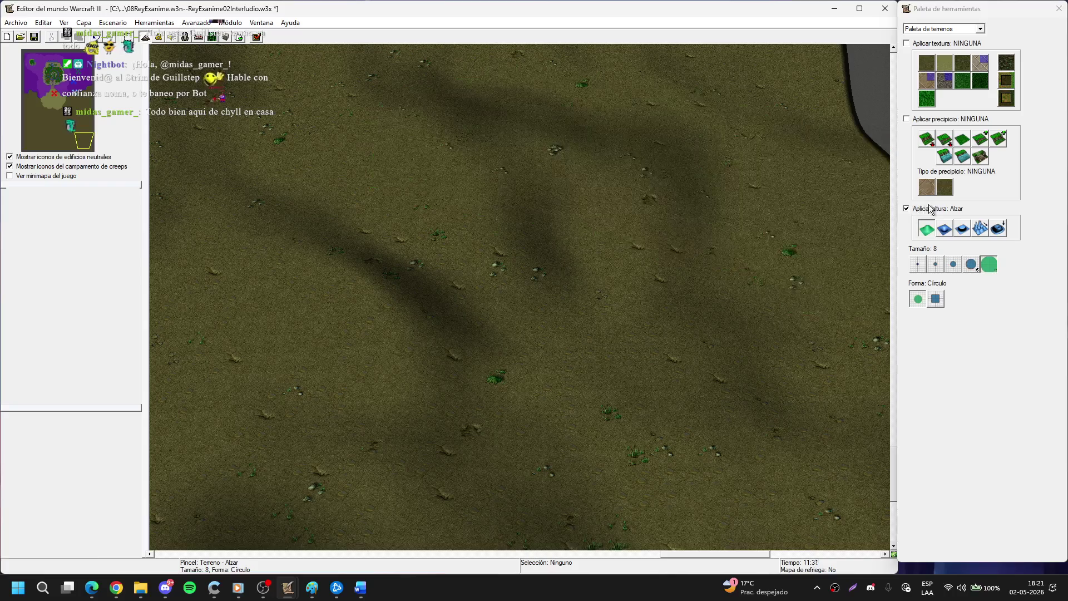
{"action": "left_click", "coordinate": [998, 228]}
{"action": "scroll", "coordinate": [466, 227], "scroll_direction": "down", "scroll_amount": 5}
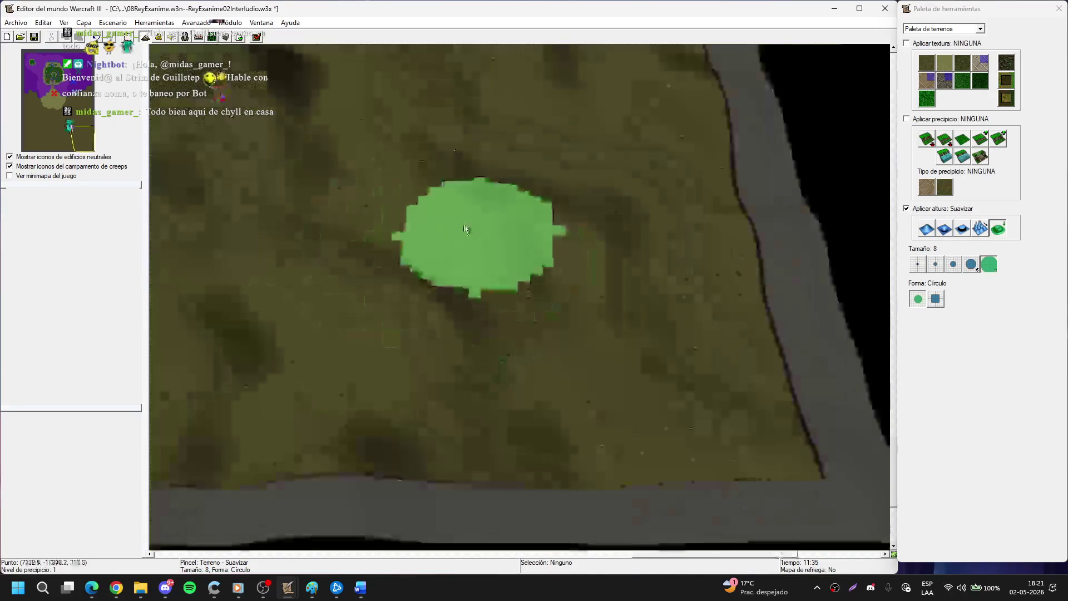
{"action": "scroll", "coordinate": [589, 267], "scroll_direction": "up", "scroll_amount": 5}
{"action": "scroll", "coordinate": [422, 211], "scroll_direction": "down", "scroll_amount": 3}
{"action": "scroll", "coordinate": [472, 299], "scroll_direction": "up", "scroll_amount": 3}
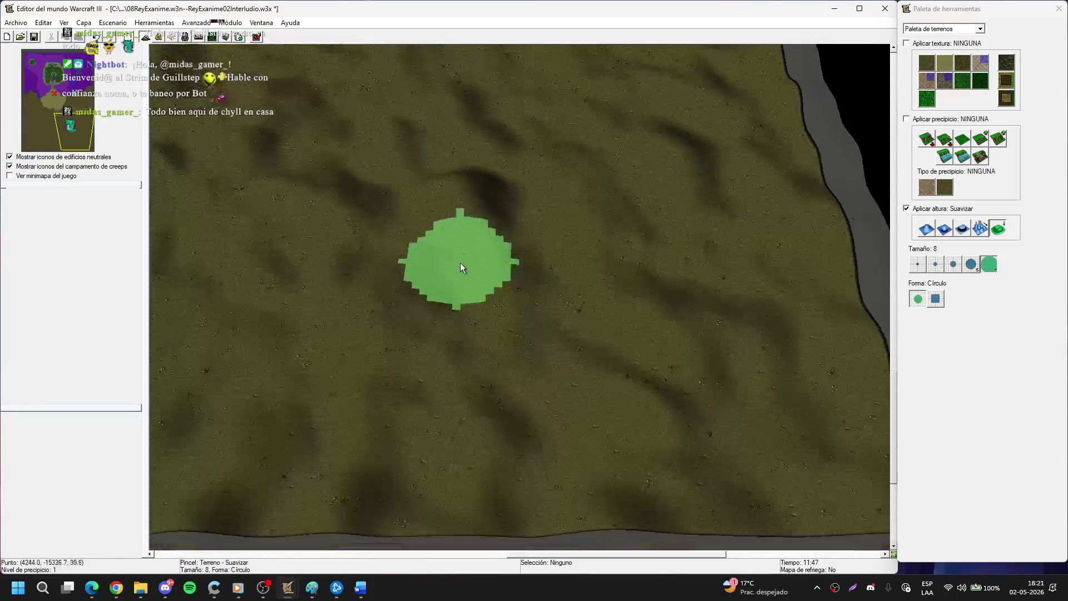
Paste the copied orc terrain onto the map and inspect the pasted cliffs.
{"action": "key", "text": "ctrl+v"}
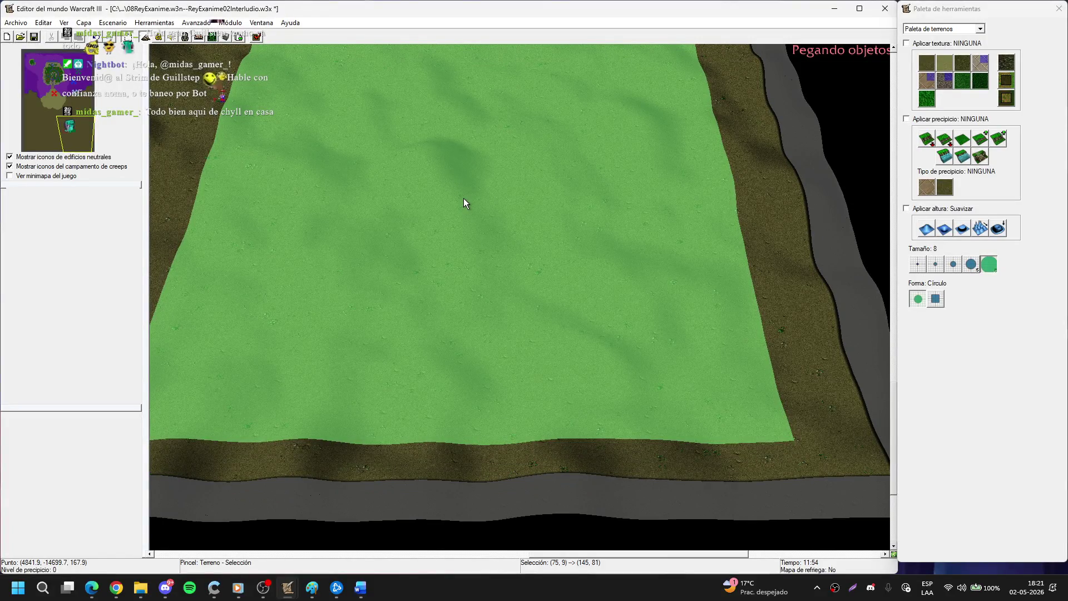
{"action": "left_click", "coordinate": [464, 199]}
{"action": "scroll", "coordinate": [499, 230], "scroll_direction": "up", "scroll_amount": 5}
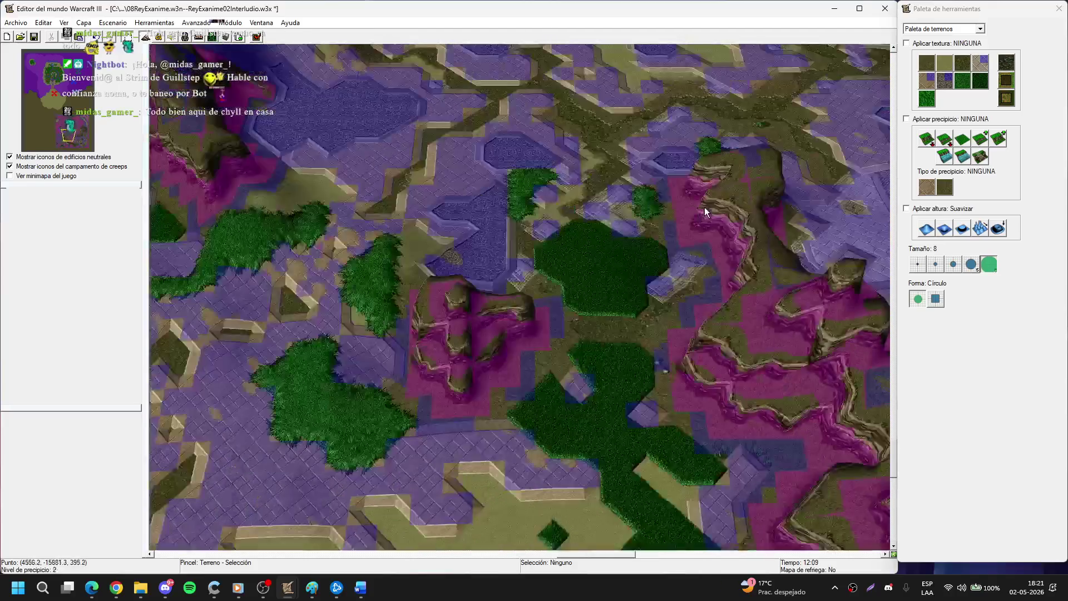
{"action": "mouse_move", "coordinate": [704, 207]}
{"action": "left_mouse_down"}
{"action": "mouse_move", "coordinate": [556, 250]}
{"action": "mouse_move", "coordinate": [565, 311]}
{"action": "mouse_move", "coordinate": [553, 401]}
{"action": "mouse_move", "coordinate": [658, 415]}
{"action": "mouse_move", "coordinate": [437, 484]}
{"action": "mouse_move", "coordinate": [383, 319]}
{"action": "mouse_move", "coordinate": [682, 284]}
{"action": "mouse_move", "coordinate": [560, 237]}
{"action": "mouse_move", "coordinate": [456, 355]}
{"action": "left_mouse_up"}
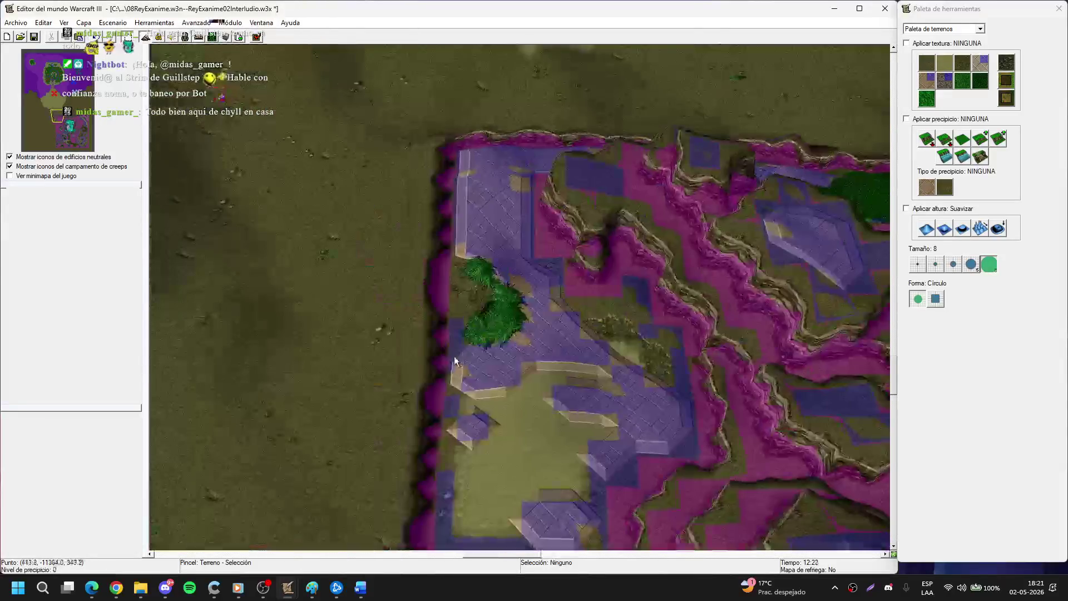
{"action": "mouse_move", "coordinate": [356, 329]}
{"action": "left_mouse_down"}
{"action": "mouse_move", "coordinate": [528, 316]}
{"action": "mouse_move", "coordinate": [362, 226]}
{"action": "mouse_move", "coordinate": [497, 206]}
{"action": "mouse_move", "coordinate": [593, 269]}
{"action": "mouse_move", "coordinate": [509, 178]}
{"action": "mouse_move", "coordinate": [587, 207]}
{"action": "mouse_move", "coordinate": [583, 163]}
{"action": "mouse_move", "coordinate": [523, 372]}
{"action": "mouse_move", "coordinate": [608, 296]}
{"action": "mouse_move", "coordinate": [553, 253]}
{"action": "mouse_move", "coordinate": [265, 264]}
{"action": "mouse_move", "coordinate": [520, 428]}
{"action": "mouse_move", "coordinate": [631, 256]}
{"action": "mouse_move", "coordinate": [331, 434]}
{"action": "mouse_move", "coordinate": [529, 430]}
{"action": "mouse_move", "coordinate": [566, 396]}
{"action": "mouse_move", "coordinate": [517, 241]}
{"action": "mouse_move", "coordinate": [506, 373]}
{"action": "mouse_move", "coordinate": [655, 200]}
{"action": "left_mouse_up"}
Clear the terrain selection and view the restored lake valley, ending in a top-down camera.
{"action": "key", "text": "Escape"}
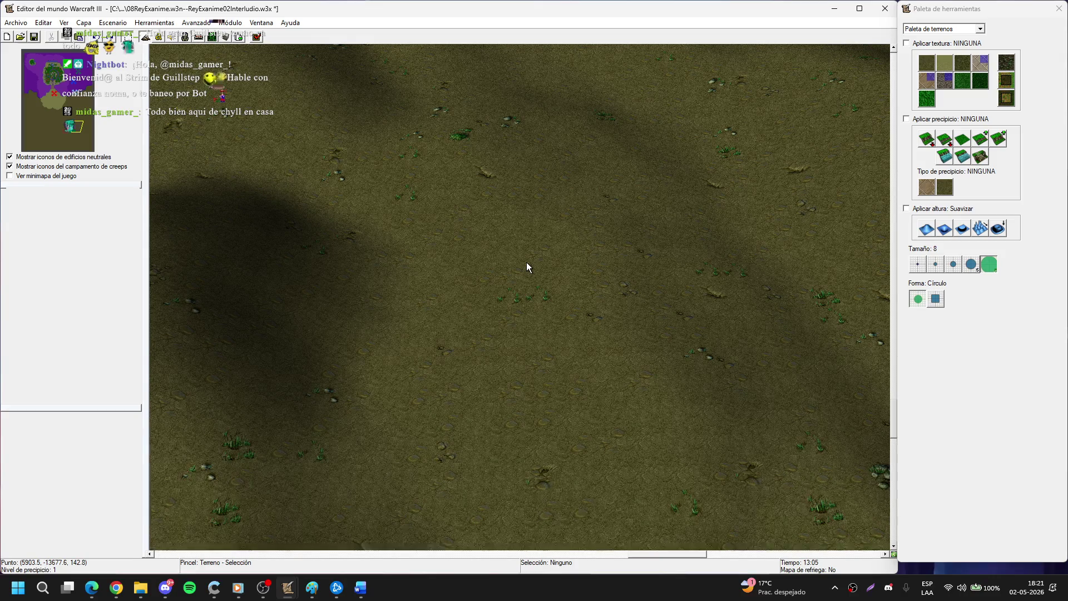
{"action": "mouse_move", "coordinate": [565, 288]}
{"action": "left_mouse_down"}
{"action": "mouse_move", "coordinate": [559, 334]}
{"action": "mouse_move", "coordinate": [499, 269]}
{"action": "mouse_move", "coordinate": [515, 185]}
{"action": "mouse_move", "coordinate": [508, 248]}
{"action": "left_mouse_up"}
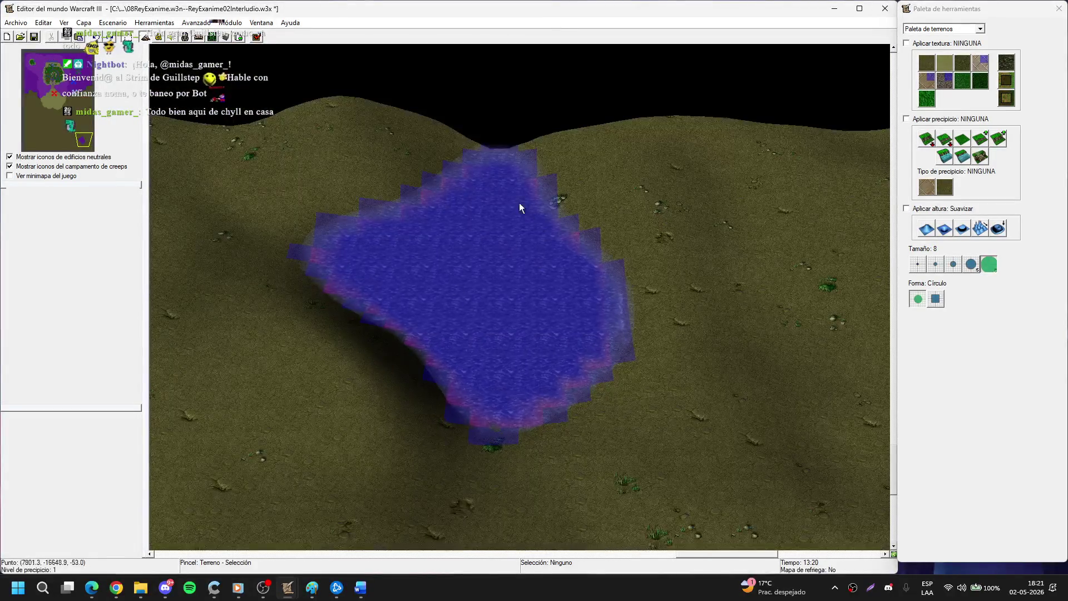
{"action": "left_click_drag", "start_coordinate": [519, 202], "coordinate": [489, 211]}
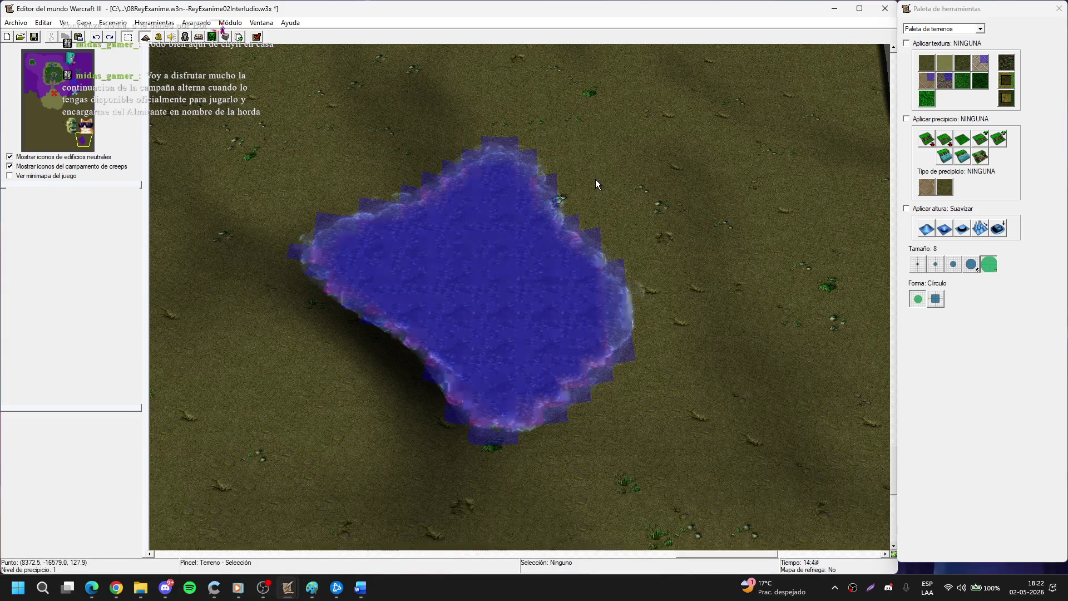
{"action": "scroll", "coordinate": [567, 172], "scroll_direction": "down", "scroll_amount": 3}
{"action": "scroll", "coordinate": [559, 342], "scroll_direction": "up", "scroll_amount": 3}
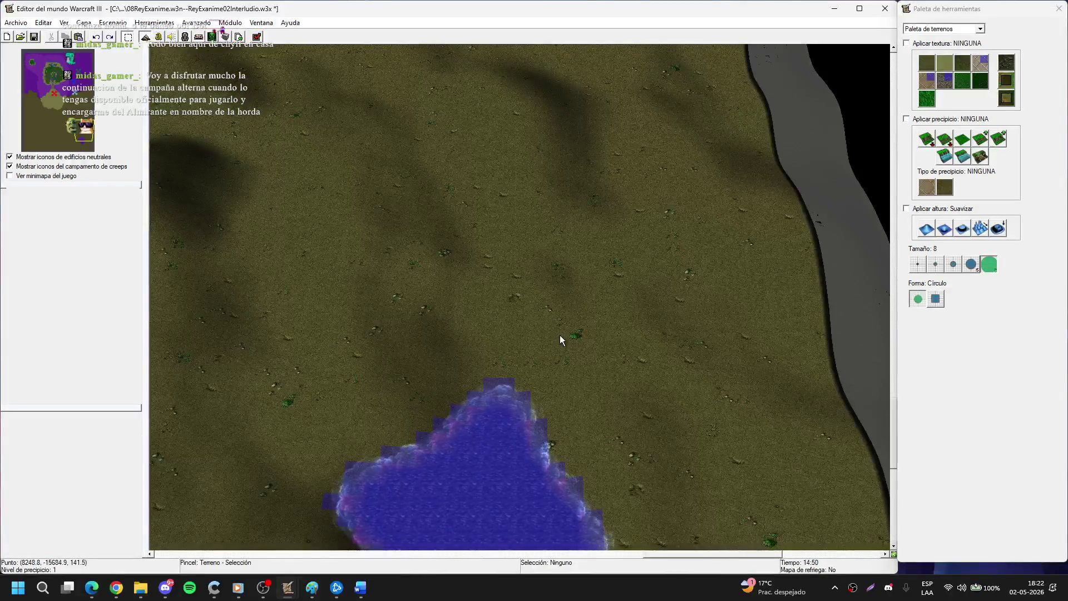
{"action": "key", "text": "Left"}
{"action": "key", "text": "Up"}
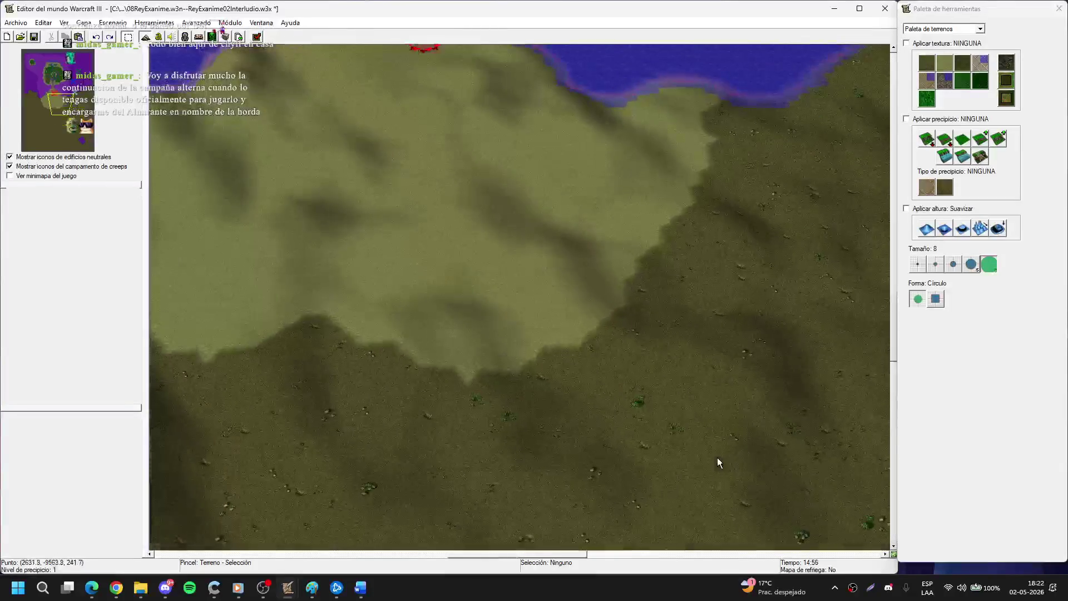
{"action": "key", "text": "Up"}
{"action": "key", "text": "Up"}
{"action": "key", "text": "Up"}
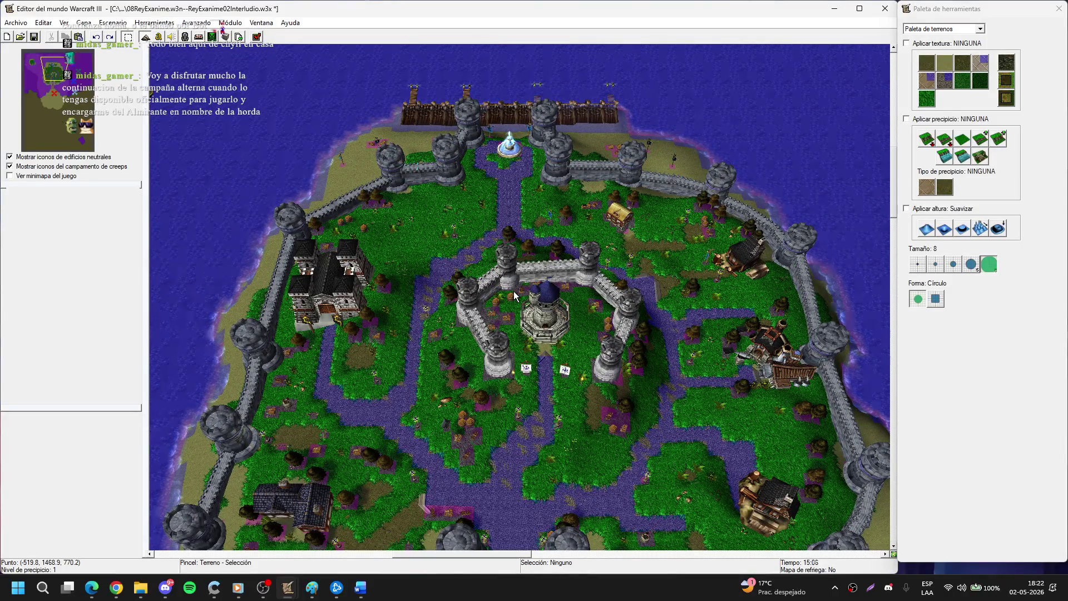
{"action": "scroll", "coordinate": [438, 240], "scroll_direction": "up", "scroll_amount": 5}
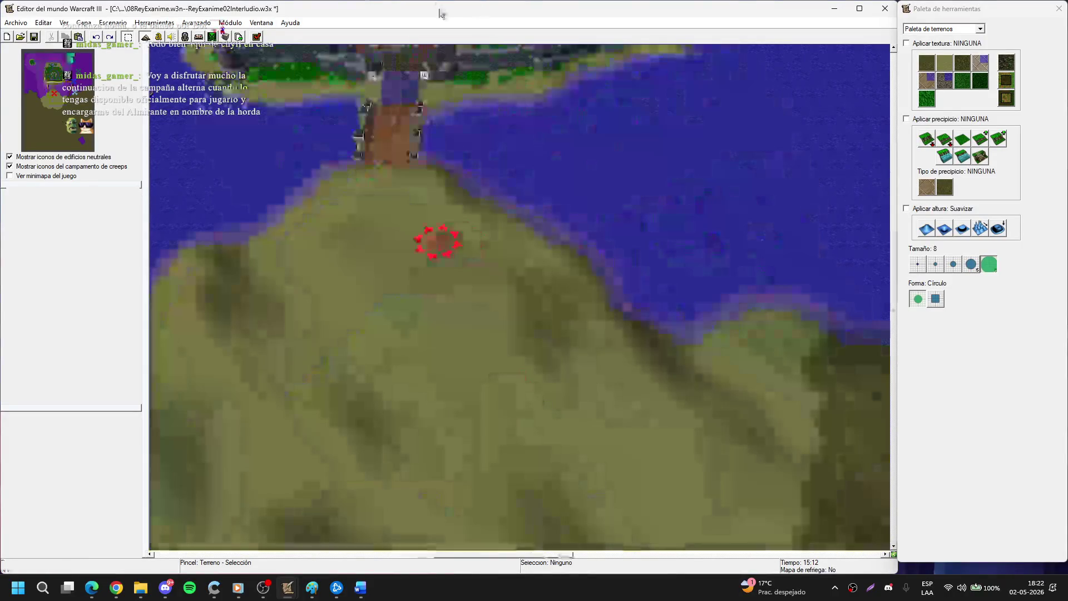
{"action": "scroll", "coordinate": [437, 240], "scroll_direction": "up", "scroll_amount": 3}
{"action": "key", "text": "Down"}
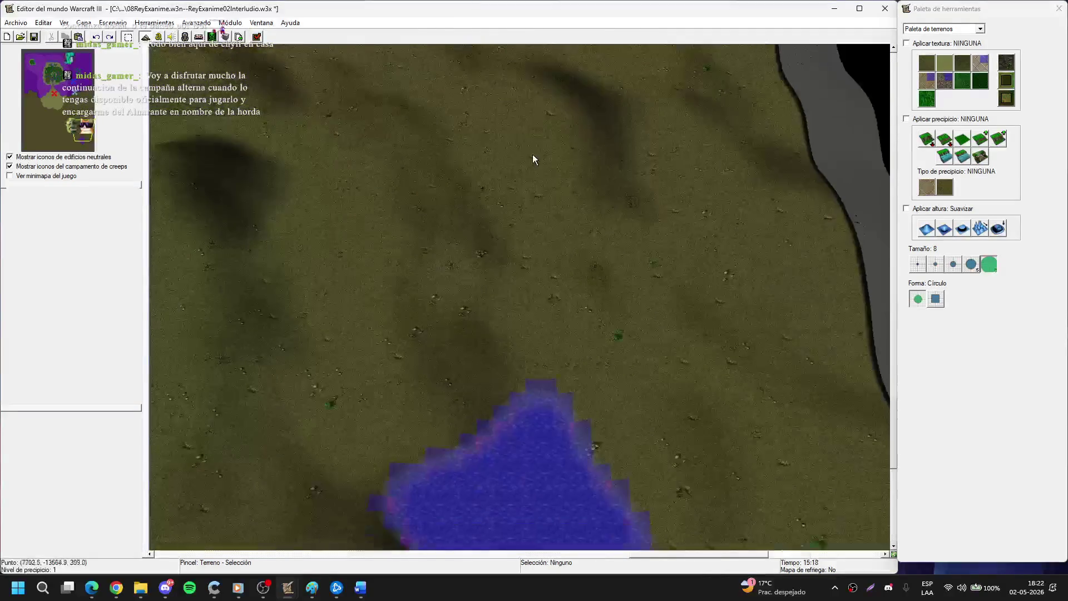
{"action": "key", "text": "Down"}
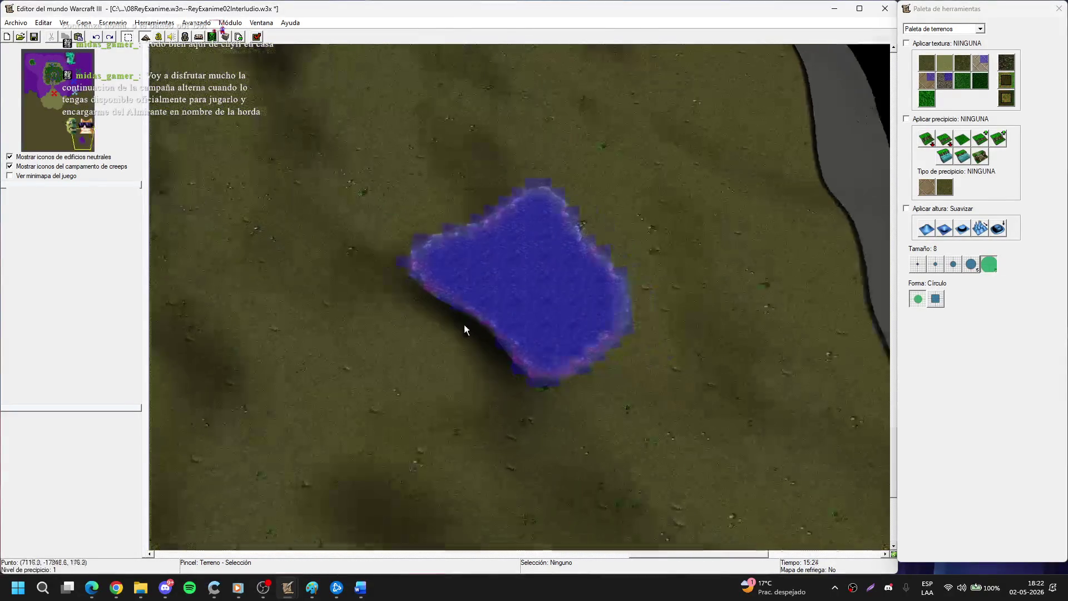
{"action": "scroll", "coordinate": [510, 323], "scroll_direction": "up", "scroll_amount": 3}
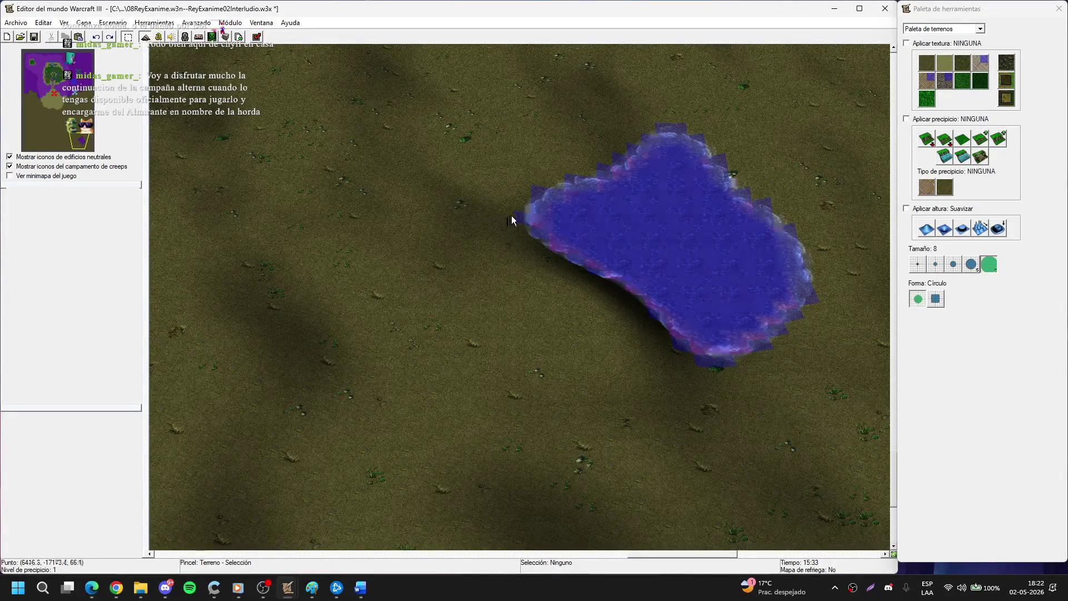
{"action": "key", "text": "Up"}
{"action": "key", "text": "Right"}
{"action": "key", "text": "Up"}
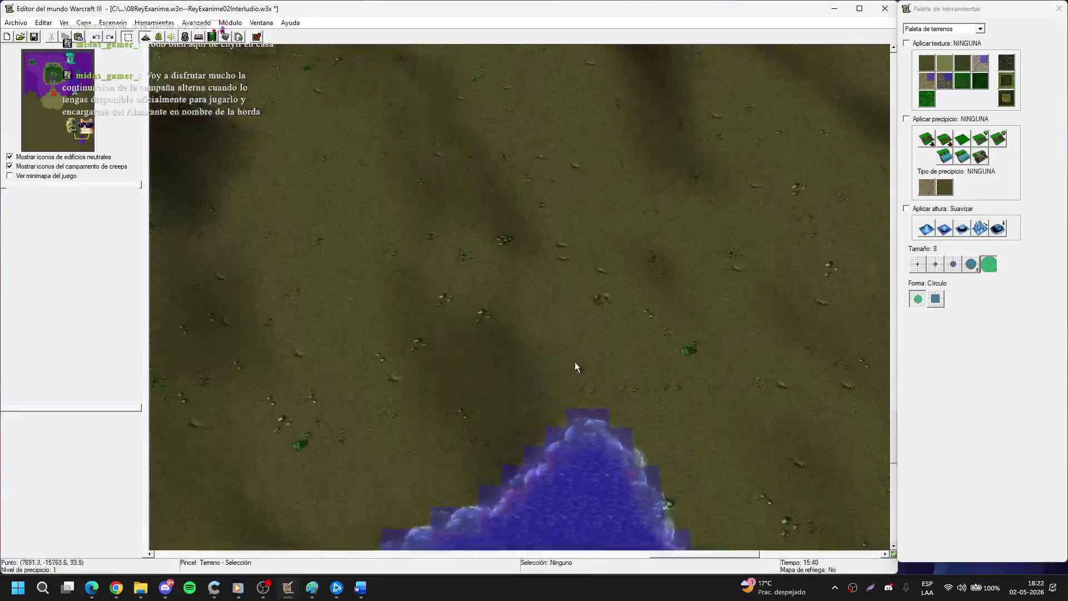
{"action": "left_click", "coordinate": [980, 138]}
Try a size-2 cliff patch near the top centre, then undo it.
{"action": "left_click", "coordinate": [936, 264]}
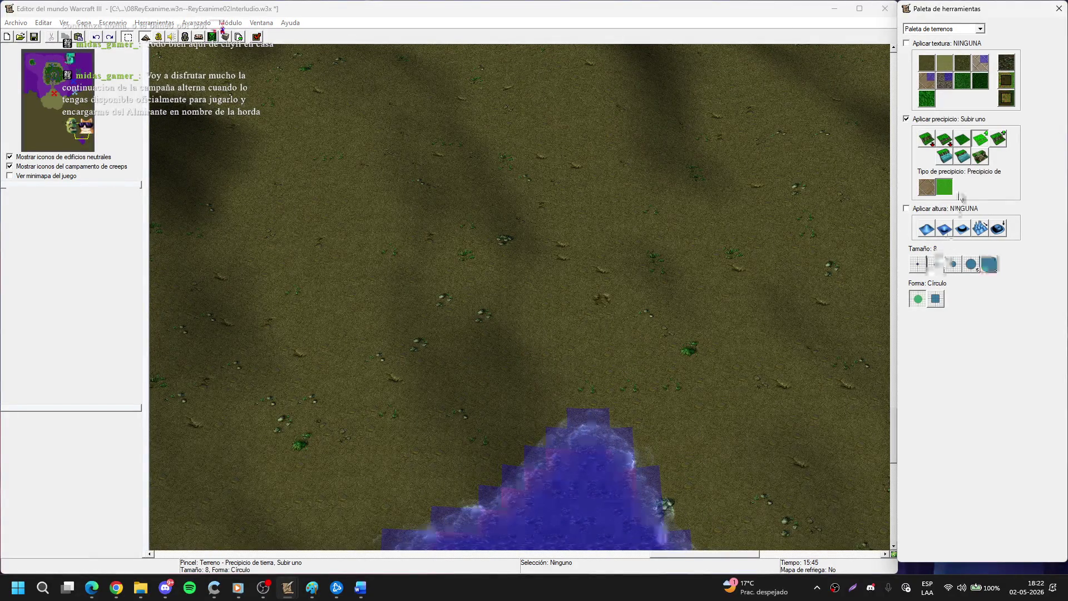
{"action": "mouse_move", "coordinate": [561, 228]}
{"action": "left_mouse_down"}
{"action": "mouse_move", "coordinate": [527, 216]}
{"action": "mouse_move", "coordinate": [553, 149]}
{"action": "left_mouse_up"}
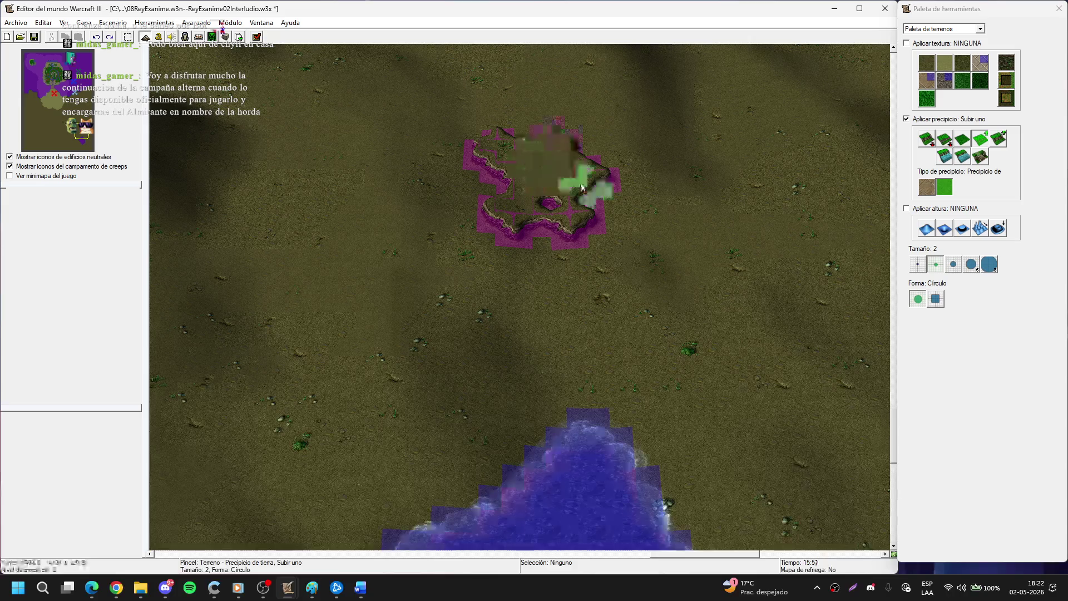
{"action": "key", "text": "Up"}
{"action": "key", "text": "Right"}
{"action": "key", "text": "ctrl+z"}
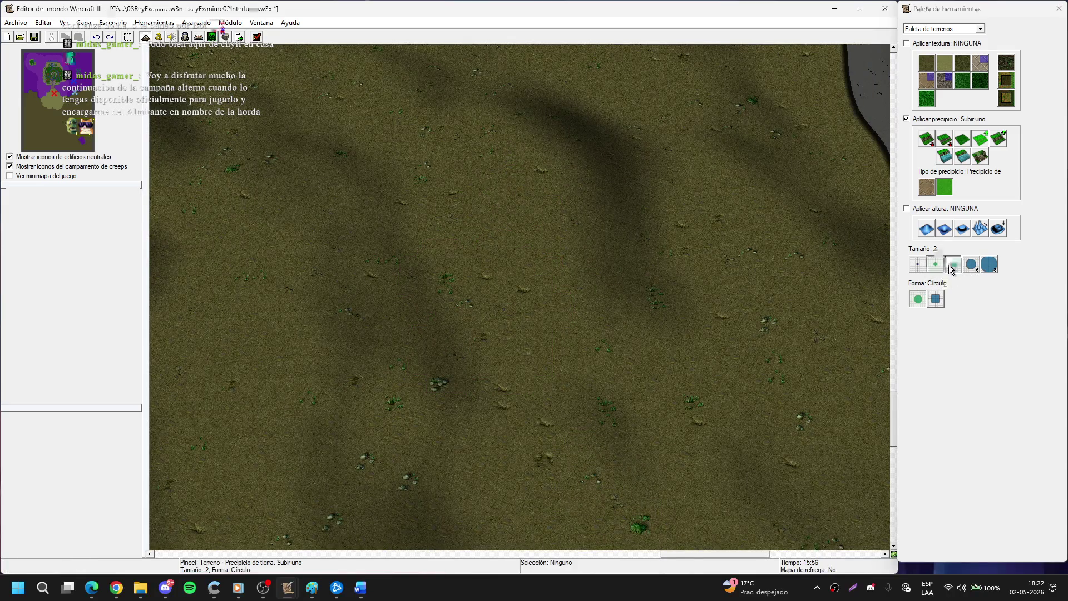
Set the cliff brush to raise two levels at size 3 and paint a large plateau.
{"action": "left_click", "coordinate": [1004, 135]}
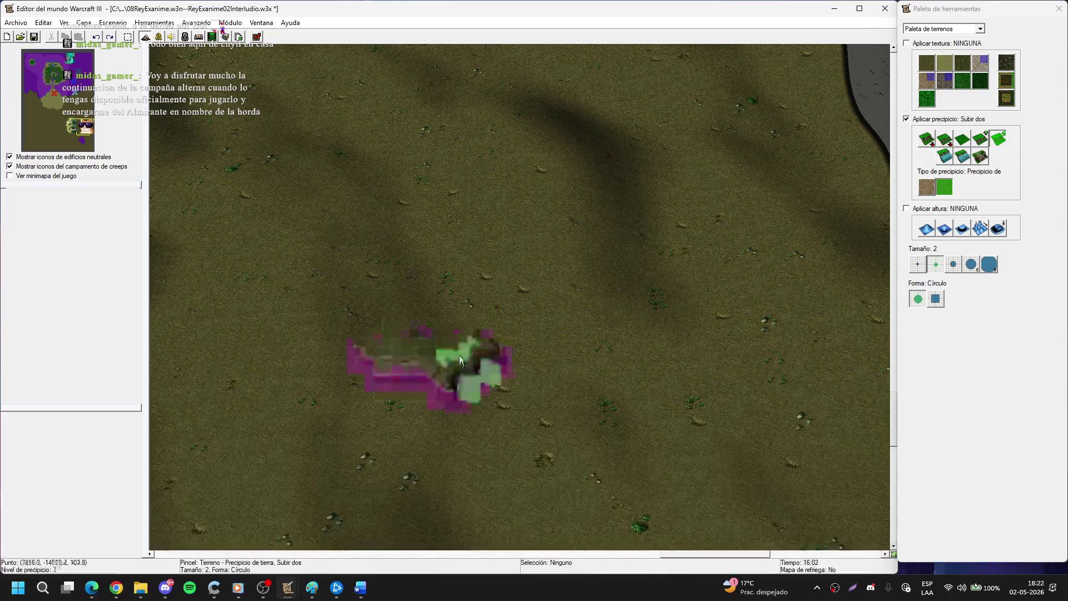
{"action": "left_click", "coordinate": [953, 264]}
{"action": "mouse_move", "coordinate": [501, 376]}
{"action": "left_mouse_down"}
{"action": "mouse_move", "coordinate": [465, 373]}
{"action": "mouse_move", "coordinate": [549, 363]}
{"action": "mouse_move", "coordinate": [426, 340]}
{"action": "mouse_move", "coordinate": [538, 259]}
{"action": "mouse_move", "coordinate": [381, 358]}
{"action": "mouse_move", "coordinate": [560, 309]}
{"action": "mouse_move", "coordinate": [440, 268]}
{"action": "left_mouse_up"}
{"action": "scroll", "coordinate": [530, 302], "scroll_direction": "up", "scroll_amount": 2}
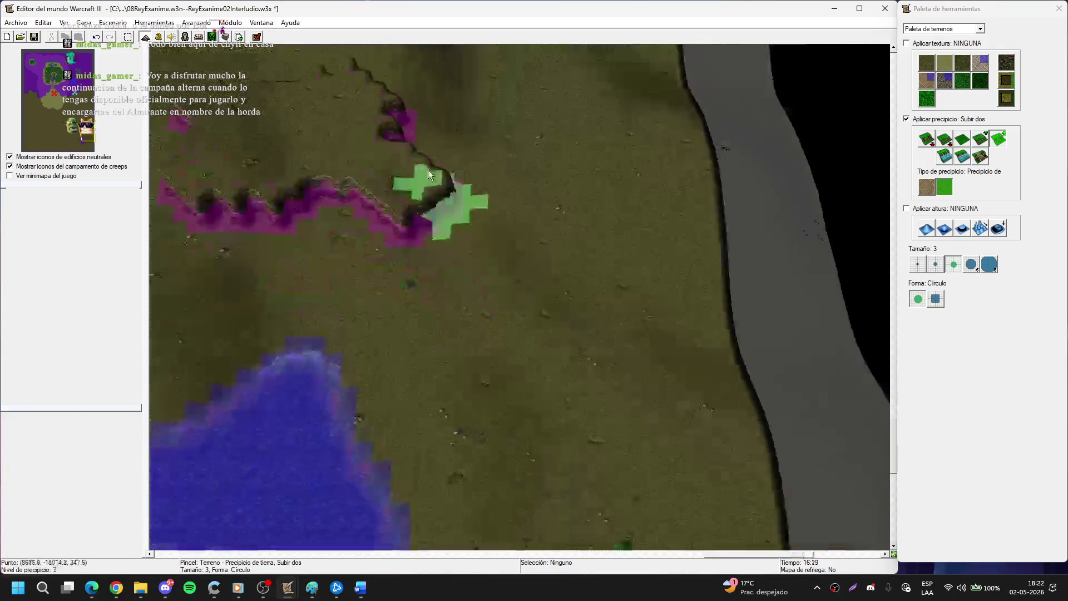
{"action": "scroll", "coordinate": [481, 205], "scroll_direction": "down", "scroll_amount": 2}
{"action": "mouse_move", "coordinate": [517, 307]}
{"action": "left_mouse_down"}
{"action": "mouse_move", "coordinate": [461, 247]}
{"action": "mouse_move", "coordinate": [387, 209]}
{"action": "mouse_move", "coordinate": [397, 205]}
{"action": "mouse_move", "coordinate": [342, 222]}
{"action": "left_mouse_up"}
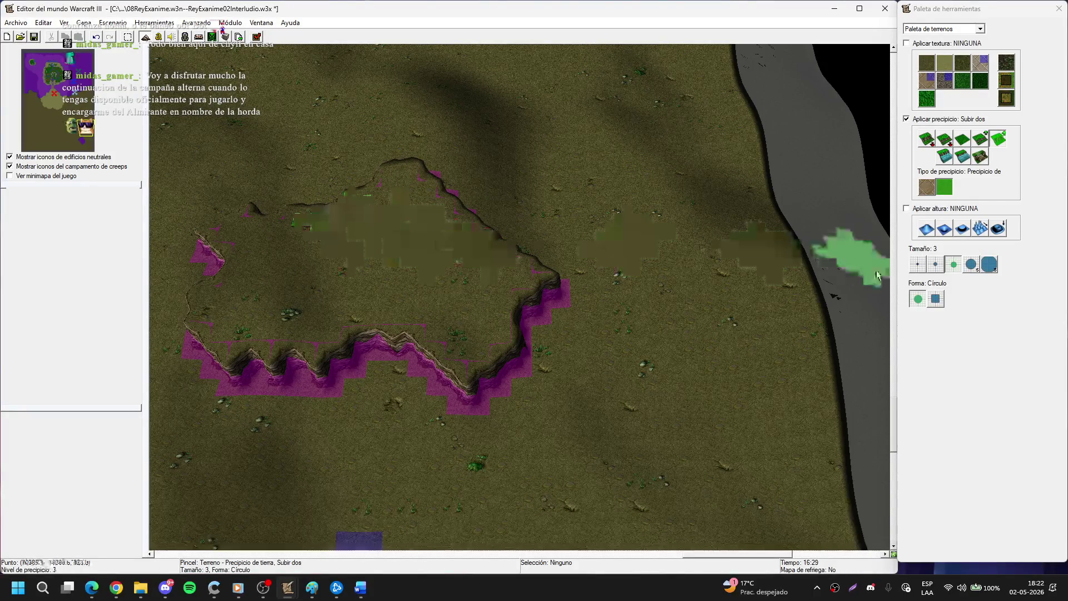
At brush size 2, raise a plateau to the upper left and a winding one near the river.
{"action": "left_click", "coordinate": [934, 264]}
{"action": "scroll", "coordinate": [572, 210], "scroll_direction": "up", "scroll_amount": 2}
{"action": "scroll", "coordinate": [486, 283], "scroll_direction": "down", "scroll_amount": 2}
{"action": "mouse_move", "coordinate": [430, 286]}
{"action": "left_mouse_down"}
{"action": "mouse_move", "coordinate": [354, 218]}
{"action": "mouse_move", "coordinate": [301, 212]}
{"action": "mouse_move", "coordinate": [344, 172]}
{"action": "mouse_move", "coordinate": [393, 234]}
{"action": "mouse_move", "coordinate": [382, 162]}
{"action": "left_mouse_up"}
{"action": "scroll", "coordinate": [630, 291], "scroll_direction": "up", "scroll_amount": 2}
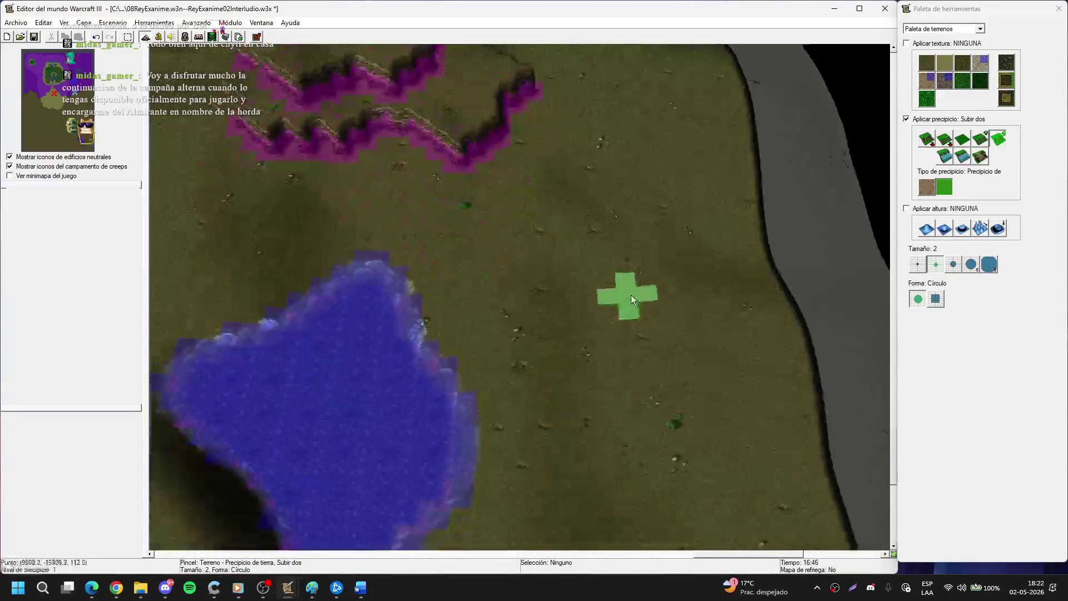
{"action": "scroll", "coordinate": [631, 294], "scroll_direction": "down", "scroll_amount": 2}
{"action": "mouse_move", "coordinate": [560, 285]}
{"action": "left_mouse_down"}
{"action": "mouse_move", "coordinate": [575, 414]}
{"action": "mouse_move", "coordinate": [609, 219]}
{"action": "mouse_move", "coordinate": [629, 440]}
{"action": "mouse_move", "coordinate": [601, 365]}
{"action": "mouse_move", "coordinate": [645, 300]}
{"action": "mouse_move", "coordinate": [665, 306]}
{"action": "mouse_move", "coordinate": [669, 380]}
{"action": "left_mouse_up"}
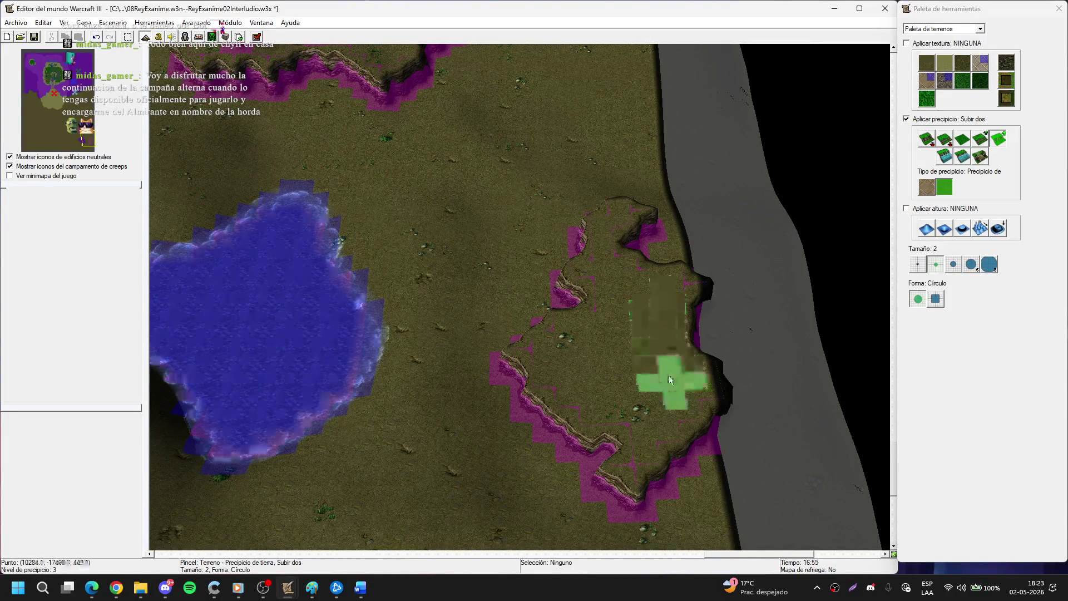
Raise a new cliff patch in unpainted open ground.
{"action": "key", "text": "Down"}
{"action": "key", "text": "Left"}
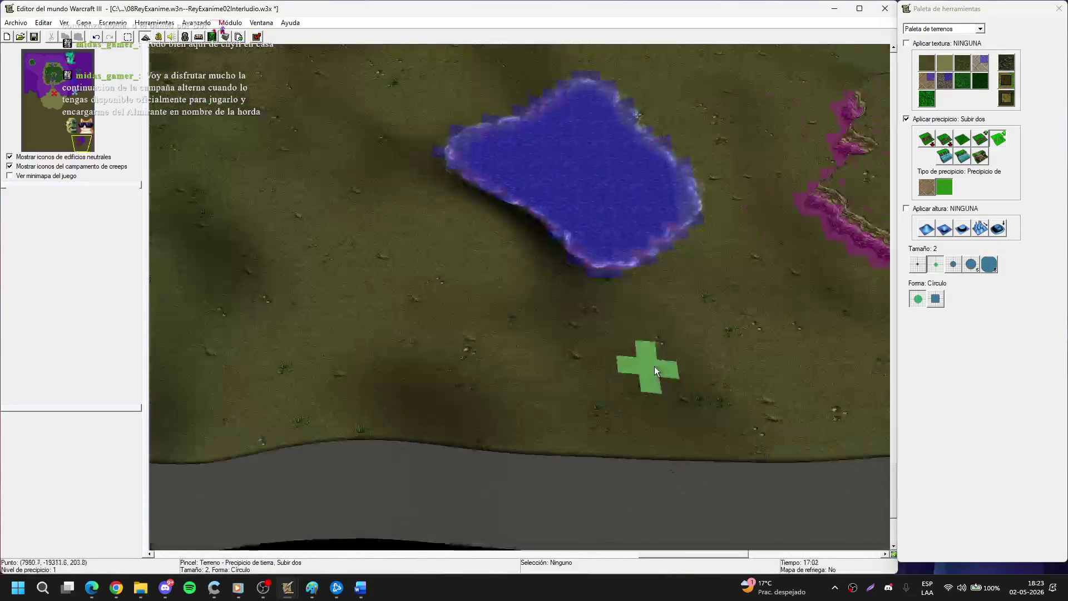
{"action": "key", "text": "Right"}
{"action": "key", "text": "Up"}
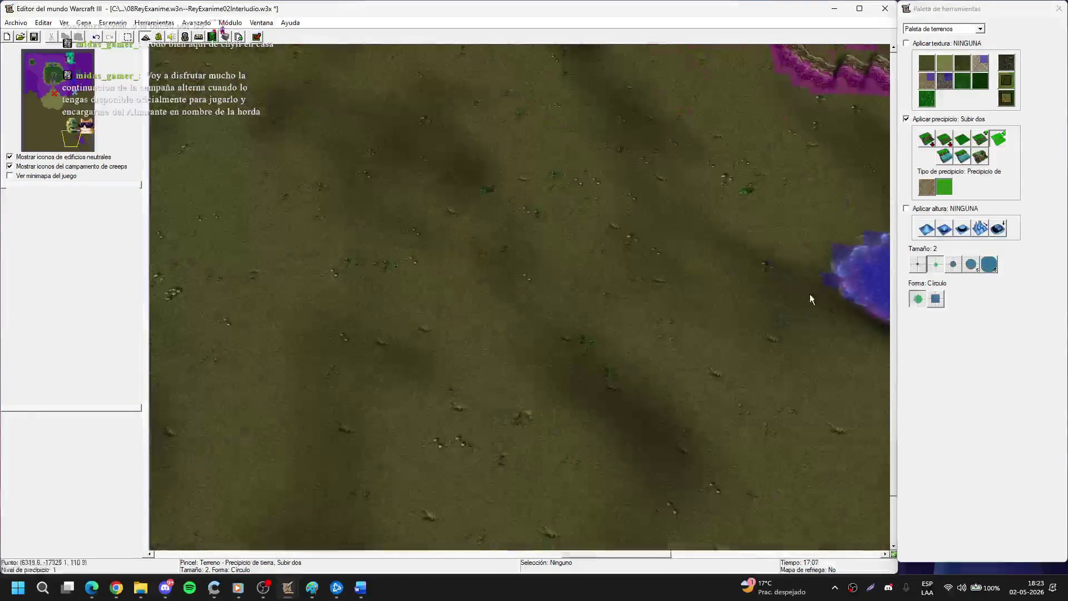
{"action": "key", "text": "Down"}
{"action": "key", "text": "Right"}
{"action": "mouse_move", "coordinate": [398, 270]}
{"action": "left_mouse_down"}
{"action": "mouse_move", "coordinate": [396, 289]}
{"action": "mouse_move", "coordinate": [433, 244]}
{"action": "mouse_move", "coordinate": [429, 282]}
{"action": "left_mouse_up"}
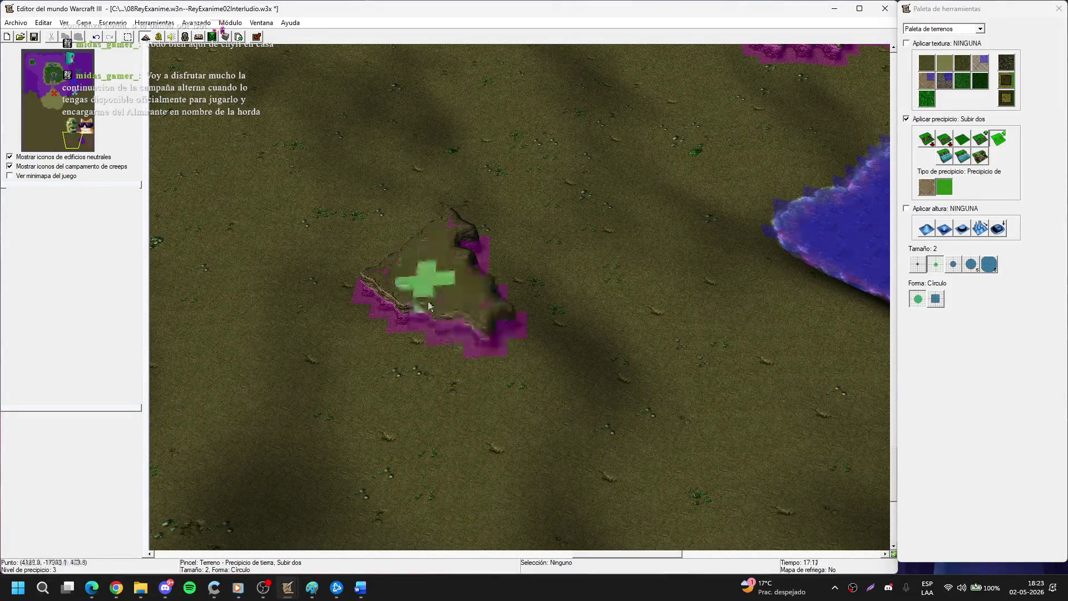
Raise more cliffs near the river and extend them along the bank.
{"action": "key", "text": "Down"}
{"action": "key", "text": "Right"}
{"action": "mouse_move", "coordinate": [455, 362]}
{"action": "left_mouse_down"}
{"action": "mouse_move", "coordinate": [465, 422]}
{"action": "mouse_move", "coordinate": [588, 408]}
{"action": "mouse_move", "coordinate": [489, 380]}
{"action": "mouse_move", "coordinate": [425, 415]}
{"action": "mouse_move", "coordinate": [442, 371]}
{"action": "mouse_move", "coordinate": [576, 295]}
{"action": "left_mouse_up"}
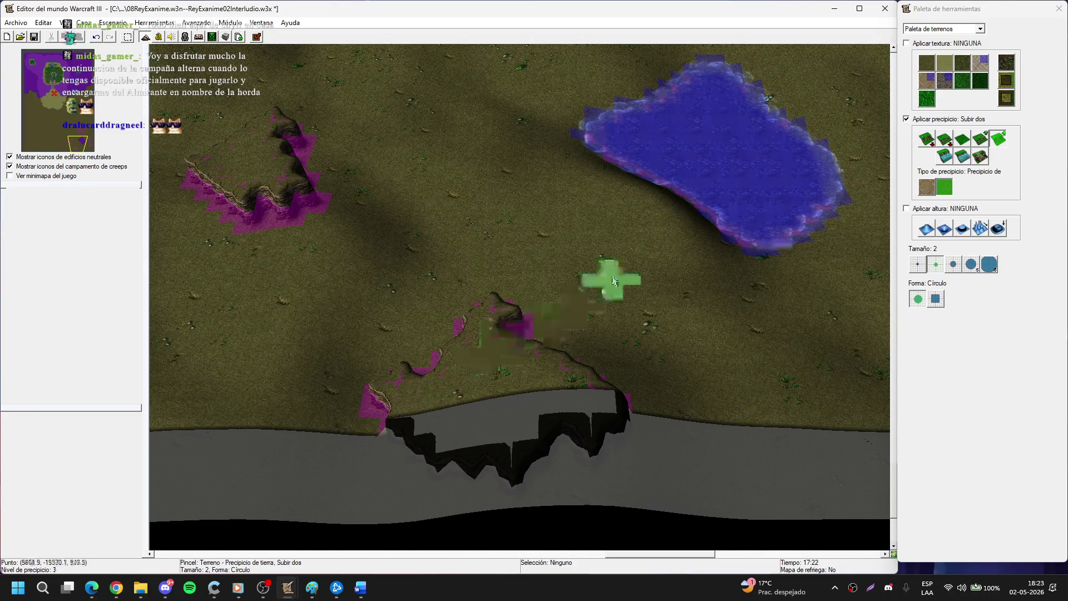
{"action": "key", "text": "Up"}
{"action": "key", "text": "Left"}
{"action": "key", "text": "Down"}
{"action": "key", "text": "Right"}
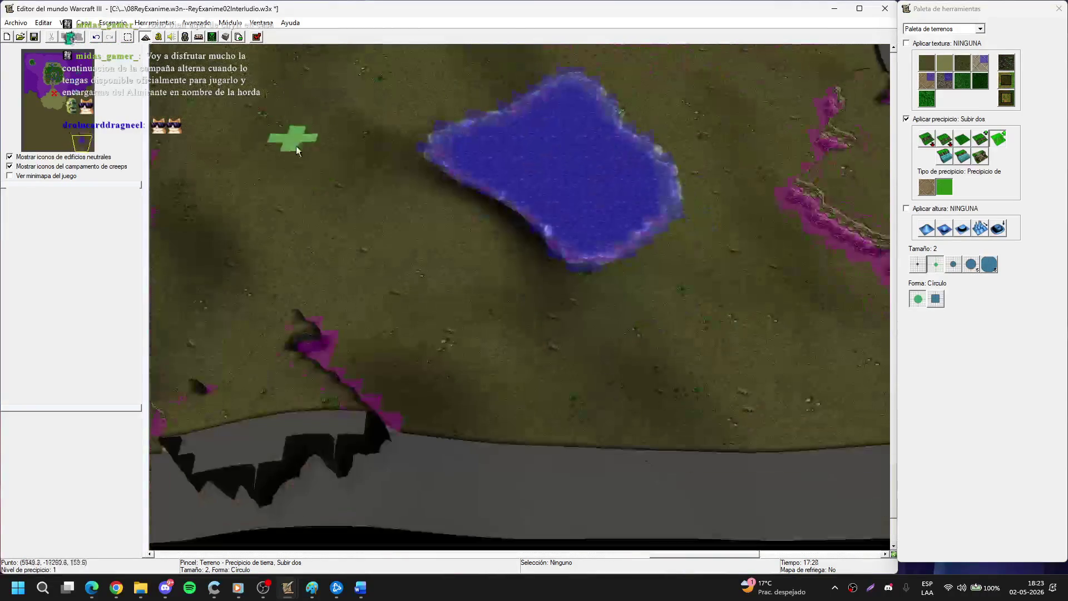
{"action": "left_click_drag", "start_coordinate": [422, 412], "coordinate": [314, 339]}
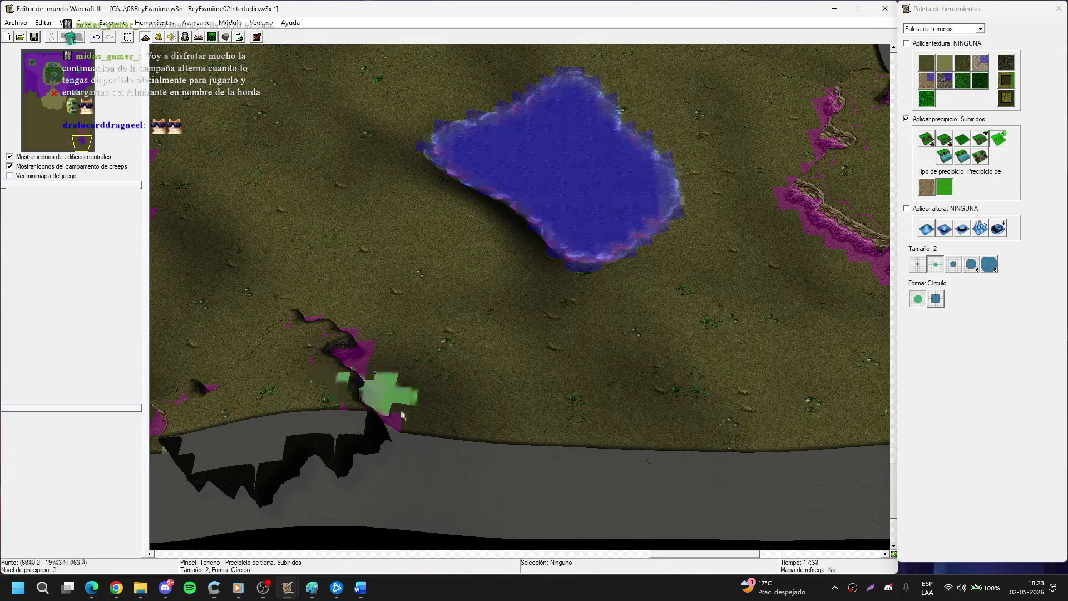
Add a small cliff beside the river bank and a longer cliff running along it.
{"action": "key", "text": "Down"}
{"action": "key", "text": "Left"}
{"action": "left_click", "coordinate": [586, 368]}
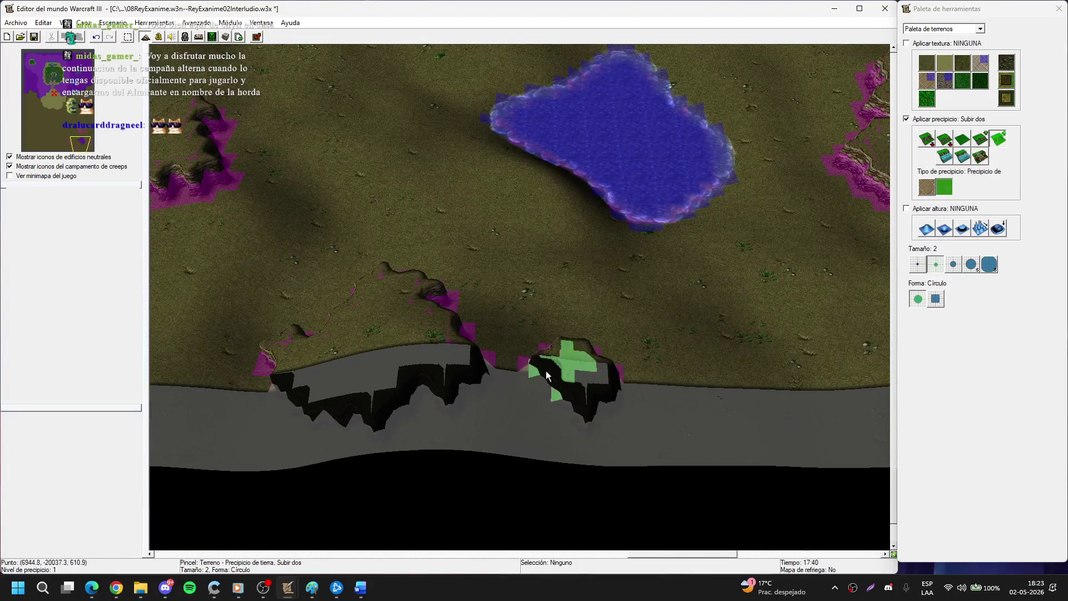
{"action": "key", "text": "Up"}
{"action": "key", "text": "Right"}
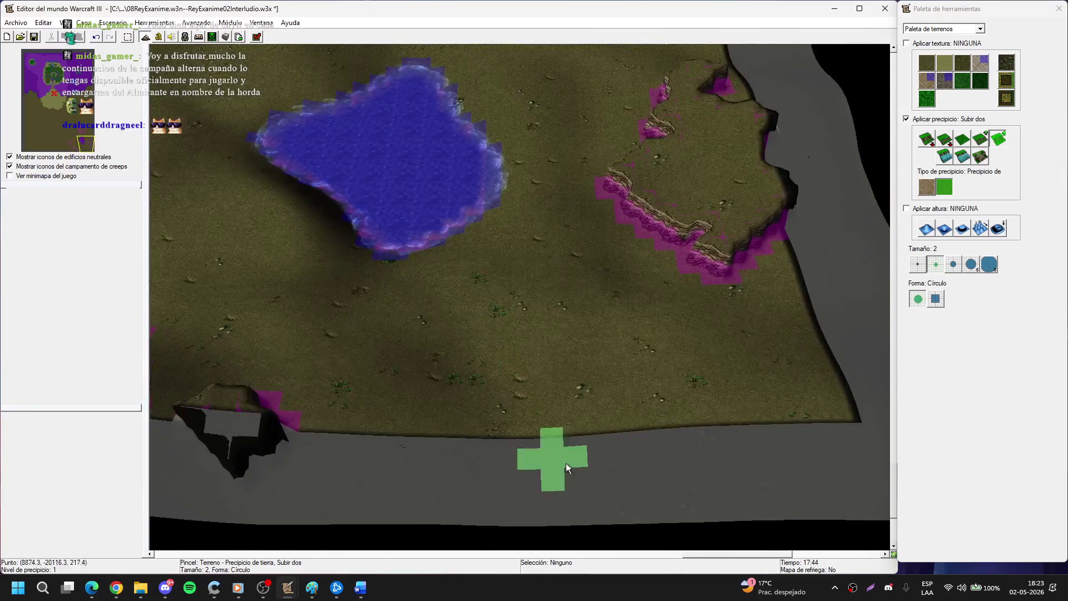
{"action": "key", "text": "Down"}
{"action": "mouse_move", "coordinate": [533, 404]}
{"action": "left_mouse_down"}
{"action": "mouse_move", "coordinate": [588, 443]}
{"action": "mouse_move", "coordinate": [516, 409]}
{"action": "mouse_move", "coordinate": [455, 418]}
{"action": "mouse_move", "coordinate": [873, 375]}
{"action": "left_mouse_up"}
Move over the open grassland and switch to the raise-height tool at brush size 5.
{"action": "left_click_drag", "start_coordinate": [471, 366], "coordinate": [581, 340]}
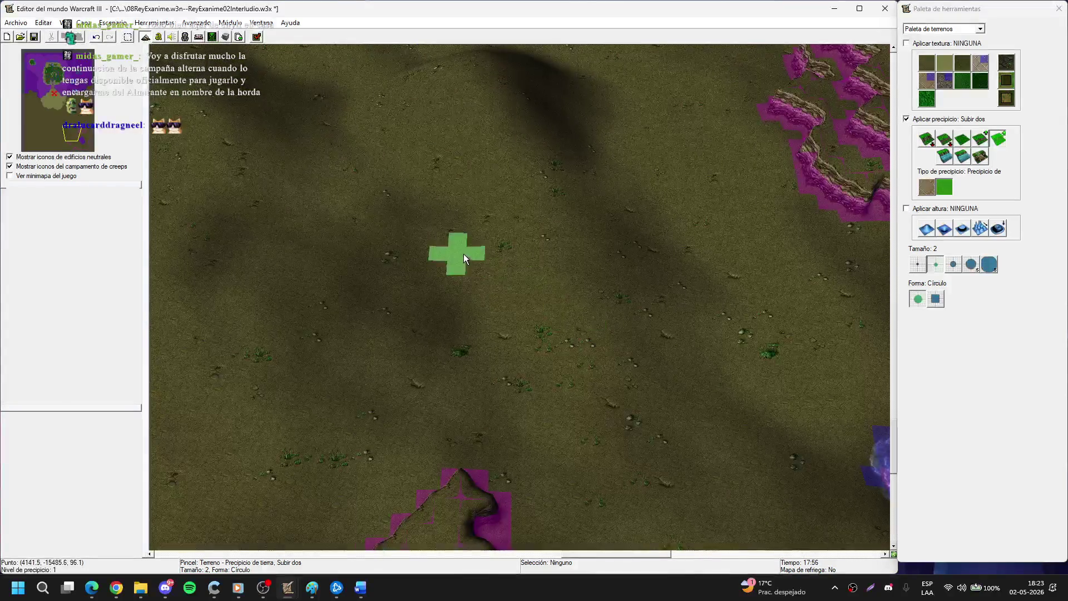
{"action": "key", "text": "Up"}
{"action": "key", "text": "Right"}
{"action": "left_click", "coordinate": [925, 228]}
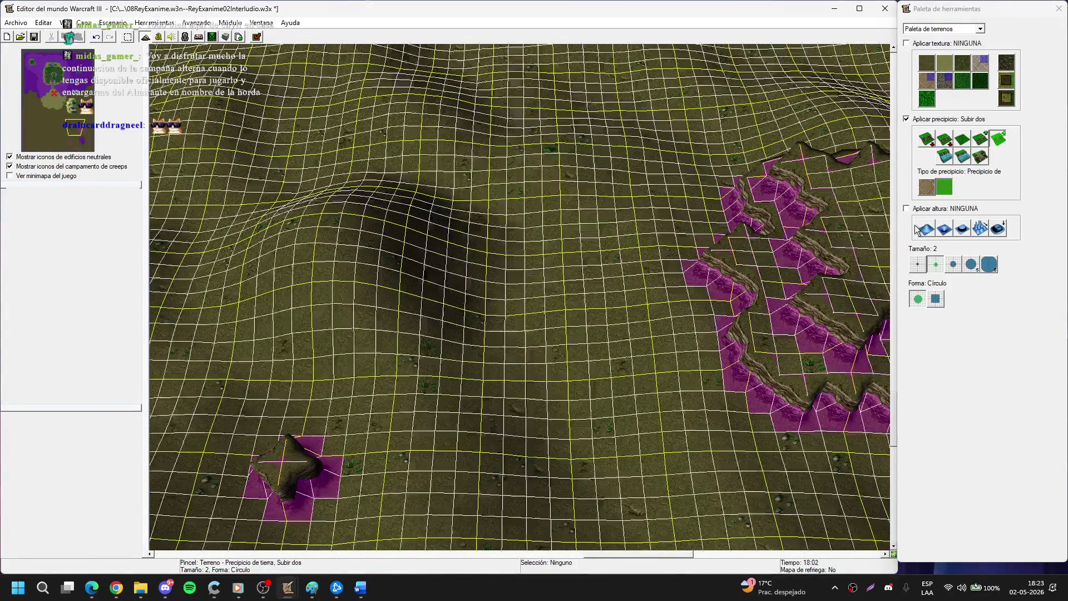
{"action": "left_click", "coordinate": [970, 264]}
{"action": "key", "text": "Left"}
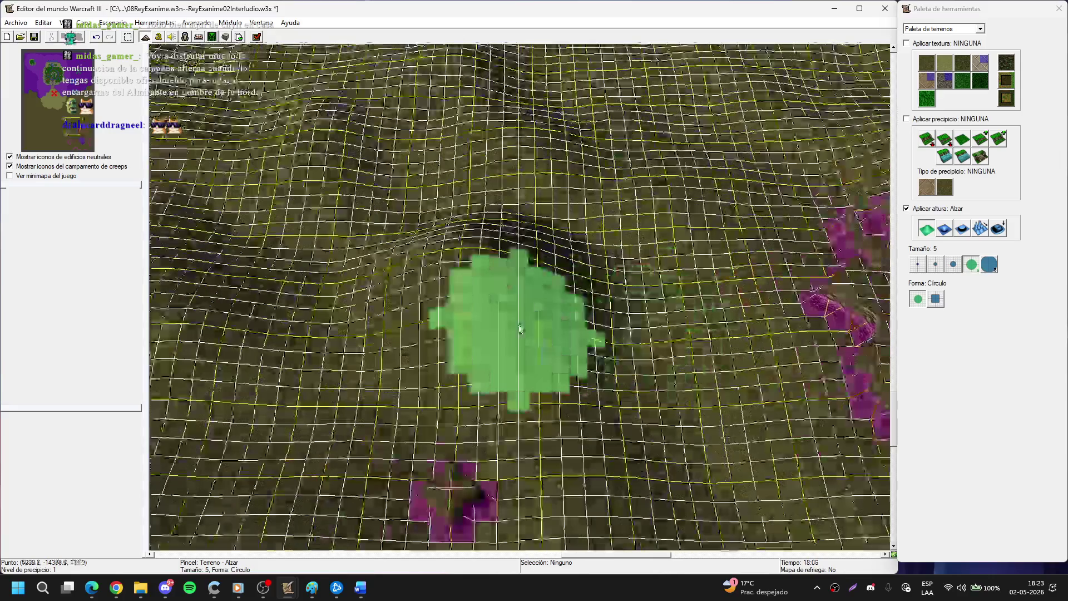
Raise a grassland hill at brush size 8, reshape its ridge at size 5, and save the map.
{"action": "left_click", "coordinate": [989, 264]}
{"action": "mouse_move", "coordinate": [389, 267]}
{"action": "left_mouse_down"}
{"action": "mouse_move", "coordinate": [432, 279]}
{"action": "mouse_move", "coordinate": [442, 175]}
{"action": "mouse_move", "coordinate": [498, 189]}
{"action": "mouse_move", "coordinate": [403, 212]}
{"action": "mouse_move", "coordinate": [448, 207]}
{"action": "mouse_move", "coordinate": [512, 179]}
{"action": "mouse_move", "coordinate": [562, 189]}
{"action": "mouse_move", "coordinate": [524, 235]}
{"action": "mouse_move", "coordinate": [378, 206]}
{"action": "mouse_move", "coordinate": [391, 232]}
{"action": "mouse_move", "coordinate": [338, 239]}
{"action": "mouse_move", "coordinate": [400, 208]}
{"action": "mouse_move", "coordinate": [398, 269]}
{"action": "mouse_move", "coordinate": [468, 229]}
{"action": "mouse_move", "coordinate": [451, 221]}
{"action": "mouse_move", "coordinate": [538, 248]}
{"action": "left_mouse_up"}
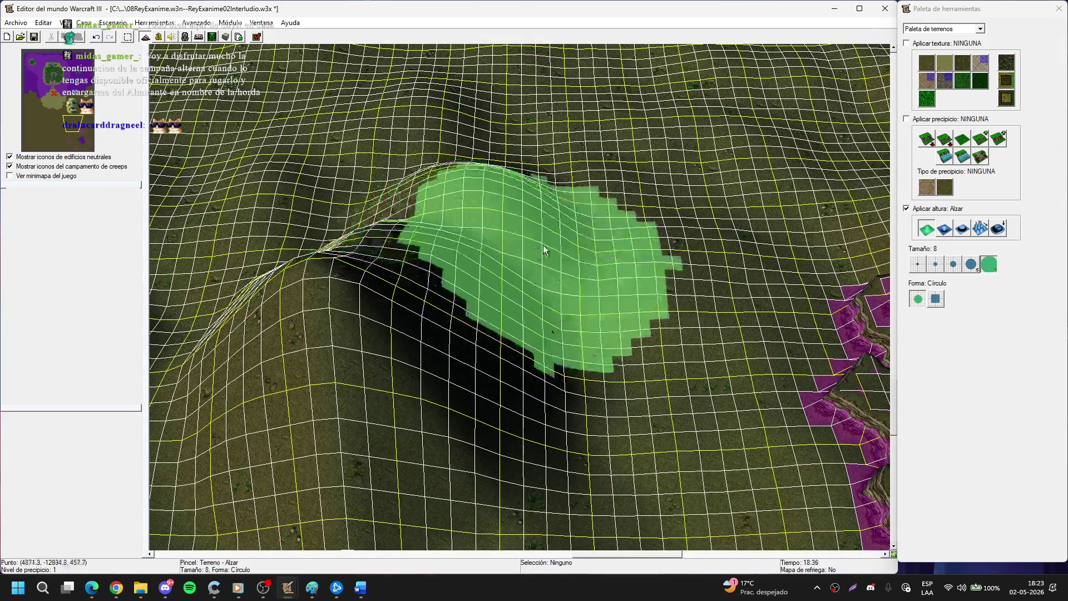
{"action": "left_click", "coordinate": [971, 263]}
{"action": "mouse_move", "coordinate": [470, 217]}
{"action": "left_mouse_down"}
{"action": "mouse_move", "coordinate": [477, 310]}
{"action": "mouse_move", "coordinate": [416, 264]}
{"action": "mouse_move", "coordinate": [402, 270]}
{"action": "mouse_move", "coordinate": [560, 285]}
{"action": "mouse_move", "coordinate": [515, 270]}
{"action": "mouse_move", "coordinate": [570, 261]}
{"action": "mouse_move", "coordinate": [520, 278]}
{"action": "mouse_move", "coordinate": [501, 235]}
{"action": "mouse_move", "coordinate": [535, 167]}
{"action": "mouse_move", "coordinate": [612, 132]}
{"action": "mouse_move", "coordinate": [429, 192]}
{"action": "mouse_move", "coordinate": [473, 299]}
{"action": "mouse_move", "coordinate": [453, 239]}
{"action": "mouse_move", "coordinate": [441, 322]}
{"action": "mouse_move", "coordinate": [429, 334]}
{"action": "mouse_move", "coordinate": [416, 321]}
{"action": "mouse_move", "coordinate": [446, 236]}
{"action": "mouse_move", "coordinate": [439, 296]}
{"action": "left_mouse_up"}
{"action": "key", "text": "ctrl+s"}
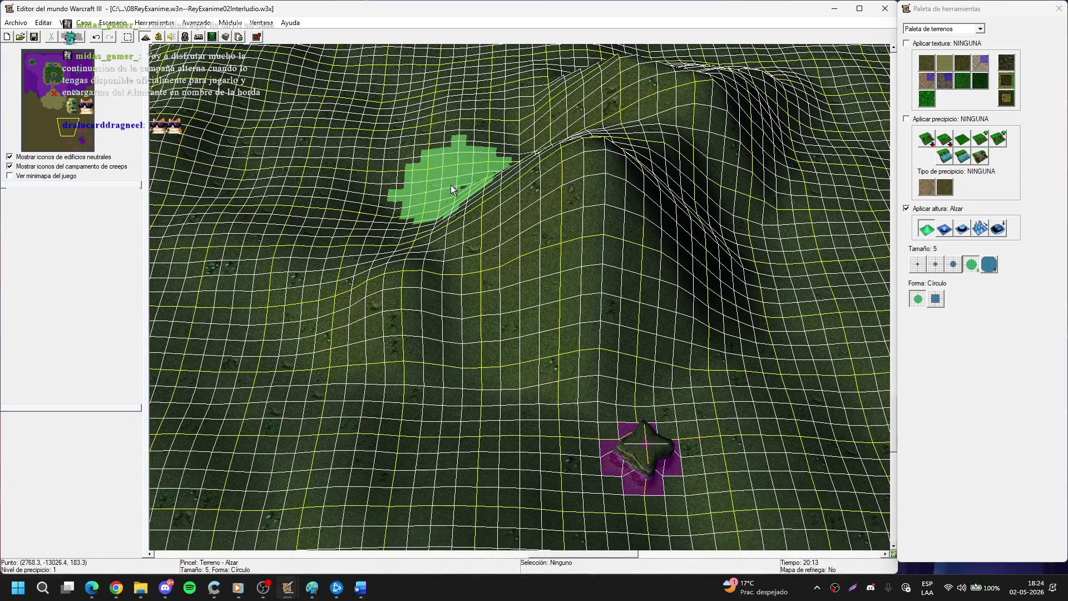
{"action": "left_click", "coordinate": [452, 189]}
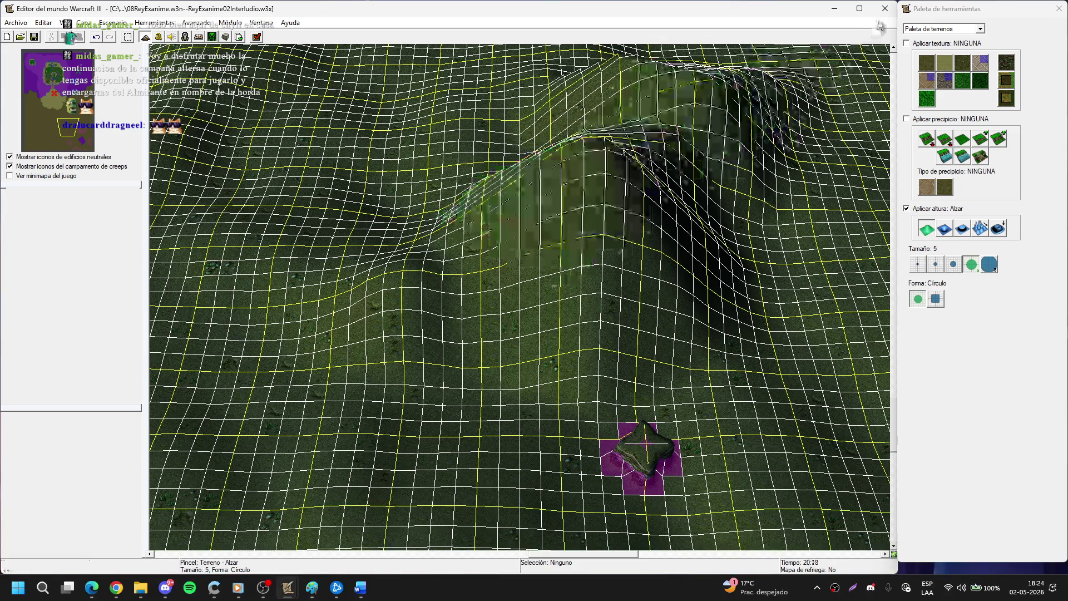
Navigate Explorer to E: > Juegos > WarCraft III (1.27b) (Español) > jassnewgenpack207.
{"action": "left_click", "coordinate": [139, 585]}
{"action": "left_click_drag", "start_coordinate": [412, 31], "coordinate": [481, 56]}
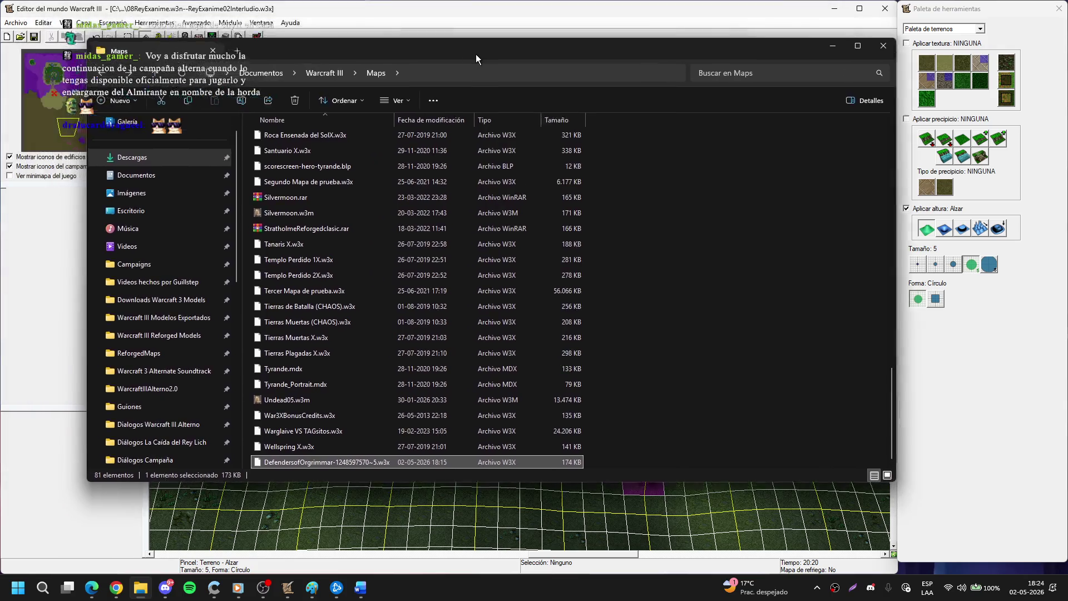
{"action": "scroll", "coordinate": [167, 267], "scroll_direction": "down", "scroll_amount": 6}
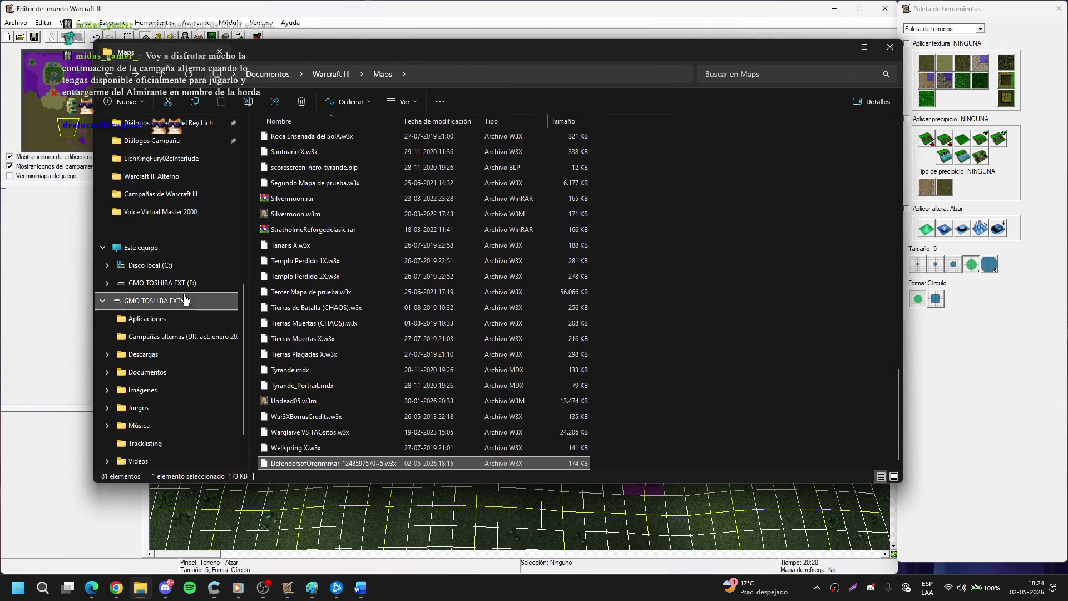
{"action": "left_click", "coordinate": [161, 301]}
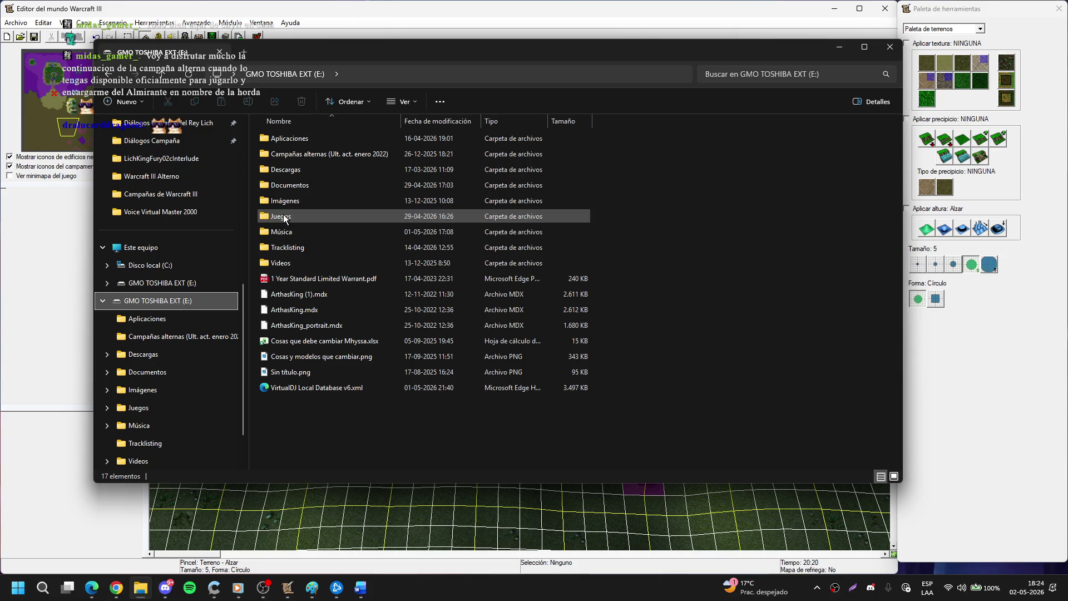
{"action": "double_click", "coordinate": [287, 218]}
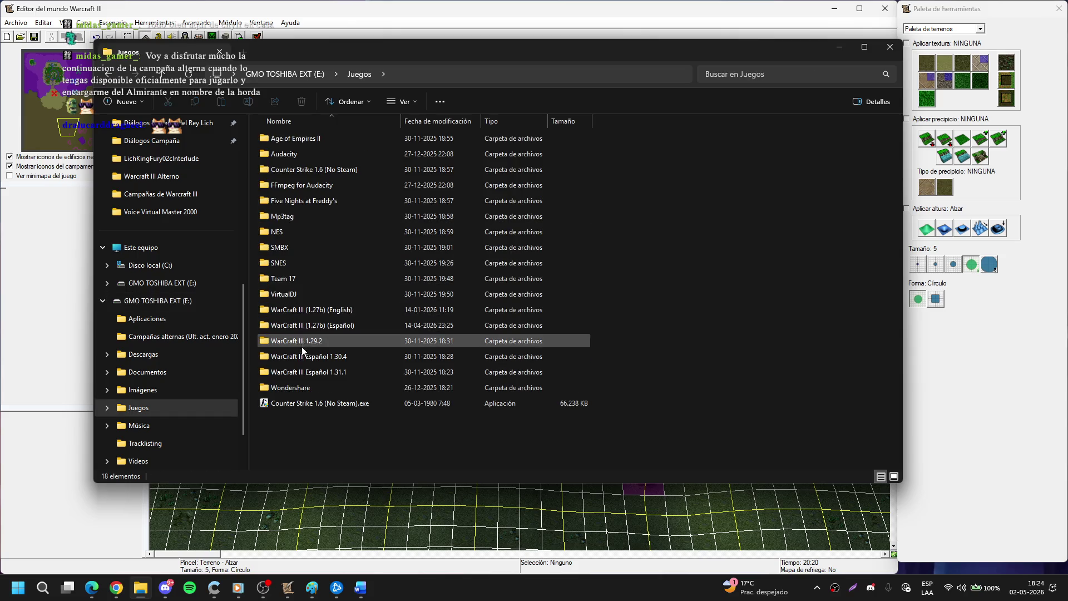
{"action": "double_click", "coordinate": [305, 324]}
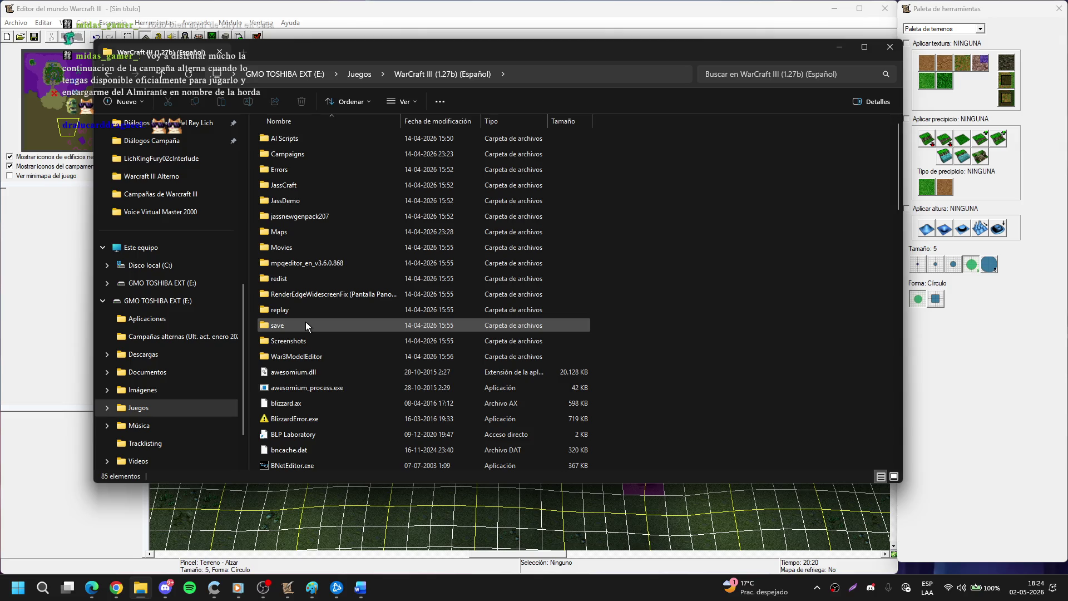
{"action": "double_click", "coordinate": [297, 218]}
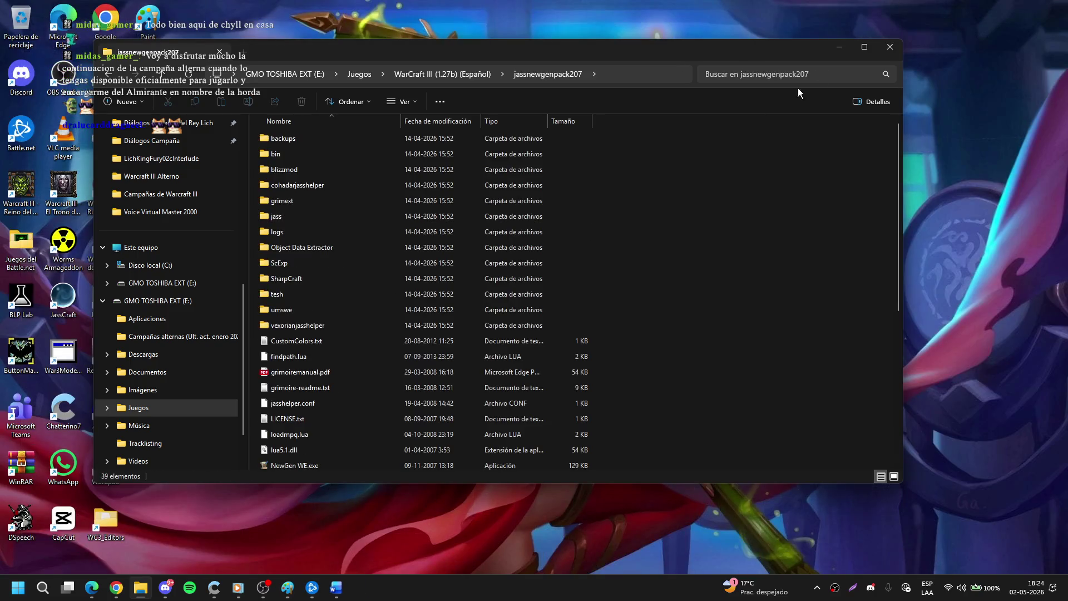
Select NewGen WE.exe, try drive E: as the Warcraft install folder, and dismiss both resulting errors.
{"action": "scroll", "coordinate": [417, 250], "scroll_direction": "down", "scroll_amount": 5}
{"action": "left_click", "coordinate": [304, 244]}
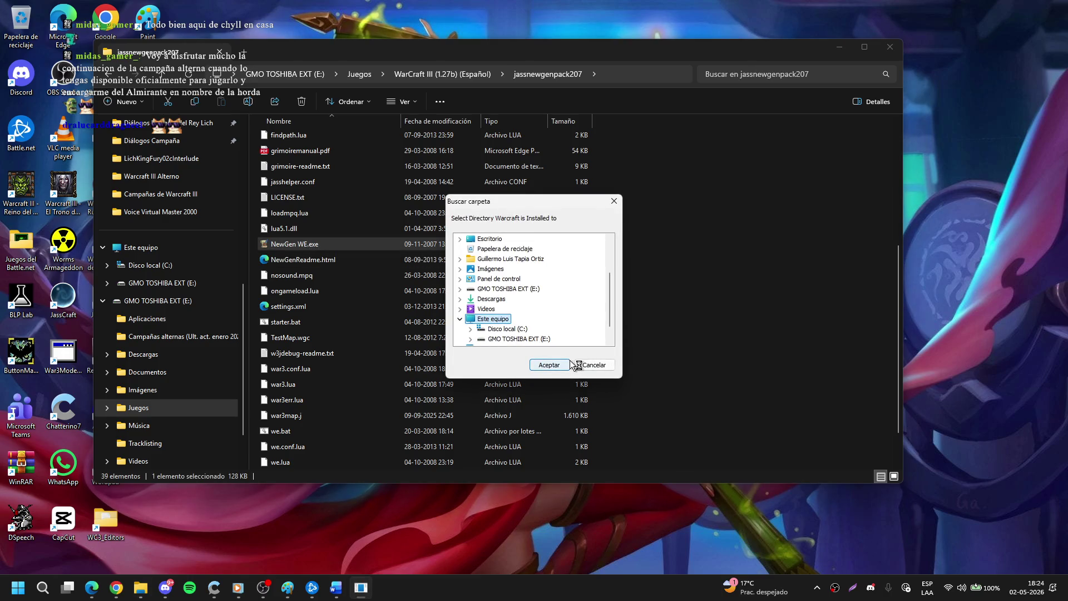
{"action": "left_click", "coordinate": [530, 338]}
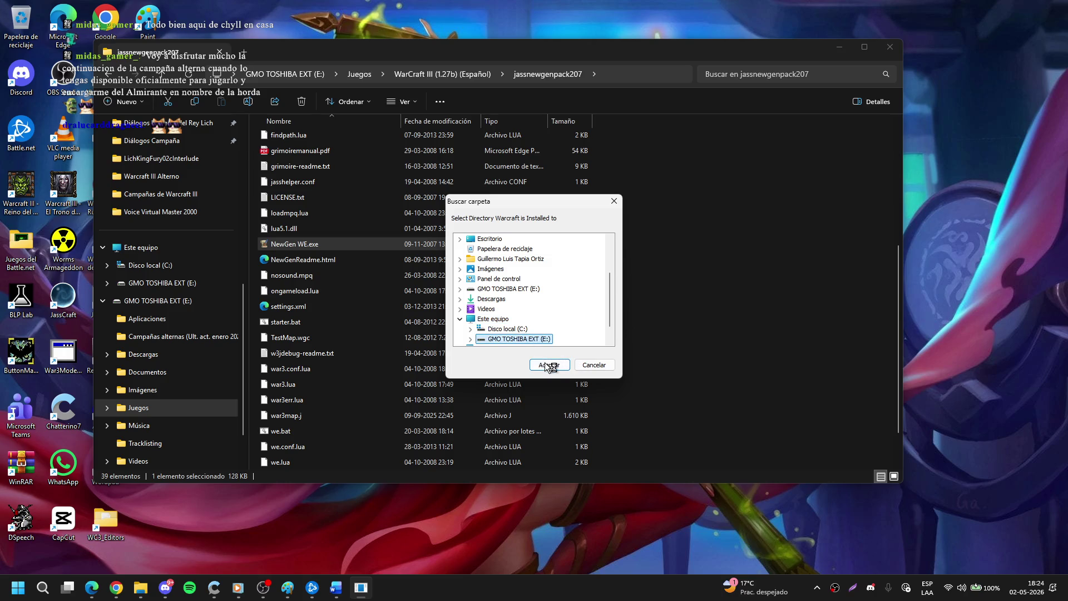
{"action": "left_click", "coordinate": [549, 364]}
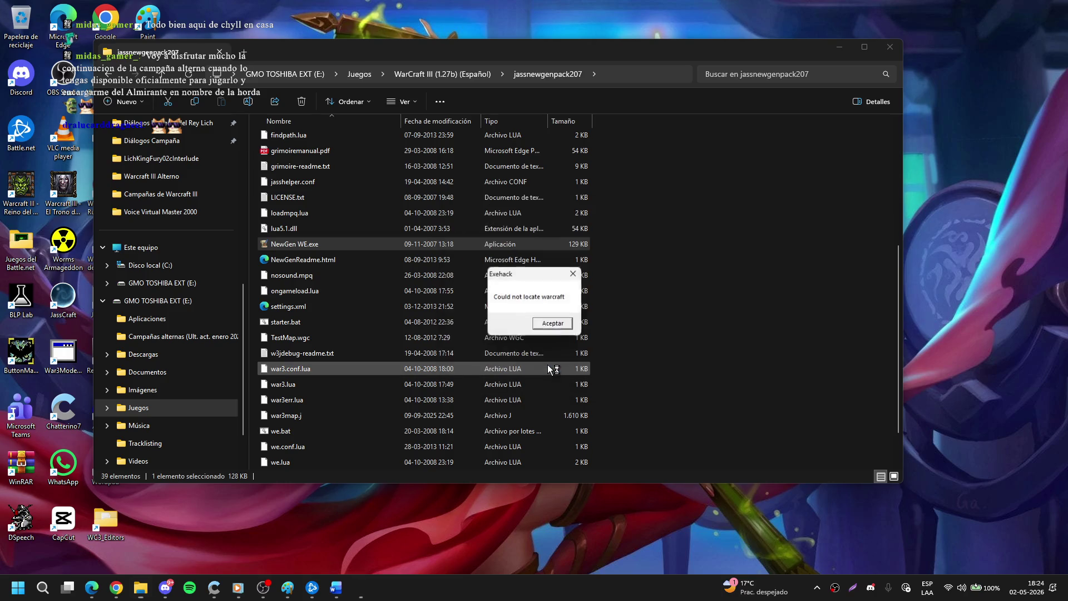
{"action": "left_click", "coordinate": [561, 328]}
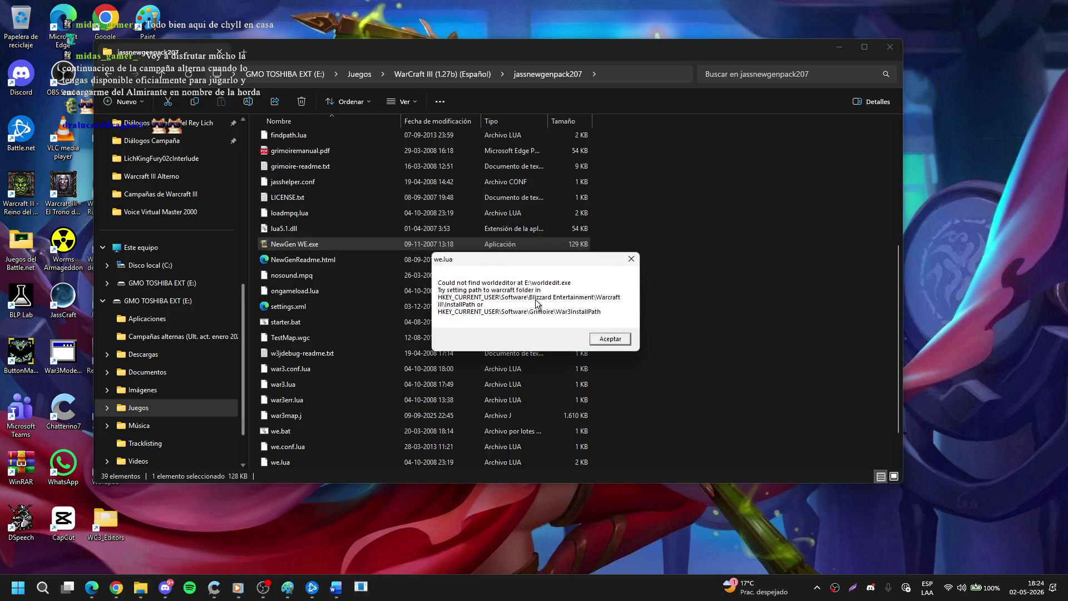
{"action": "left_click", "coordinate": [606, 341]}
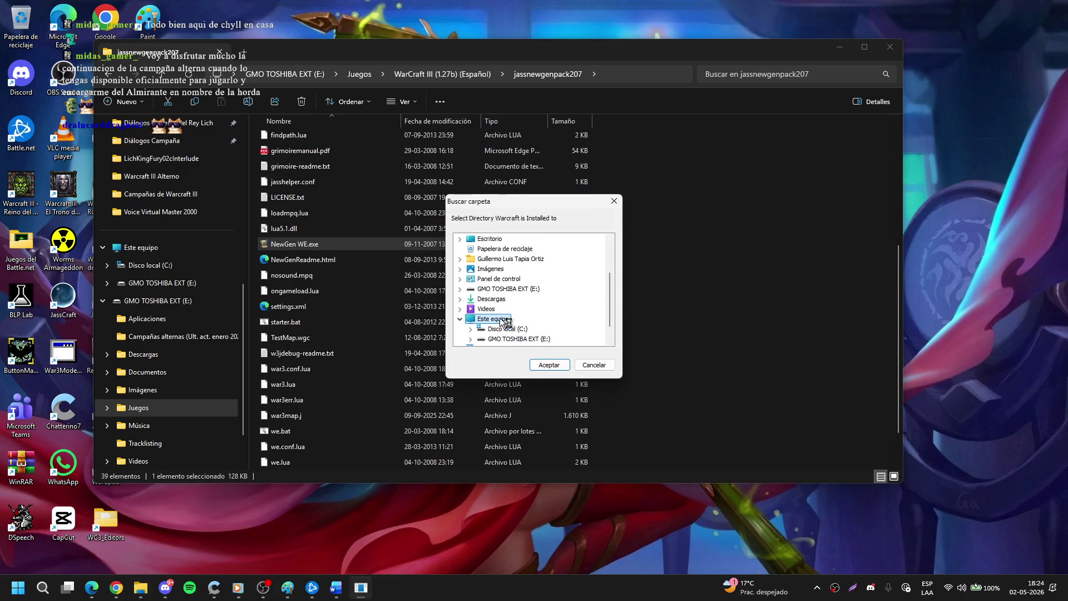
Set Warcraft III (1.27b) on drive C as the install folder, launch NewGen WE, and dismiss the we.lua error.
{"action": "double_click", "coordinate": [484, 331]}
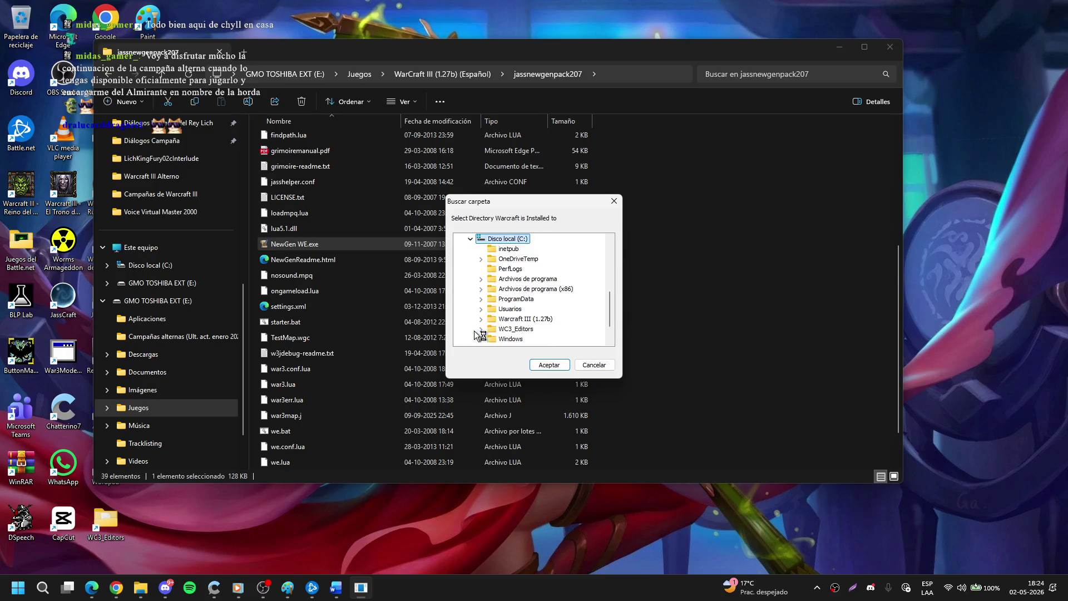
{"action": "left_click", "coordinate": [550, 364]}
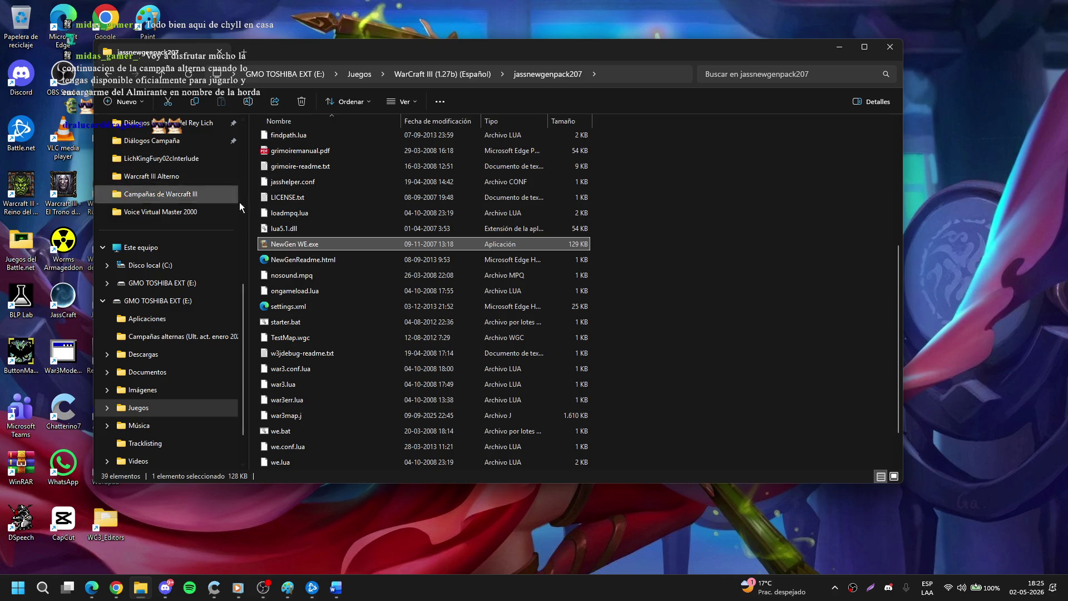
{"action": "double_click", "coordinate": [299, 246]}
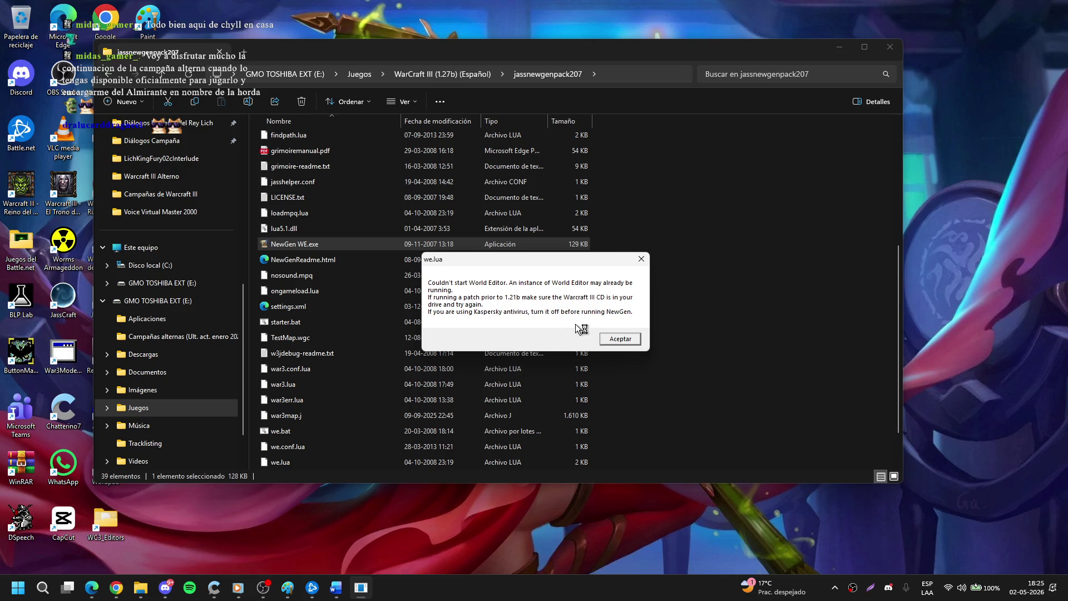
{"action": "left_click", "coordinate": [615, 343]}
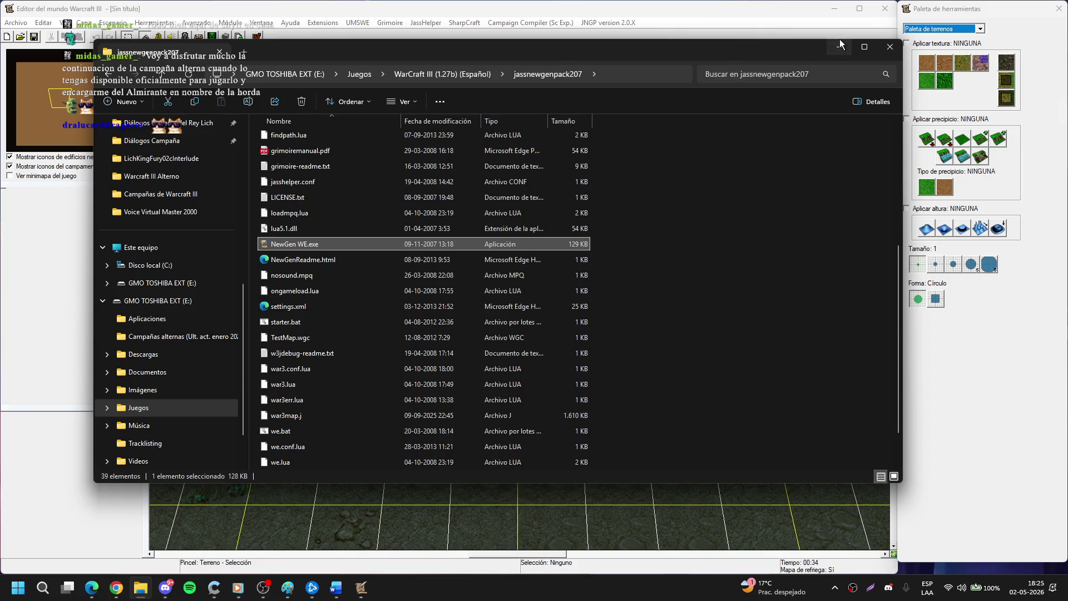
Reopen the recent 08ReyExanime campaign and load ReyExanime02Interludio.w3x despite the version warning.
{"action": "left_click", "coordinate": [839, 46]}
{"action": "left_click", "coordinate": [540, 23]}
{"action": "left_click", "coordinate": [540, 23]}
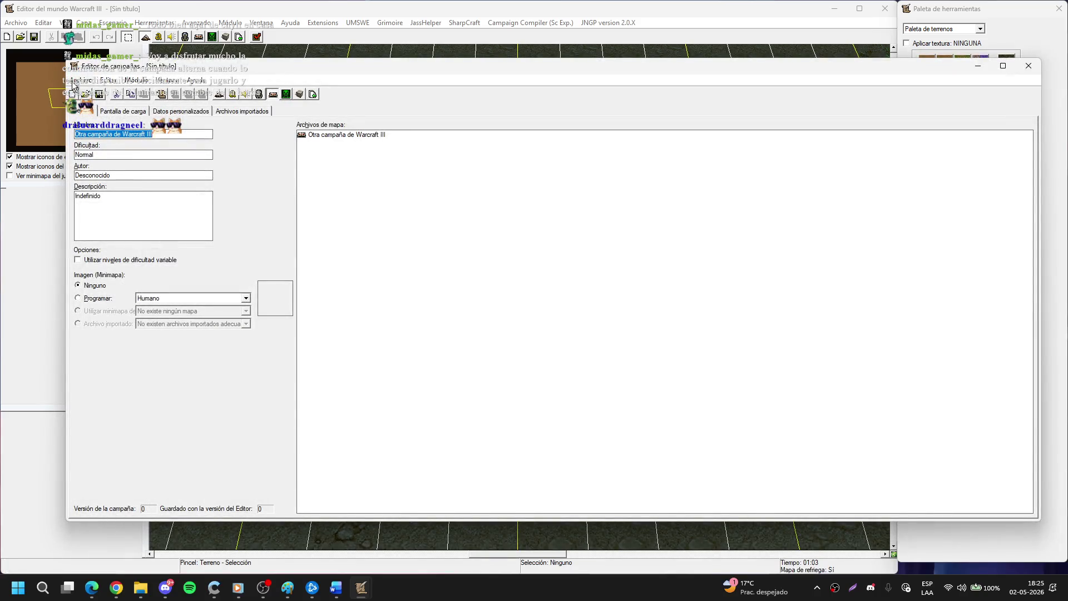
{"action": "left_click", "coordinate": [76, 81]}
{"action": "left_click", "coordinate": [155, 152]}
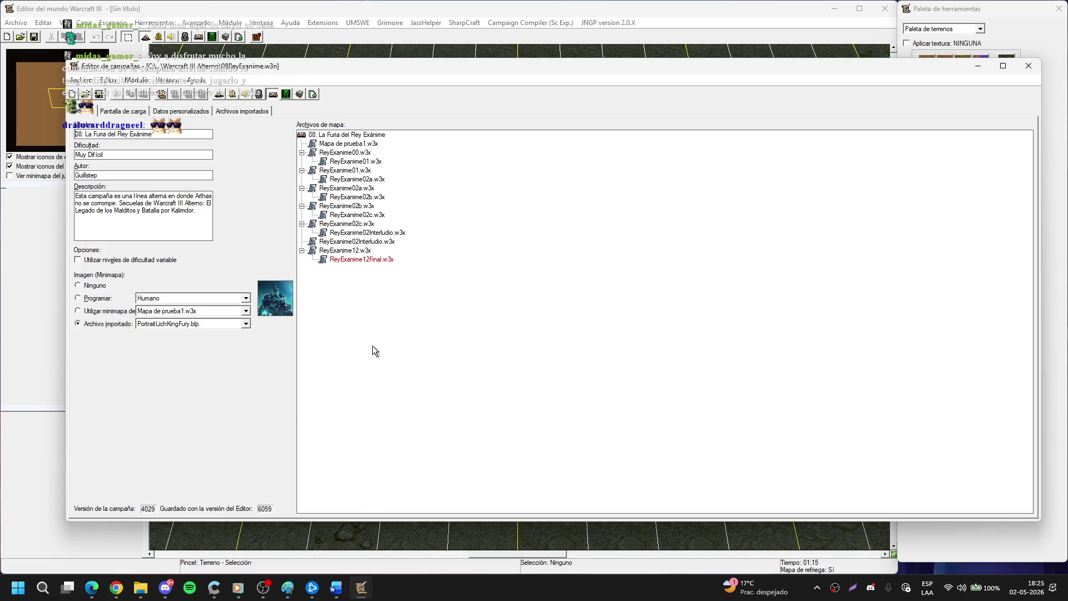
{"action": "left_click", "coordinate": [358, 244]}
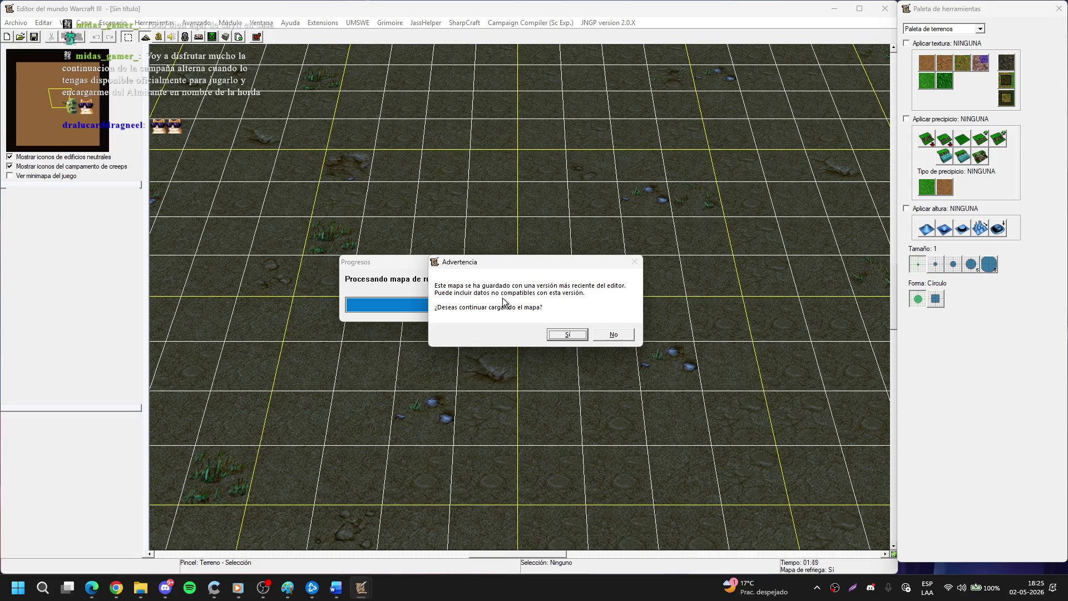
{"action": "left_click", "coordinate": [560, 335]}
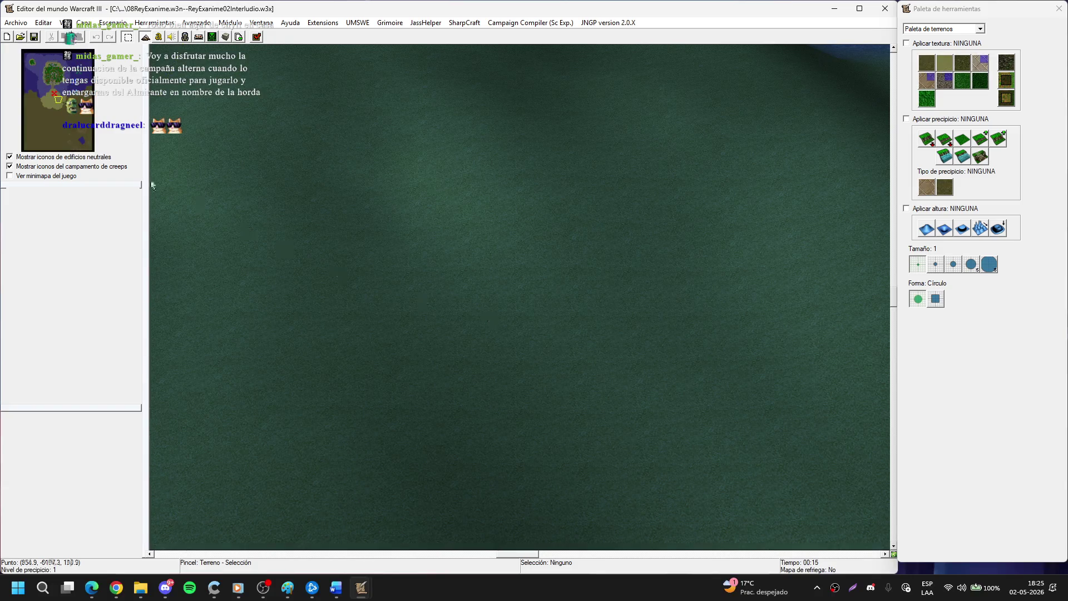
Pan to the map's lake area and look over the JassHelper menu.
{"action": "left_click", "coordinate": [83, 136]}
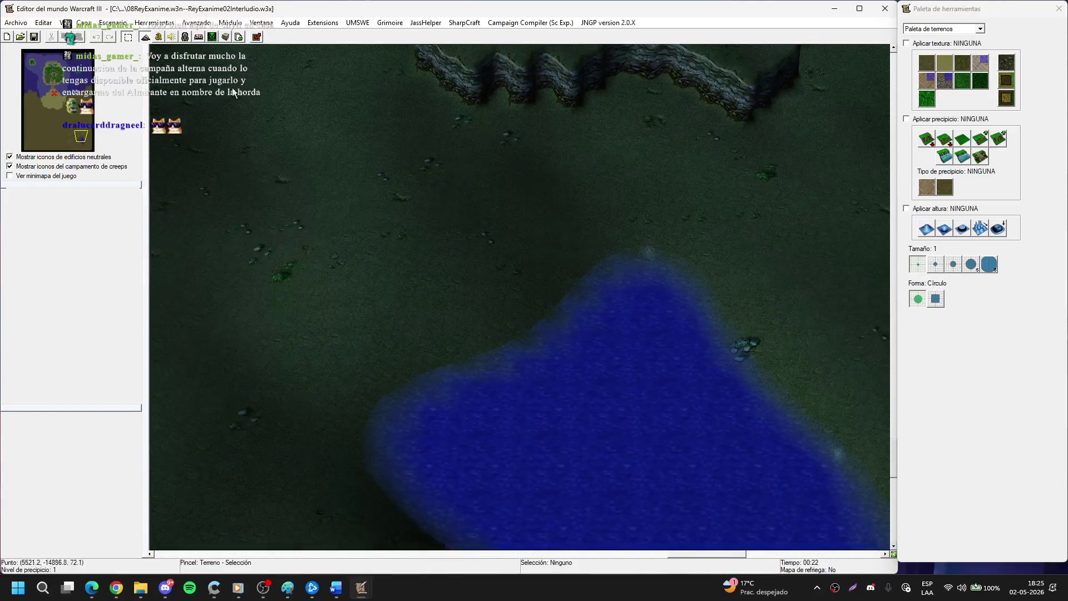
{"action": "scroll", "coordinate": [403, 175], "scroll_direction": "up", "scroll_amount": 3}
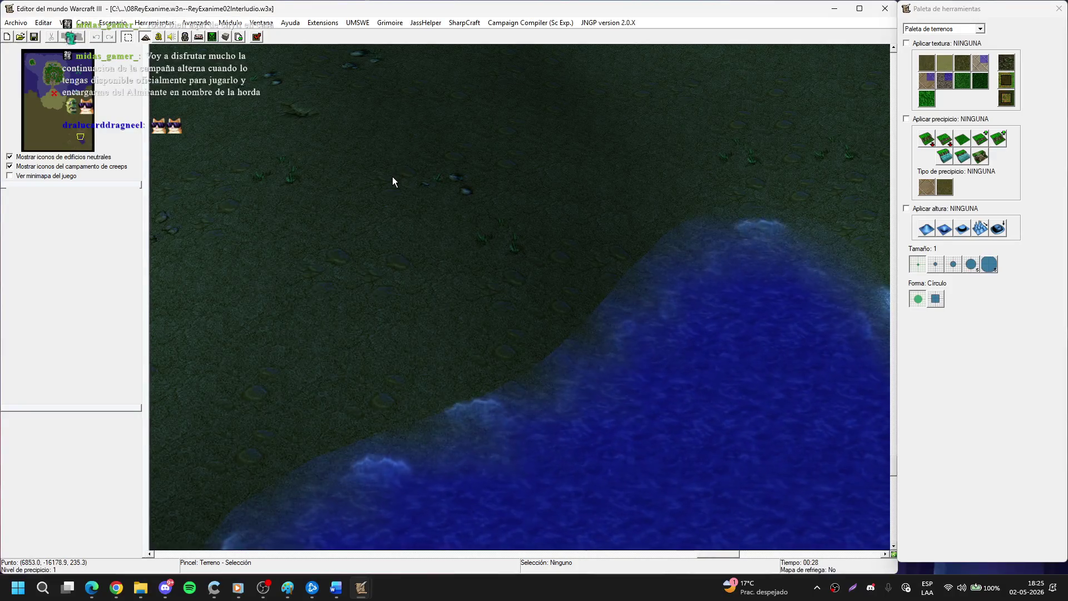
{"action": "scroll", "coordinate": [392, 176], "scroll_direction": "down", "scroll_amount": 1}
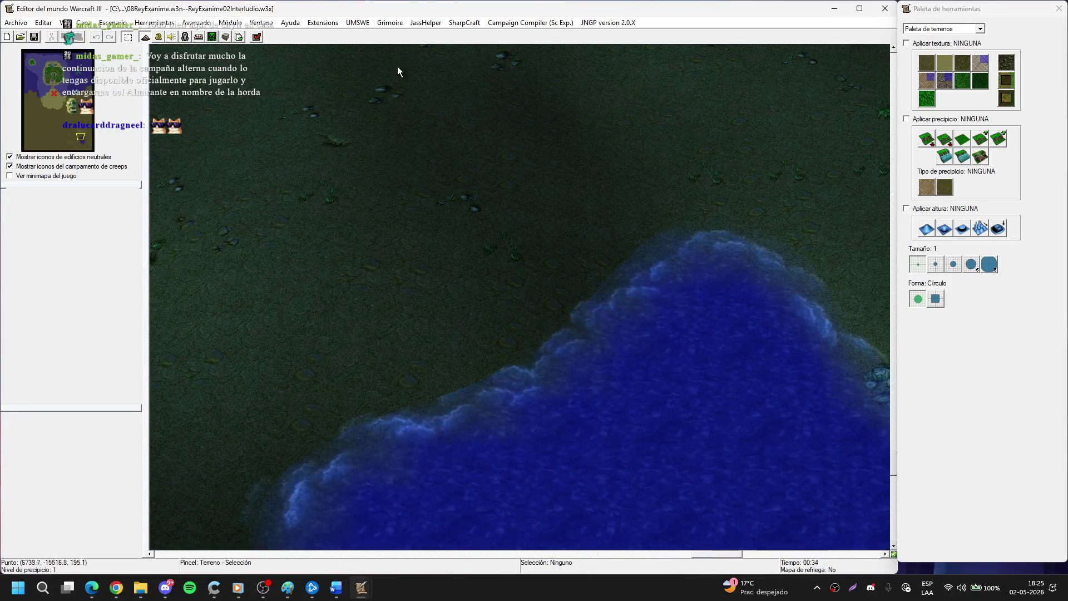
{"action": "left_click", "coordinate": [389, 23]}
{"action": "mouse_move", "coordinate": [417, 24]}
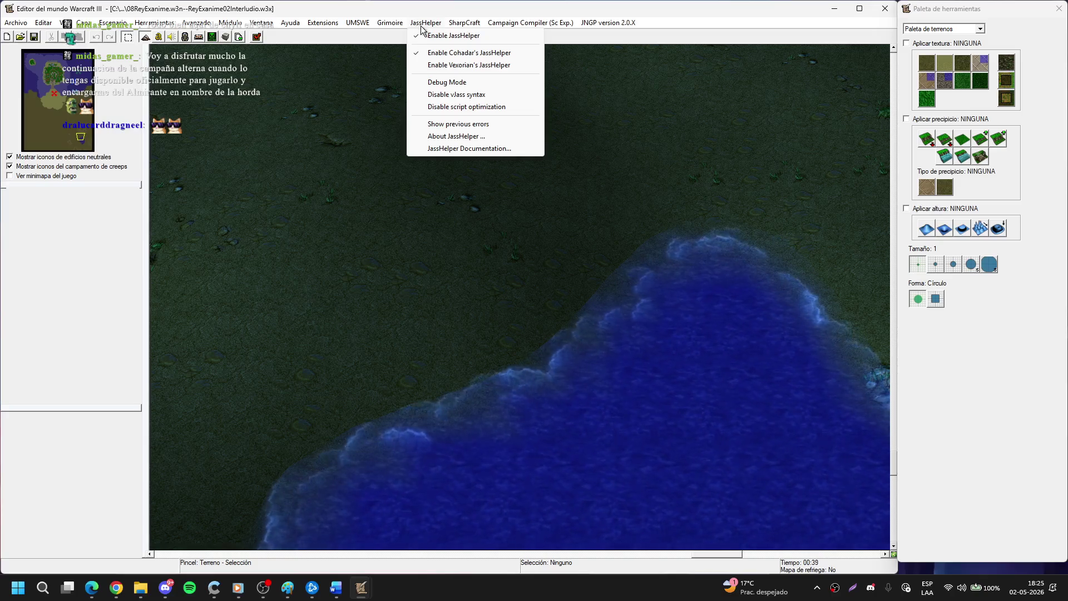
{"action": "mouse_move", "coordinate": [333, 24]}
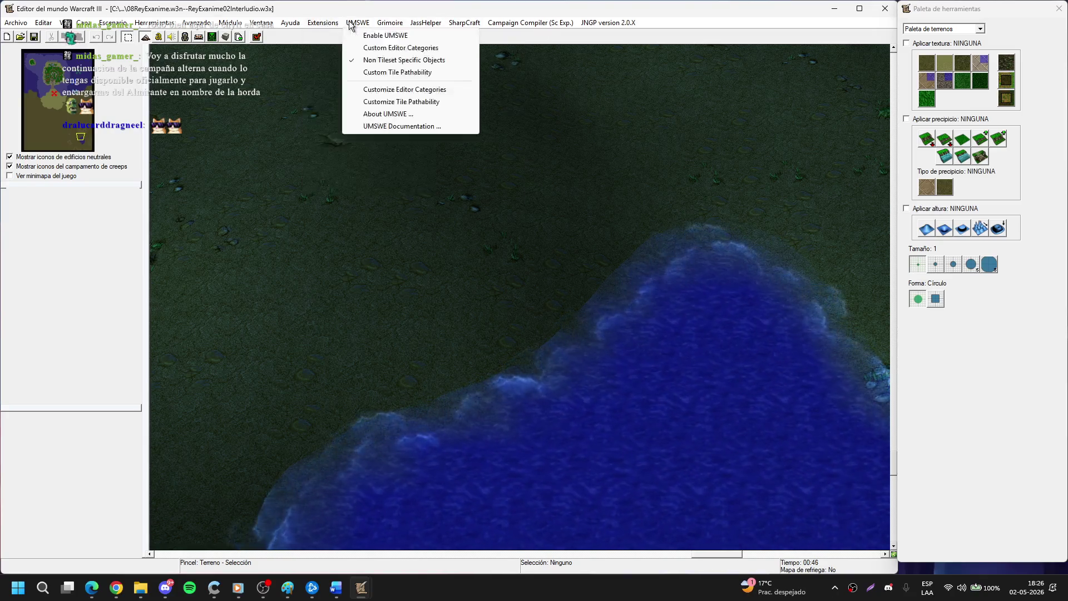
{"action": "left_click", "coordinate": [322, 22]}
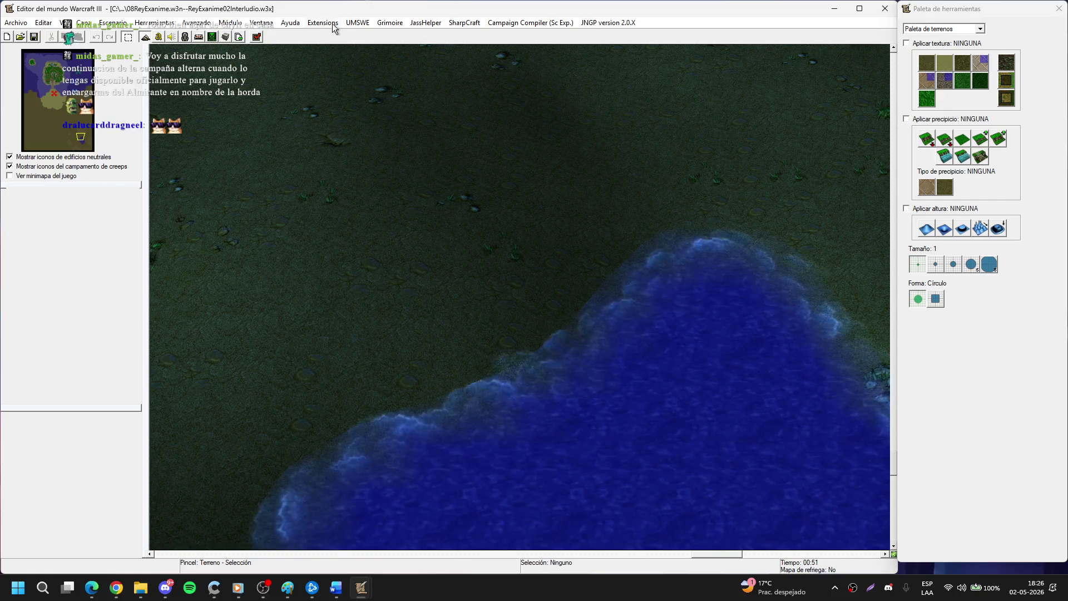
Inspect the Extensions menu options.
{"action": "left_click", "coordinate": [322, 24]}
{"action": "left_click", "coordinate": [323, 23]}
{"action": "left_click", "coordinate": [323, 25]}
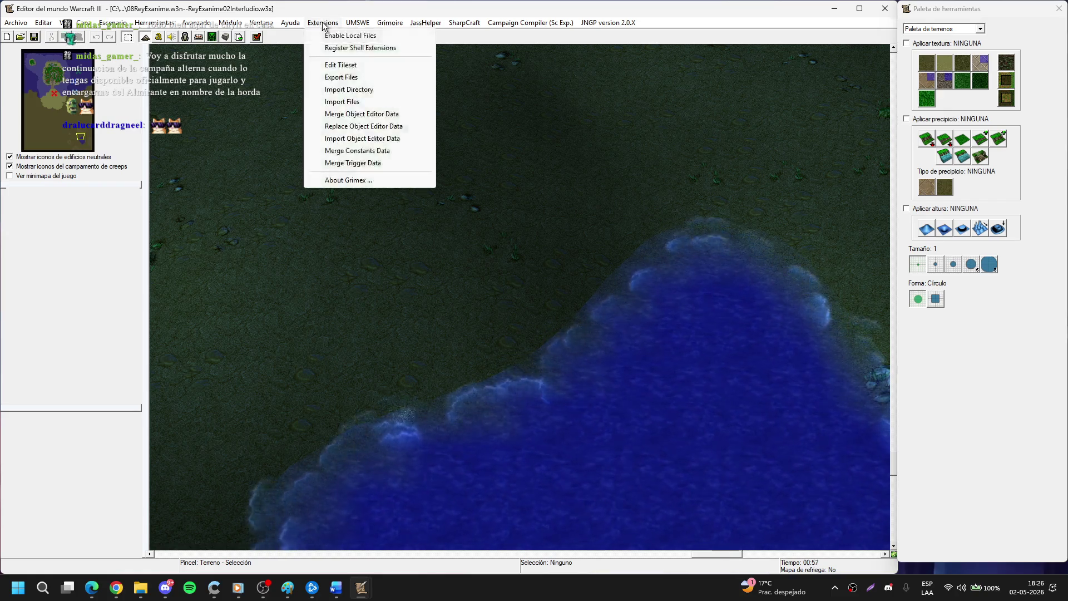
{"action": "left_click", "coordinate": [359, 65]}
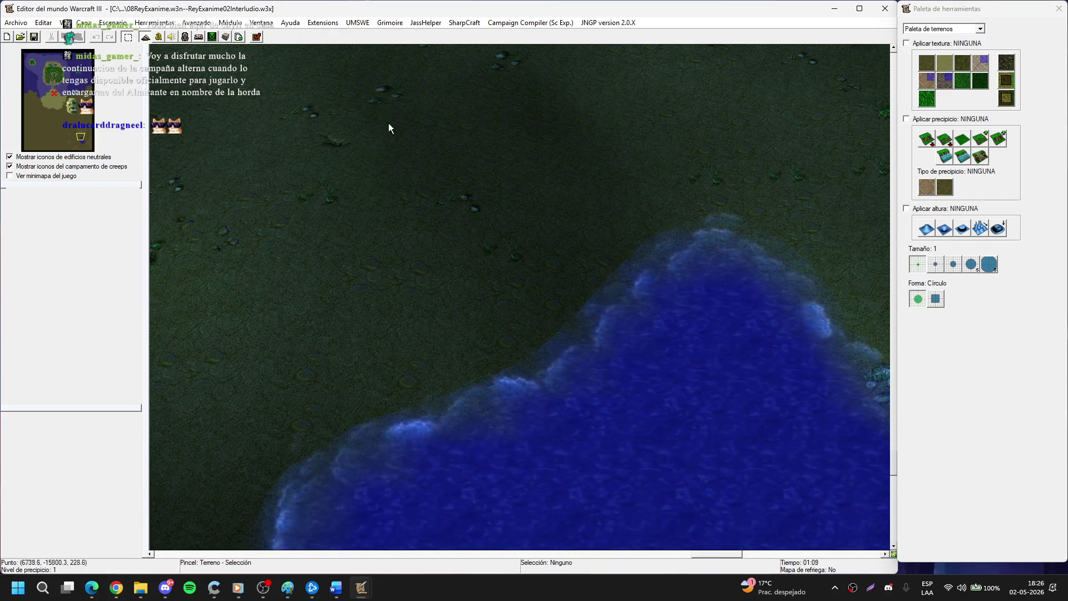
Minimise the Campaign Editor window and bring the World Editor back up.
{"action": "left_click", "coordinate": [833, 8]}
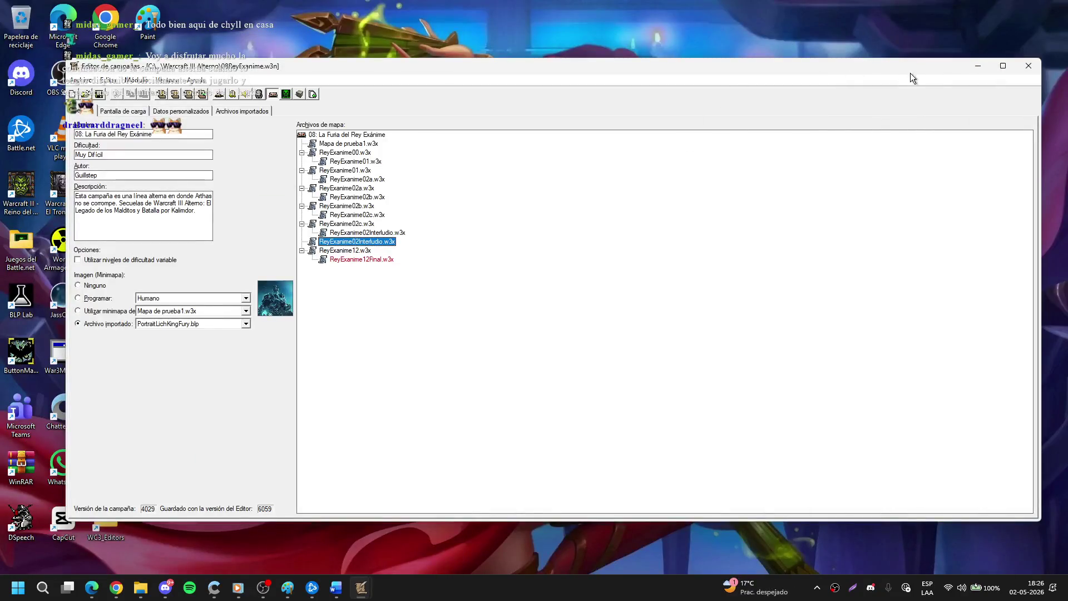
{"action": "left_click", "coordinate": [977, 66]}
{"action": "left_click", "coordinate": [361, 588]}
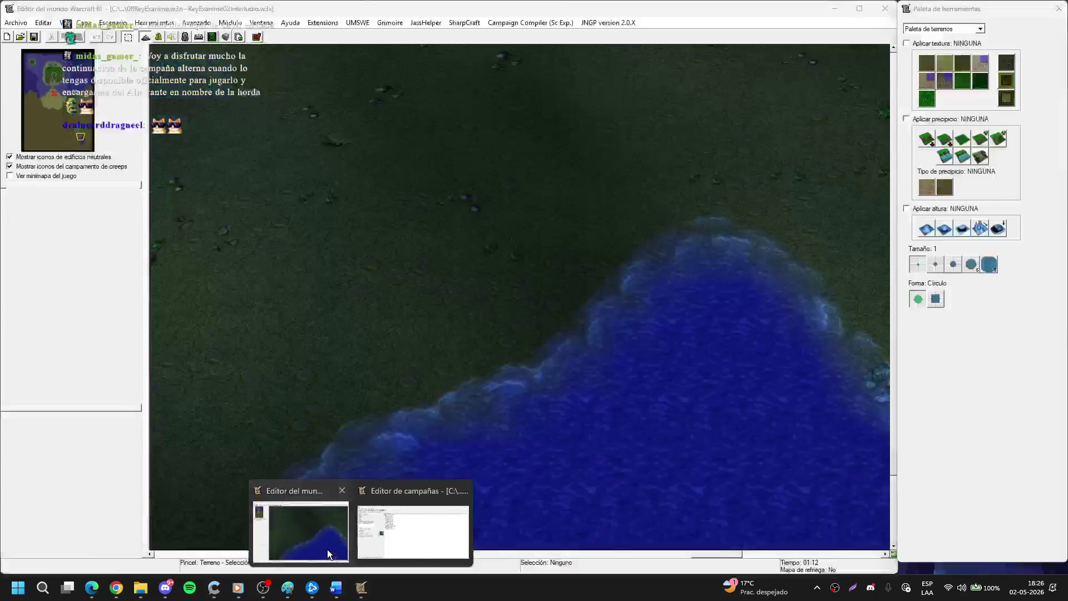
{"action": "left_click", "coordinate": [327, 543]}
Repeatedly try Extensions > Edit Tileset to open the tileset editor.
{"action": "left_click", "coordinate": [322, 23]}
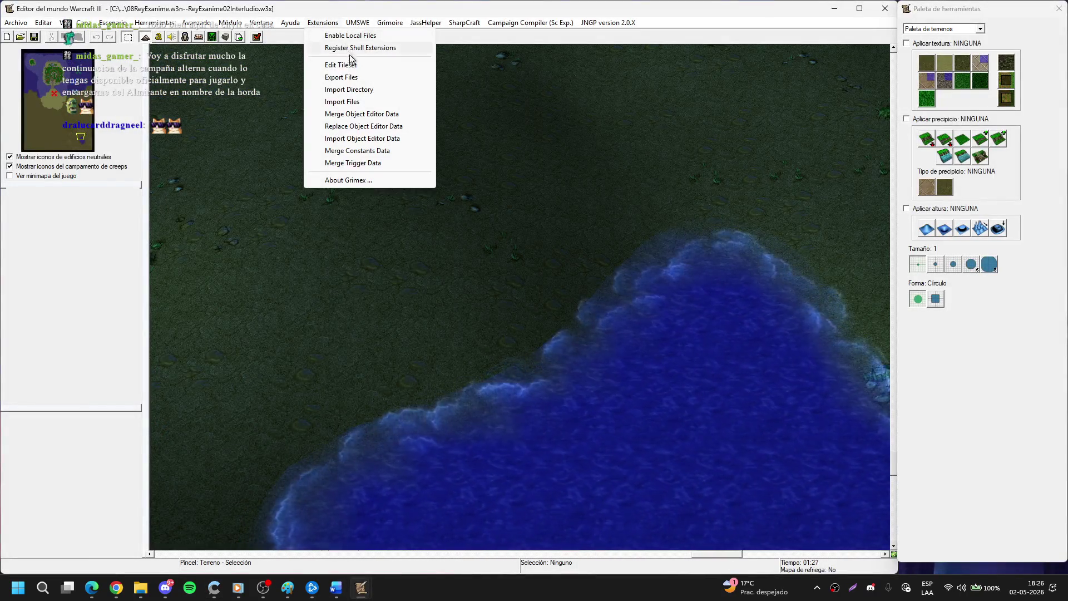
{"action": "left_click", "coordinate": [354, 65]}
{"action": "left_click", "coordinate": [334, 24]}
{"action": "left_click", "coordinate": [354, 65]}
{"action": "left_click", "coordinate": [336, 26]}
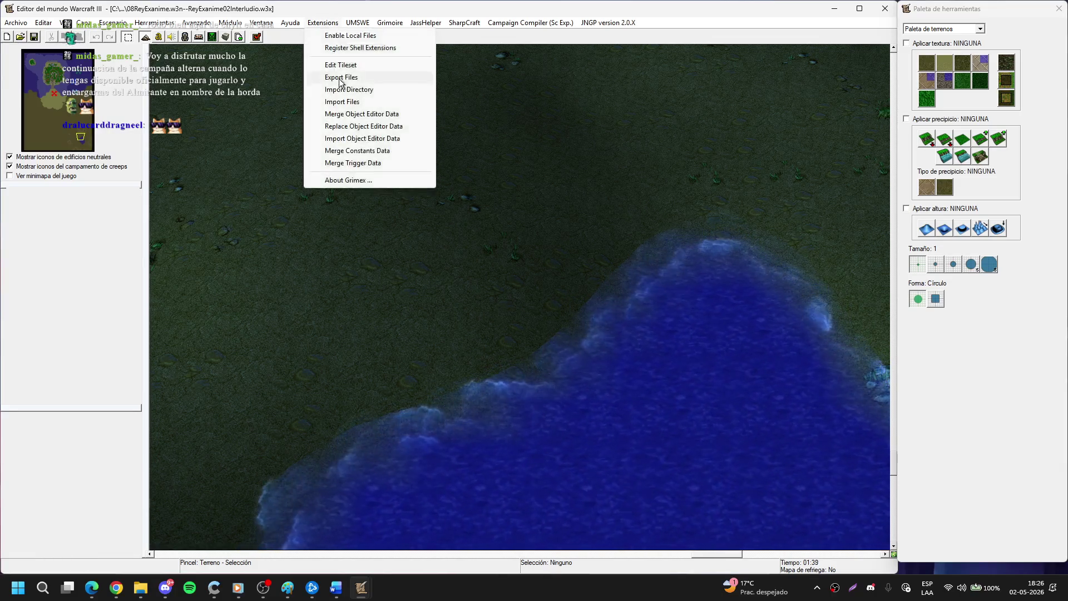
{"action": "left_click", "coordinate": [350, 66]}
{"action": "left_click", "coordinate": [323, 27]}
{"action": "left_click", "coordinate": [351, 65]}
{"action": "left_click", "coordinate": [324, 24]}
{"action": "left_click", "coordinate": [350, 65]}
{"action": "left_click", "coordinate": [326, 25]}
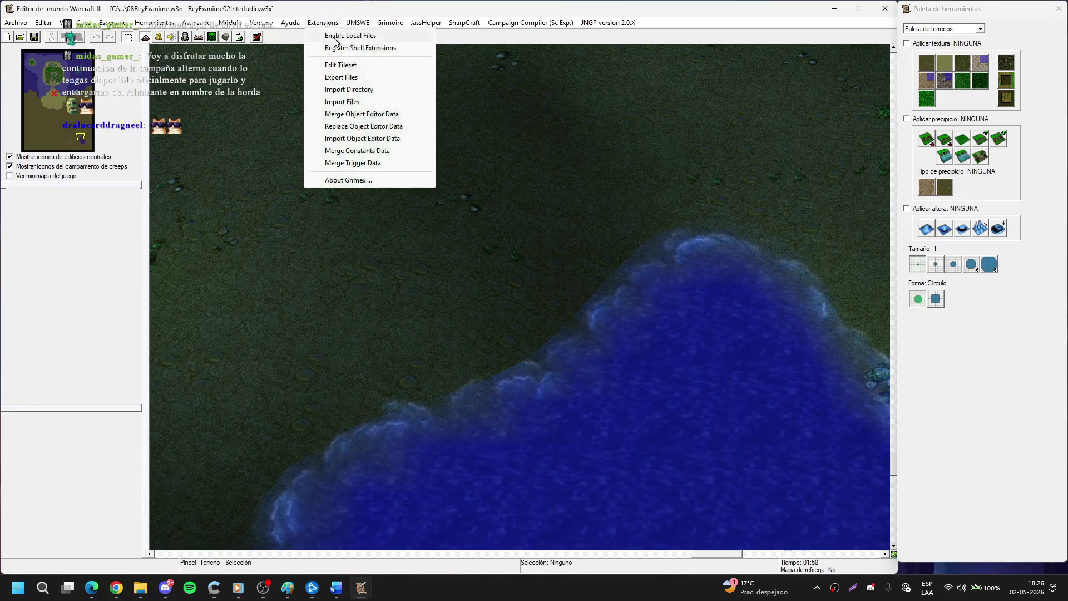
{"action": "left_click", "coordinate": [340, 65]}
{"action": "left_click", "coordinate": [323, 24]}
{"action": "left_click", "coordinate": [341, 65]}
{"action": "left_click", "coordinate": [323, 25]}
{"action": "left_click", "coordinate": [345, 65]}
{"action": "left_click", "coordinate": [329, 25]}
{"action": "left_click", "coordinate": [348, 65]}
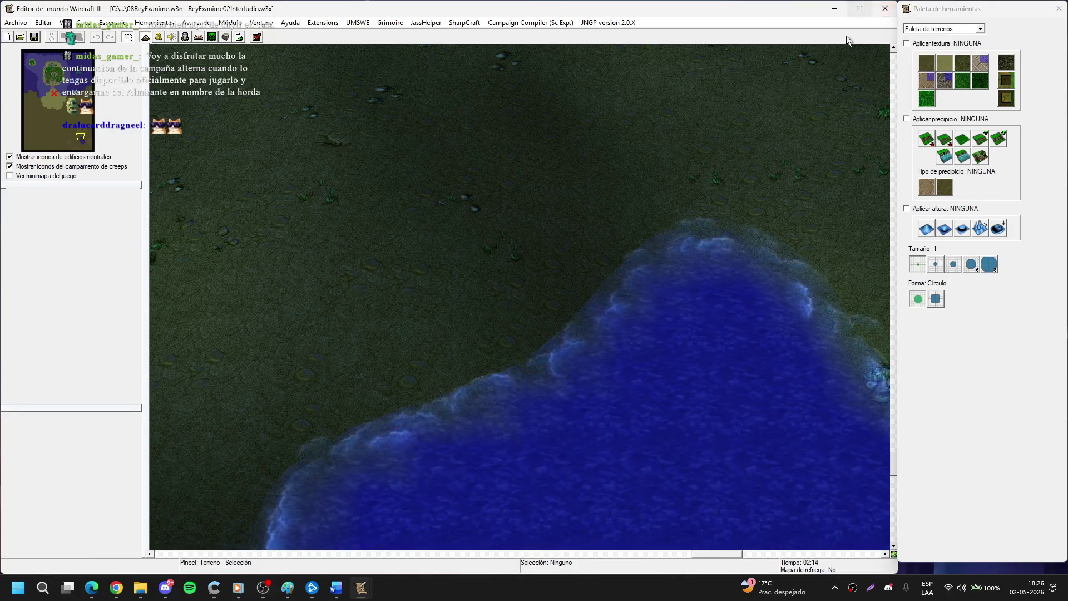
Hide the Campaign Editor, check the JNGP version menu, and close the World Editor.
{"action": "mouse_move", "coordinate": [360, 595]}
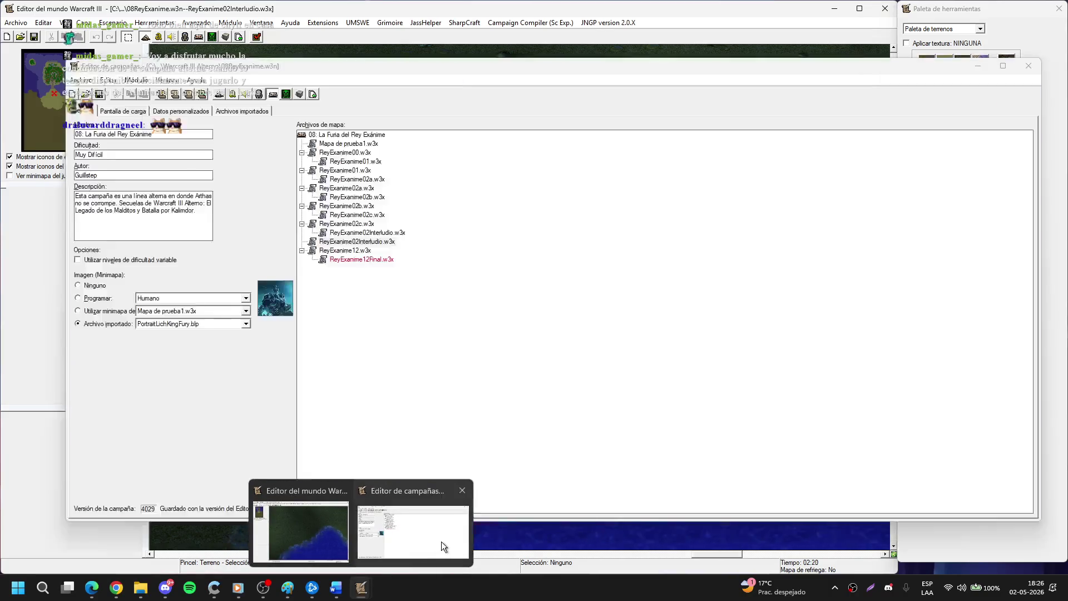
{"action": "left_click", "coordinate": [442, 542]}
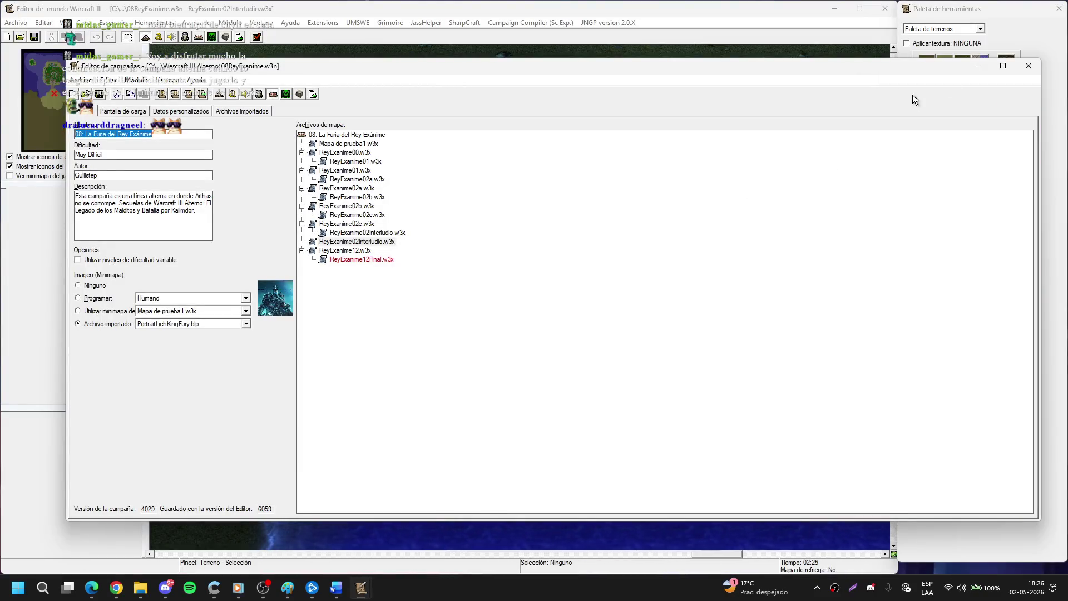
{"action": "left_click", "coordinate": [977, 68]}
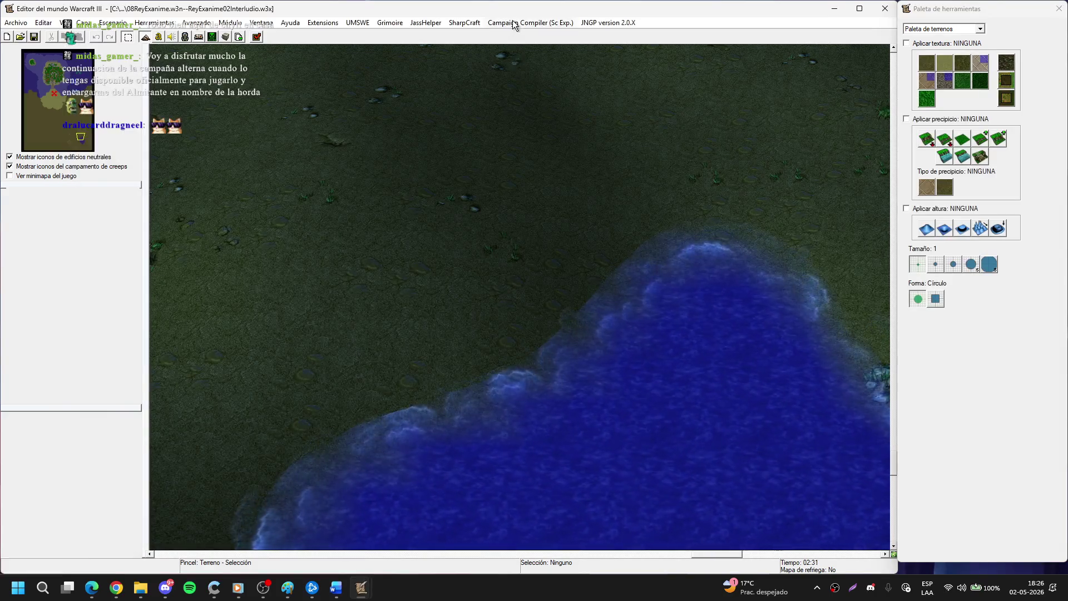
{"action": "left_click", "coordinate": [464, 23]}
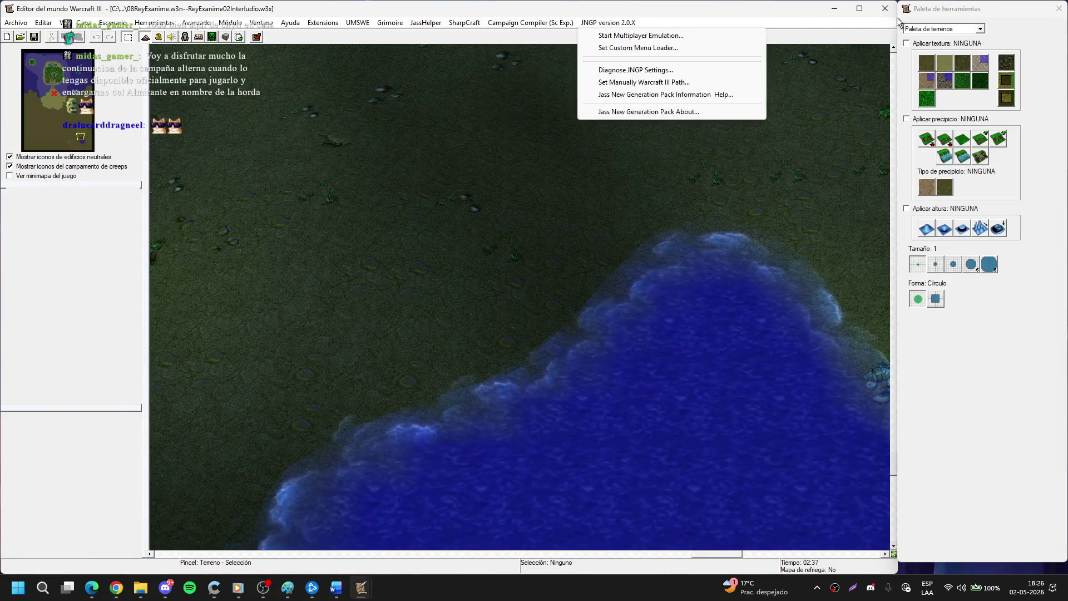
{"action": "left_click", "coordinate": [882, 10]}
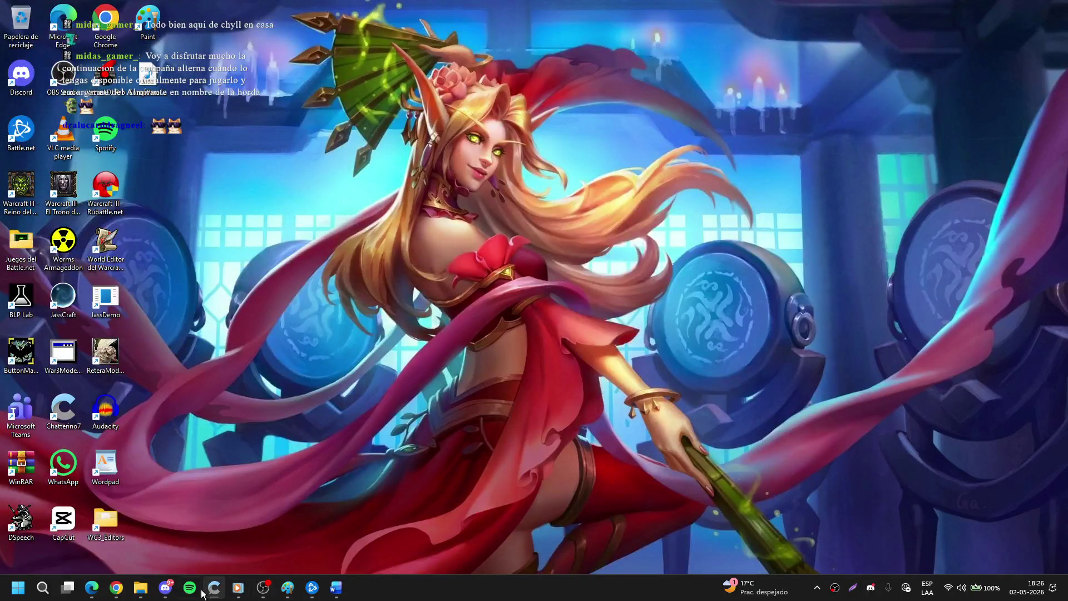
{"action": "left_click", "coordinate": [149, 594]}
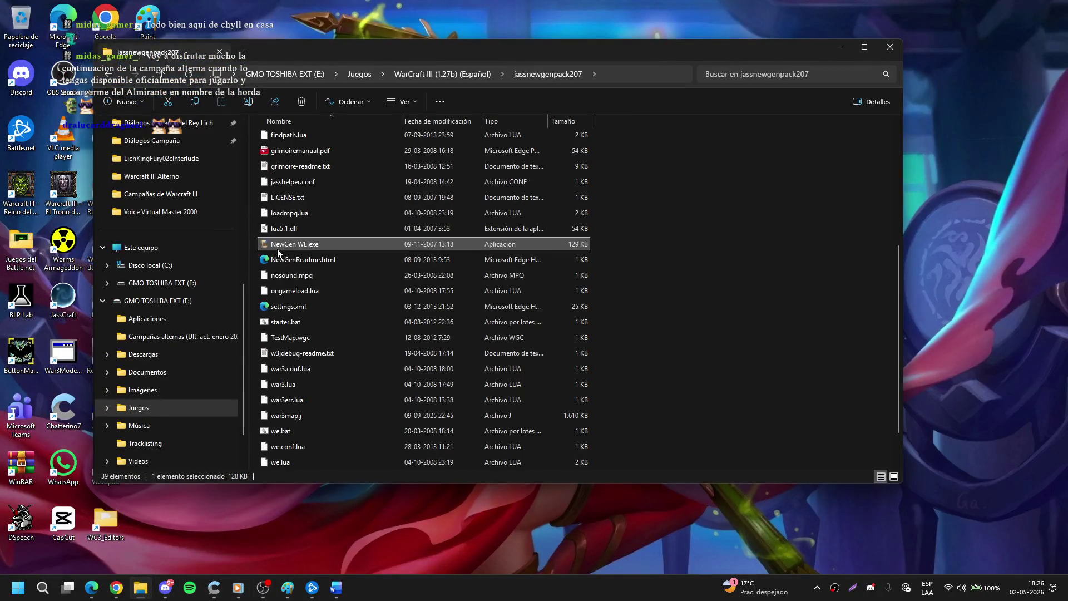
Relaunch NewGen WE.exe from jassnewgenpack207 and check the JassHelper menu.
{"action": "double_click", "coordinate": [277, 249]}
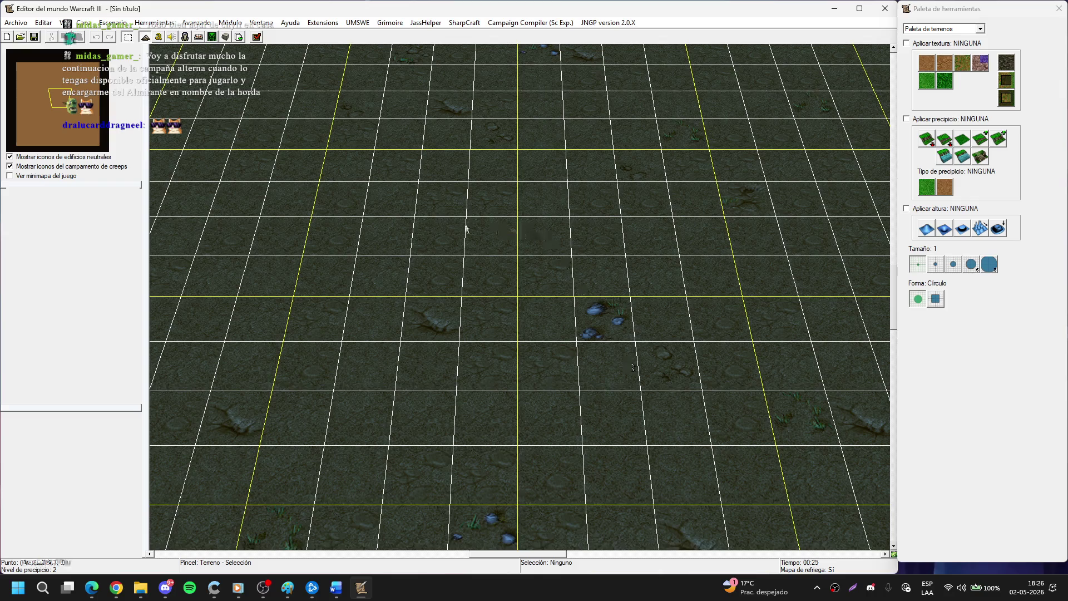
{"action": "left_click", "coordinate": [438, 25]}
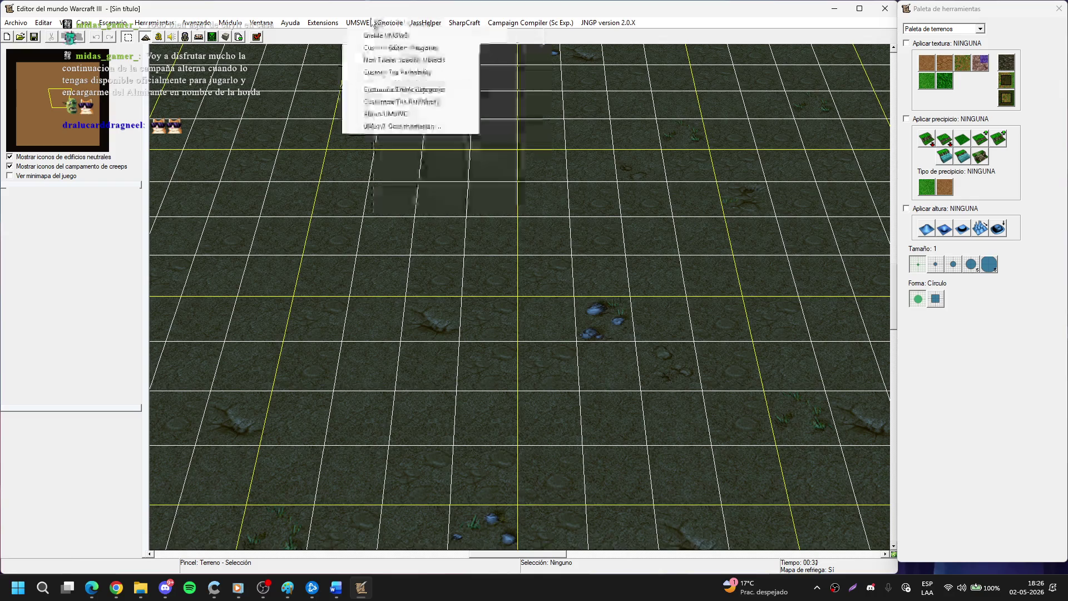
{"action": "mouse_move", "coordinate": [323, 22]}
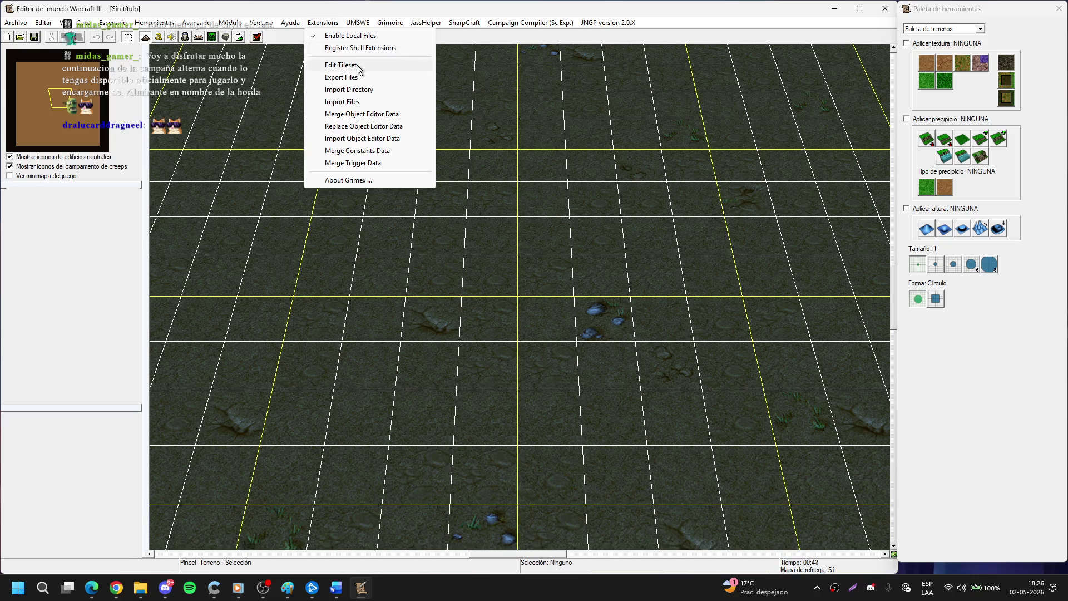
{"action": "left_click", "coordinate": [356, 64]}
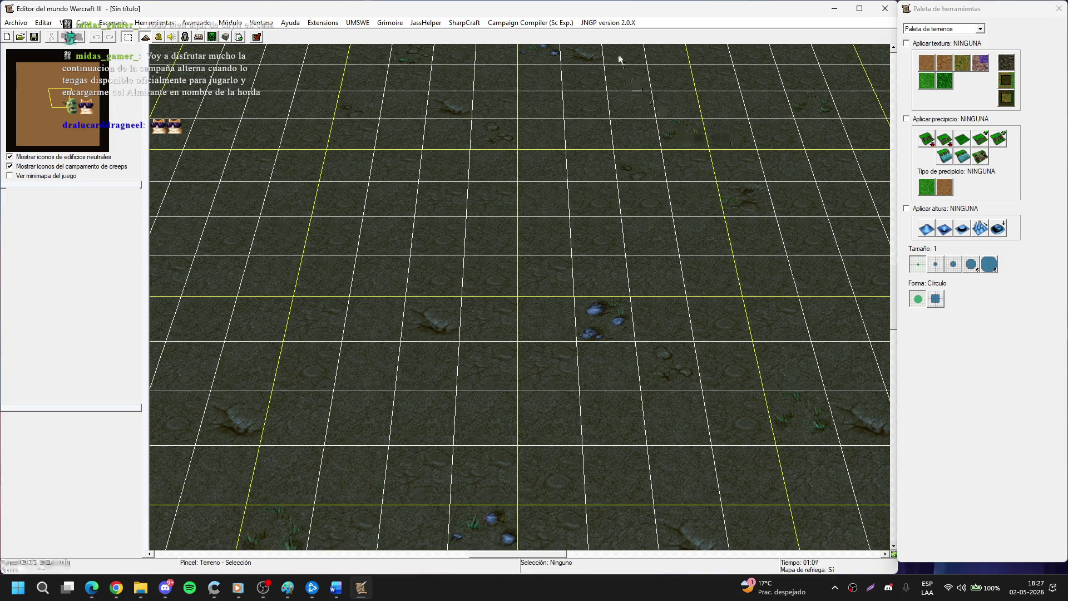
{"action": "left_click", "coordinate": [625, 22]}
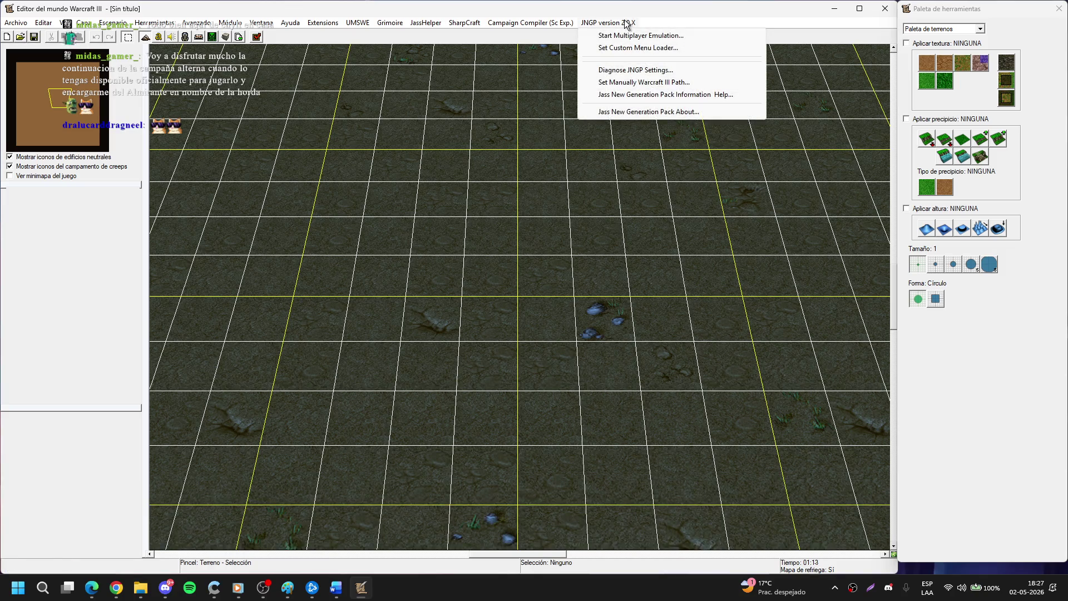
{"action": "left_click", "coordinate": [625, 22]}
{"action": "left_click", "coordinate": [525, 23]}
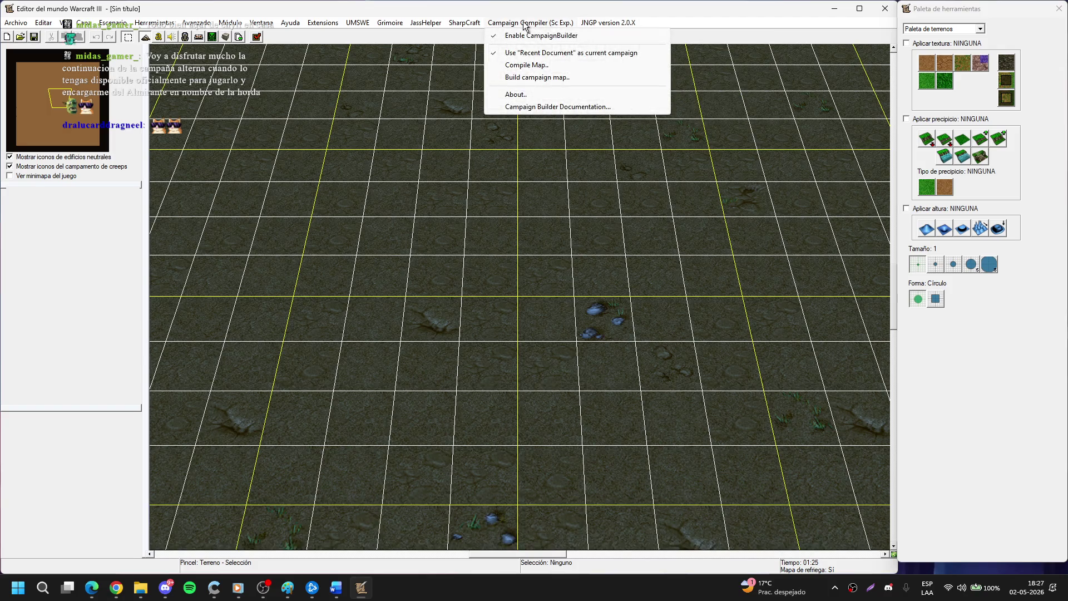
{"action": "left_click", "coordinate": [434, 36]}
{"action": "left_click", "coordinate": [426, 24]}
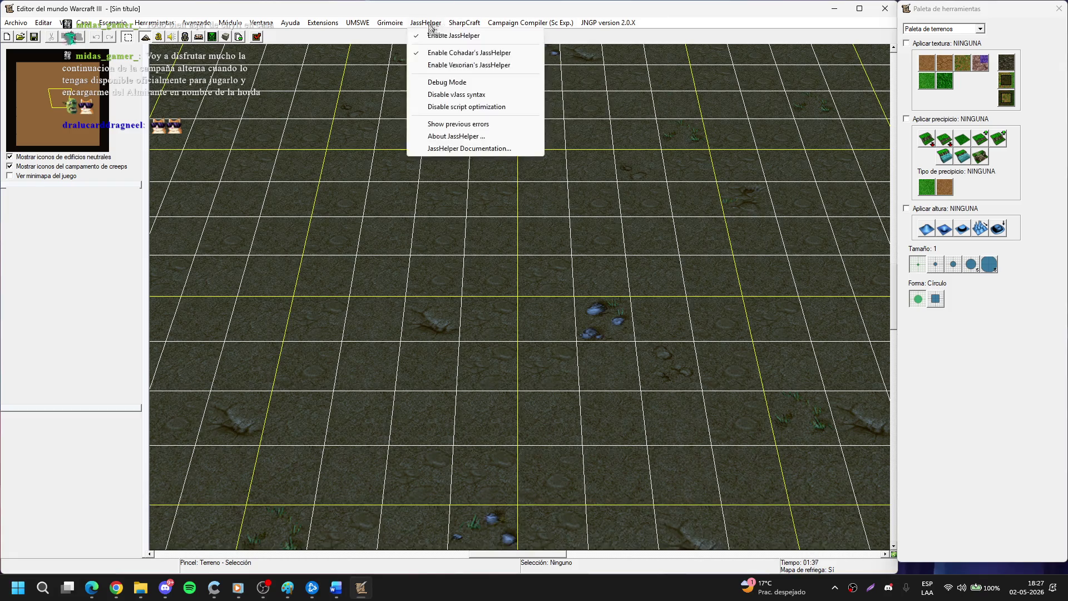
{"action": "left_click", "coordinate": [405, 29]}
{"action": "left_click", "coordinate": [391, 23]}
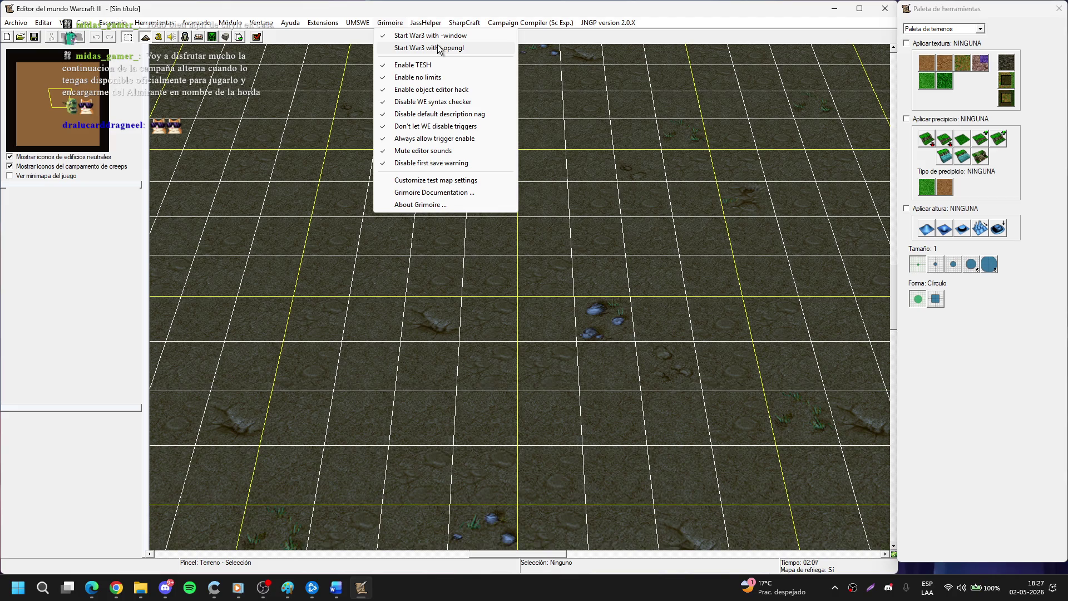
{"action": "mouse_move", "coordinate": [331, 23]}
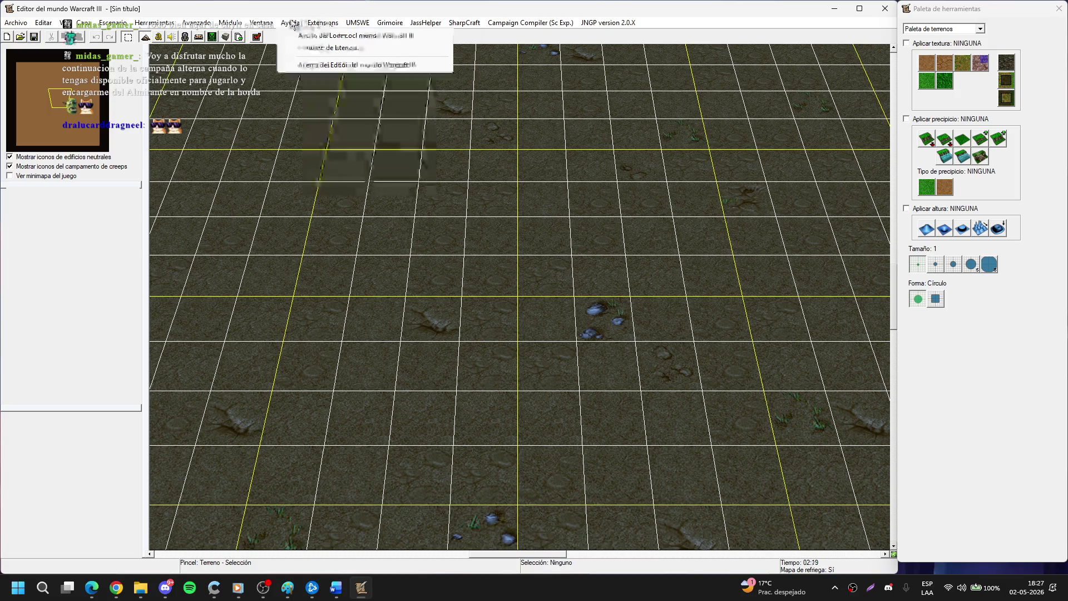
{"action": "left_click", "coordinate": [343, 66]}
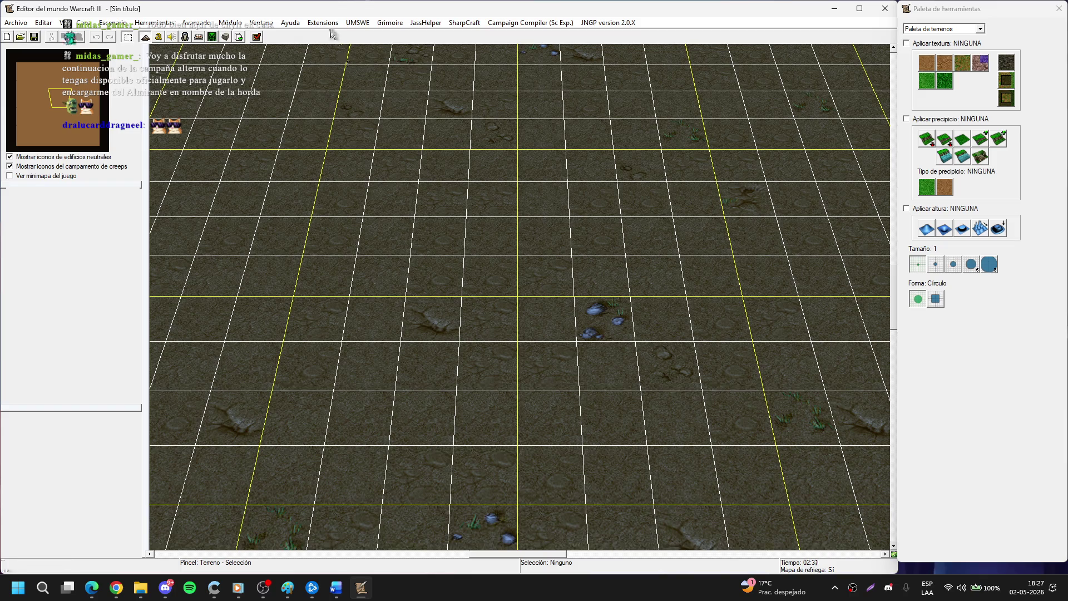
{"action": "left_click", "coordinate": [356, 24]}
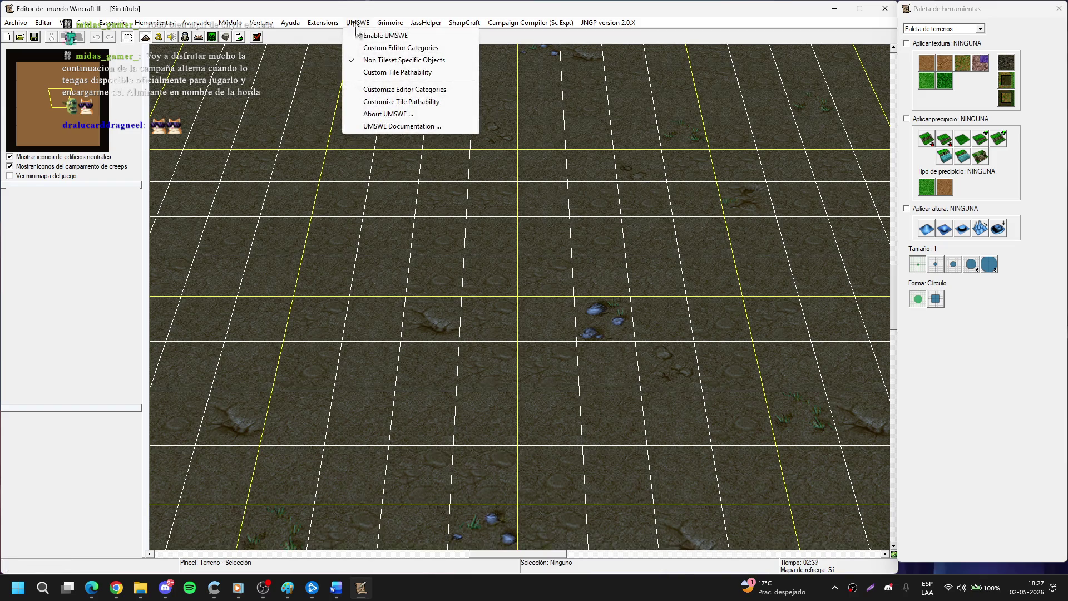
{"action": "left_click", "coordinate": [370, 60]}
{"action": "left_click", "coordinate": [356, 23]}
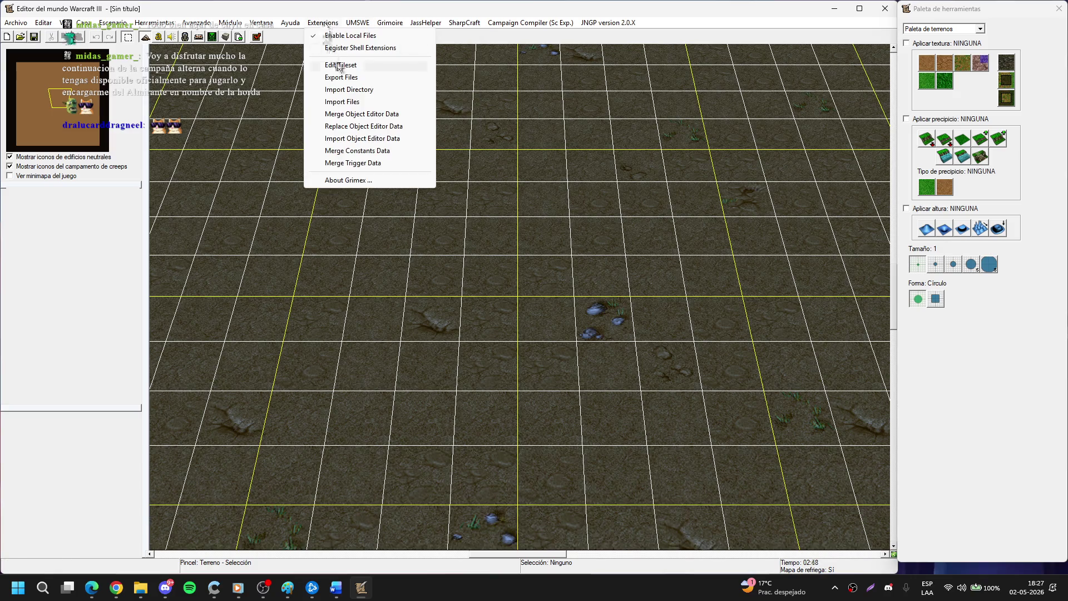
{"action": "left_click", "coordinate": [339, 66]}
{"action": "left_click", "coordinate": [357, 22]}
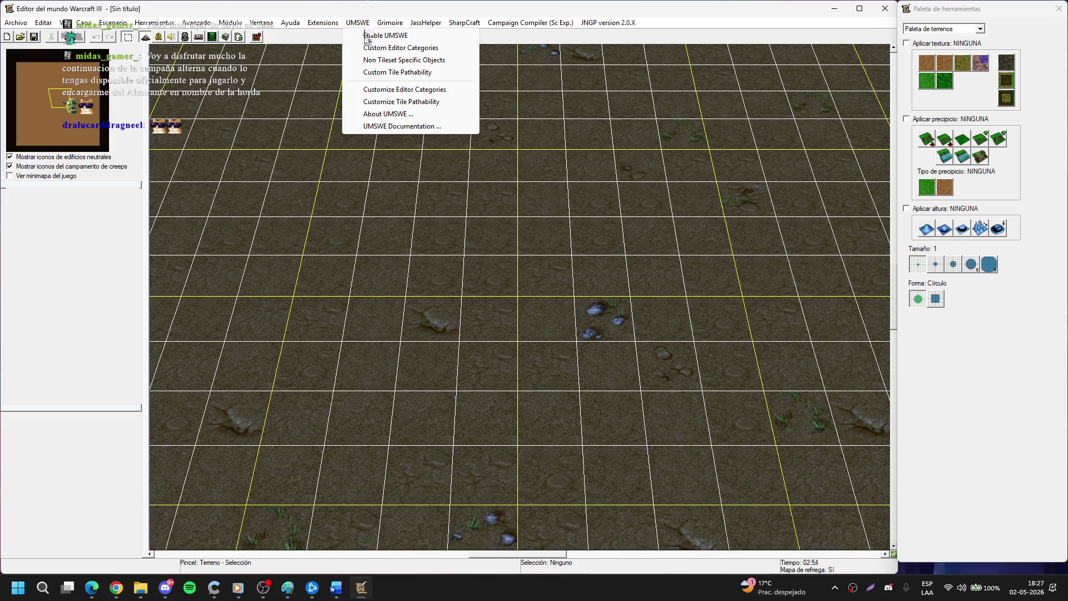
{"action": "left_click", "coordinate": [343, 43]}
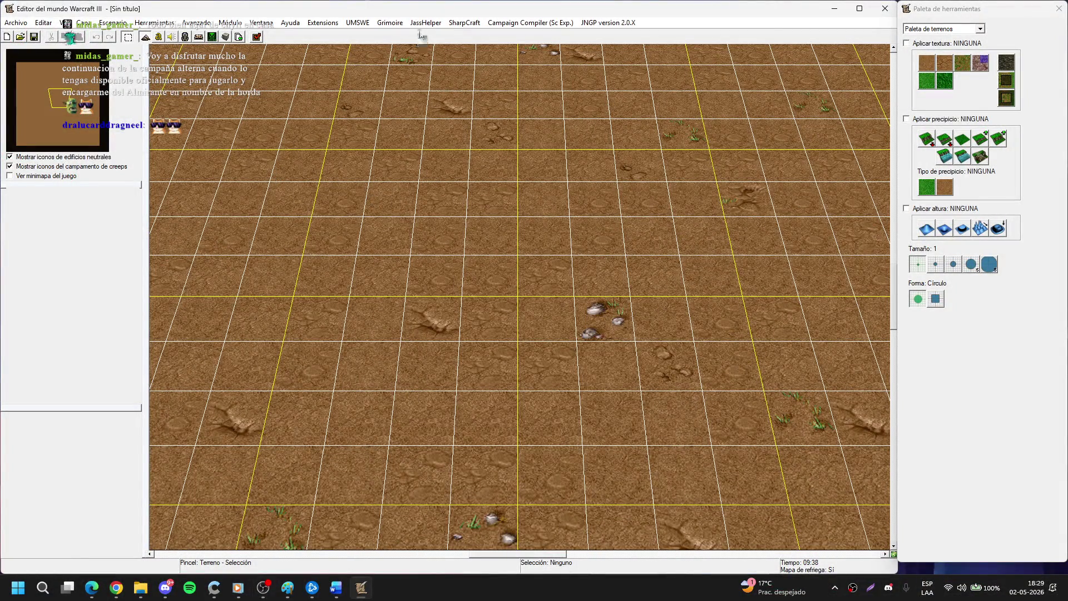
Check the Grimoire menu and retry Extensions > Edit Tileset several times.
{"action": "left_click", "coordinate": [425, 22]}
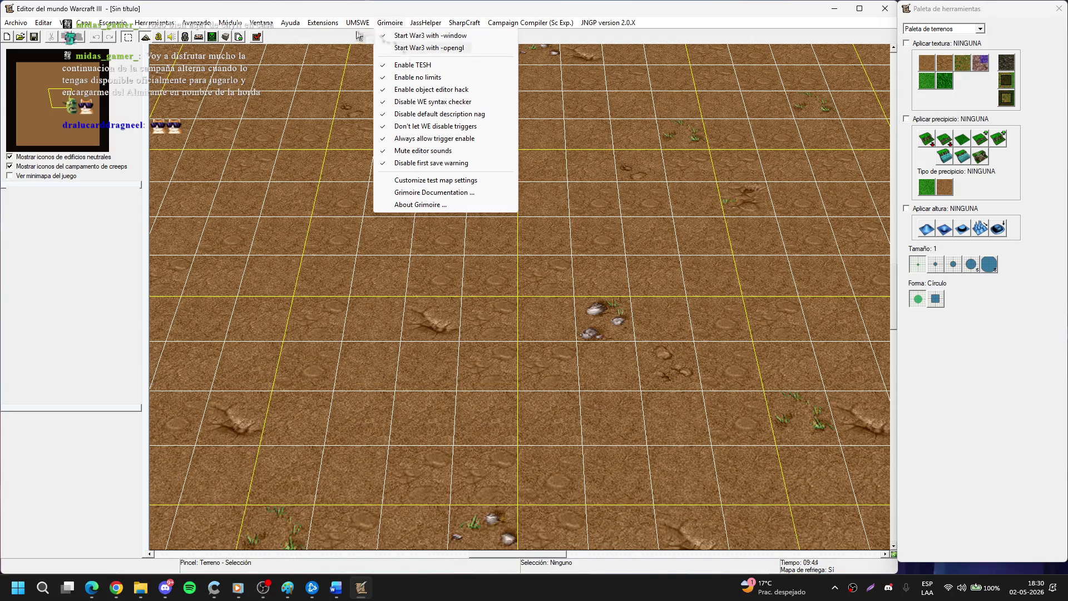
{"action": "mouse_move", "coordinate": [331, 26]}
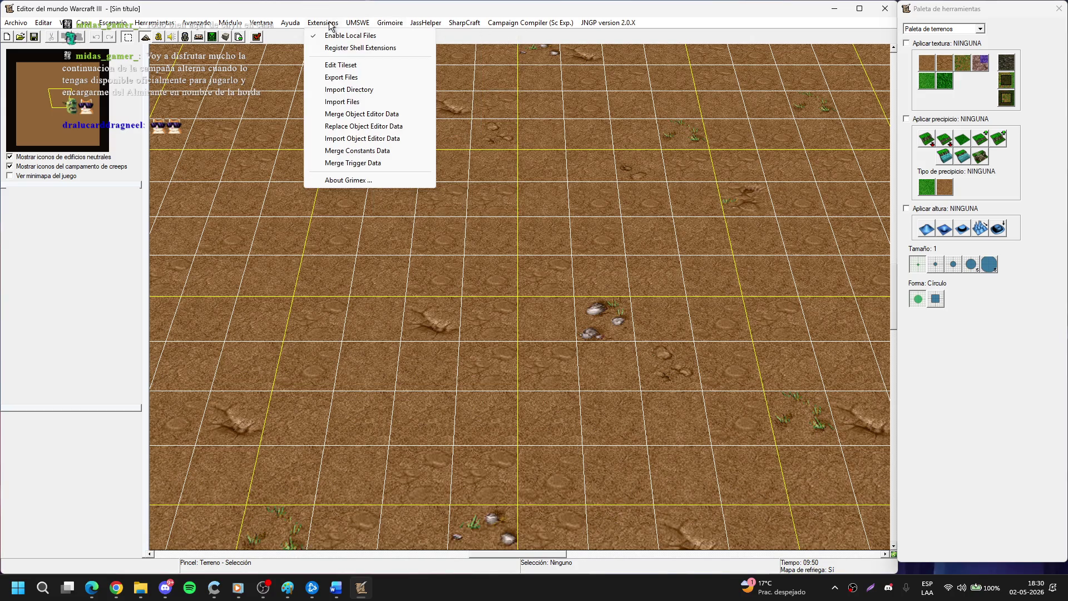
{"action": "left_click", "coordinate": [347, 65]}
{"action": "left_click", "coordinate": [334, 25]}
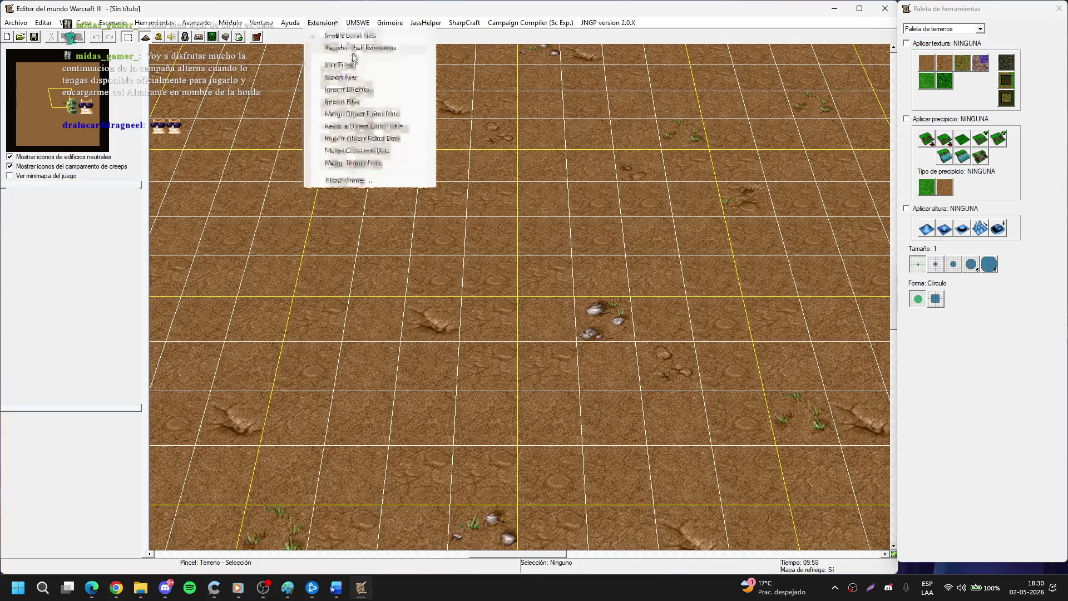
{"action": "left_click", "coordinate": [347, 65]}
{"action": "left_click", "coordinate": [334, 25]}
{"action": "left_click", "coordinate": [348, 65]}
Switch the palette to Paleta de complementos and back to terrain, then minimise the editor and Explorer.
{"action": "left_click", "coordinate": [953, 28]}
{"action": "left_click", "coordinate": [949, 47]}
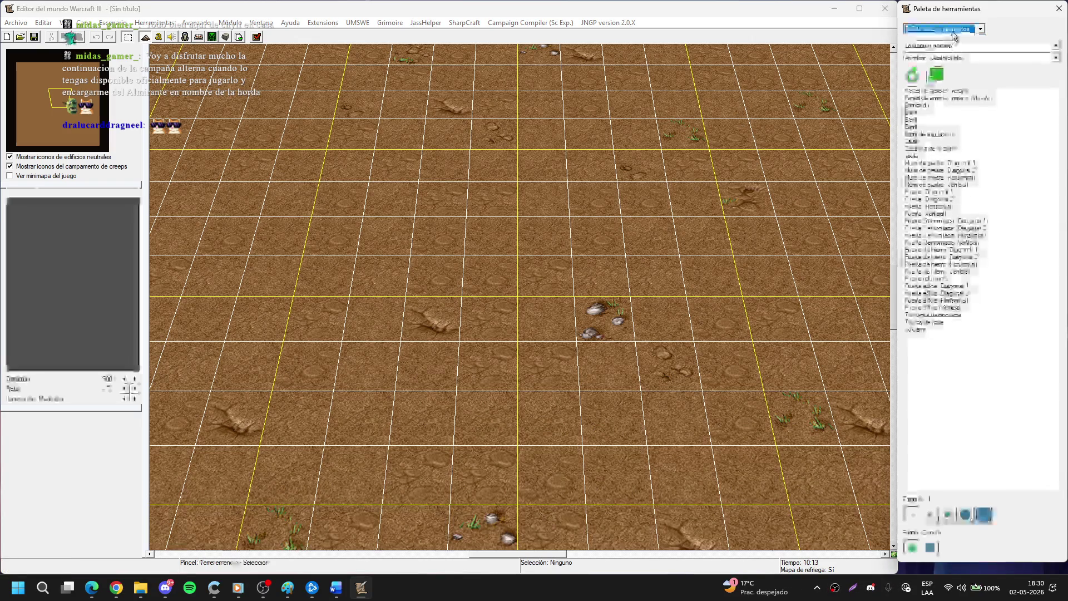
{"action": "left_click", "coordinate": [953, 29]}
{"action": "left_click", "coordinate": [951, 40]}
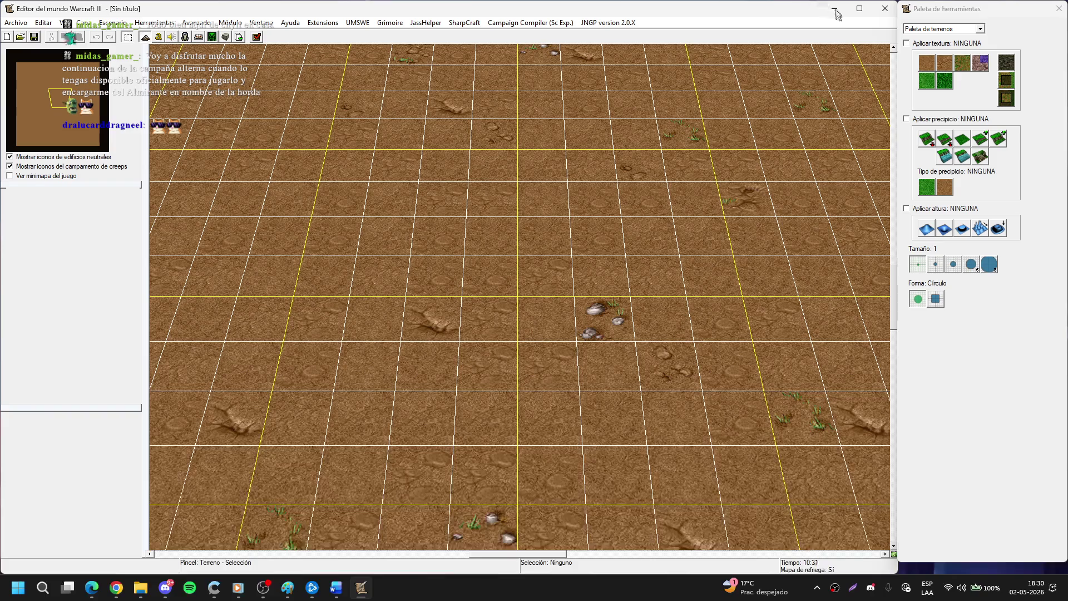
{"action": "left_click", "coordinate": [837, 15]}
{"action": "left_click", "coordinate": [838, 49]}
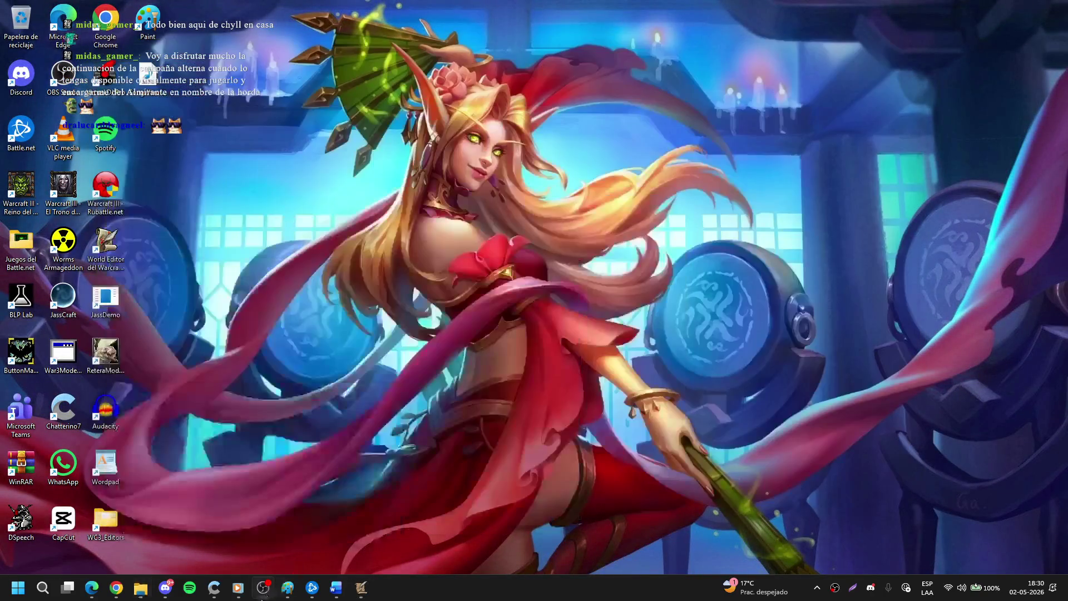
Browse the Frozen Throne shortcut's Propiedades tabs, from Compatibilidad to Seguridad, then Cancelar.
{"action": "right_click", "coordinate": [69, 181]}
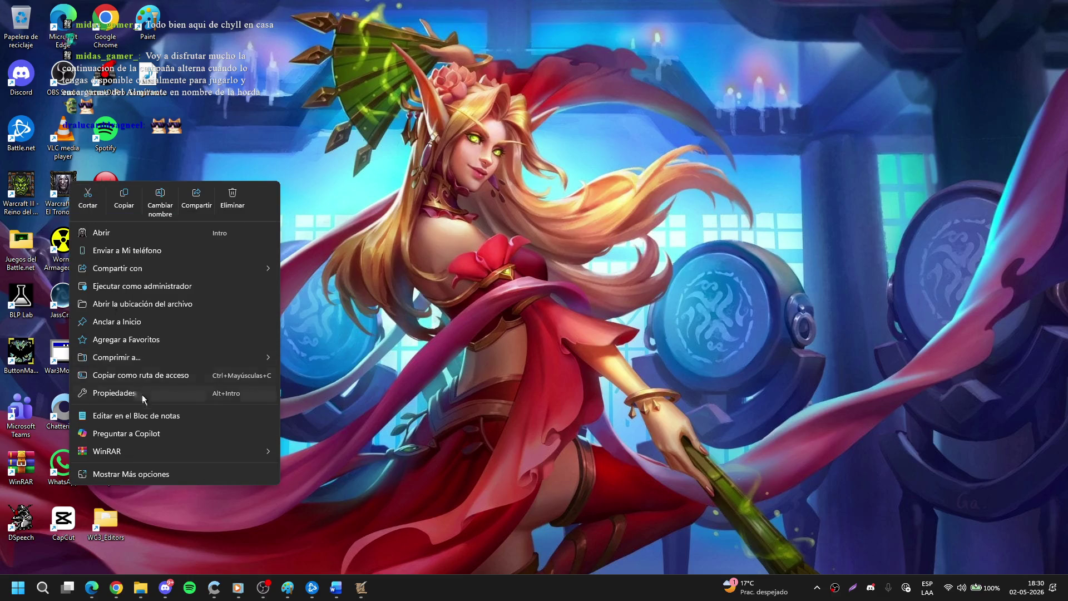
{"action": "left_click", "coordinate": [142, 395]}
{"action": "left_click_drag", "start_coordinate": [222, 191], "coordinate": [584, 118]}
{"action": "left_click", "coordinate": [616, 146]}
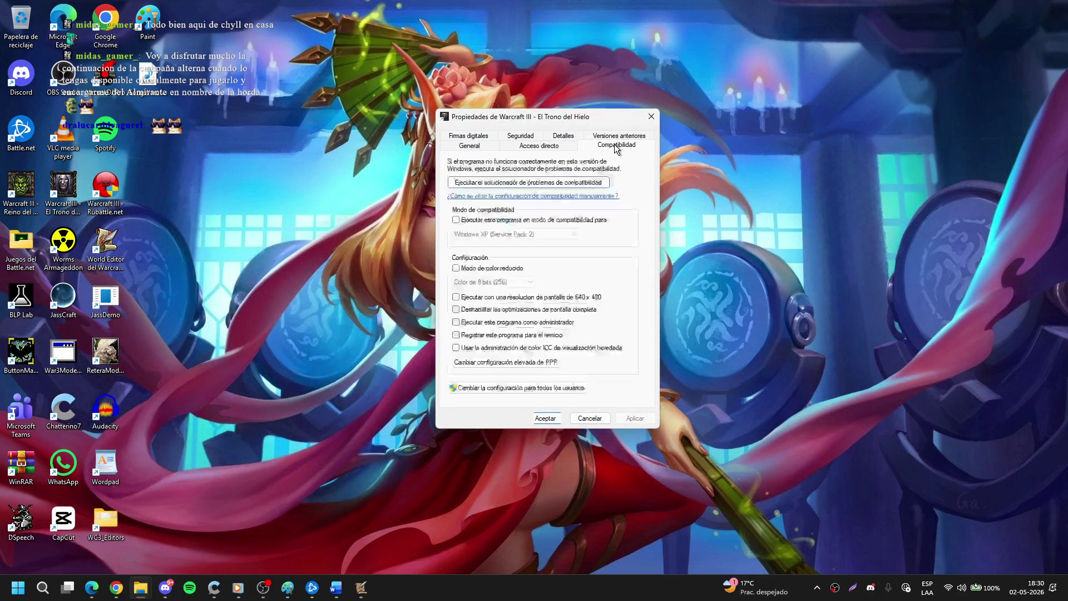
{"action": "left_click", "coordinate": [600, 139]}
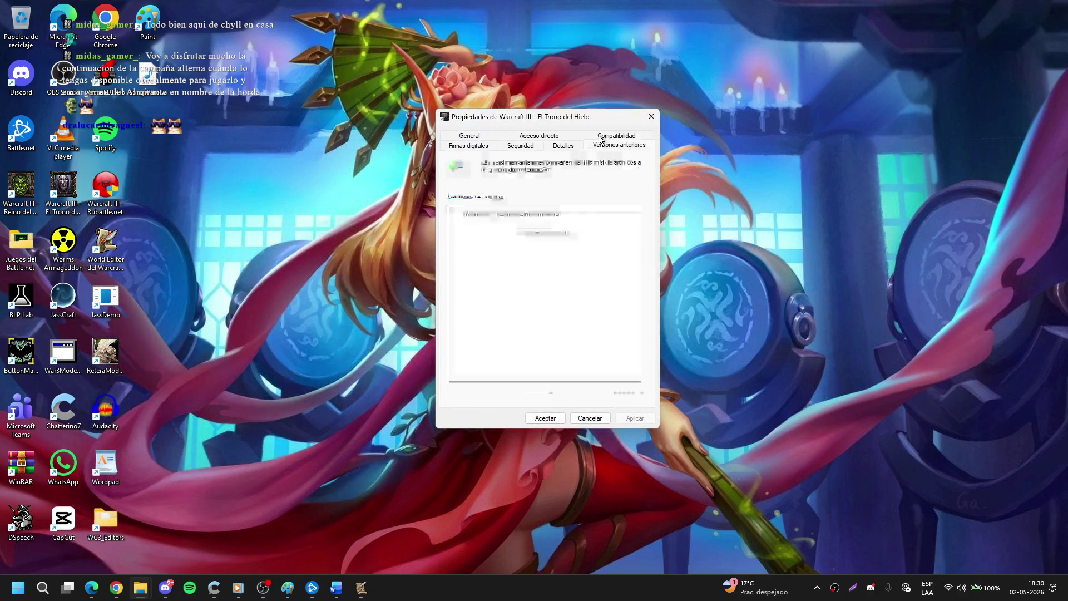
{"action": "left_click", "coordinate": [562, 147]}
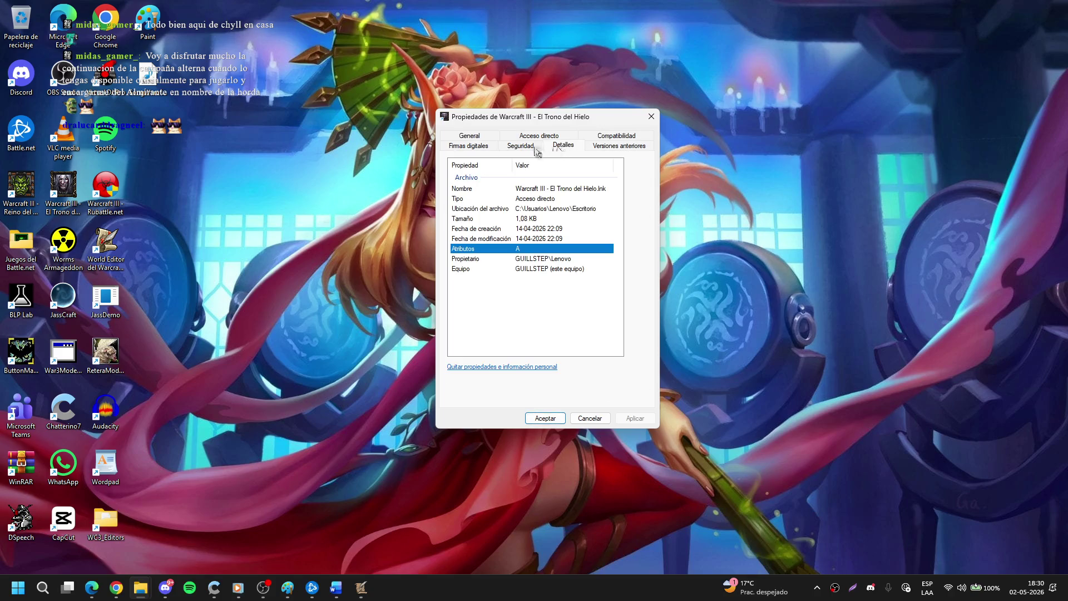
{"action": "left_click", "coordinate": [534, 148]}
{"action": "left_click", "coordinate": [480, 149]}
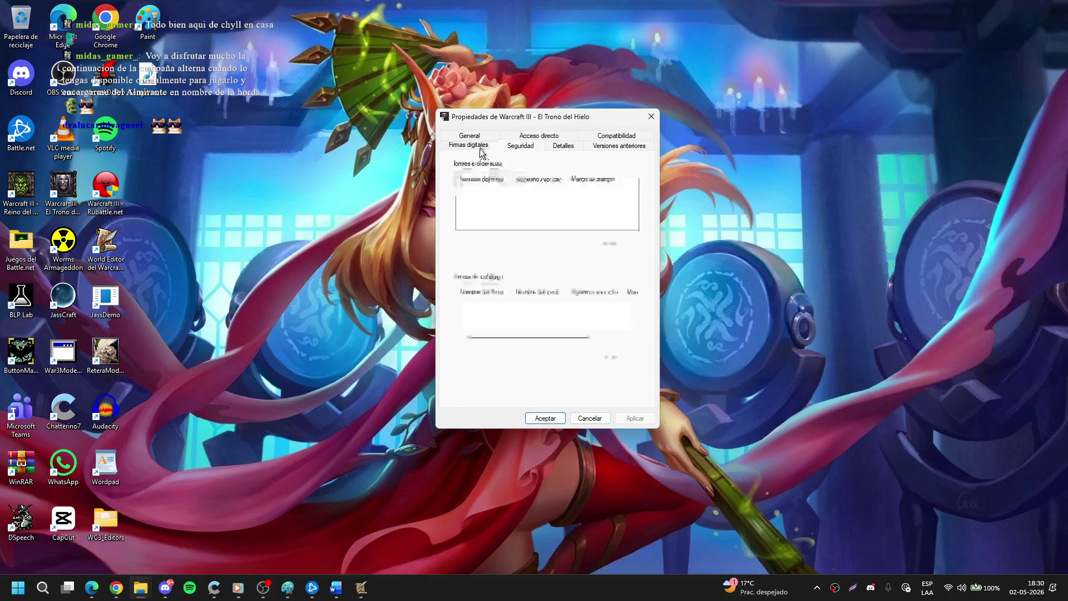
{"action": "left_click", "coordinate": [476, 137]}
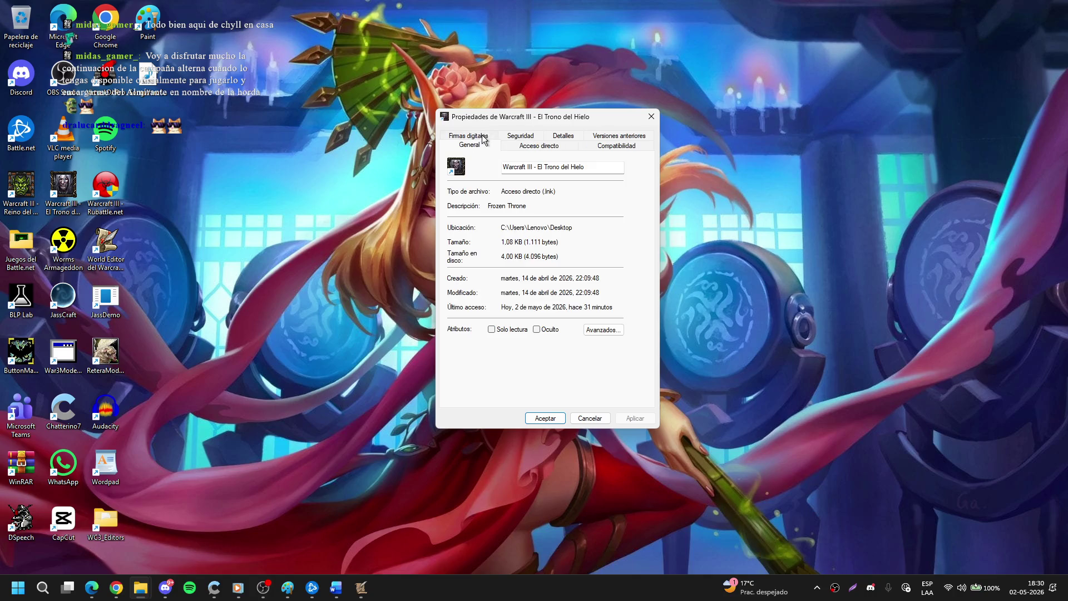
{"action": "left_click", "coordinate": [538, 148]}
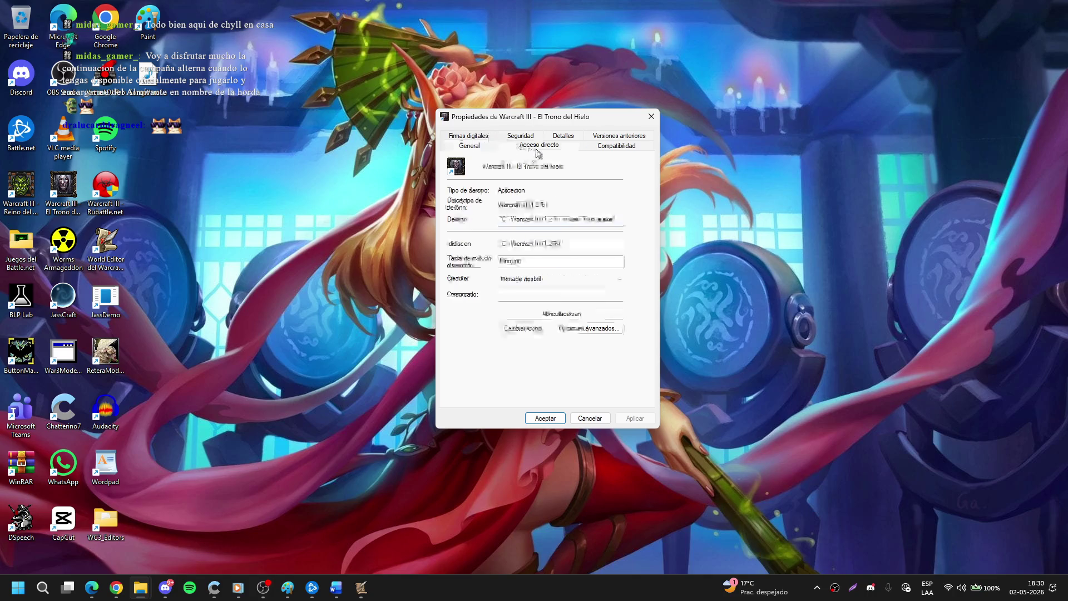
{"action": "left_click", "coordinate": [611, 149]}
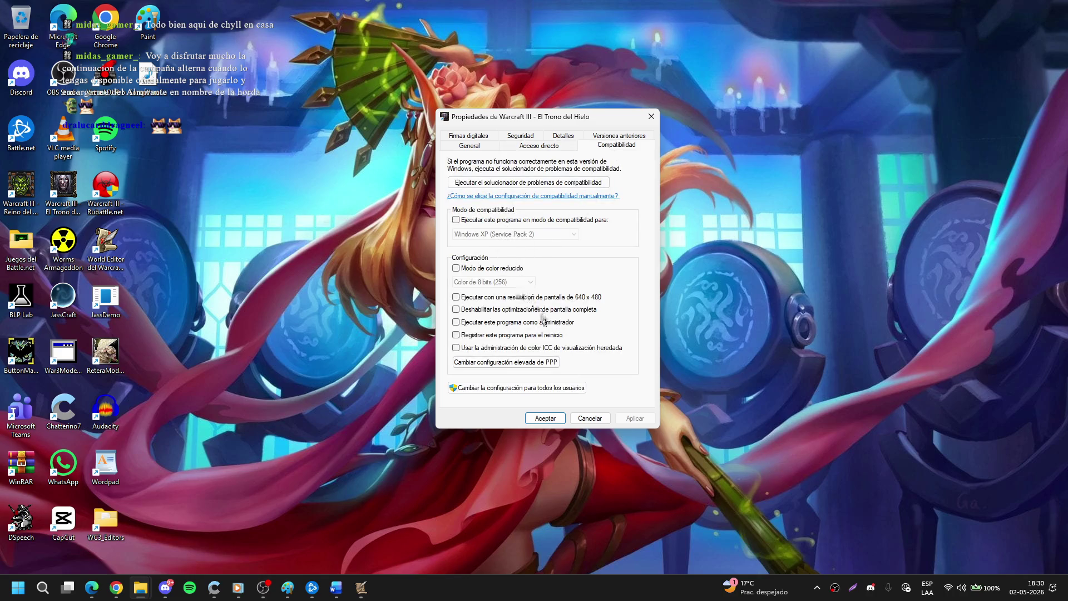
{"action": "left_click", "coordinate": [590, 418]}
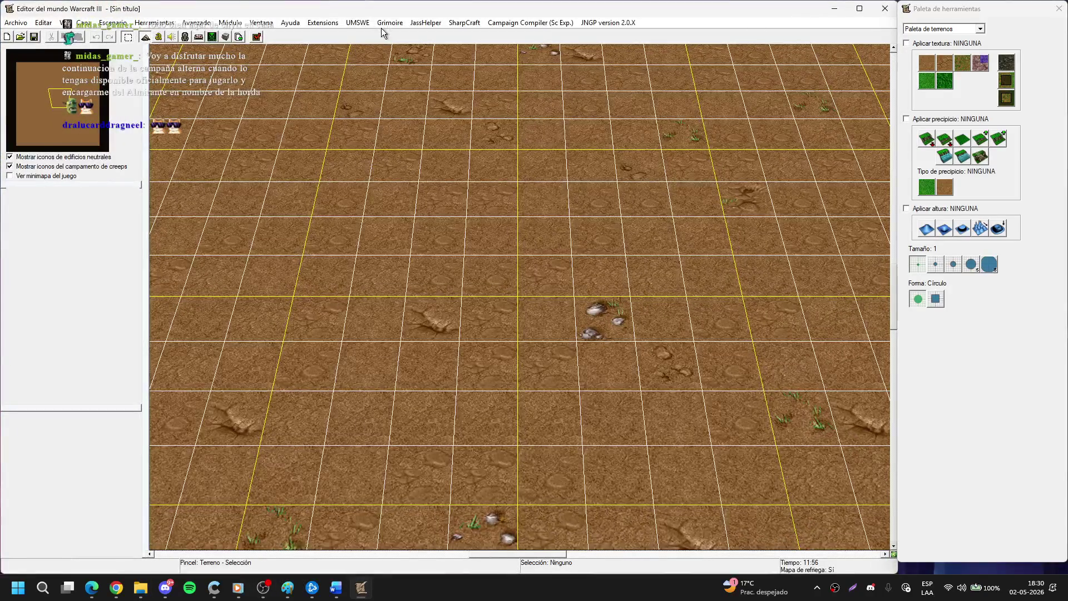
Enable Grimoire's start War3 with -opengl option and confirm it's checked.
{"action": "left_click", "coordinate": [386, 23]}
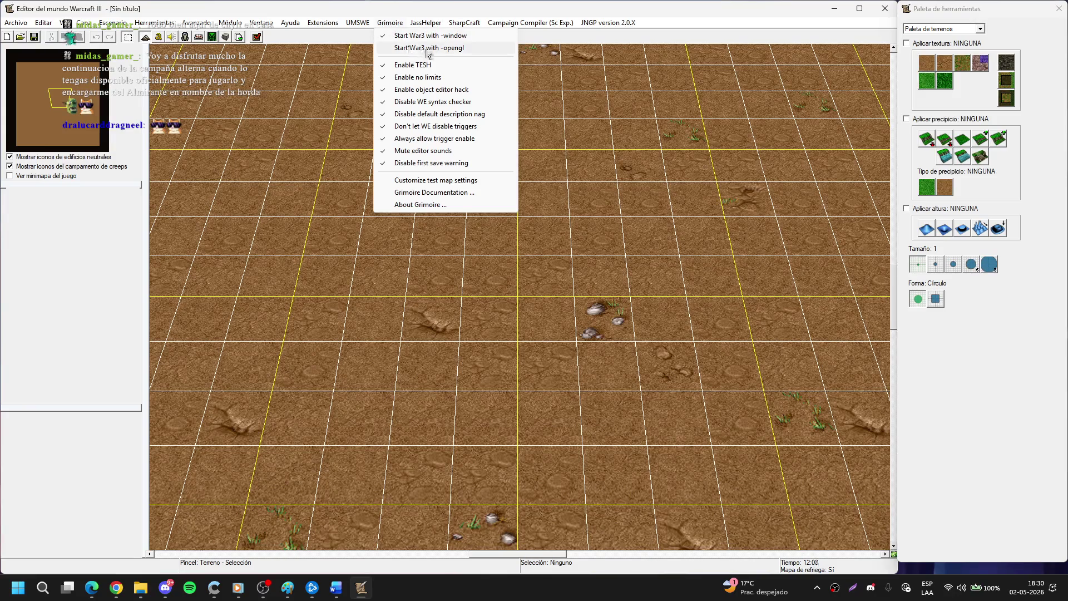
{"action": "left_click", "coordinate": [435, 51]}
{"action": "left_click", "coordinate": [389, 25]}
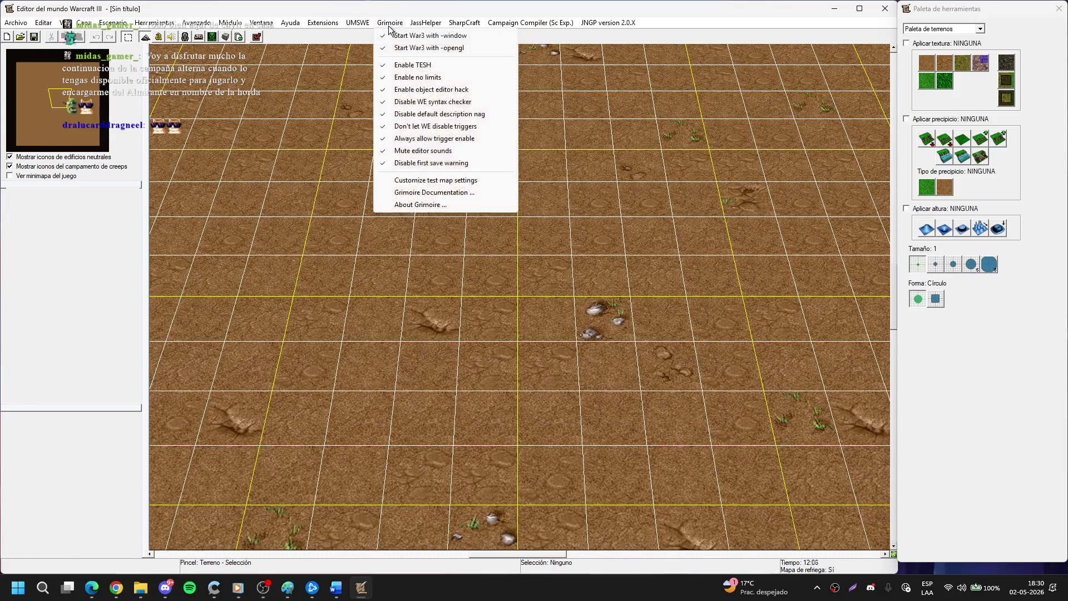
{"action": "left_click", "coordinate": [406, 25]}
Look over the JassHelper and Campaign Compiler menu options.
{"action": "left_click", "coordinate": [429, 25]}
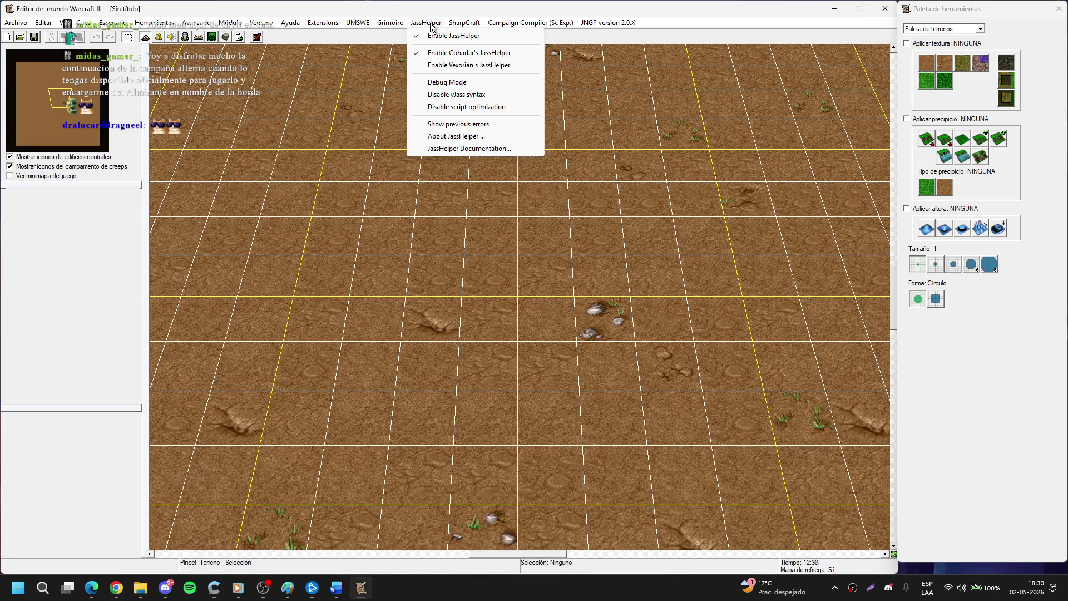
{"action": "left_click", "coordinate": [435, 25]}
{"action": "left_click", "coordinate": [500, 25]}
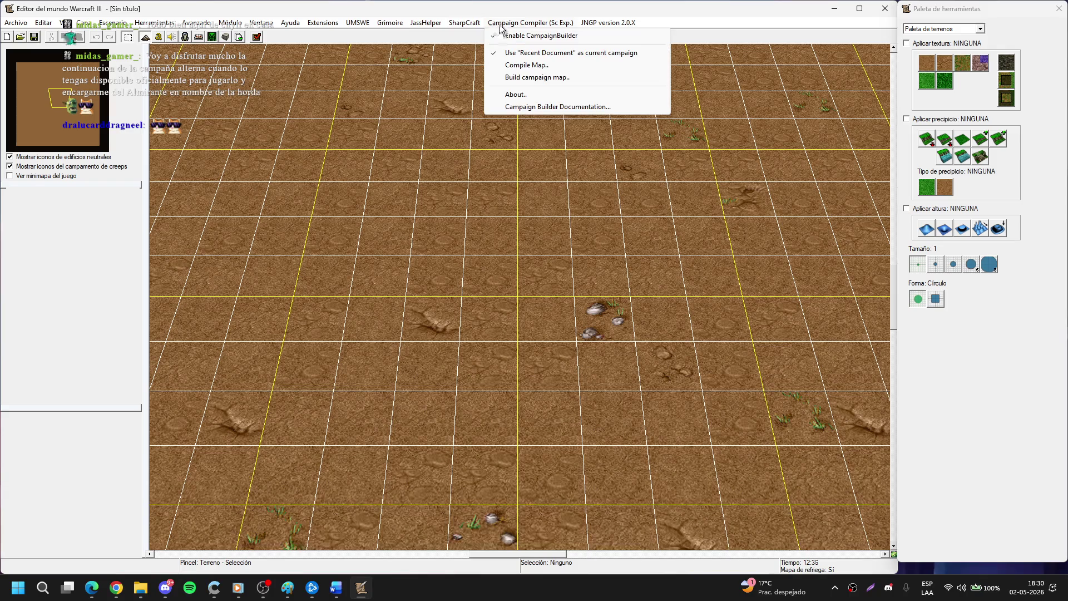
{"action": "mouse_move", "coordinate": [599, 27]}
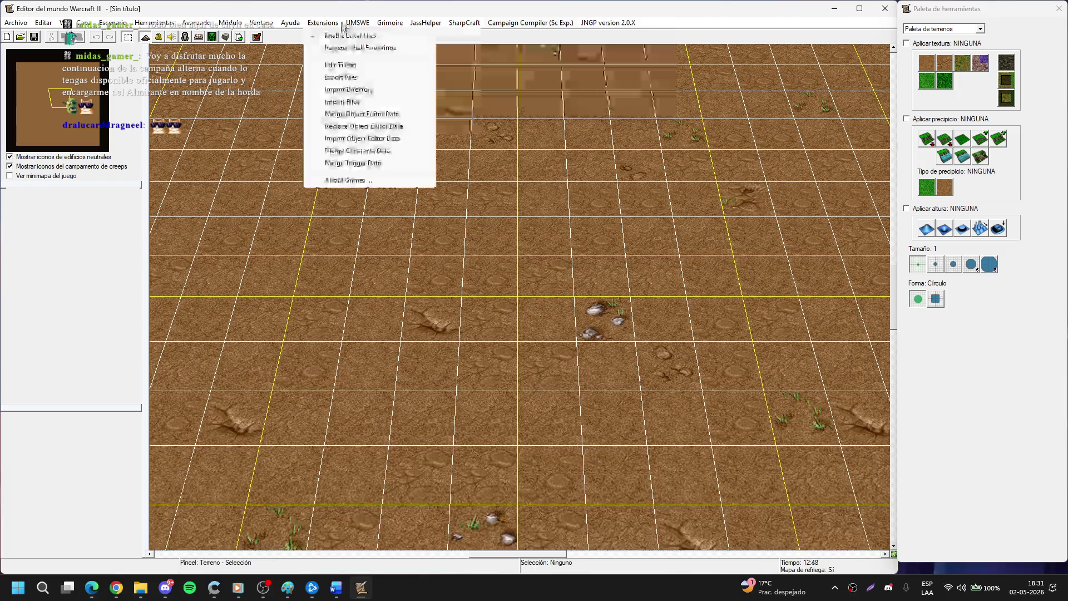
{"action": "mouse_move", "coordinate": [350, 30]}
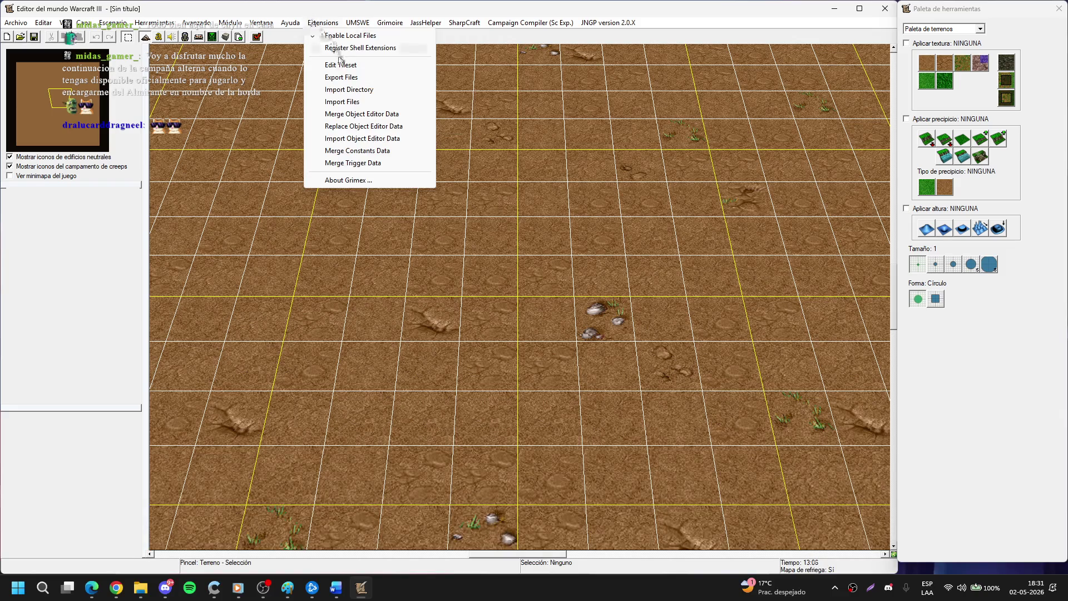
Repeatedly try Extensions > Edit Tileset to open the tileset editor.
{"action": "left_click", "coordinate": [322, 23]}
{"action": "left_click", "coordinate": [323, 23]}
{"action": "left_click", "coordinate": [322, 22]}
{"action": "left_click", "coordinate": [322, 22]}
{"action": "left_click", "coordinate": [330, 58]}
{"action": "left_click", "coordinate": [322, 23]}
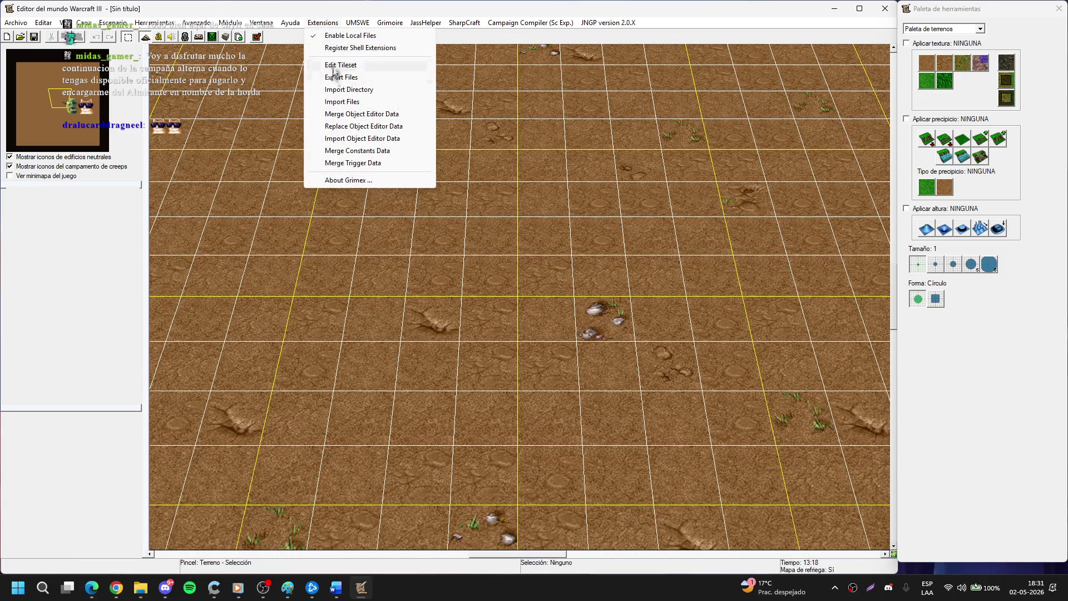
{"action": "left_click", "coordinate": [362, 60]}
{"action": "left_click", "coordinate": [314, 23]}
{"action": "left_click", "coordinate": [314, 23]}
{"action": "left_click", "coordinate": [314, 23]}
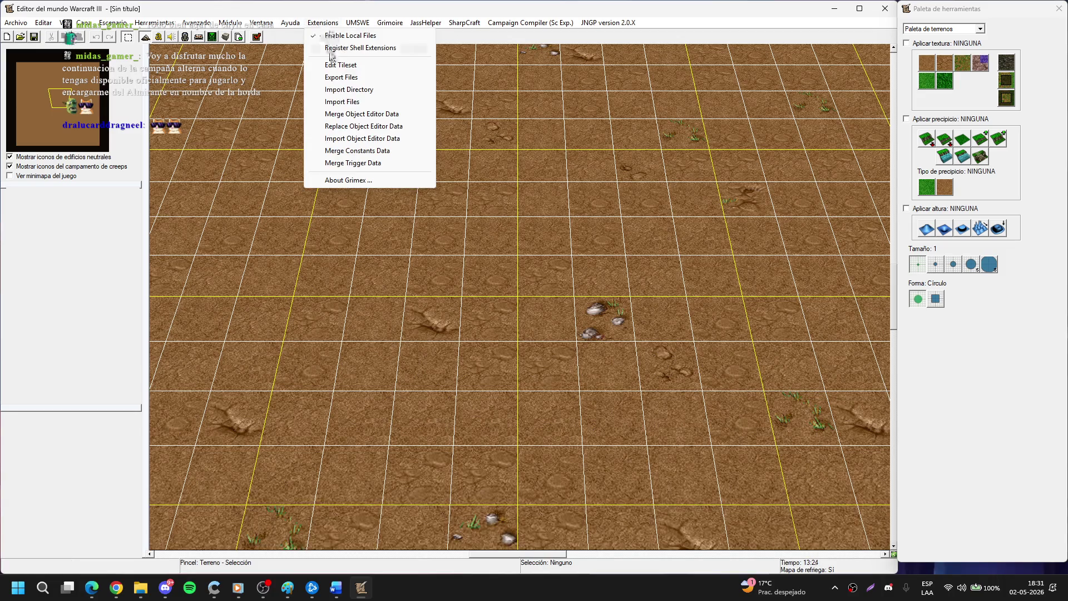
{"action": "left_click", "coordinate": [342, 65]}
{"action": "left_click", "coordinate": [325, 25]}
{"action": "left_click", "coordinate": [341, 65]}
{"action": "left_click", "coordinate": [328, 23]}
{"action": "left_click", "coordinate": [340, 65]}
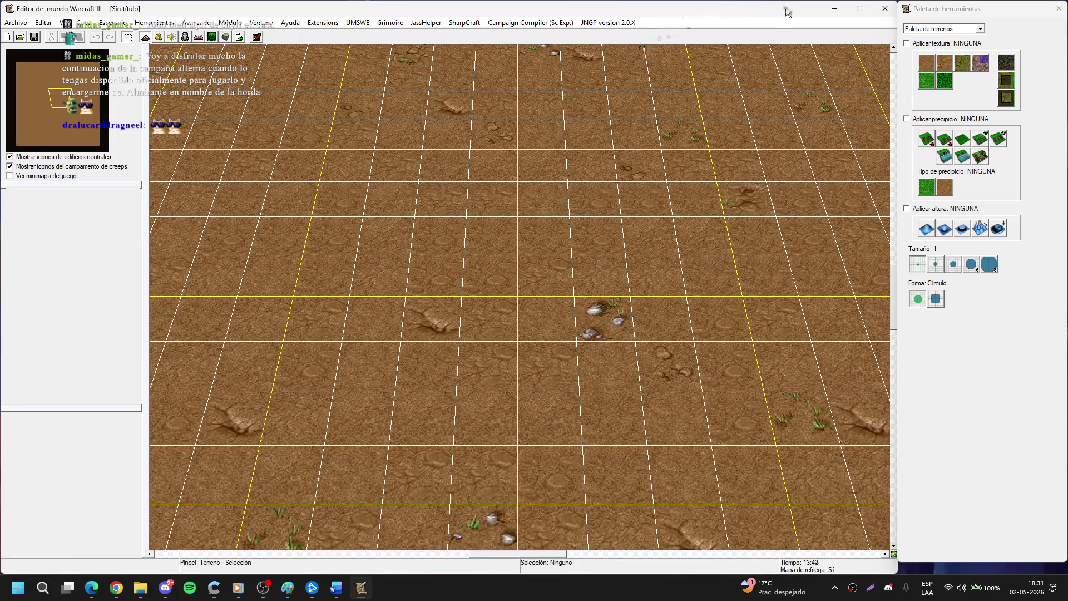
Restore the editor window to full size and check the JassHelper menu again.
{"action": "mouse_move", "coordinate": [789, 12]}
{"action": "left_mouse_down"}
{"action": "mouse_move", "coordinate": [745, 168]}
{"action": "mouse_move", "coordinate": [735, 265]}
{"action": "mouse_move", "coordinate": [788, 1]}
{"action": "left_mouse_up"}
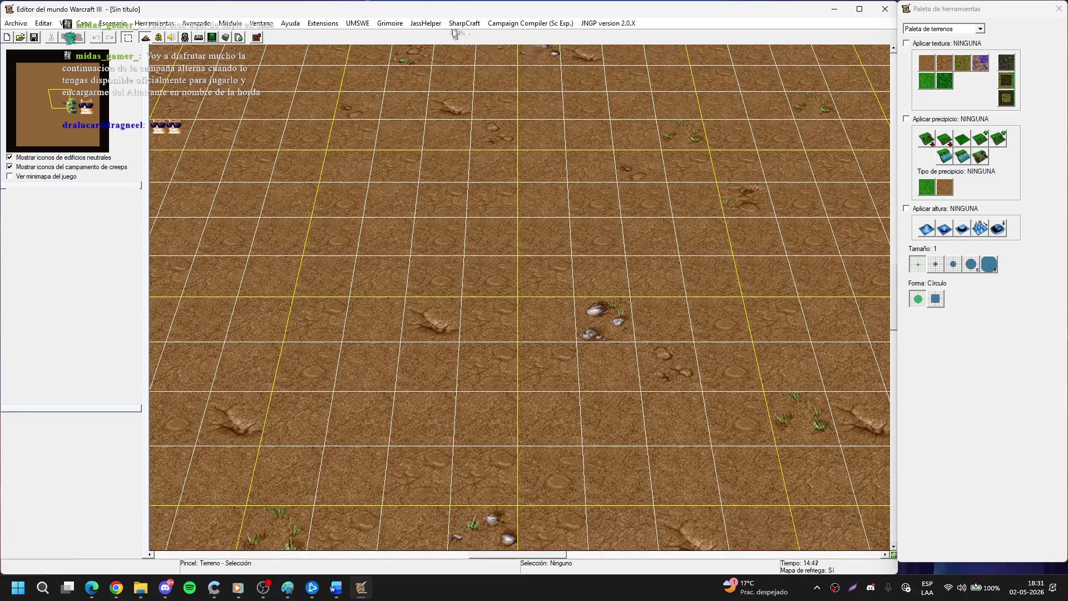
{"action": "left_click", "coordinate": [443, 24]}
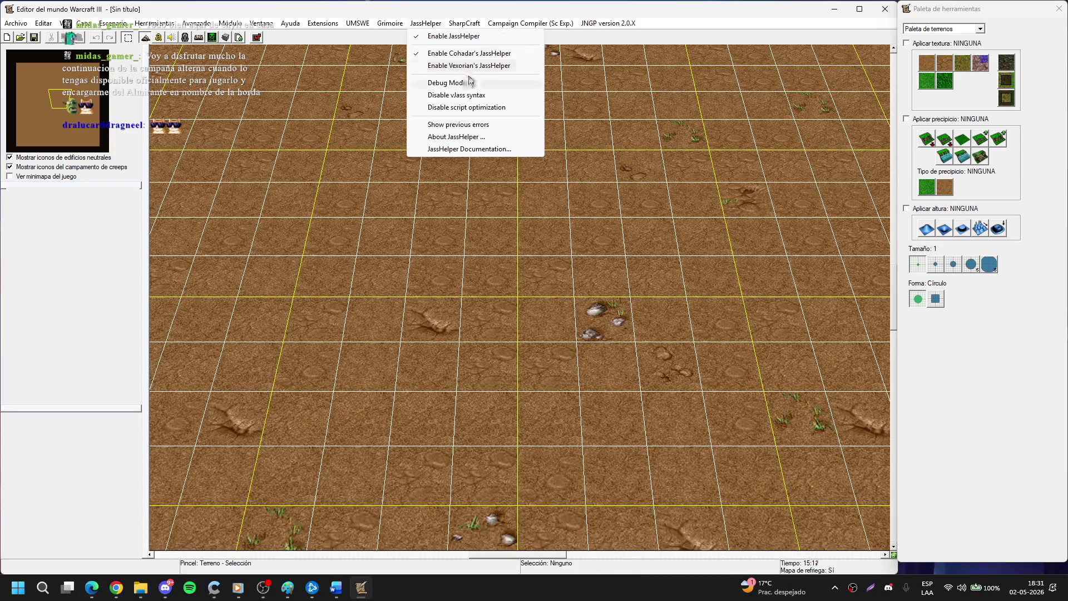
{"action": "mouse_move", "coordinate": [500, 26]}
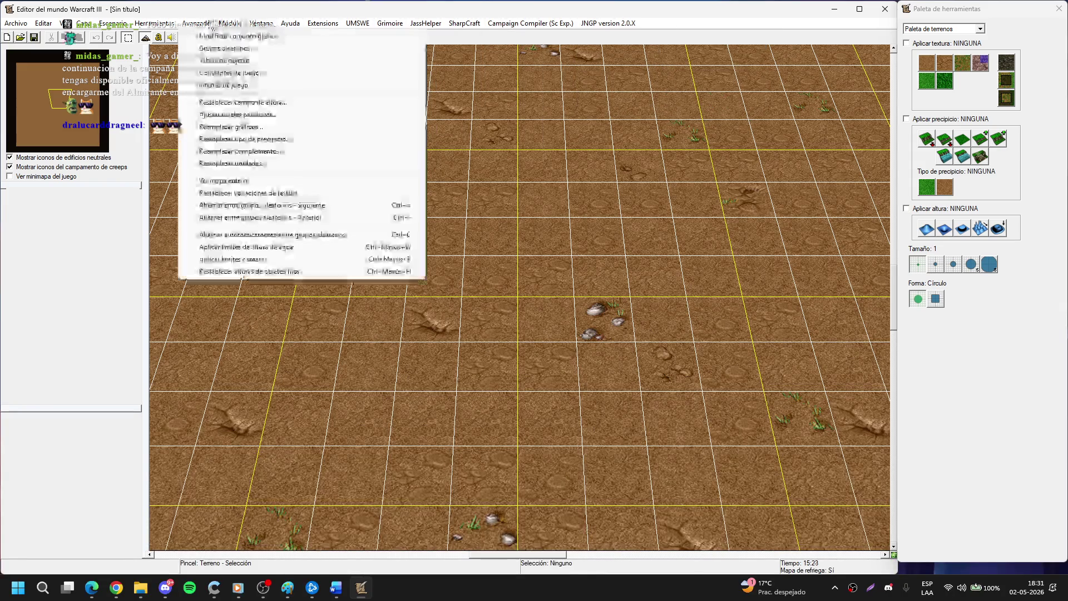
Try a custom tileset with the Vides (Inconstruible) texture in Modificar conjunto gráfico, then cancel.
{"action": "left_click", "coordinate": [223, 35]}
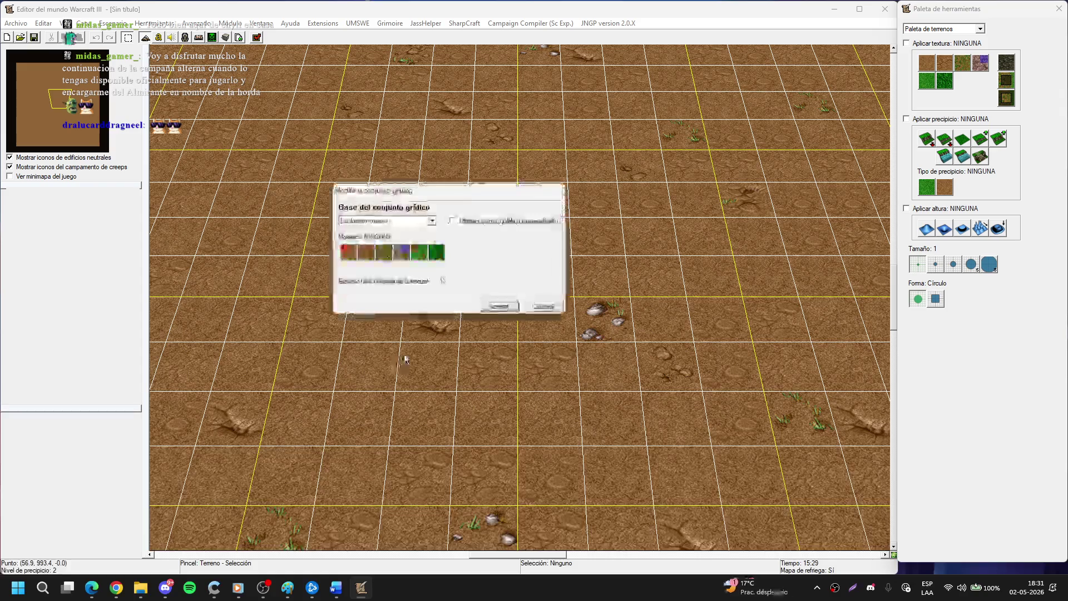
{"action": "left_click", "coordinate": [481, 224]}
{"action": "left_click", "coordinate": [437, 352]}
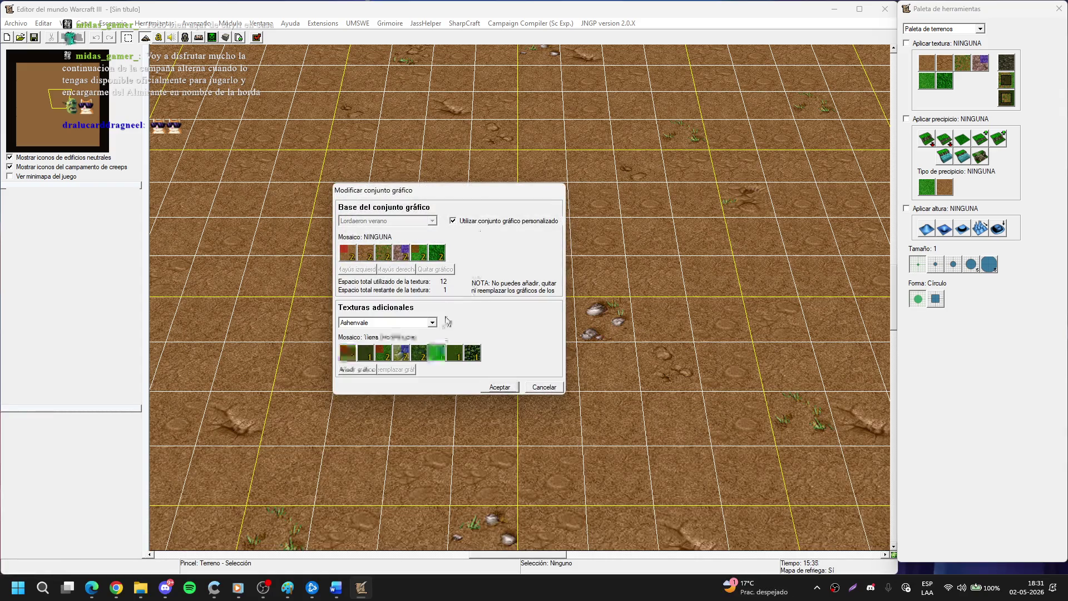
{"action": "left_click", "coordinate": [544, 388]}
Turn on Extensions > Register Shell Extensions.
{"action": "left_click", "coordinate": [324, 24]}
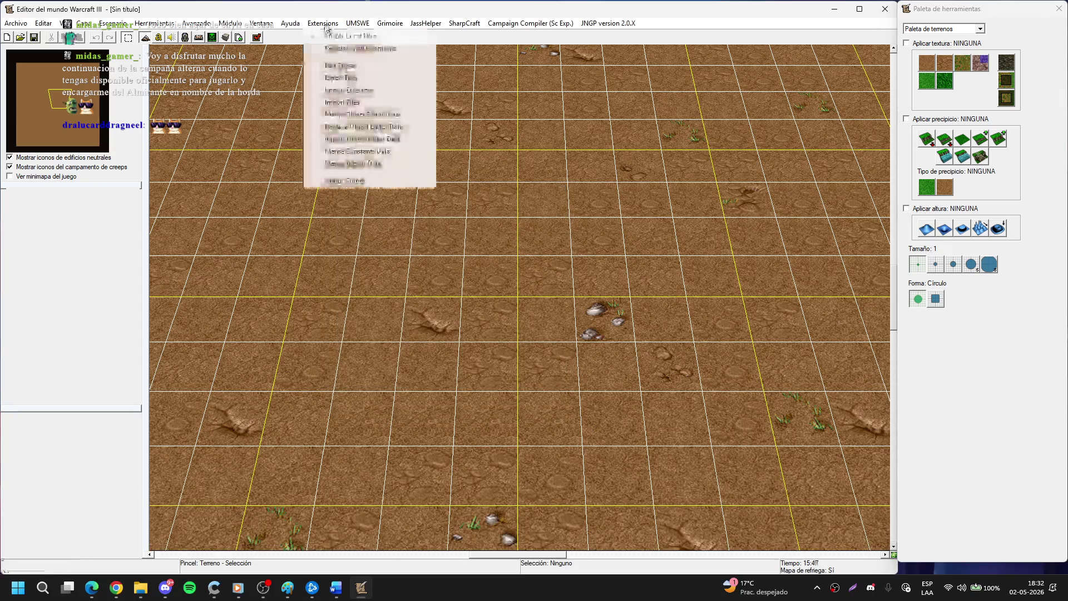
{"action": "left_click", "coordinate": [341, 66]}
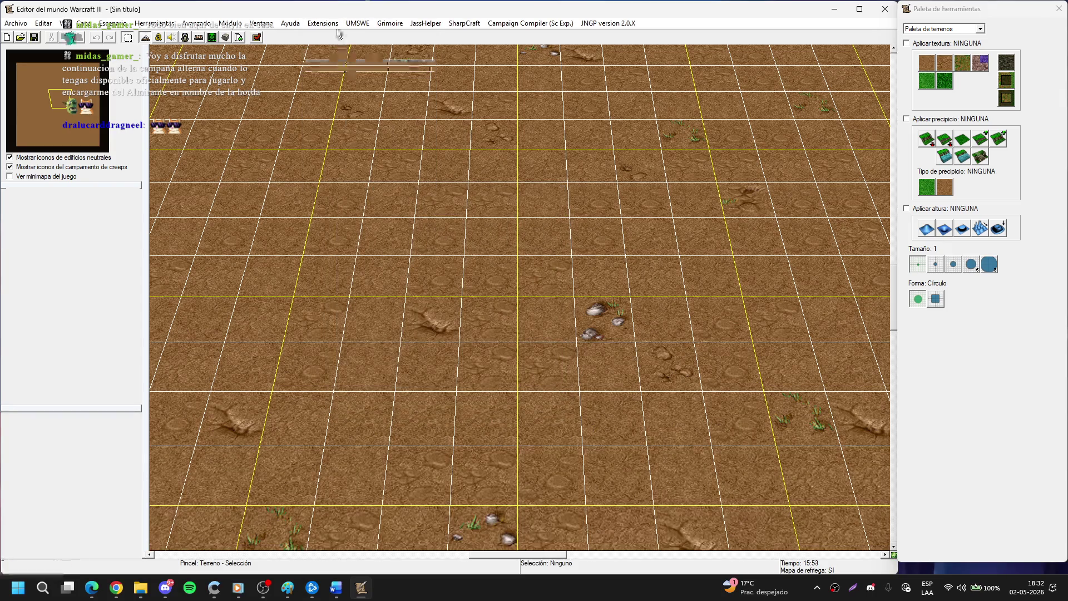
{"action": "left_click", "coordinate": [323, 24]}
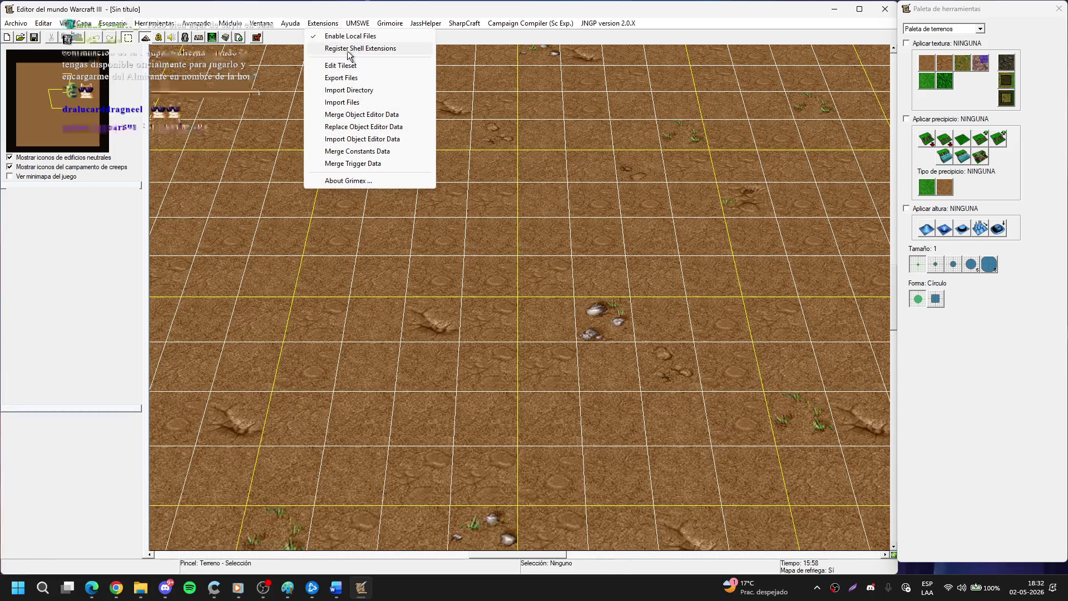
{"action": "left_click", "coordinate": [348, 50]}
{"action": "left_click", "coordinate": [328, 25]}
{"action": "left_click", "coordinate": [341, 66]}
{"action": "left_click", "coordinate": [323, 23]}
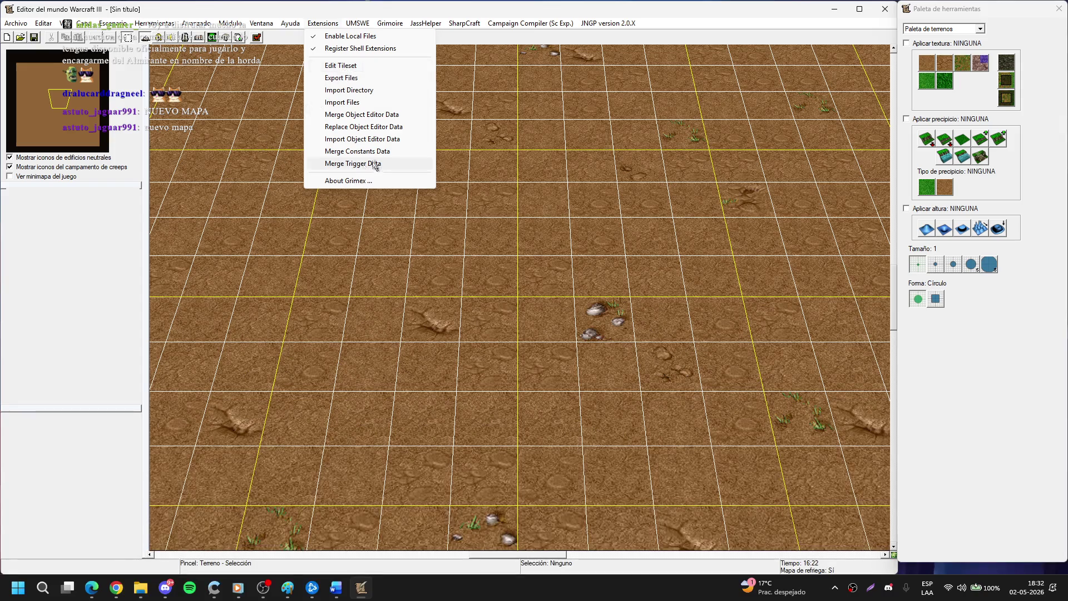
{"action": "left_click", "coordinate": [362, 77]}
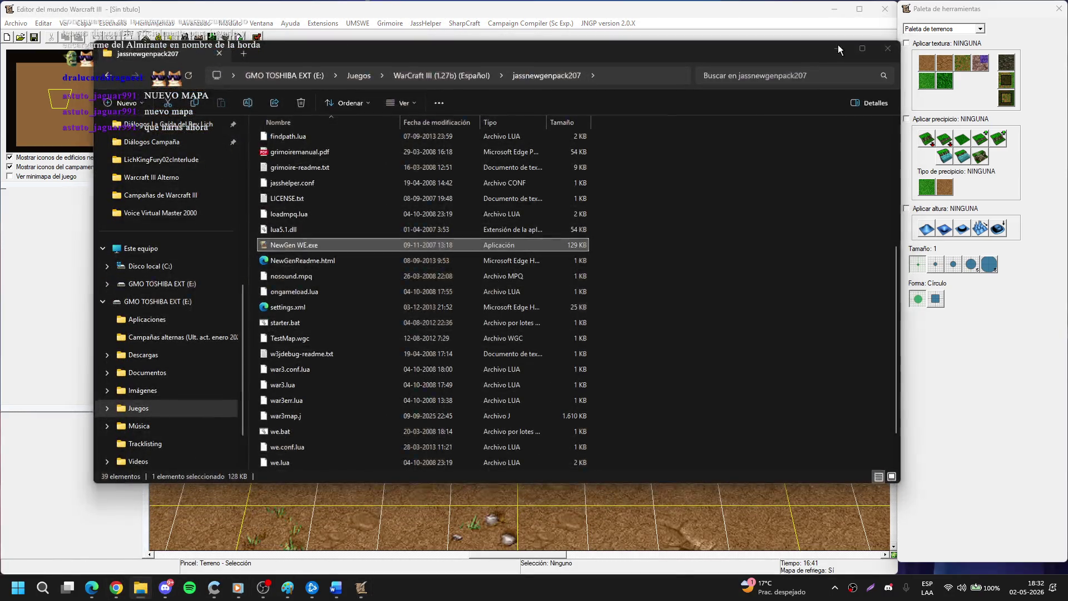
Retry Extensions > Edit Tileset several times, then launch the Campaign Editor with F6.
{"action": "left_click", "coordinate": [837, 46]}
{"action": "left_click", "coordinate": [323, 23]}
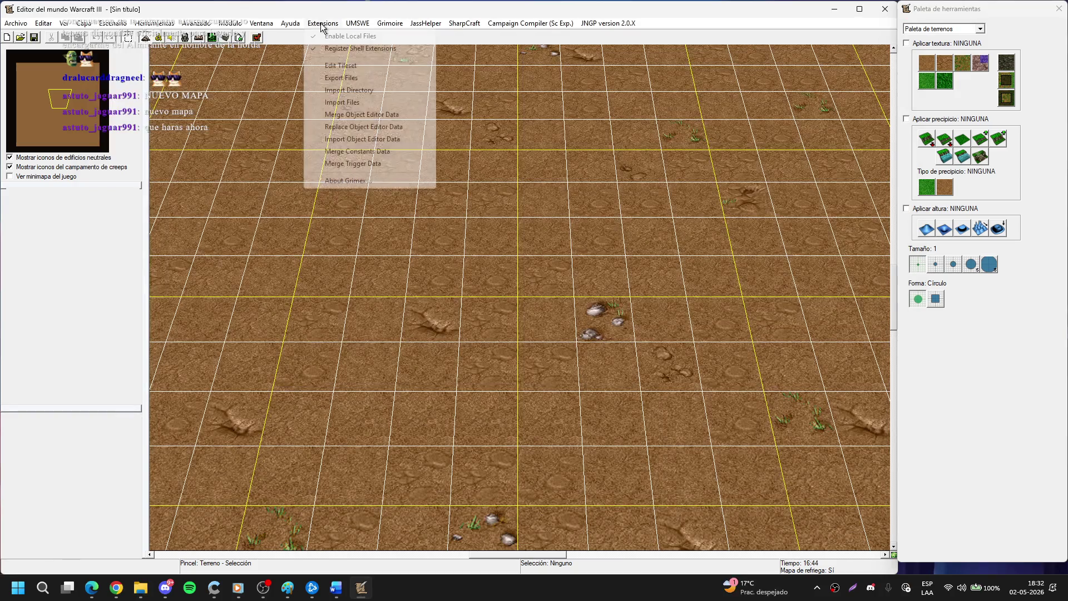
{"action": "left_click", "coordinate": [342, 66]}
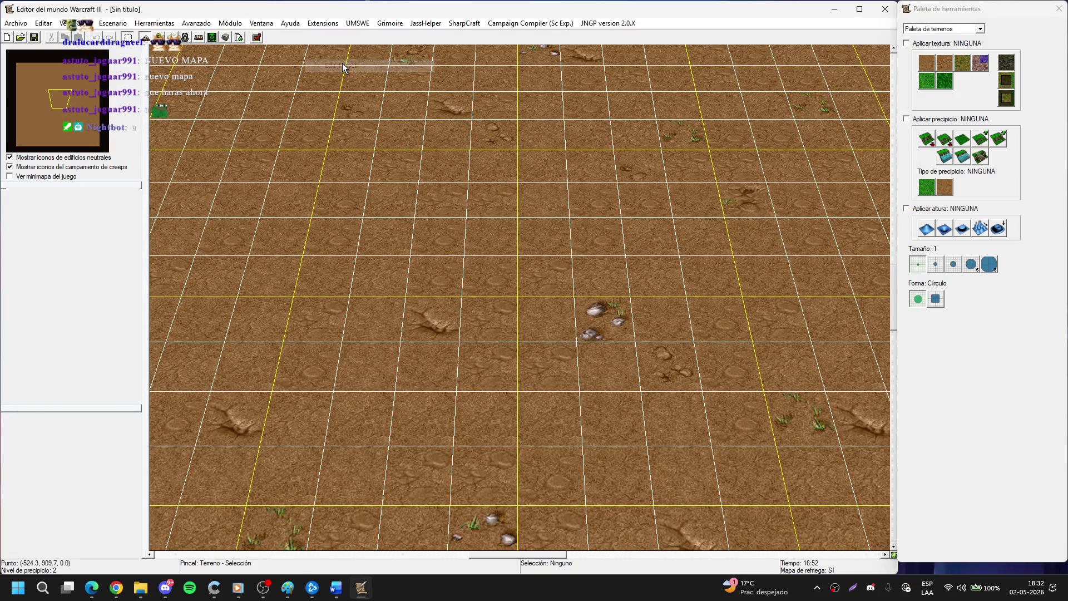
{"action": "left_click", "coordinate": [290, 24]}
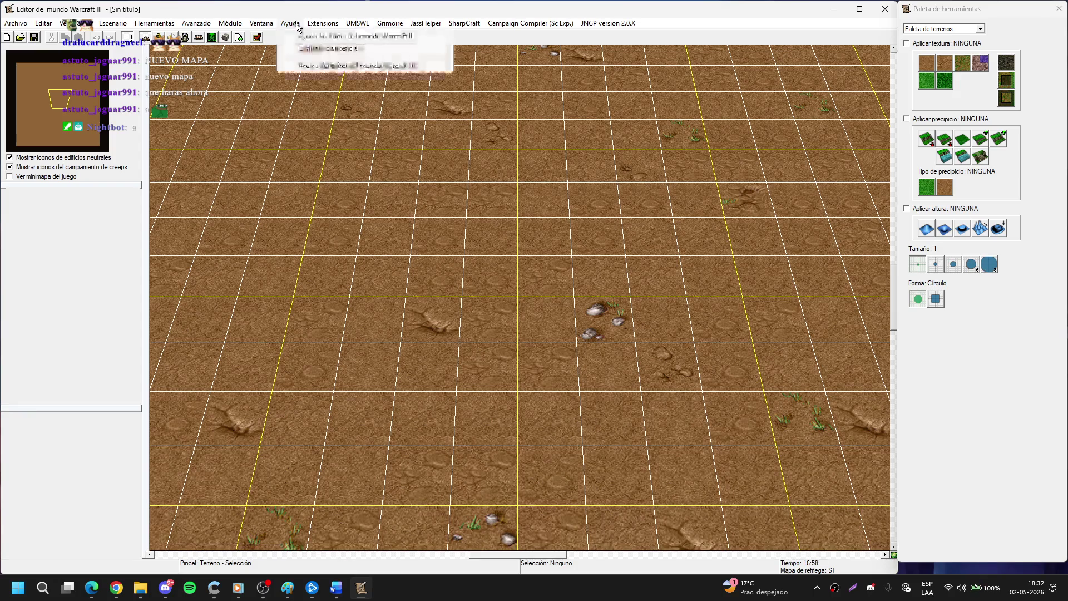
{"action": "mouse_move", "coordinate": [313, 25]}
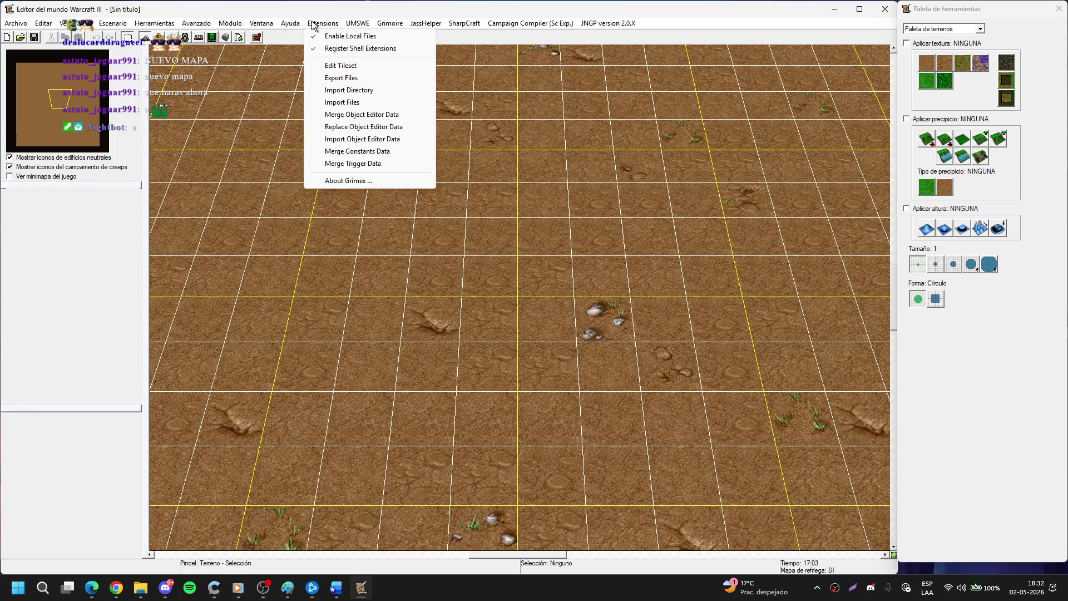
{"action": "left_click", "coordinate": [333, 66]}
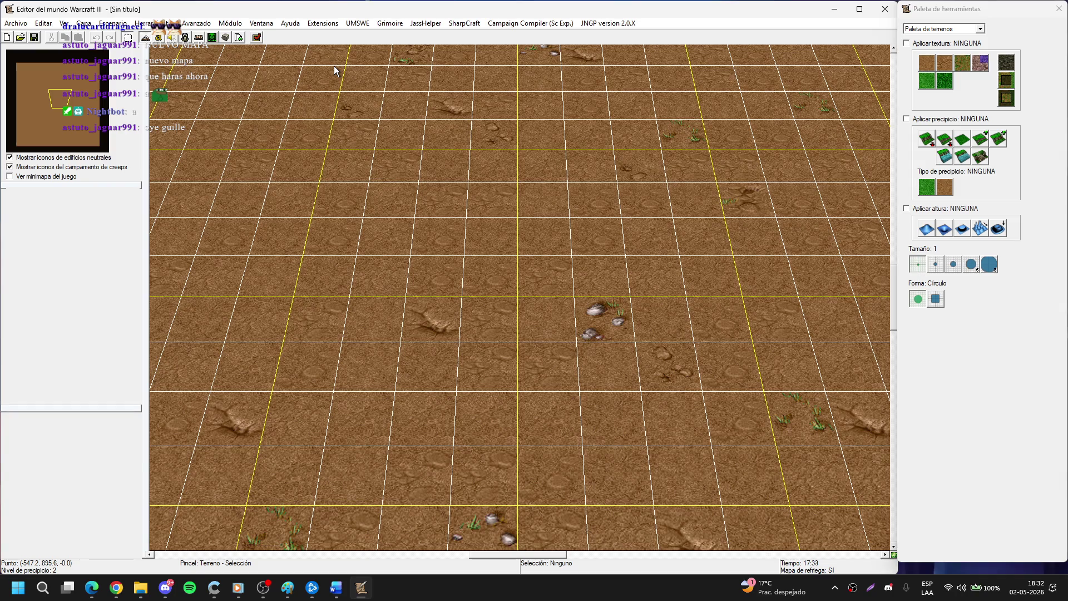
{"action": "left_click", "coordinate": [321, 25]}
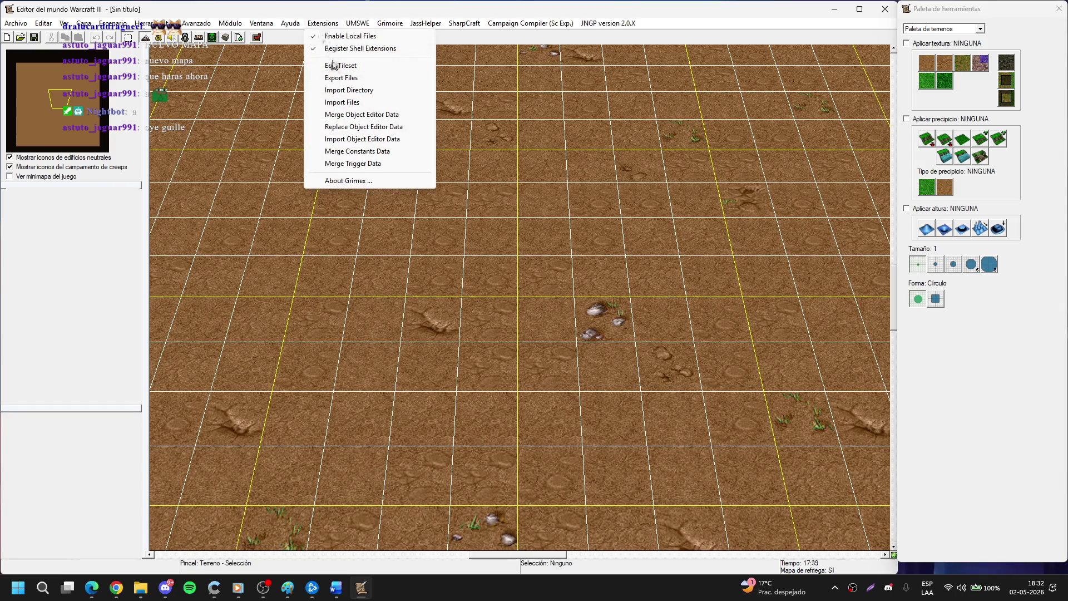
{"action": "left_click", "coordinate": [333, 66]}
{"action": "left_click", "coordinate": [322, 25]}
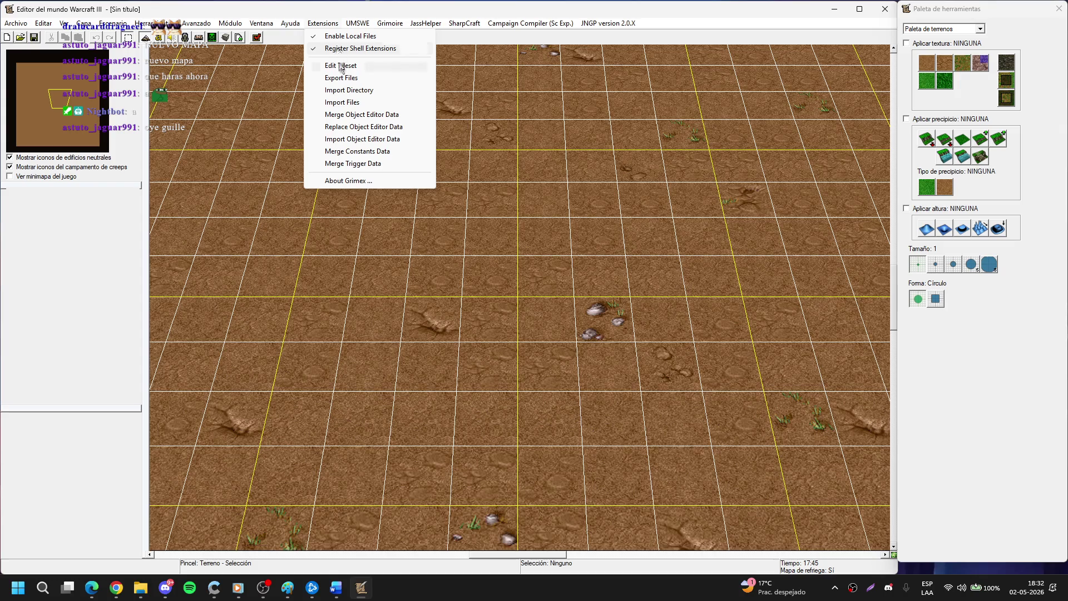
{"action": "left_click", "coordinate": [340, 66]}
{"action": "left_click", "coordinate": [322, 24]}
{"action": "left_click", "coordinate": [346, 67]}
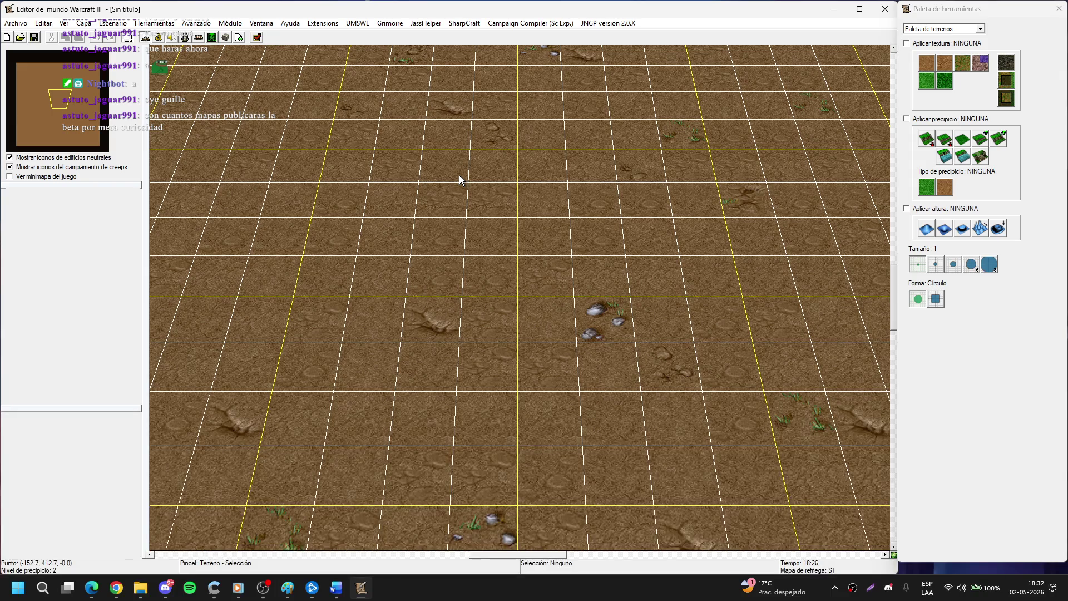
{"action": "key", "text": "F6"}
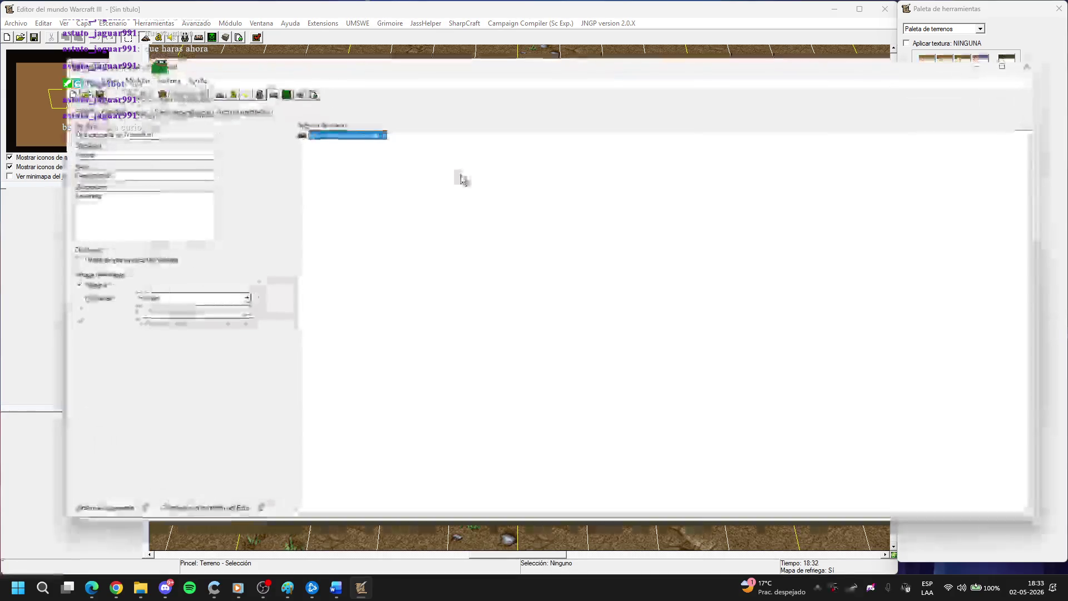
Open recent campaign 08ReyExanime.w3n, browse maps ReyExanime02a to ReyExanime02Interludio, then minimise.
{"action": "left_click", "coordinate": [80, 80]}
{"action": "left_click", "coordinate": [112, 153]}
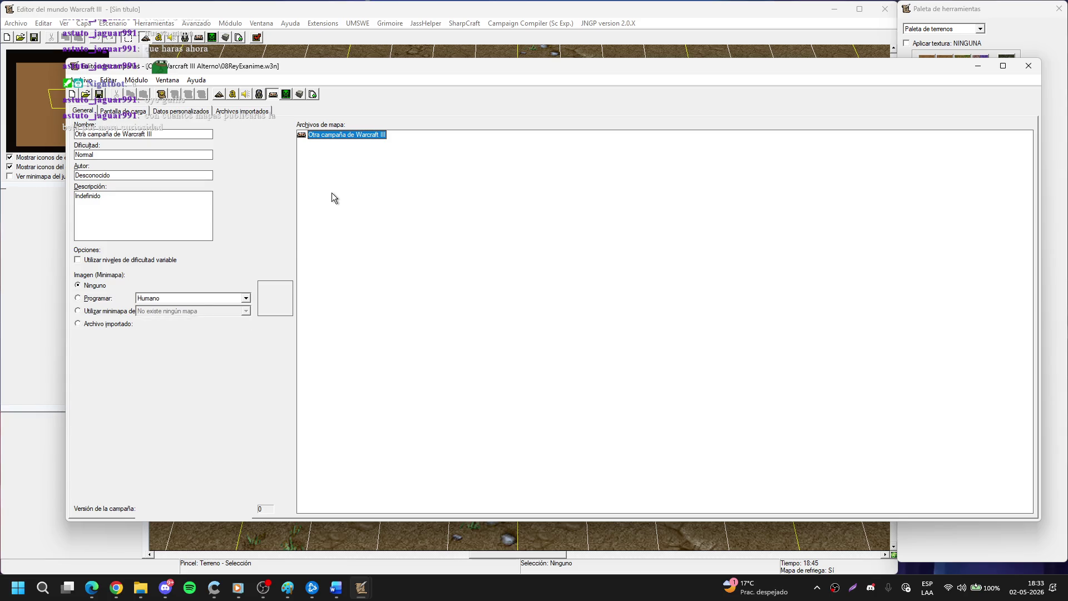
{"action": "left_click", "coordinate": [352, 153]}
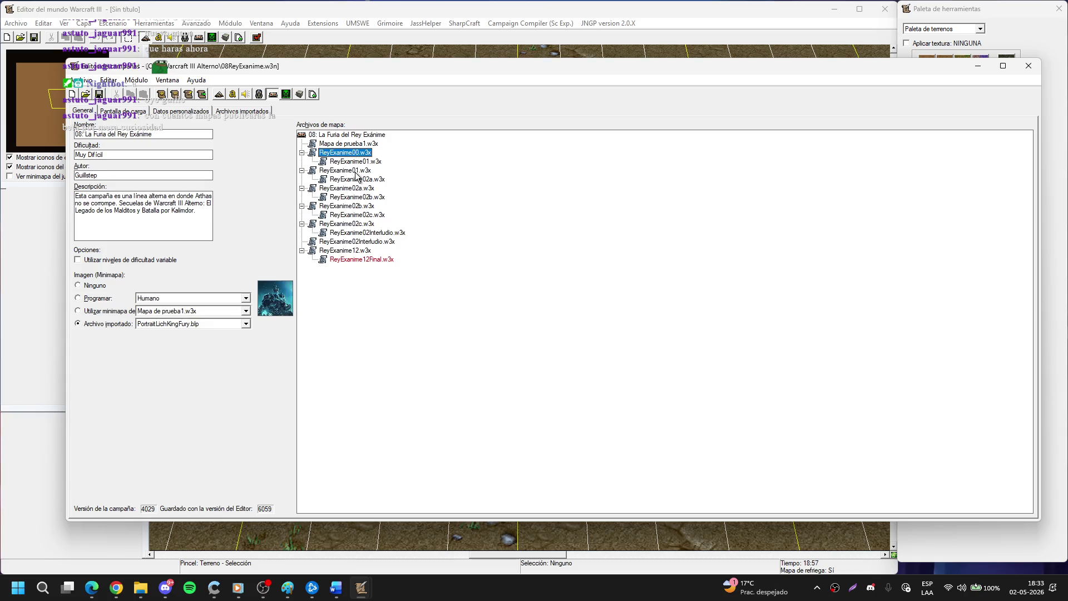
{"action": "left_click", "coordinate": [357, 170]}
{"action": "left_click", "coordinate": [360, 188]}
{"action": "left_click", "coordinate": [362, 206]}
{"action": "left_click", "coordinate": [363, 223]}
{"action": "left_click", "coordinate": [370, 241]}
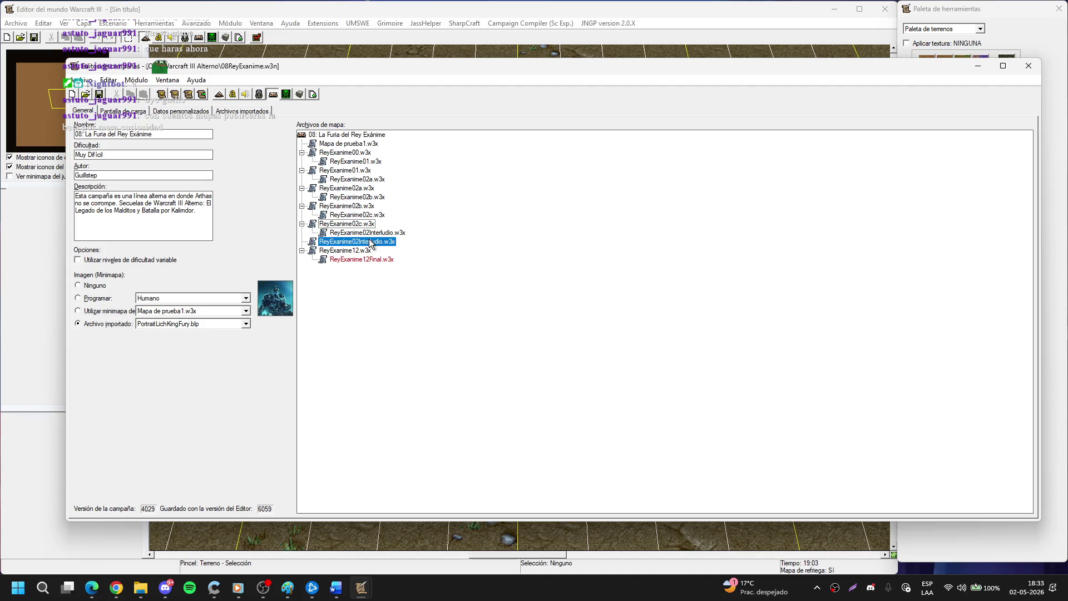
{"action": "left_click", "coordinate": [982, 68]}
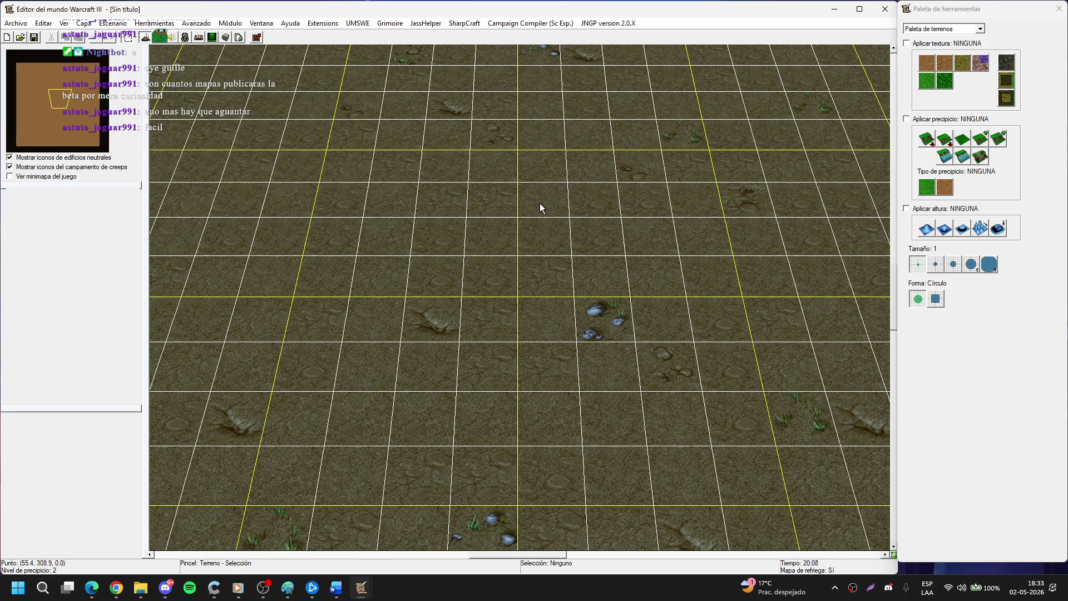
{"action": "left_click", "coordinate": [312, 25]}
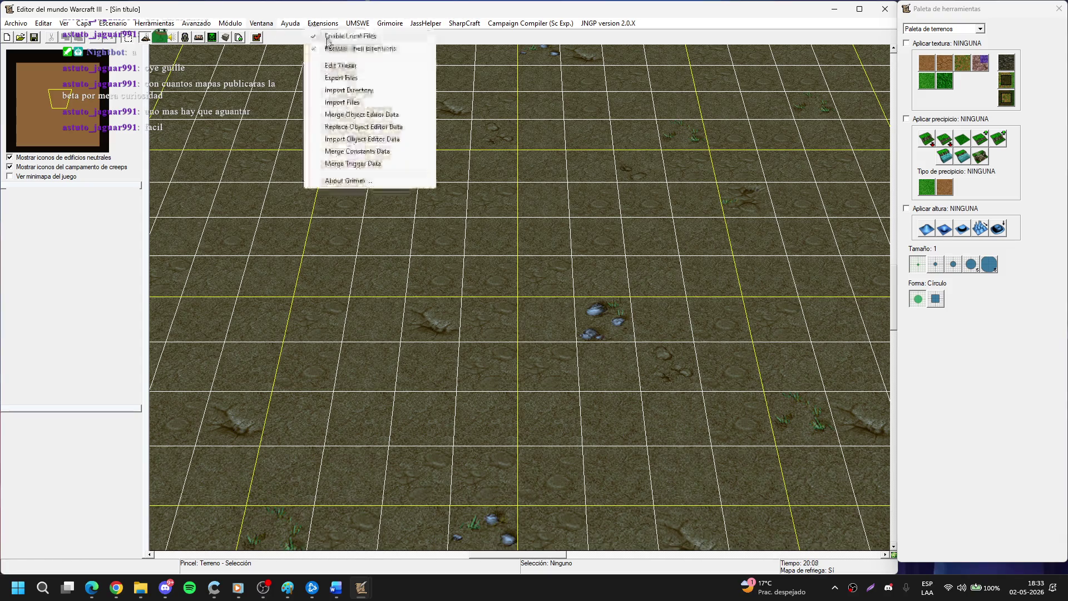
{"action": "left_click", "coordinate": [339, 68]}
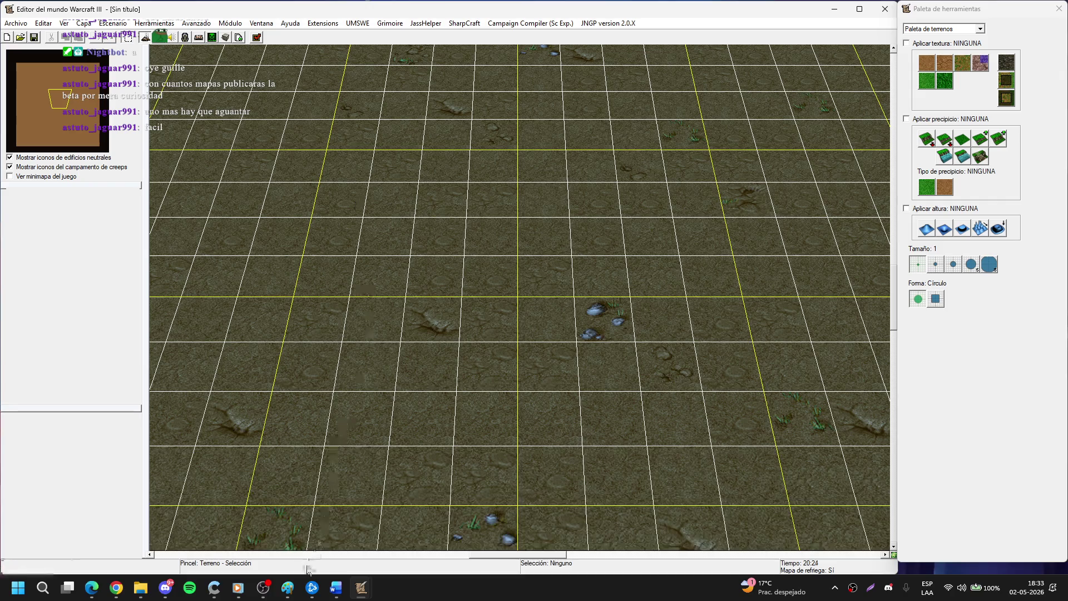
{"action": "left_click", "coordinate": [263, 588]}
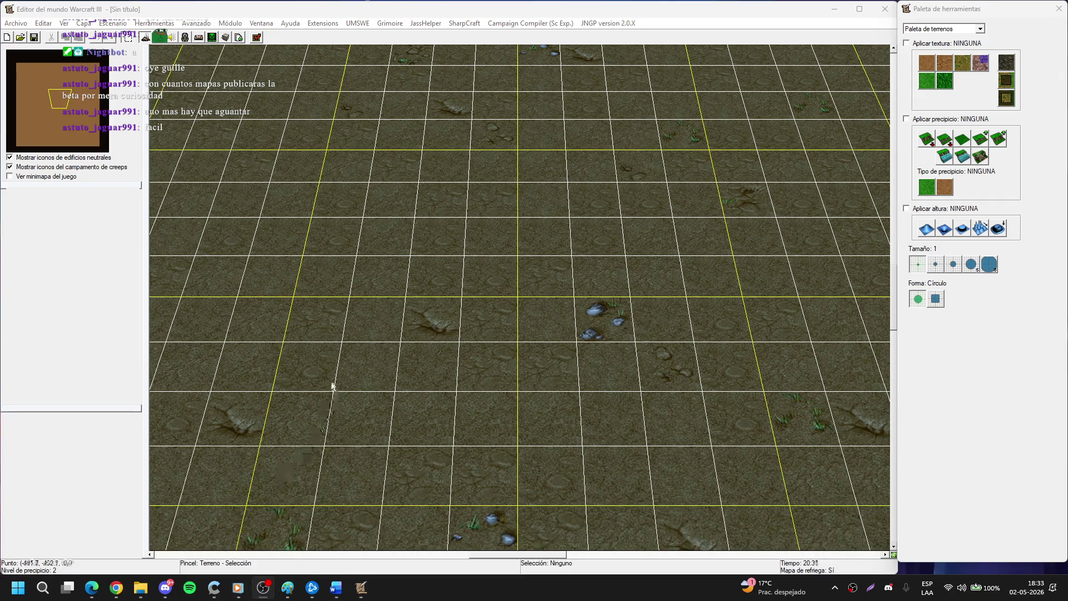
{"action": "left_click", "coordinate": [327, 25]}
{"action": "left_click", "coordinate": [356, 65]}
{"action": "left_click", "coordinate": [323, 23]}
{"action": "left_click", "coordinate": [356, 66]}
{"action": "left_click", "coordinate": [335, 25]}
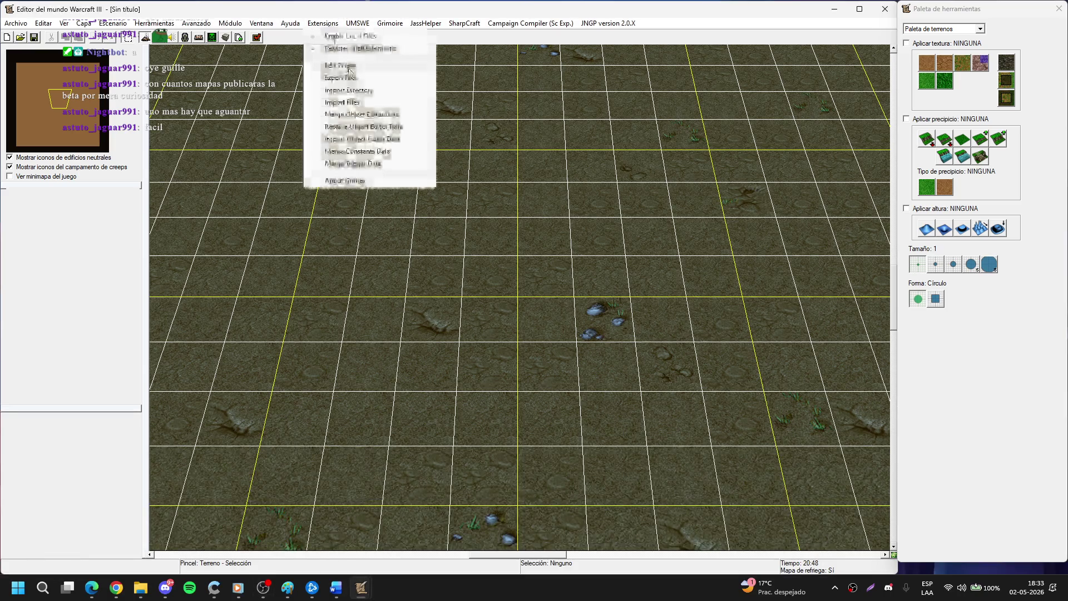
{"action": "left_click", "coordinate": [349, 66]}
{"action": "left_click", "coordinate": [323, 25]}
{"action": "left_click", "coordinate": [349, 65]}
{"action": "left_click", "coordinate": [321, 27]}
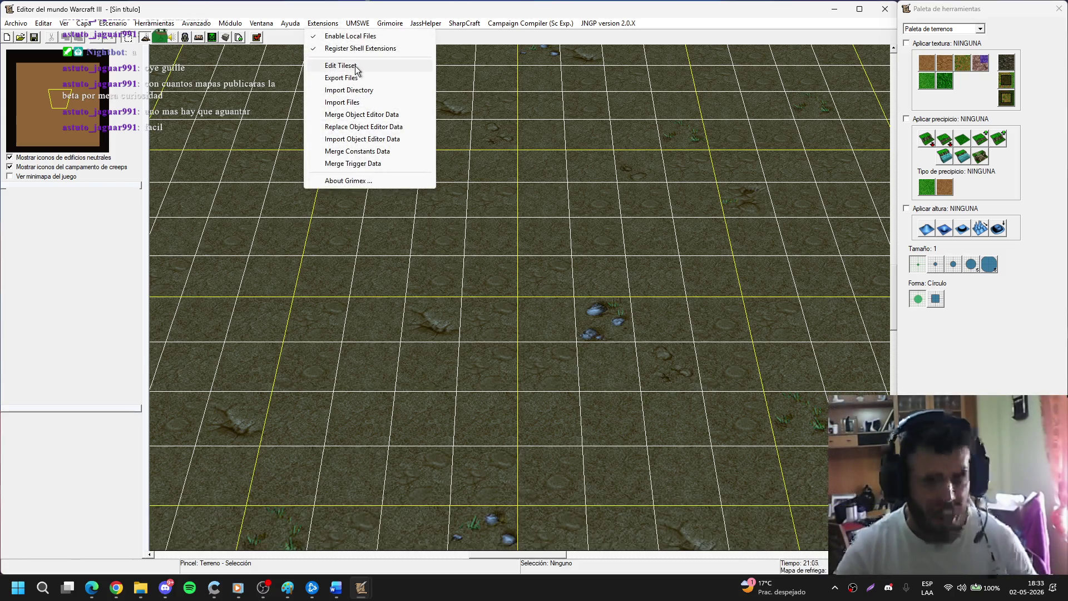
{"action": "left_click", "coordinate": [349, 66]}
{"action": "left_click", "coordinate": [322, 22]}
{"action": "left_click", "coordinate": [349, 65]}
{"action": "left_click", "coordinate": [323, 23]}
{"action": "left_click", "coordinate": [349, 66]}
{"action": "left_click", "coordinate": [322, 22]}
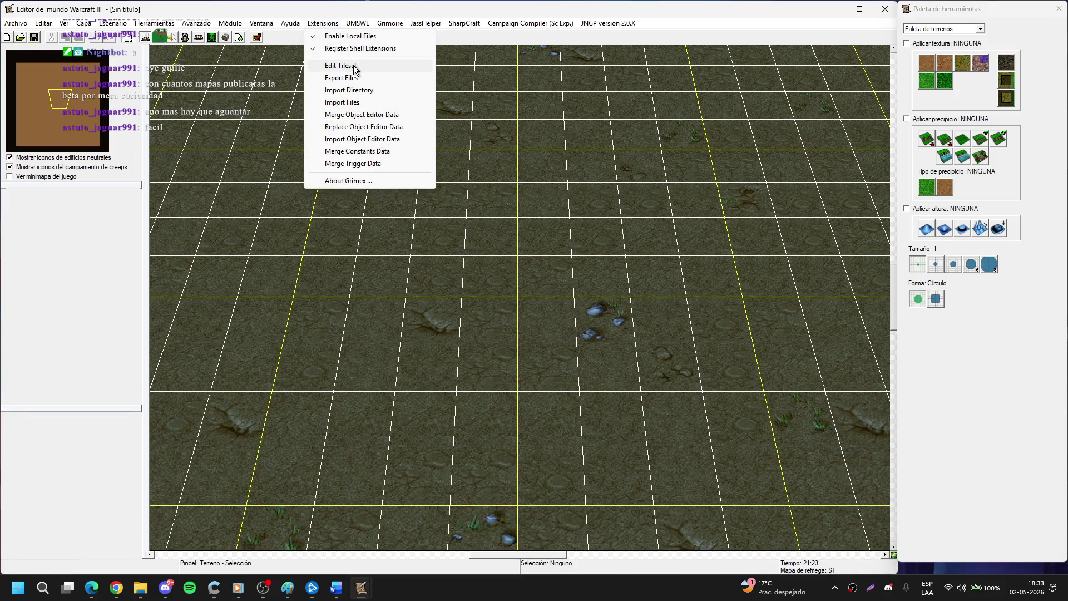
{"action": "left_click", "coordinate": [354, 66]}
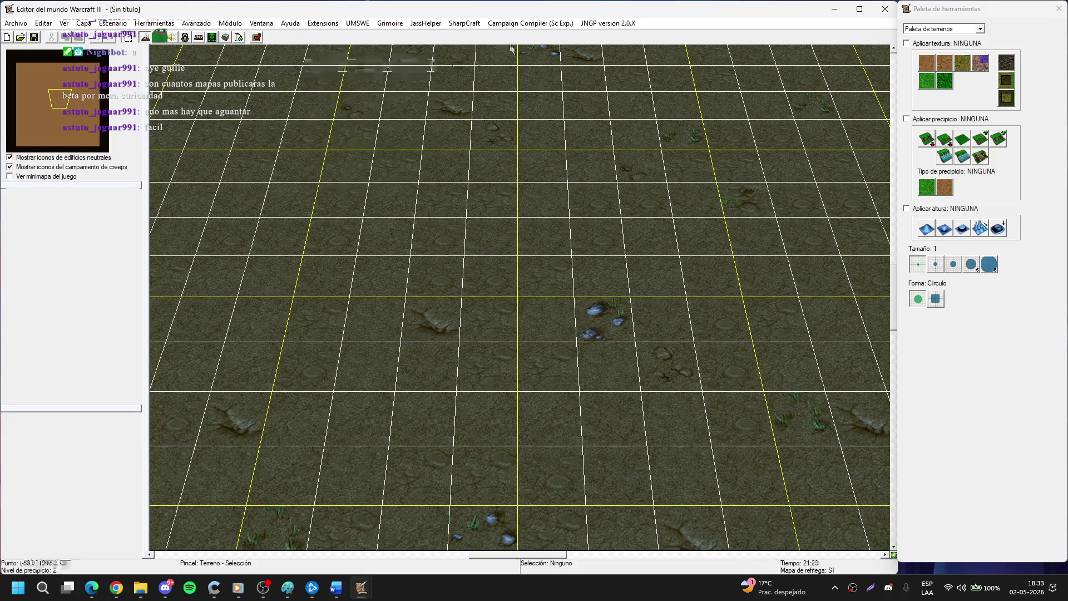
{"action": "left_click", "coordinate": [530, 24]}
{"action": "left_click", "coordinate": [476, 45]}
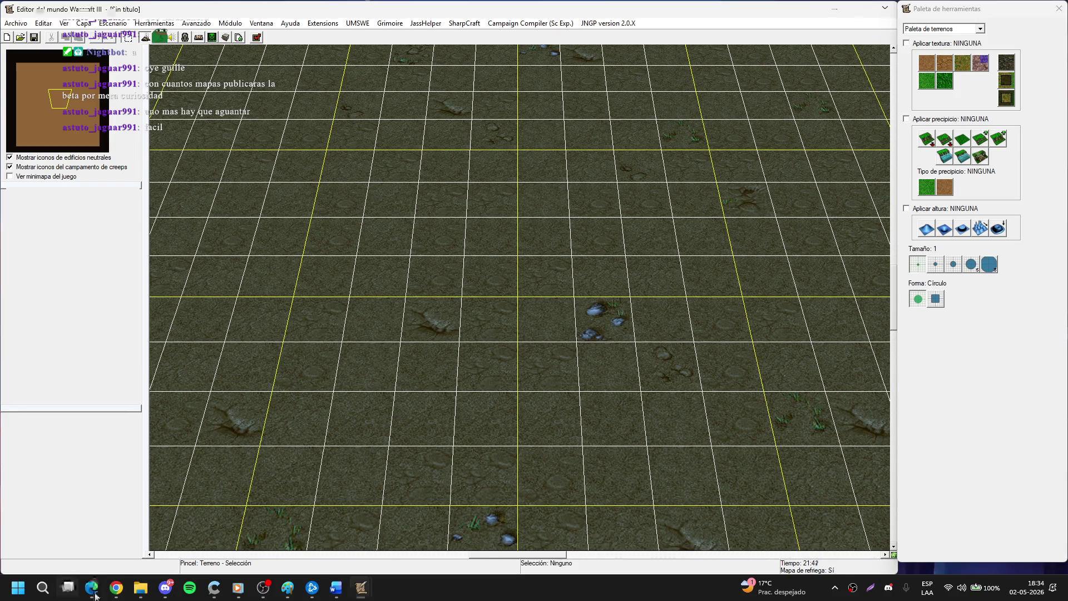
{"action": "left_click", "coordinate": [93, 585]}
Google 'jass newgen' in a new tab and open the WorldOfEditors JASS NewGen Editor video.
{"action": "left_click", "coordinate": [564, 10]}
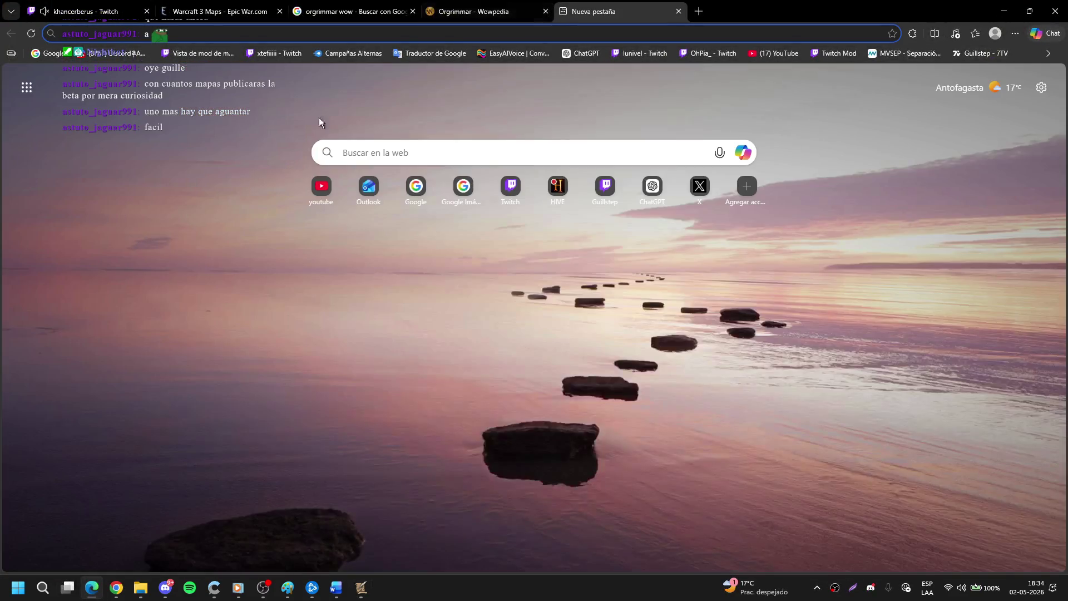
{"action": "left_click", "coordinate": [415, 186]}
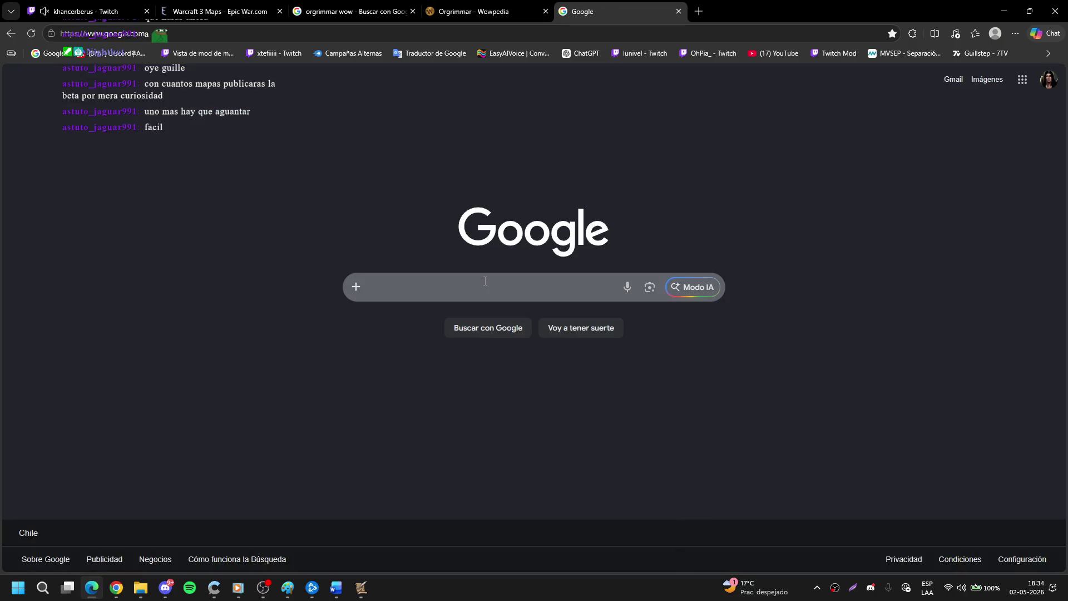
{"action": "left_click", "coordinate": [486, 281]}
{"action": "type", "text": "newgen"}
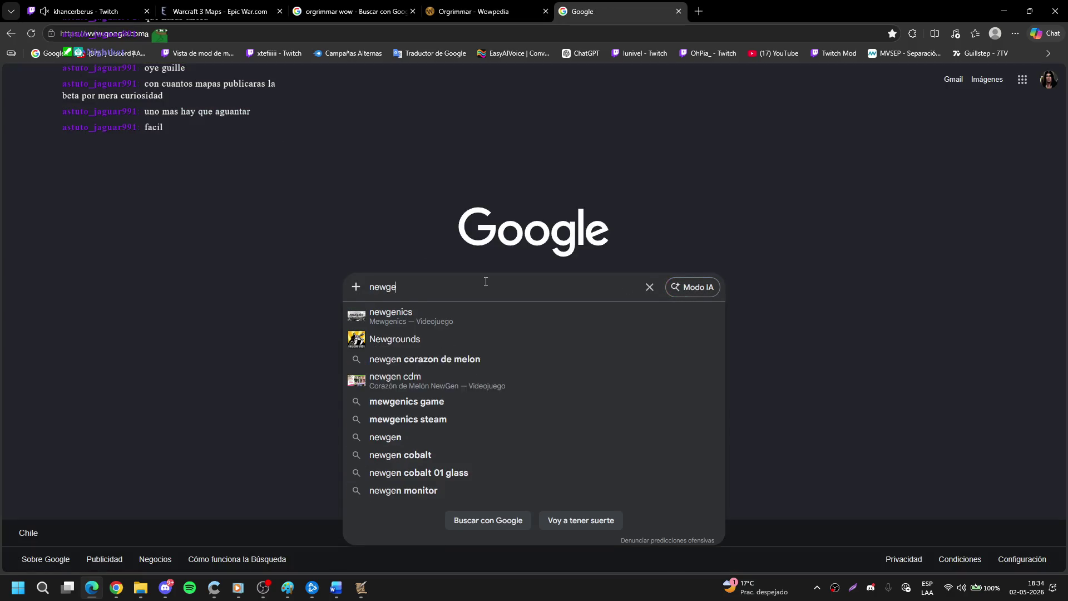
{"action": "key", "text": "BackSpace"}
{"action": "key", "text": "BackSpace"}
{"action": "key", "text": "BackSpace"}
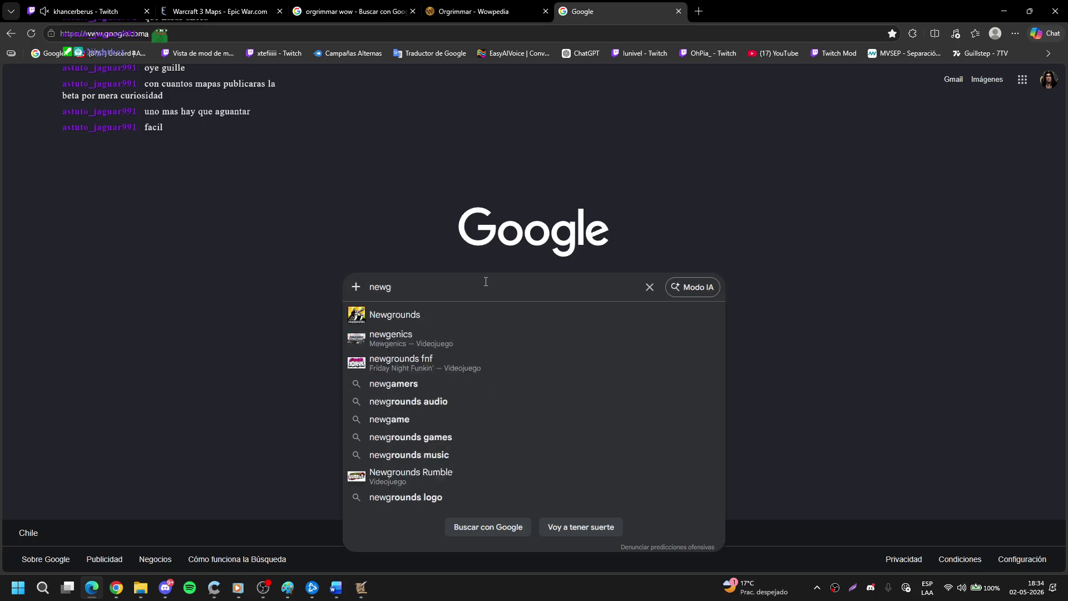
{"action": "type", "text": "aj"}
{"action": "key", "text": "BackSpace"}
{"action": "key", "text": "BackSpace"}
{"action": "type", "text": "jass n"}
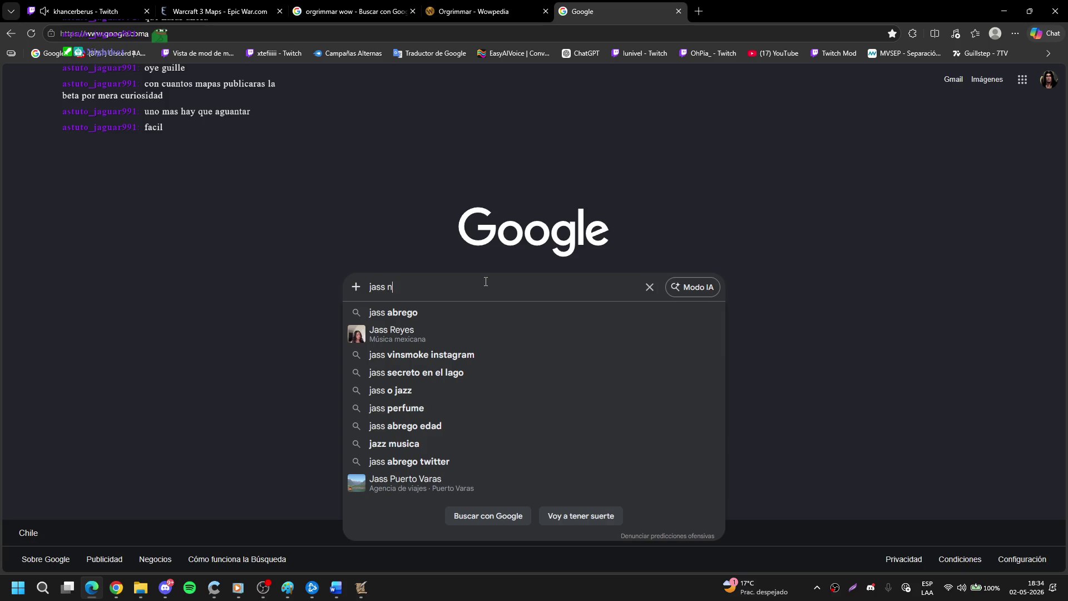
{"action": "type", "text": "ewgen"}
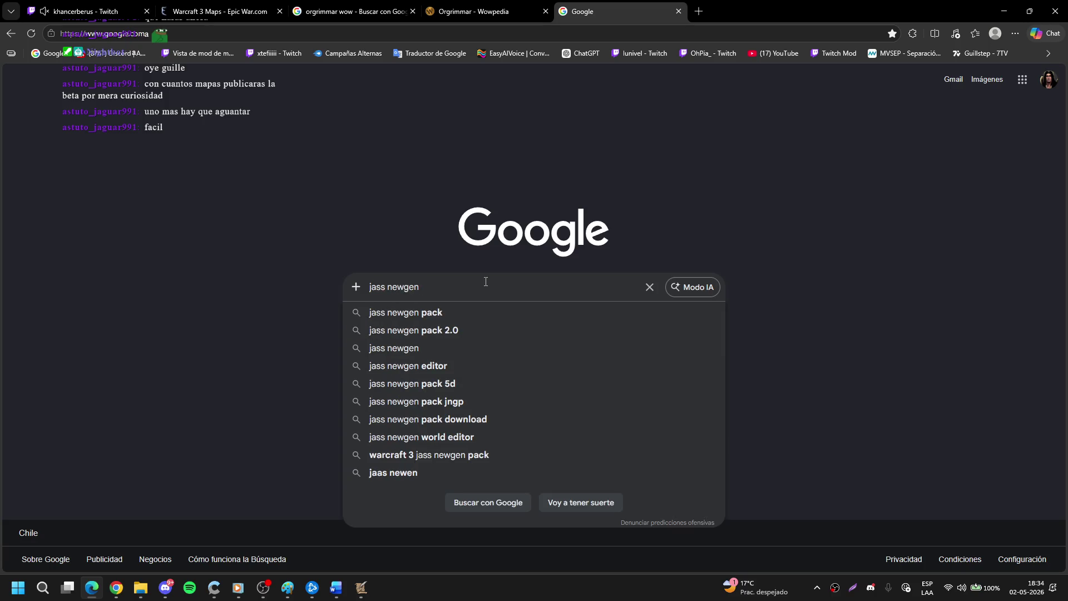
{"action": "key", "text": "Return"}
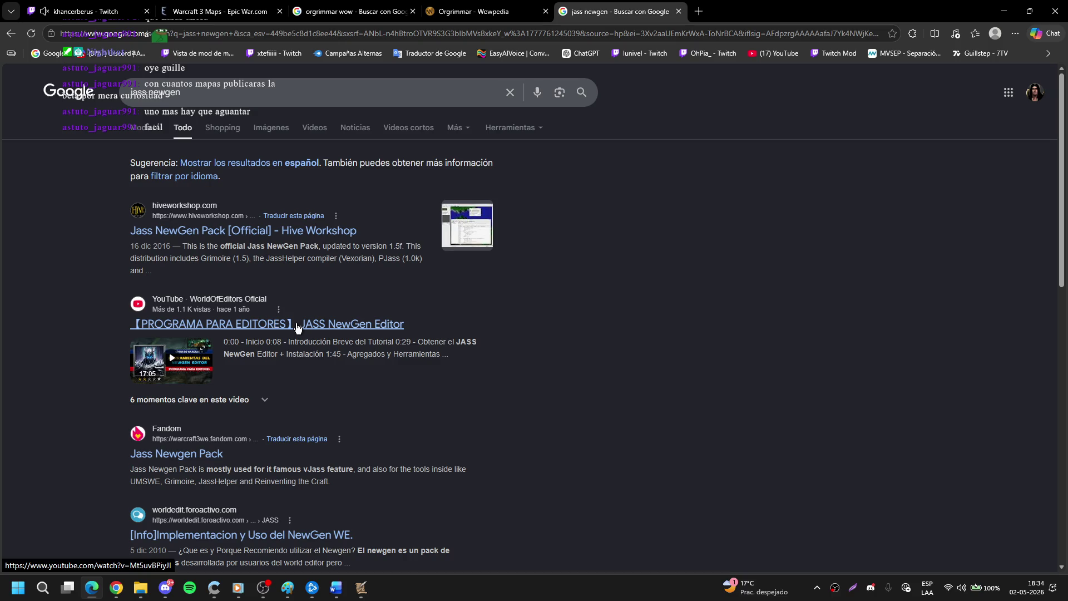
{"action": "left_click", "coordinate": [343, 328]}
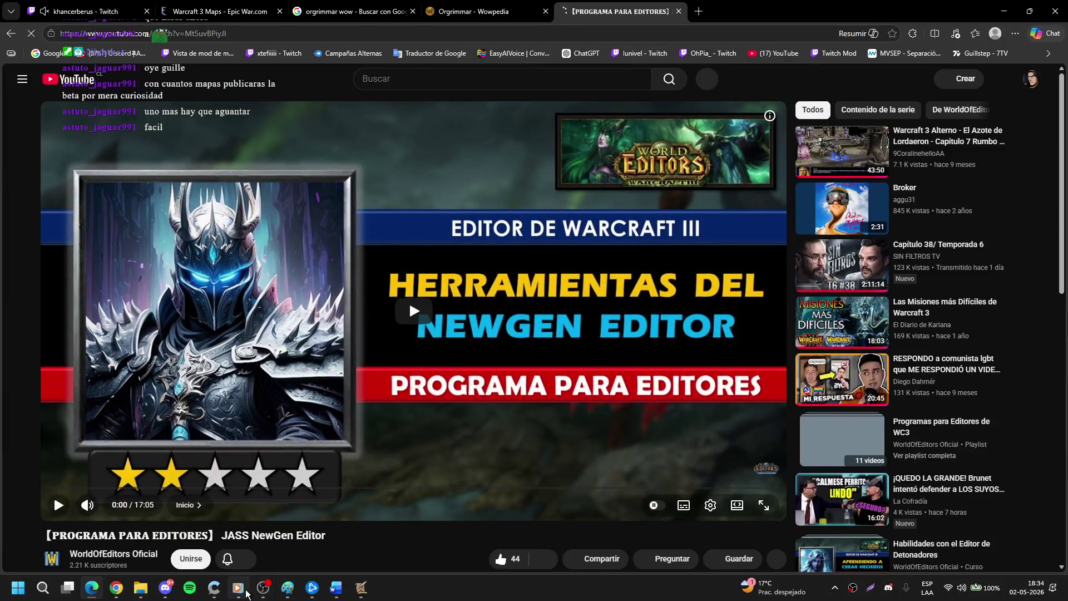
Turn down the music player volume and briefly play the JASS NewGen Editor tutorial.
{"action": "left_click", "coordinate": [237, 587]}
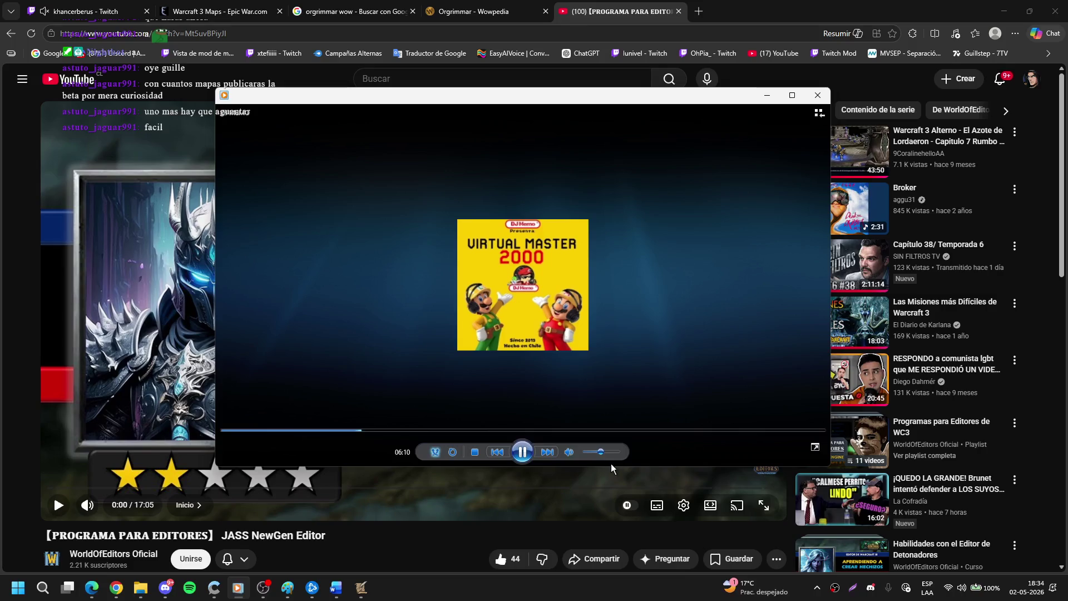
{"action": "left_click_drag", "start_coordinate": [600, 457], "coordinate": [593, 458]}
{"action": "left_click", "coordinate": [155, 413]}
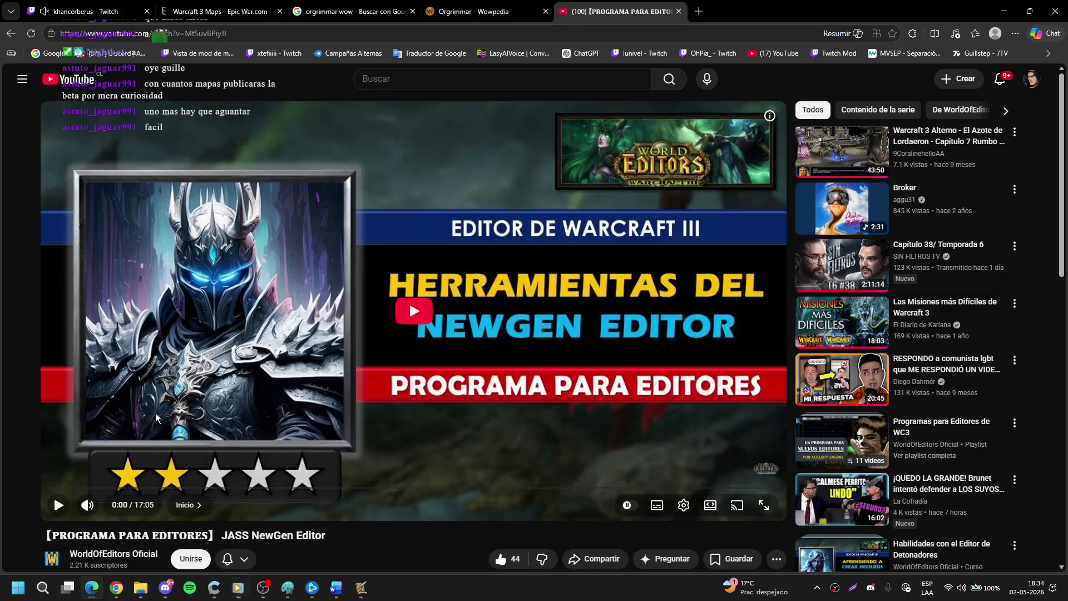
{"action": "left_click", "coordinate": [409, 301]}
{"action": "left_click", "coordinate": [54, 506]}
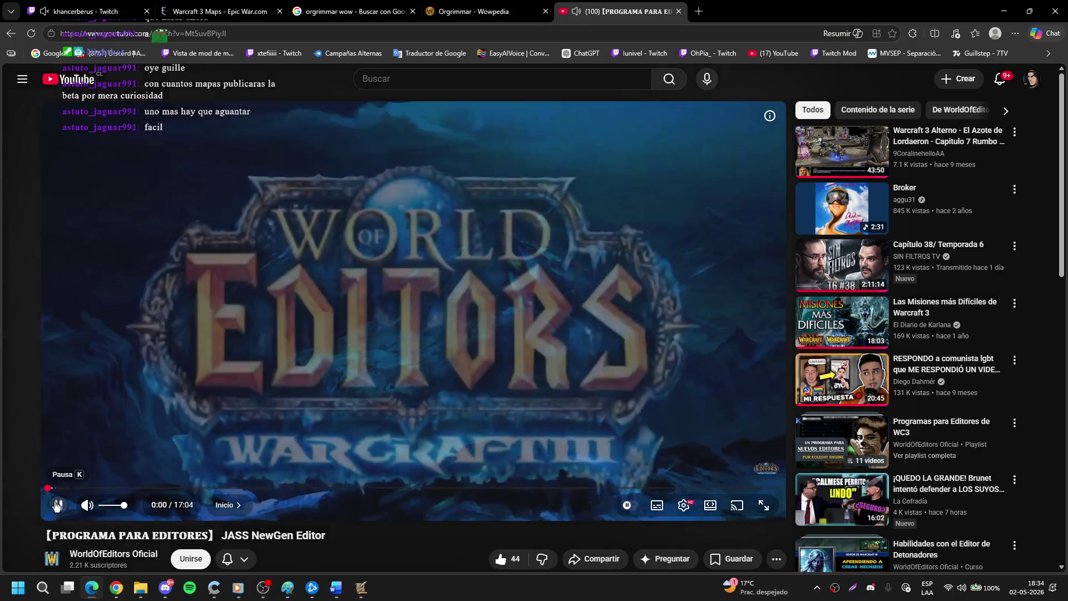
{"action": "left_click", "coordinate": [233, 228]}
Jump the tutorial to its 1:45 tools chapter, rewinding to the Warcraft III path-setting step.
{"action": "scroll", "coordinate": [181, 408], "scroll_direction": "down", "scroll_amount": 4}
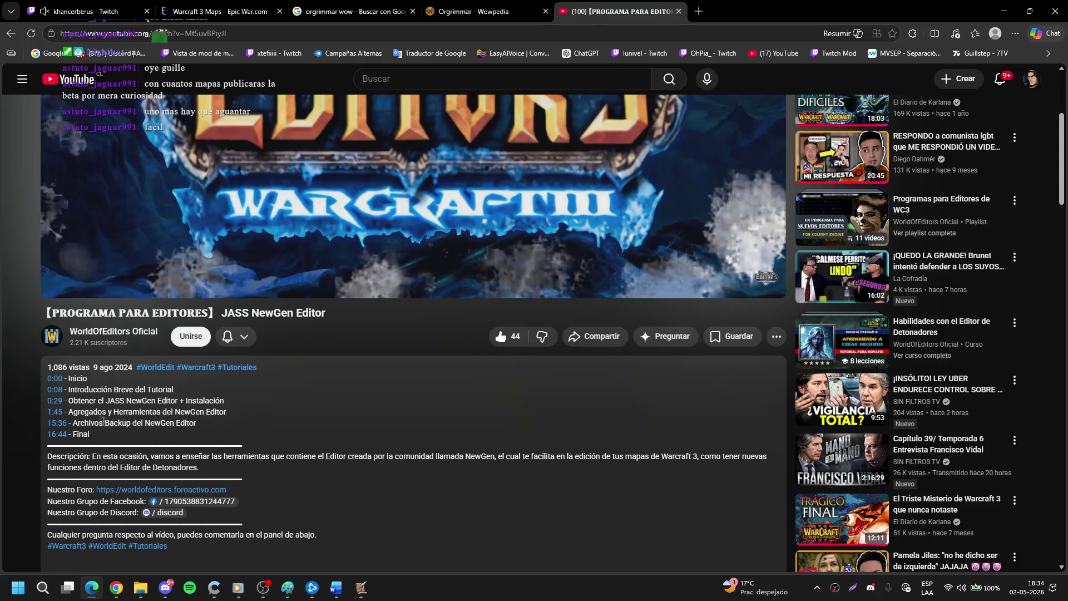
{"action": "scroll", "coordinate": [158, 426], "scroll_direction": "down", "scroll_amount": 2}
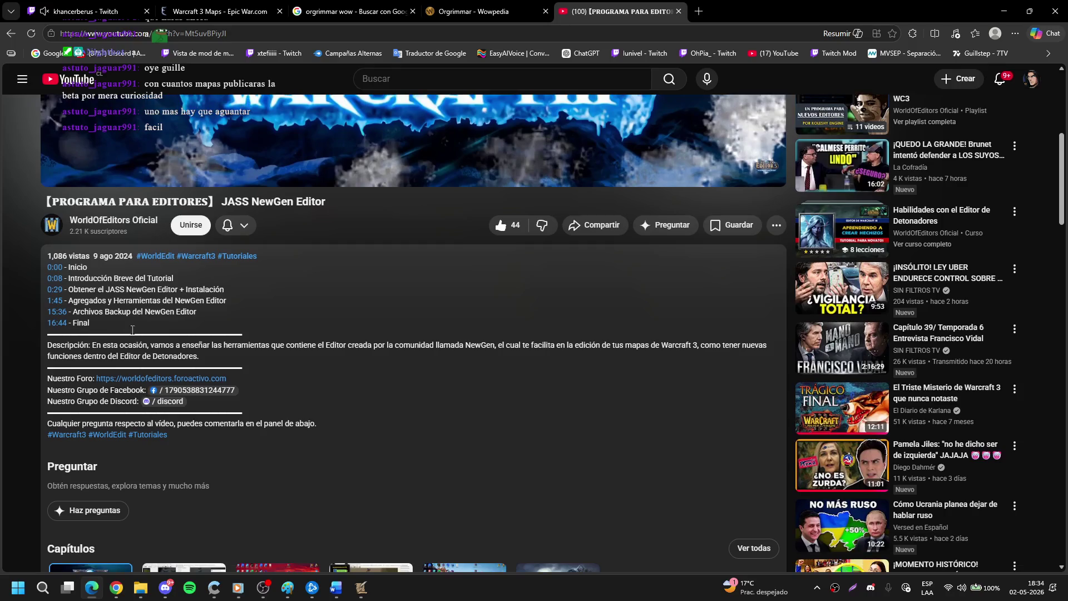
{"action": "scroll", "coordinate": [322, 382], "scroll_direction": "down", "scroll_amount": 7}
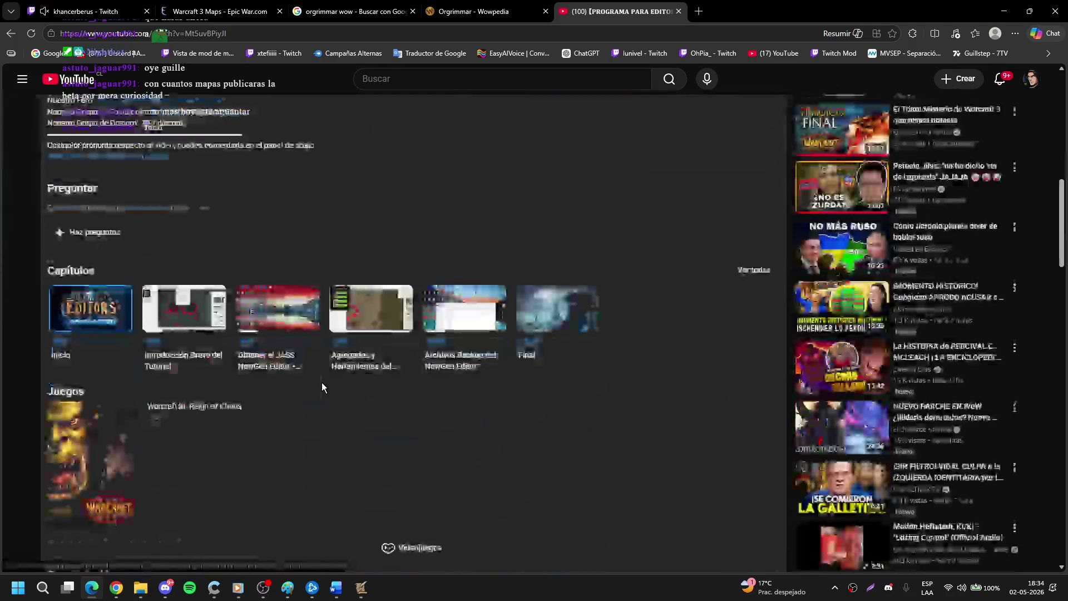
{"action": "scroll", "coordinate": [345, 406], "scroll_direction": "up", "scroll_amount": 7}
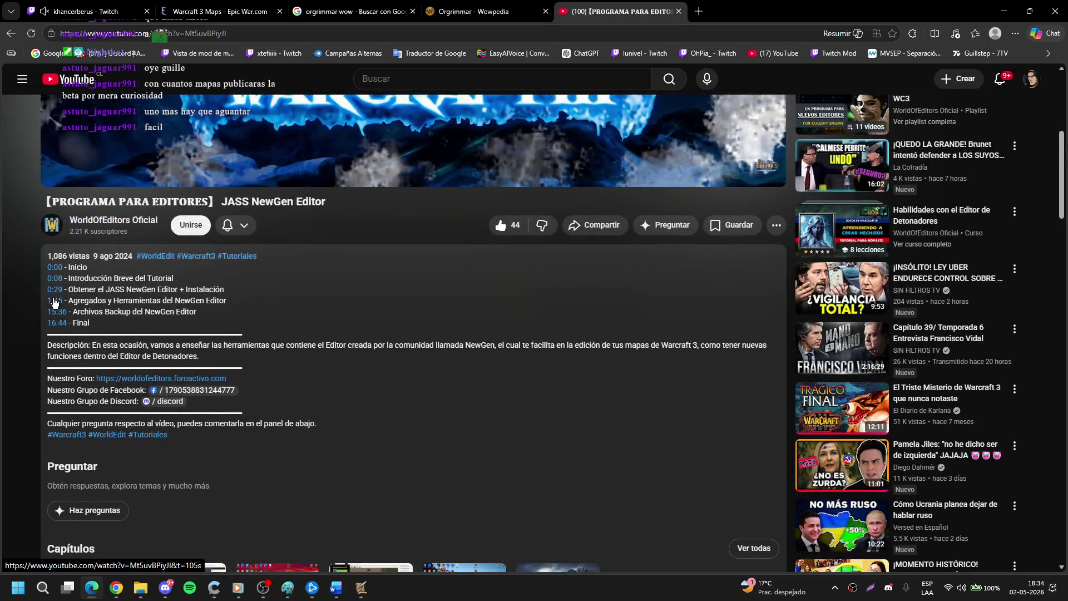
{"action": "left_click", "coordinate": [54, 301]}
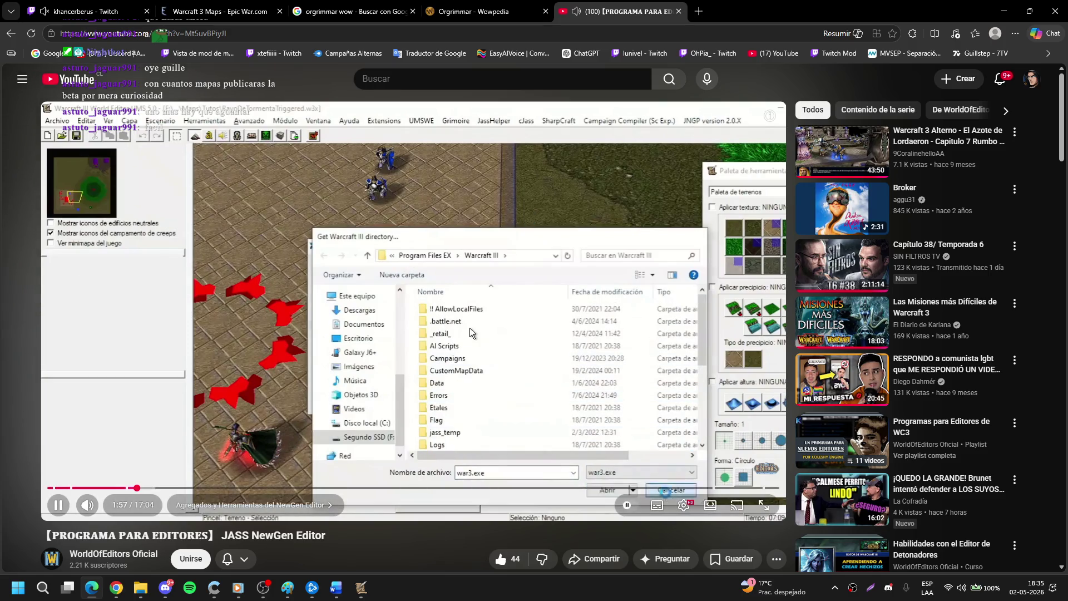
{"action": "key", "text": "j"}
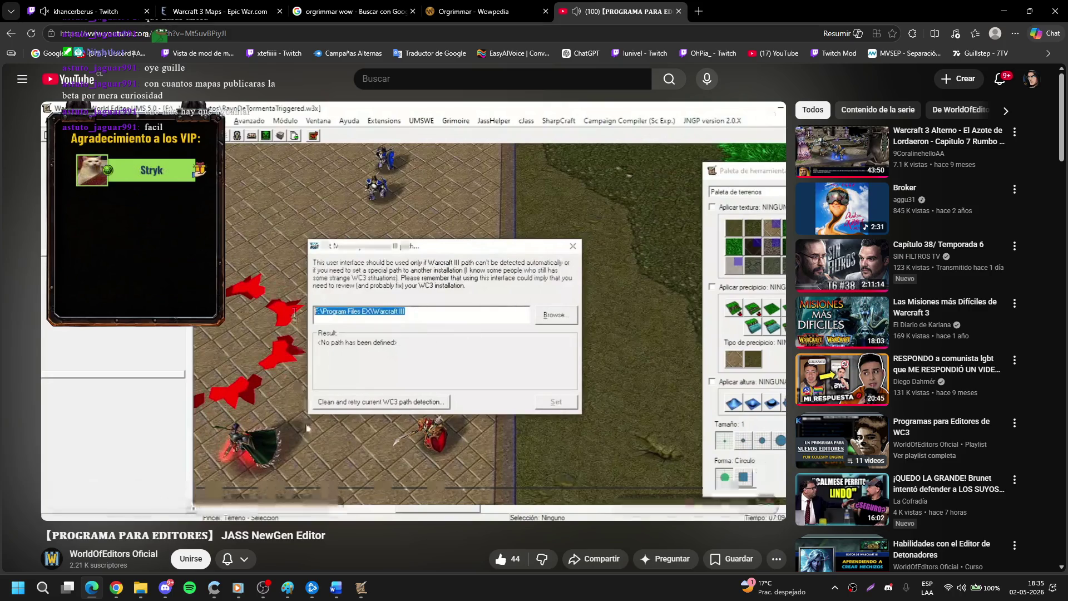
{"action": "key", "text": "Left"}
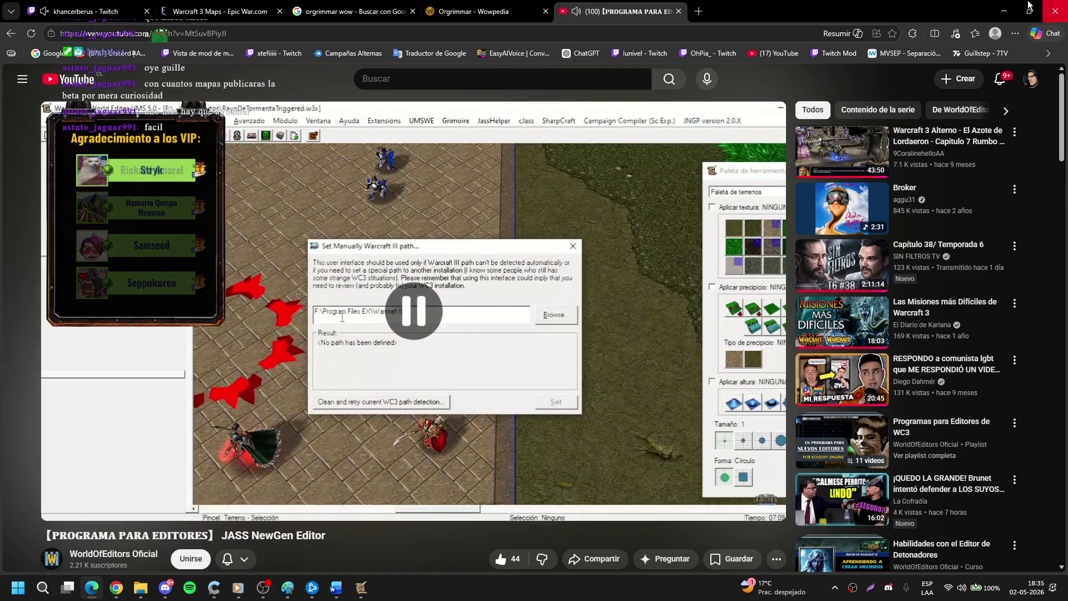
{"action": "mouse_move", "coordinate": [361, 587]}
{"action": "left_click", "coordinate": [298, 534]}
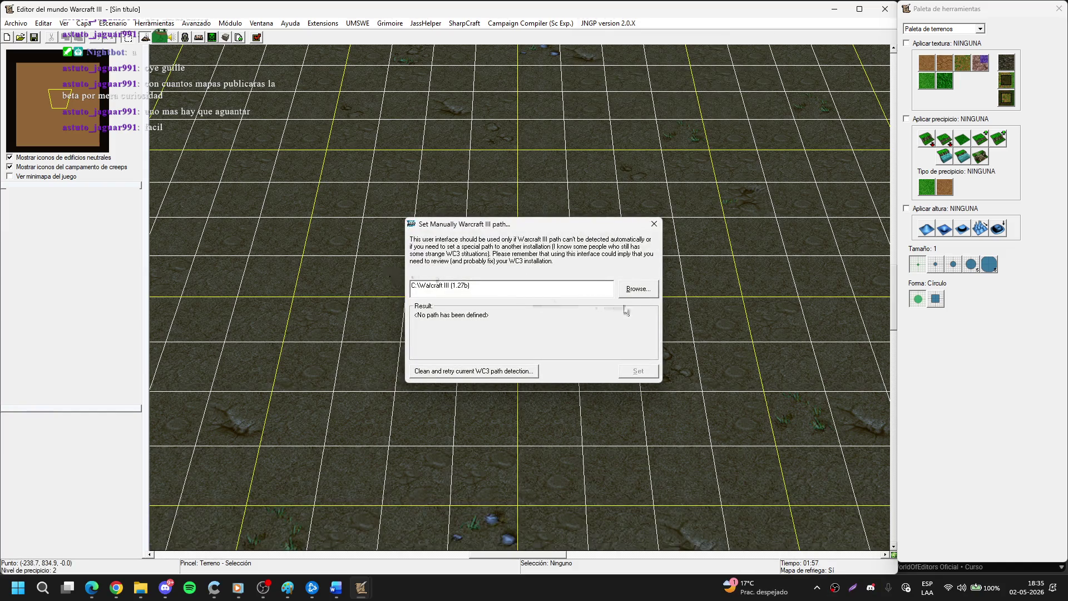
Browse to C:\Warcraft III (1.27b) and select war3.exe as the game path.
{"action": "left_click", "coordinate": [641, 290]}
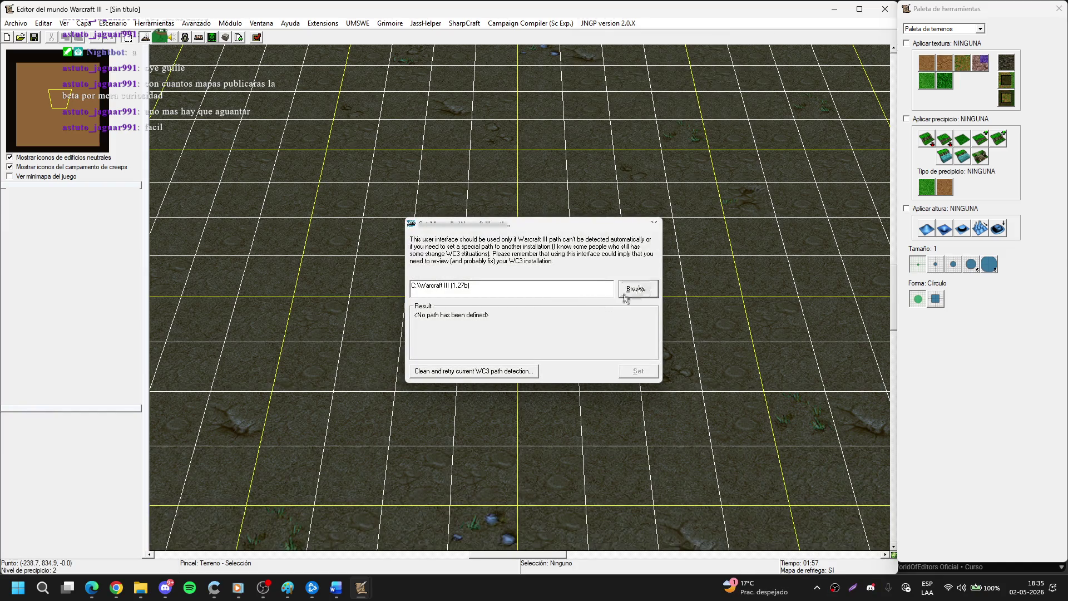
{"action": "left_click_drag", "start_coordinate": [621, 243], "coordinate": [327, 80]}
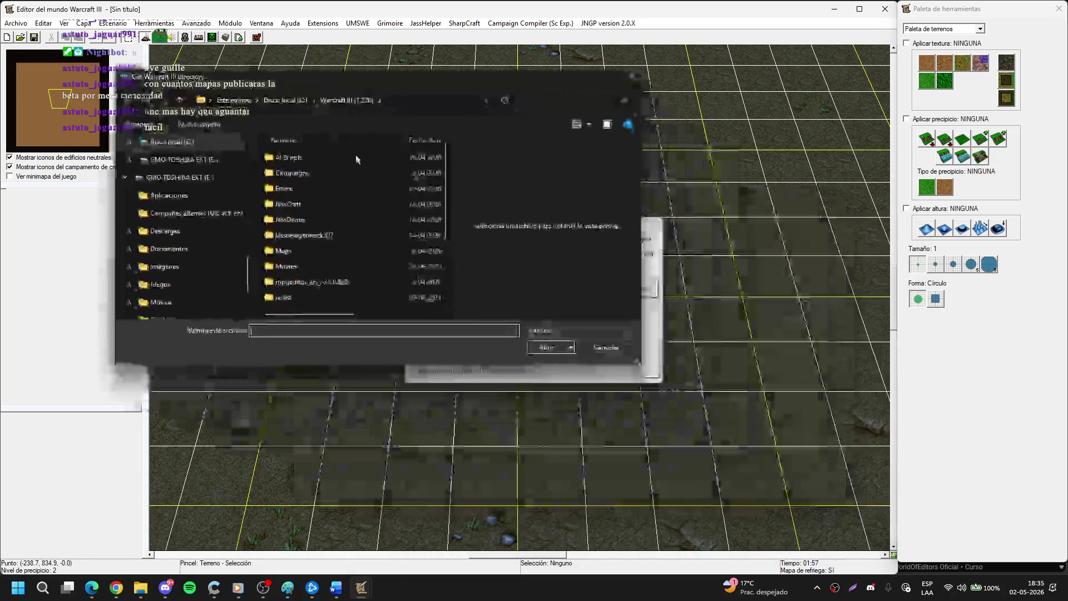
{"action": "left_click_drag", "start_coordinate": [636, 360], "coordinate": [681, 398]}
{"action": "scroll", "coordinate": [479, 286], "scroll_direction": "down", "scroll_amount": 2}
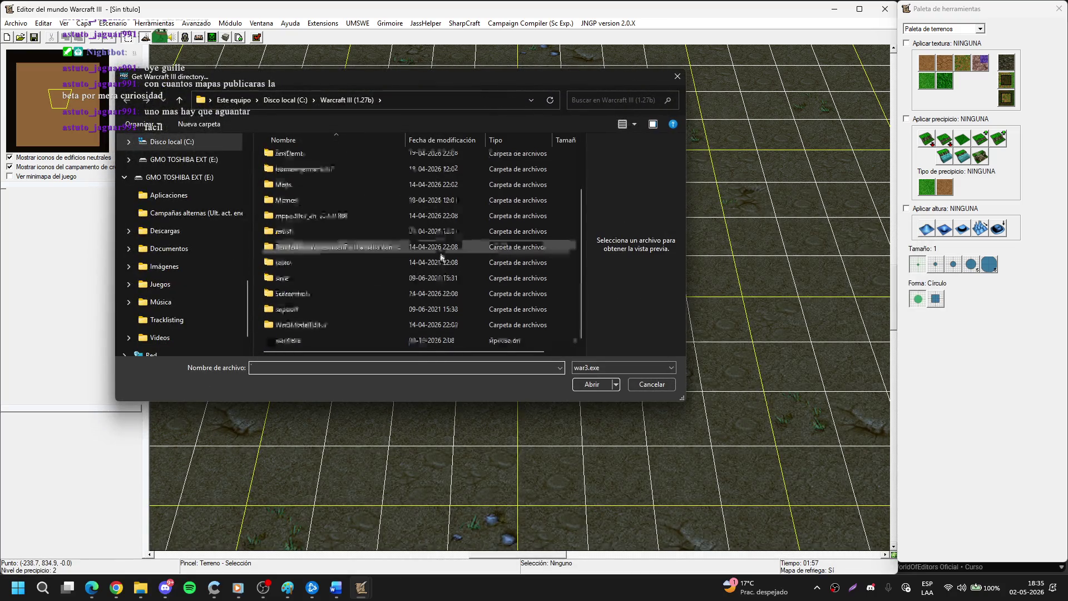
{"action": "left_click", "coordinate": [300, 339]}
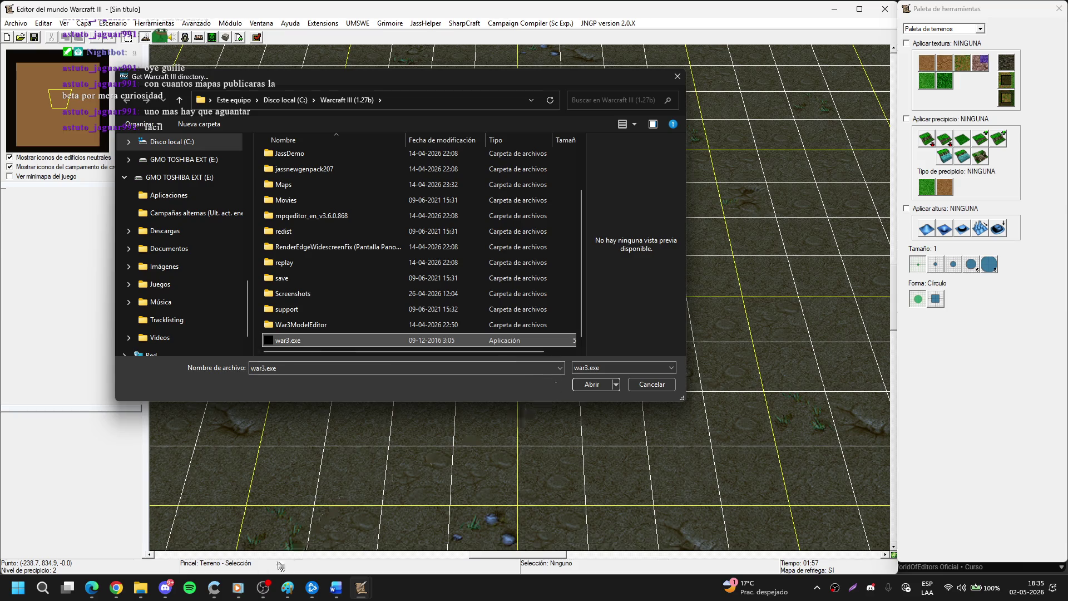
Bring the tutorial back, move the file picker out of the way, and resume playback.
{"action": "left_click", "coordinate": [92, 588]}
{"action": "mouse_move", "coordinate": [458, 80]}
{"action": "left_mouse_down"}
{"action": "mouse_move", "coordinate": [526, 552]}
{"action": "mouse_move", "coordinate": [558, 473]}
{"action": "mouse_move", "coordinate": [558, 508]}
{"action": "left_mouse_up"}
{"action": "left_click", "coordinate": [344, 328]}
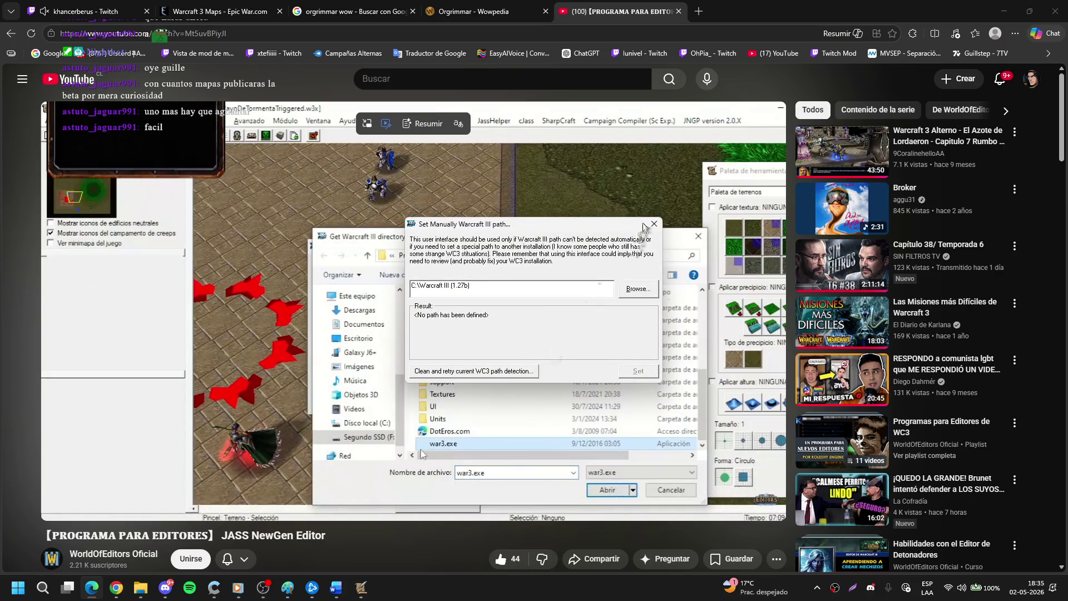
Pause and resume the tutorial so it plays on to the Multisession Tool at 2:17.
{"action": "left_click", "coordinate": [382, 441]}
{"action": "left_click", "coordinate": [490, 421]}
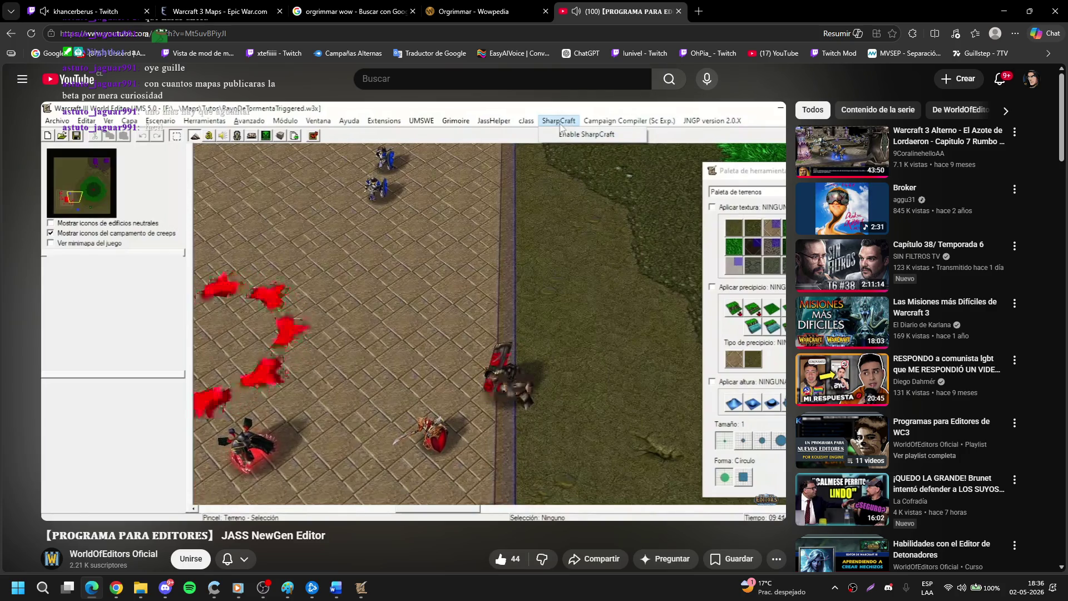
Pause the tutorial at 2:57 and look at the World Editor's JassHelper options.
{"action": "mouse_move", "coordinate": [527, 338]}
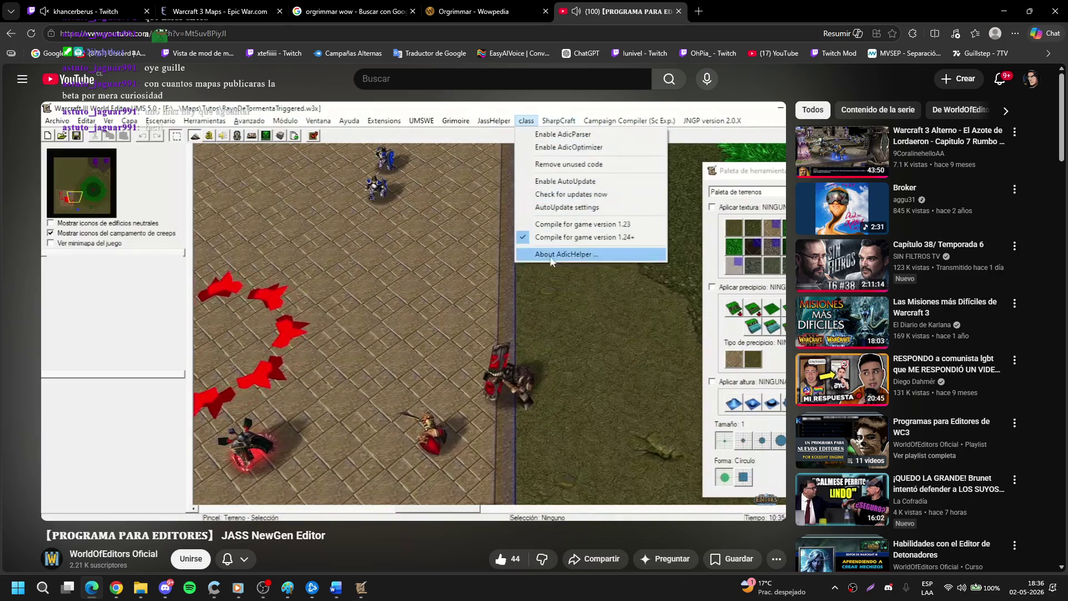
{"action": "left_click", "coordinate": [527, 339]}
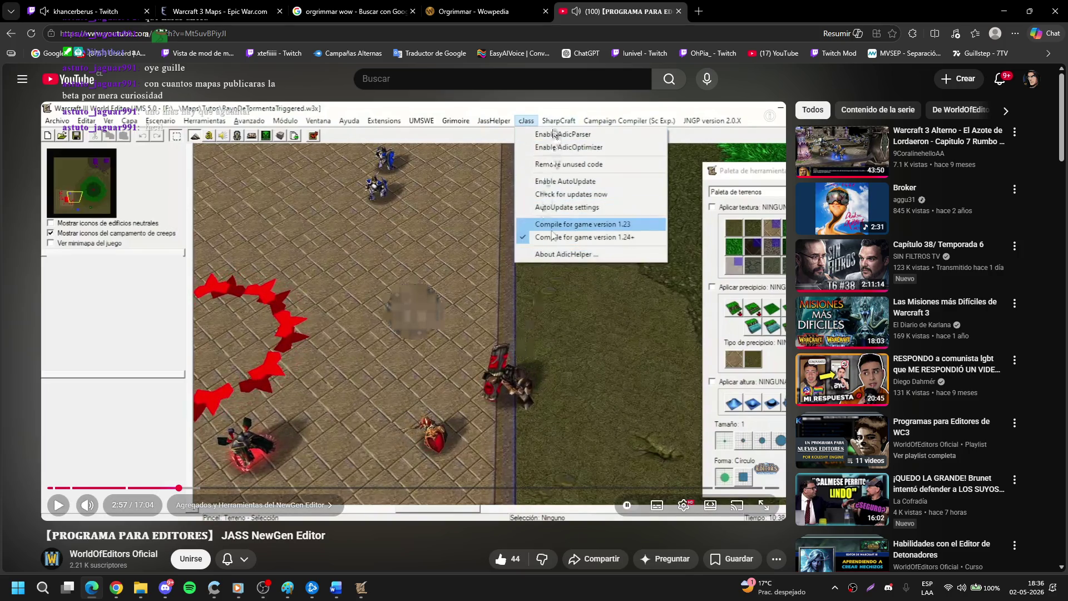
{"action": "mouse_move", "coordinate": [361, 587]}
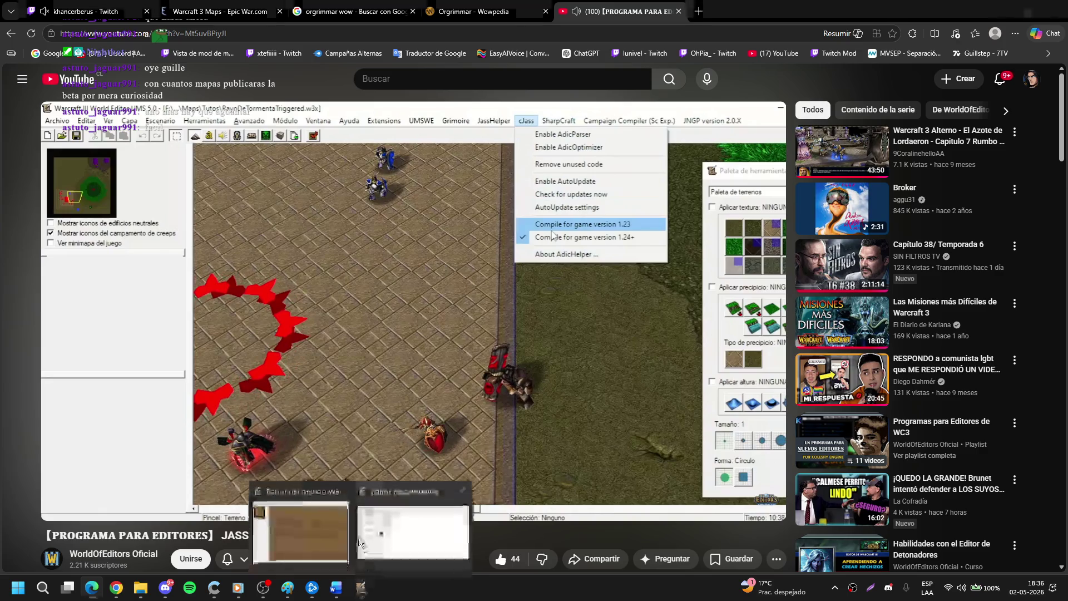
{"action": "left_click", "coordinate": [301, 529]}
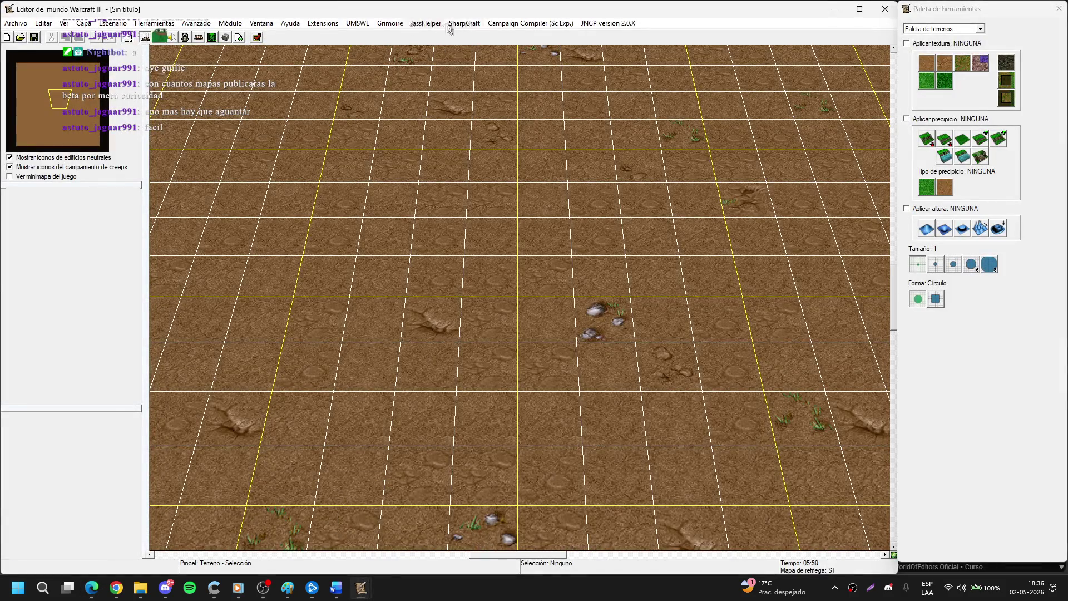
{"action": "left_click", "coordinate": [421, 24]}
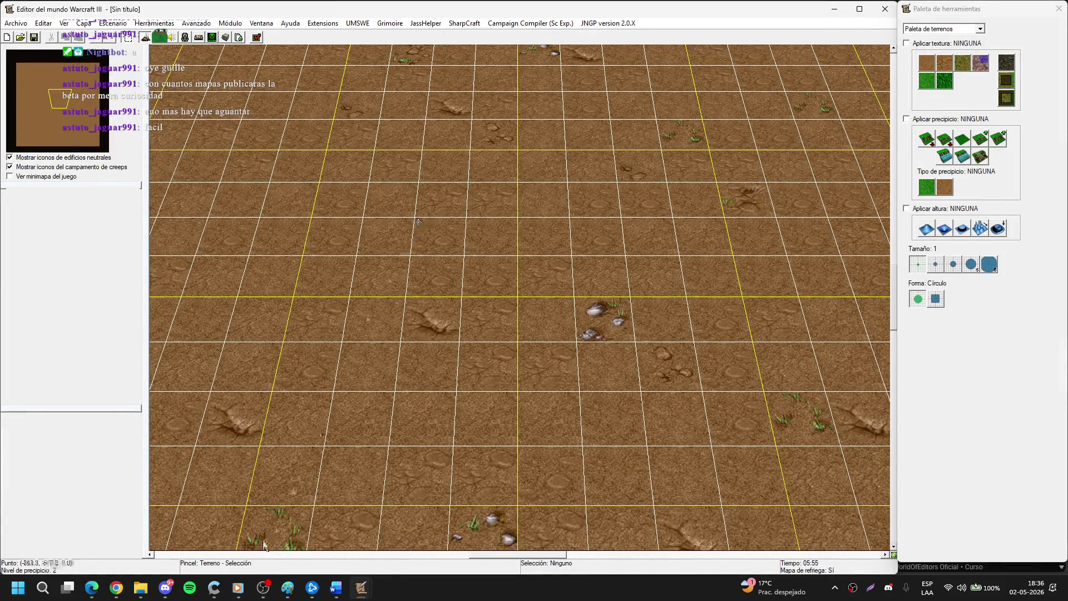
Return to the YouTube tutorial and resume it toward the Grimoire options.
{"action": "left_click", "coordinate": [91, 587]}
{"action": "scroll", "coordinate": [364, 398], "scroll_direction": "down", "scroll_amount": 4}
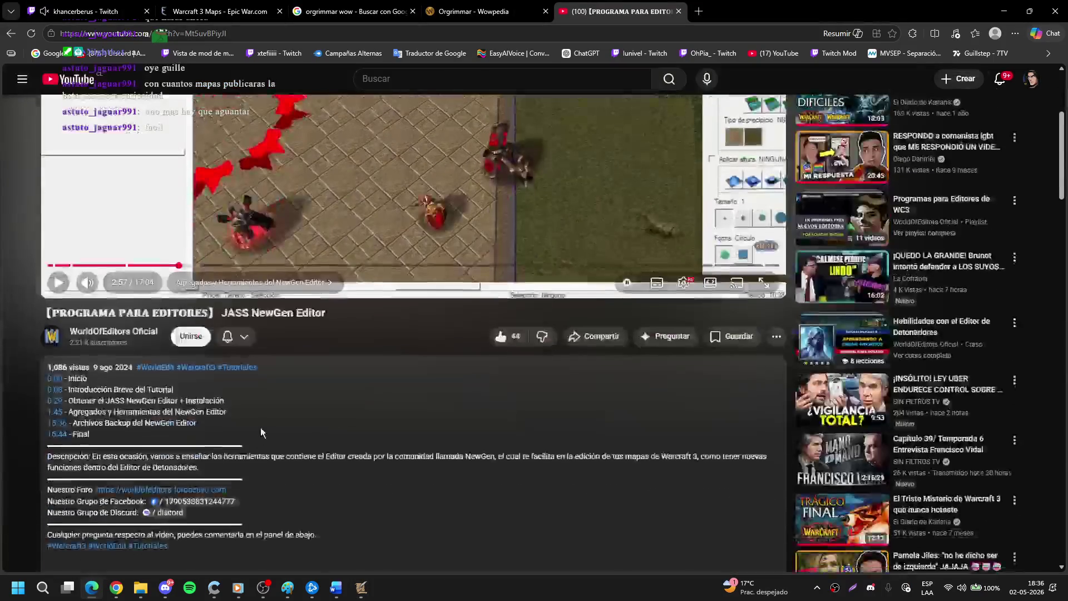
{"action": "scroll", "coordinate": [432, 461], "scroll_direction": "up", "scroll_amount": 4}
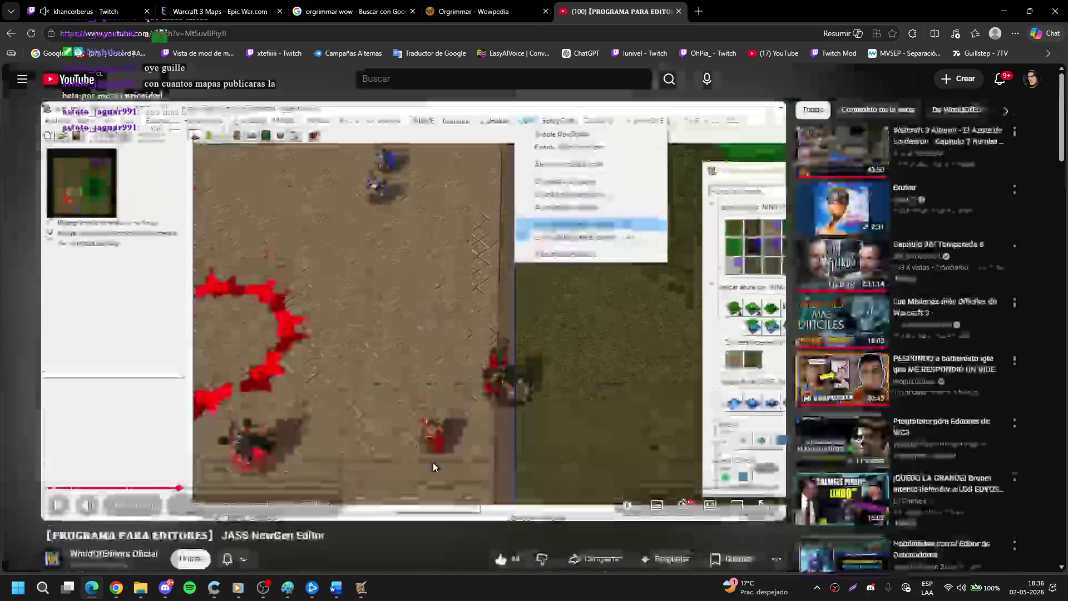
{"action": "left_click", "coordinate": [478, 379]}
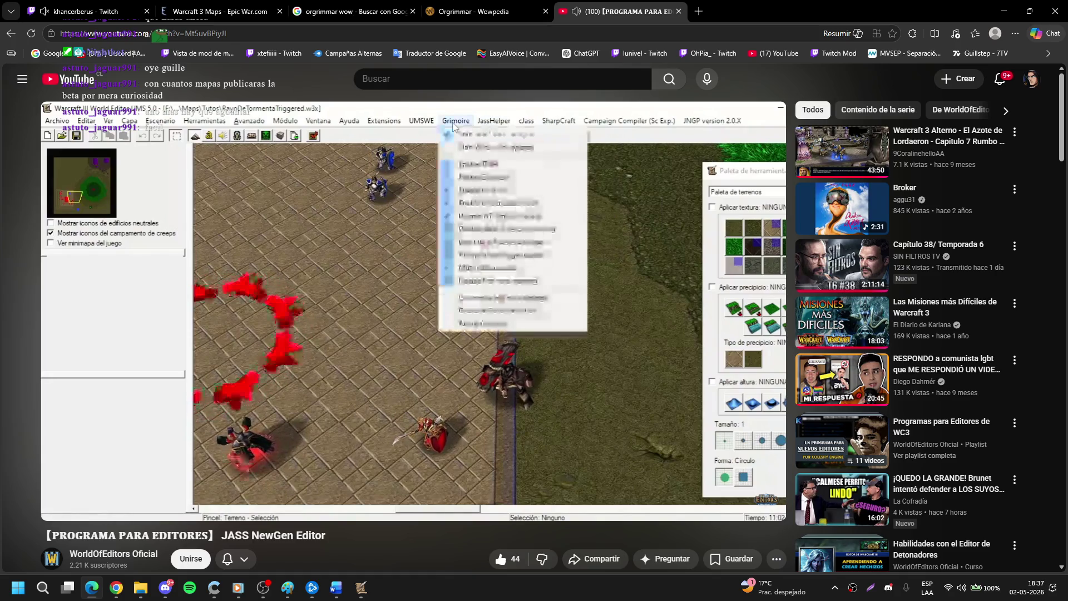
Pause the tutorial on its Grimoire options and open the World Editor's Grimoire menu.
{"action": "mouse_move", "coordinate": [506, 287]}
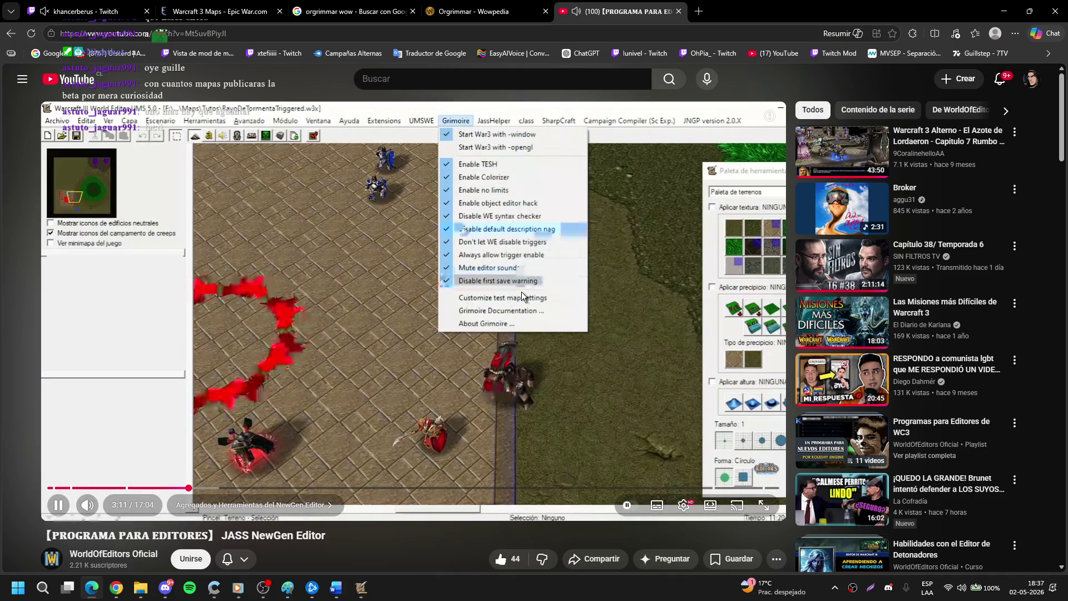
{"action": "key", "text": "space"}
{"action": "mouse_move", "coordinate": [352, 592]}
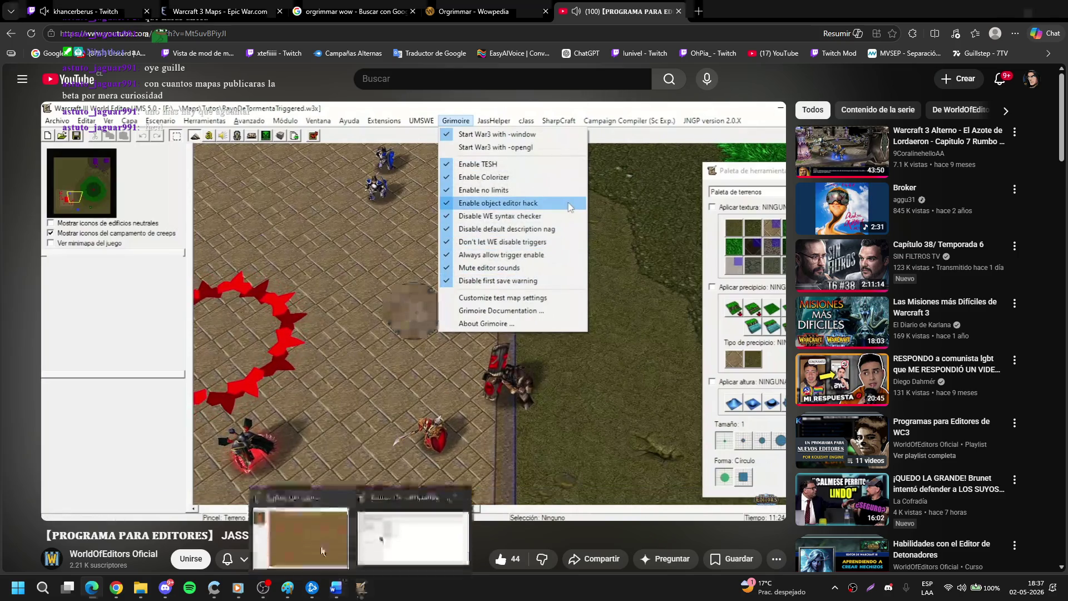
{"action": "left_click", "coordinate": [320, 546]}
{"action": "left_click", "coordinate": [387, 23]}
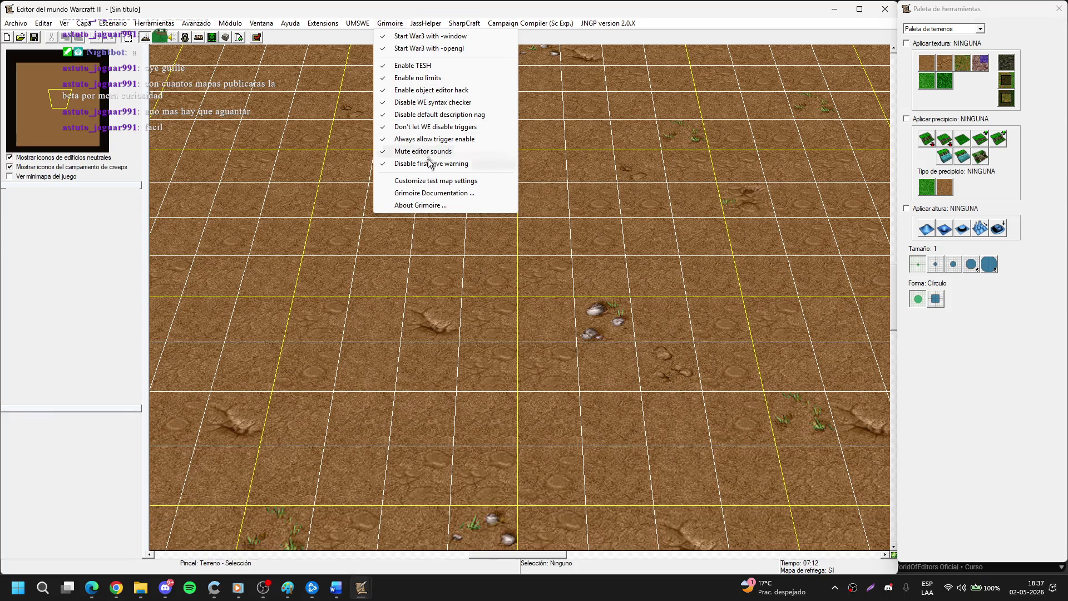
Uncheck Grimoire's Mute editor sounds, verify the change, and return to the tutorial.
{"action": "left_click", "coordinate": [426, 152]}
{"action": "left_click", "coordinate": [388, 24]}
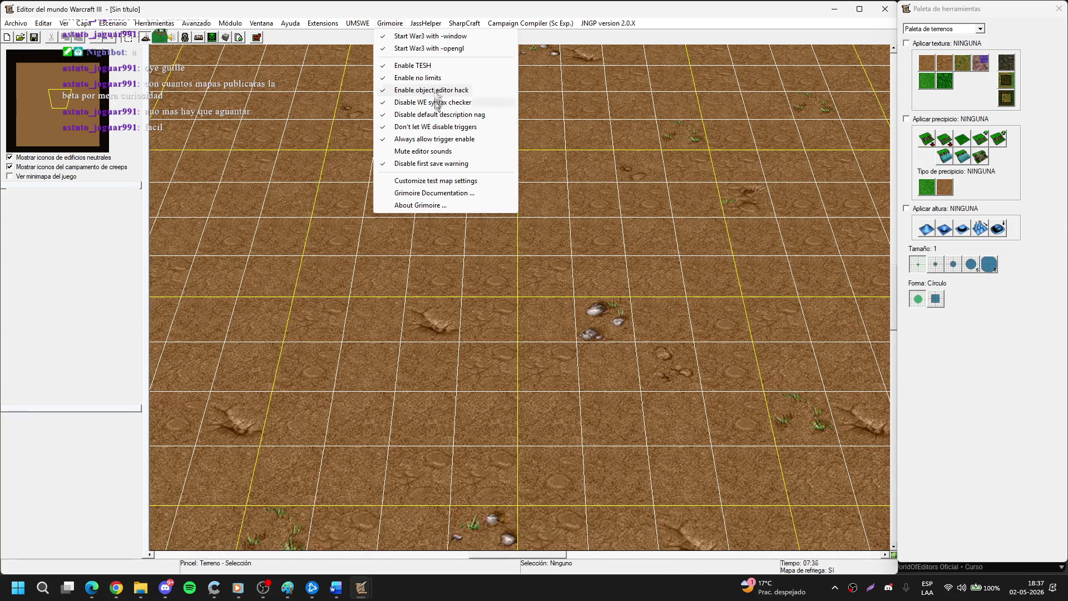
{"action": "left_click", "coordinate": [450, 223]}
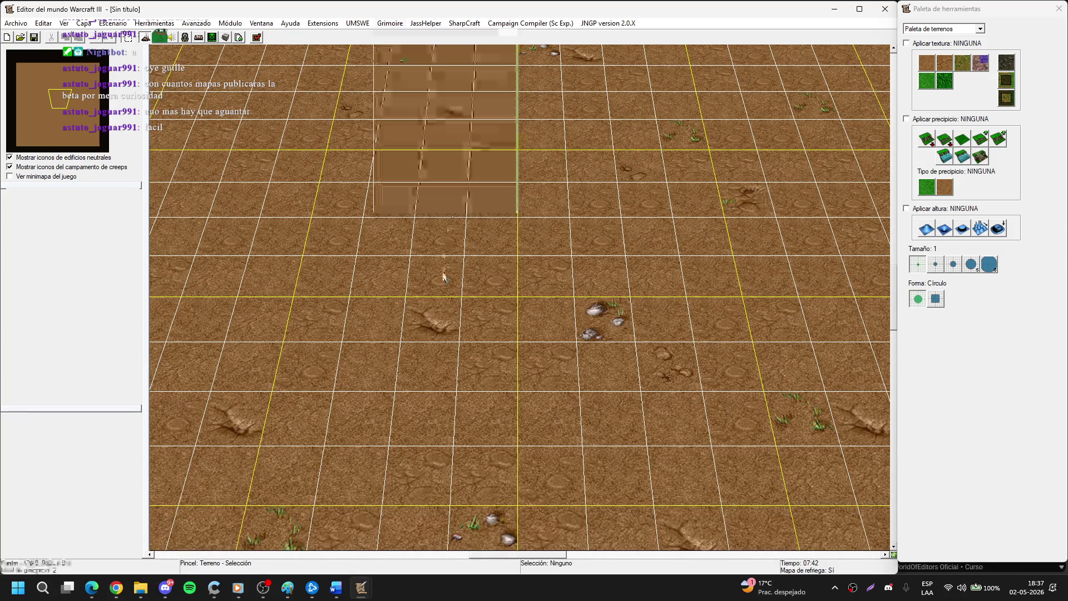
{"action": "left_click", "coordinate": [91, 588]}
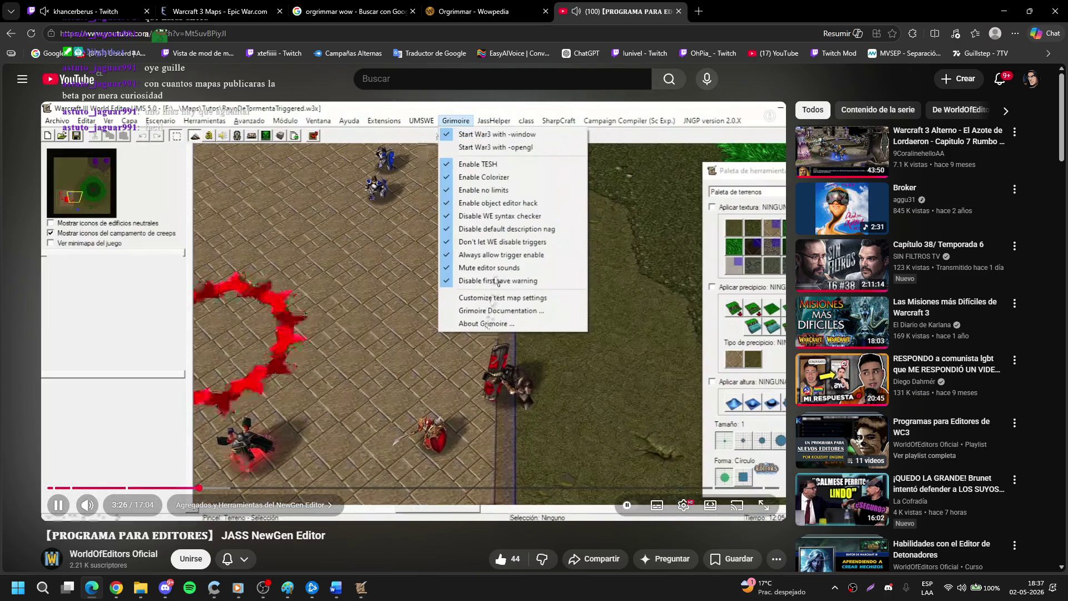
Pause the tutorial at the UMSWE options and toggle Grimoire's Start War3 with -opengl in the editor.
{"action": "left_click", "coordinate": [409, 370]}
{"action": "mouse_move", "coordinate": [361, 587]}
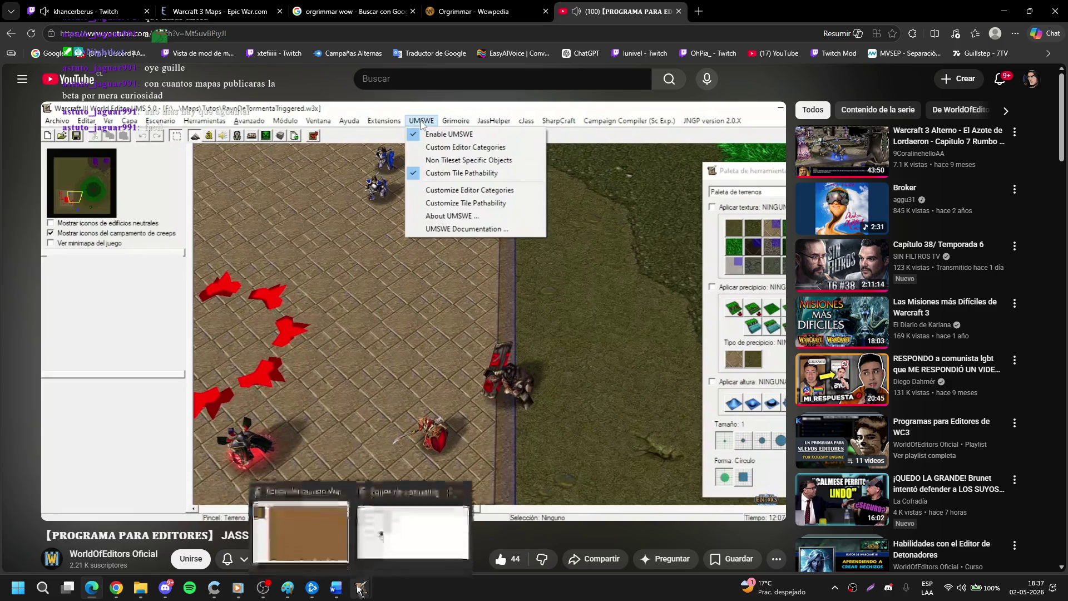
{"action": "left_click", "coordinate": [344, 538]}
{"action": "left_click", "coordinate": [449, 24]}
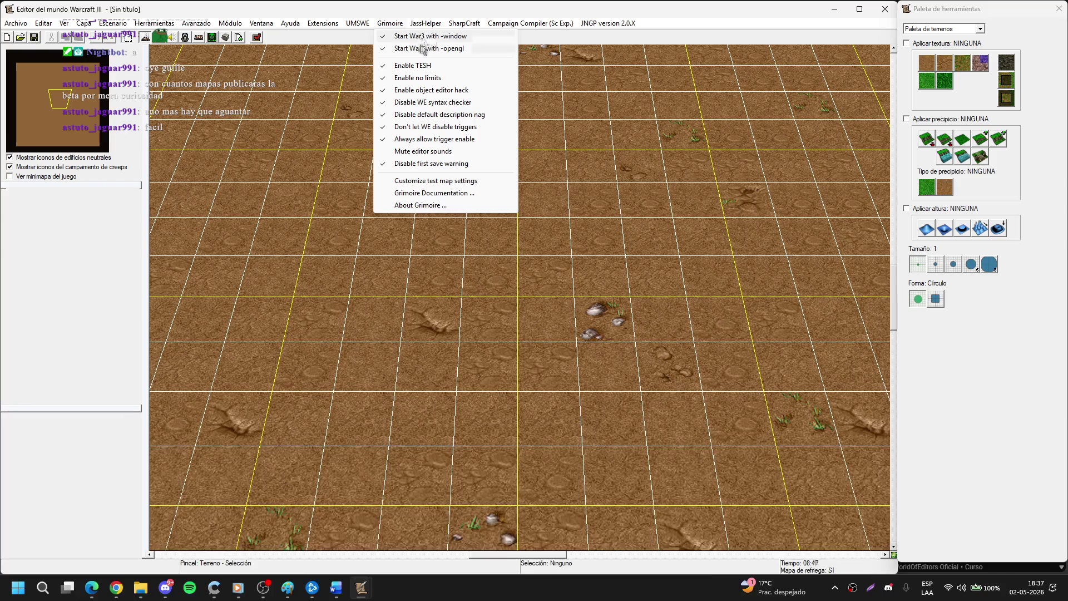
{"action": "left_click", "coordinate": [423, 49]}
{"action": "left_click", "coordinate": [426, 24]}
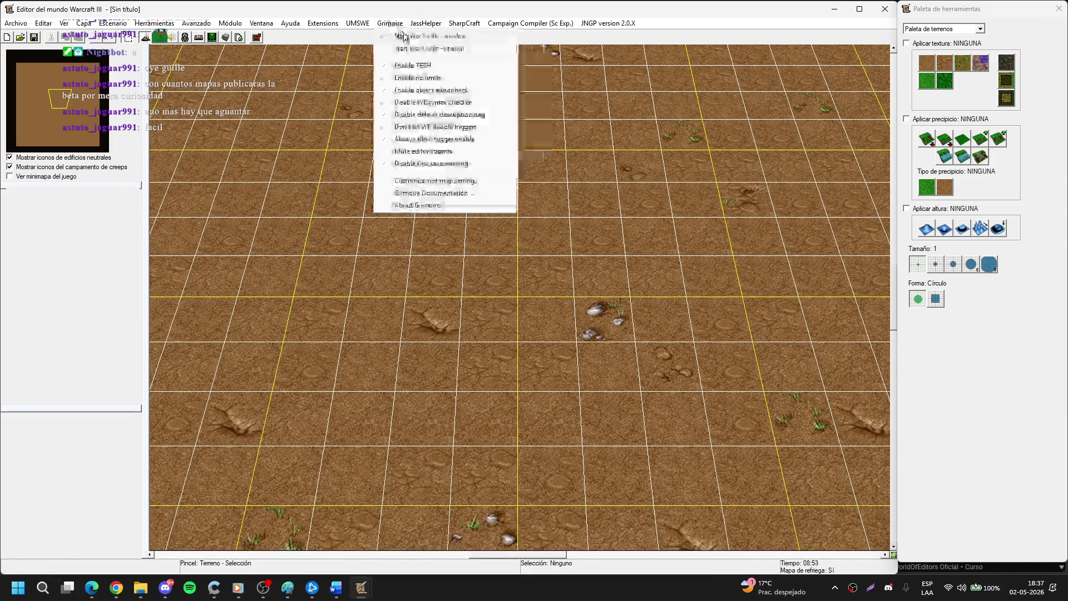
{"action": "left_click", "coordinate": [404, 37]}
Let the tutorial play on to Tile Pathability, then rewind it to the UMSWE options at 3:44.
{"action": "left_click", "coordinate": [832, 12]}
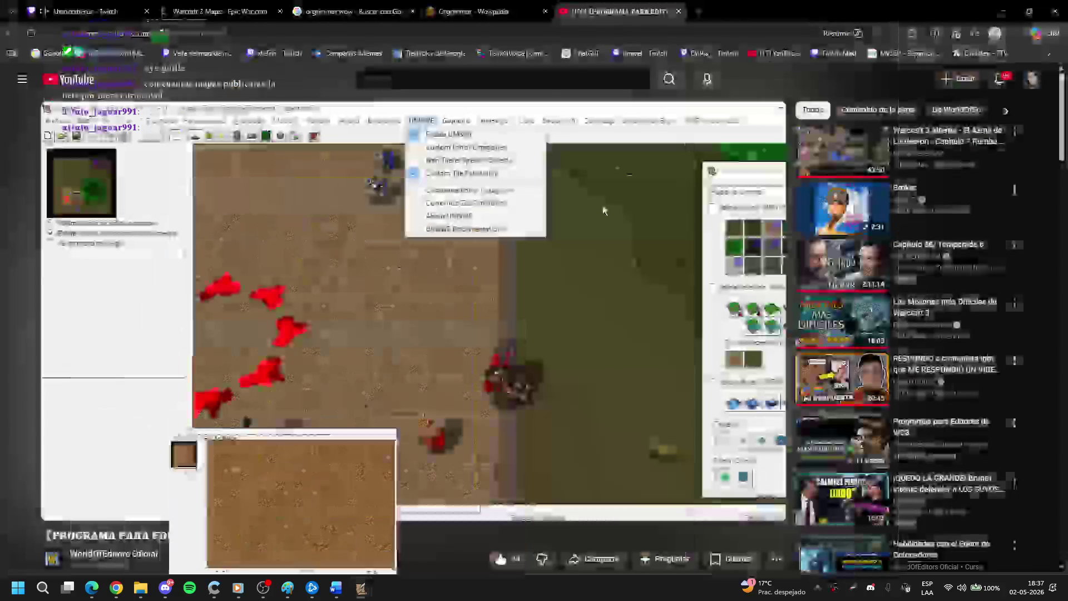
{"action": "left_click", "coordinate": [485, 313]}
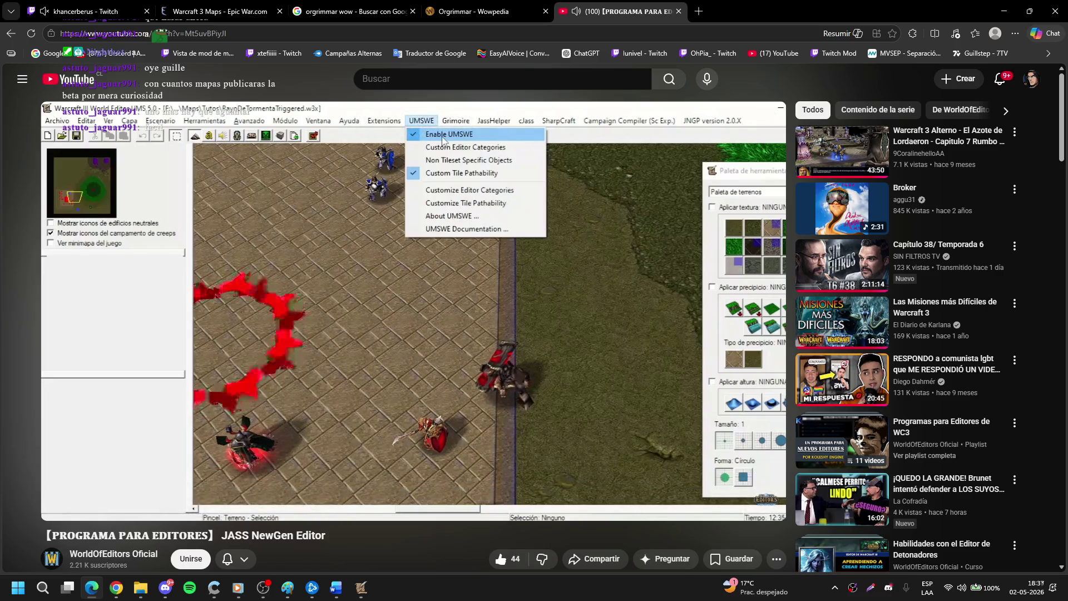
{"action": "left_click", "coordinate": [420, 287]}
{"action": "left_click", "coordinate": [420, 288]}
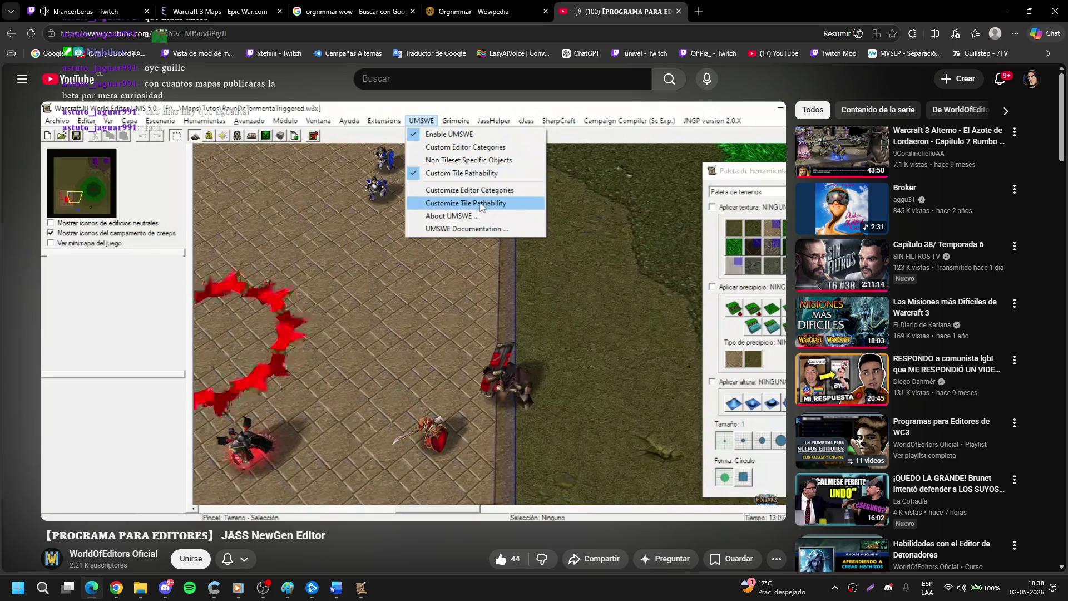
{"action": "key", "text": "space"}
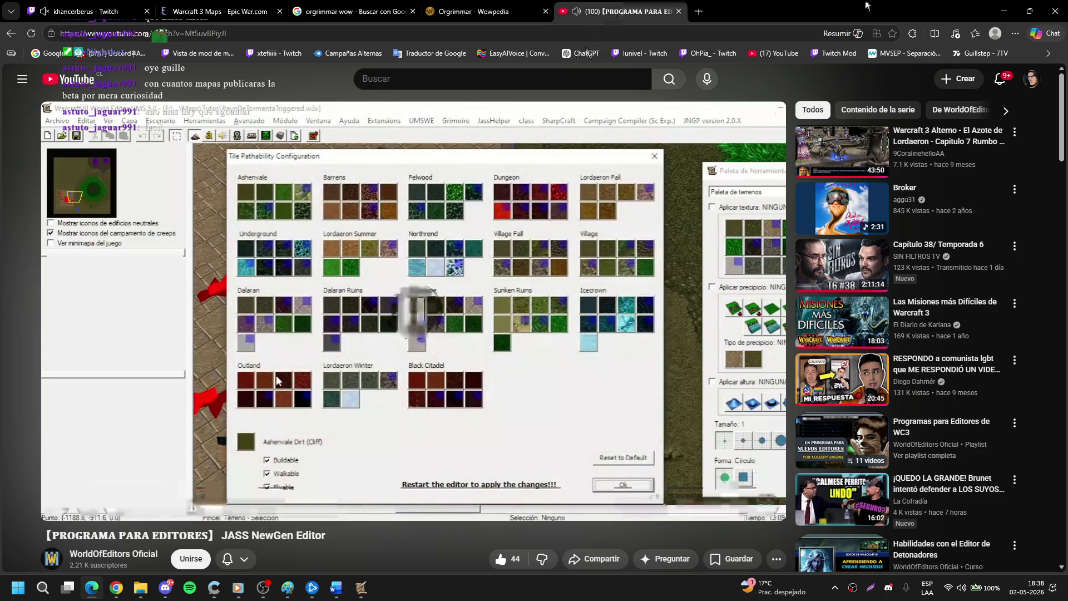
{"action": "left_click", "coordinate": [1003, 11]}
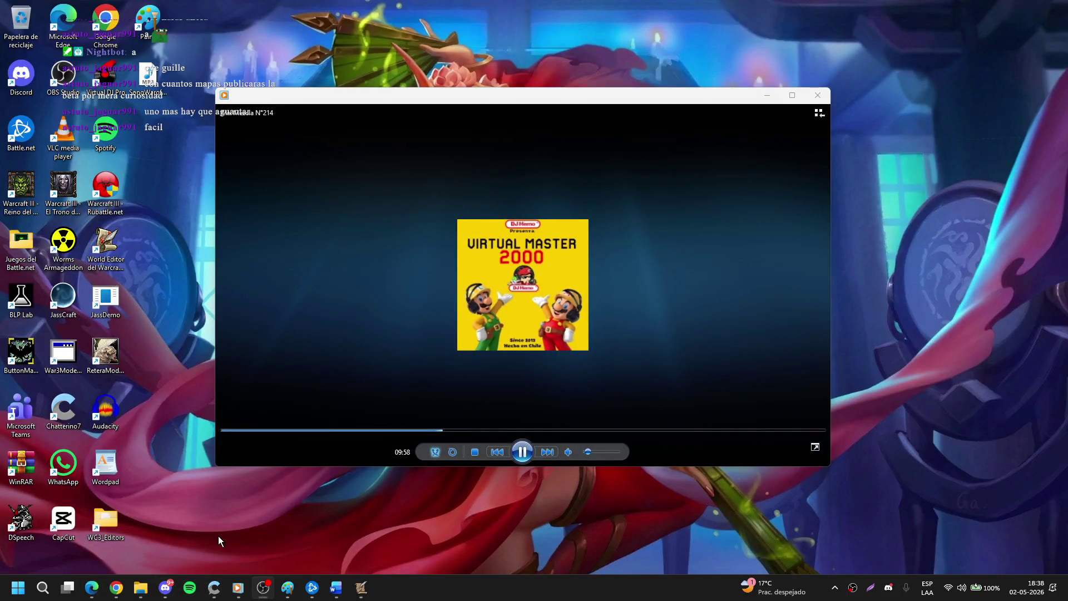
{"action": "left_click", "coordinate": [93, 593]}
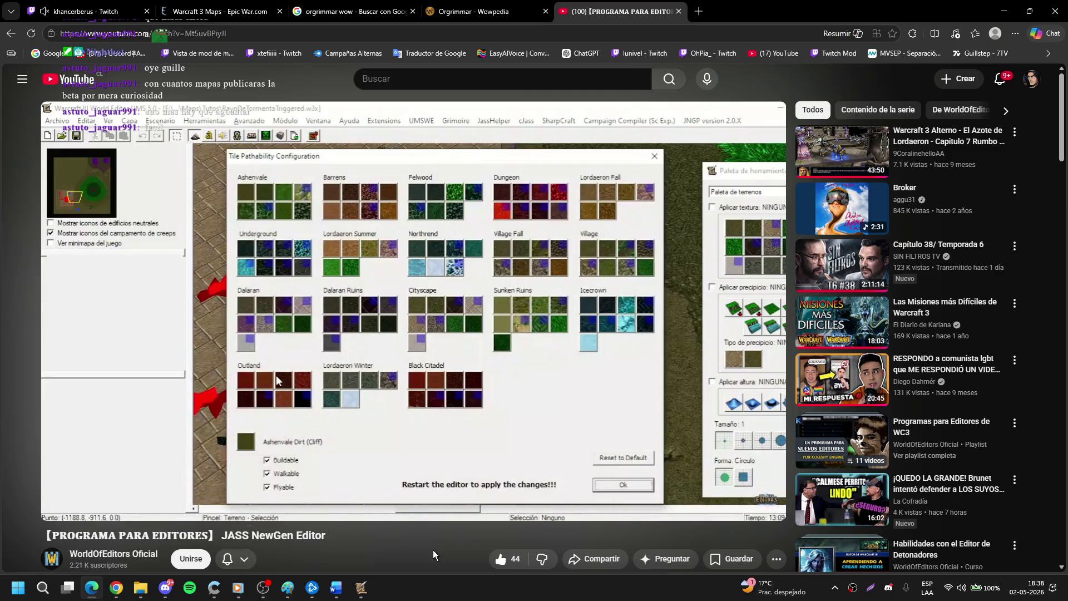
{"action": "key", "text": "Left"}
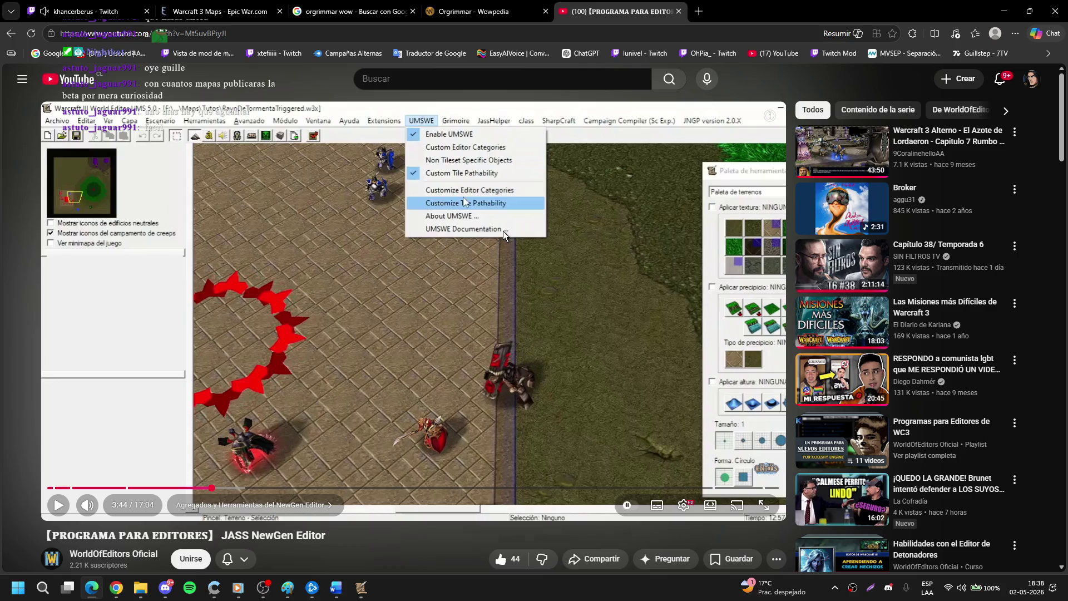
Open UMSWE's Tile Pathability configuration in the World Editor.
{"action": "left_click", "coordinate": [361, 586]}
{"action": "left_click", "coordinate": [321, 525]}
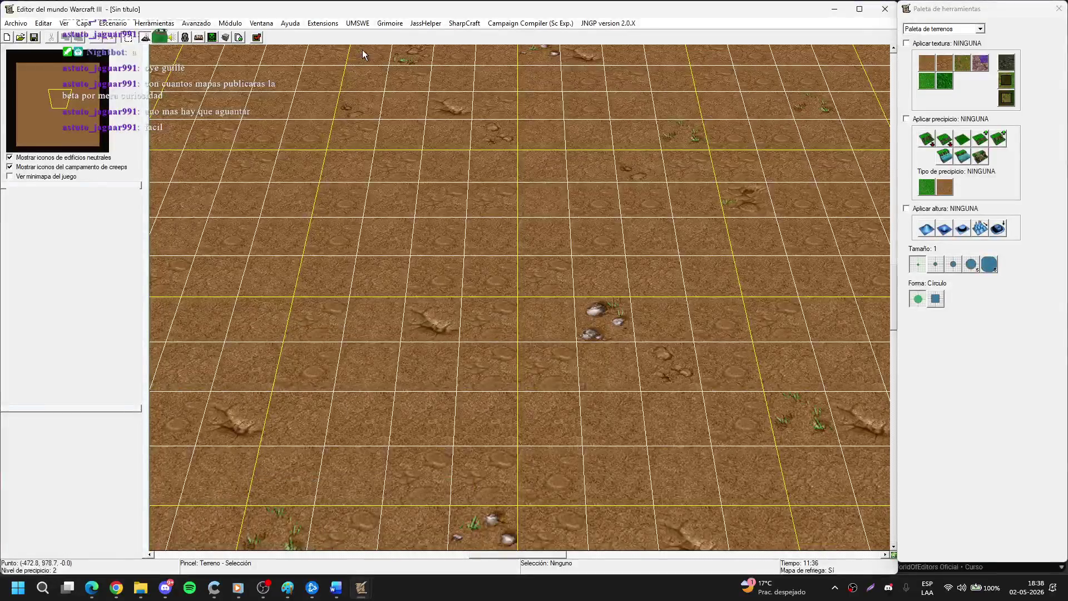
{"action": "left_click", "coordinate": [356, 24]}
{"action": "left_click", "coordinate": [395, 102]}
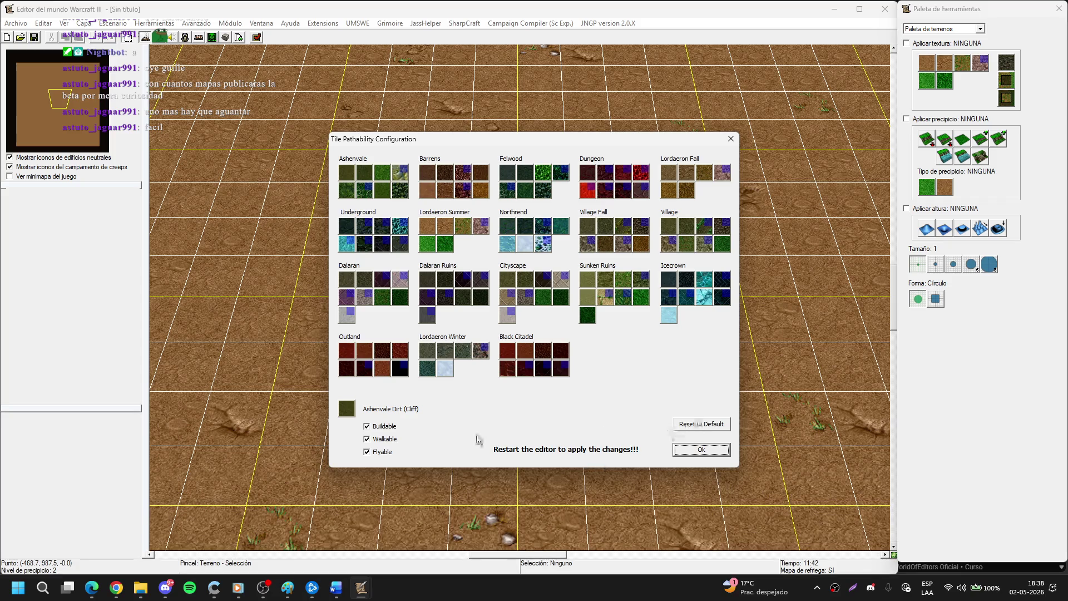
Compare against the tutorial, then accept and close the Tile Pathability configuration.
{"action": "left_click", "coordinate": [91, 589]}
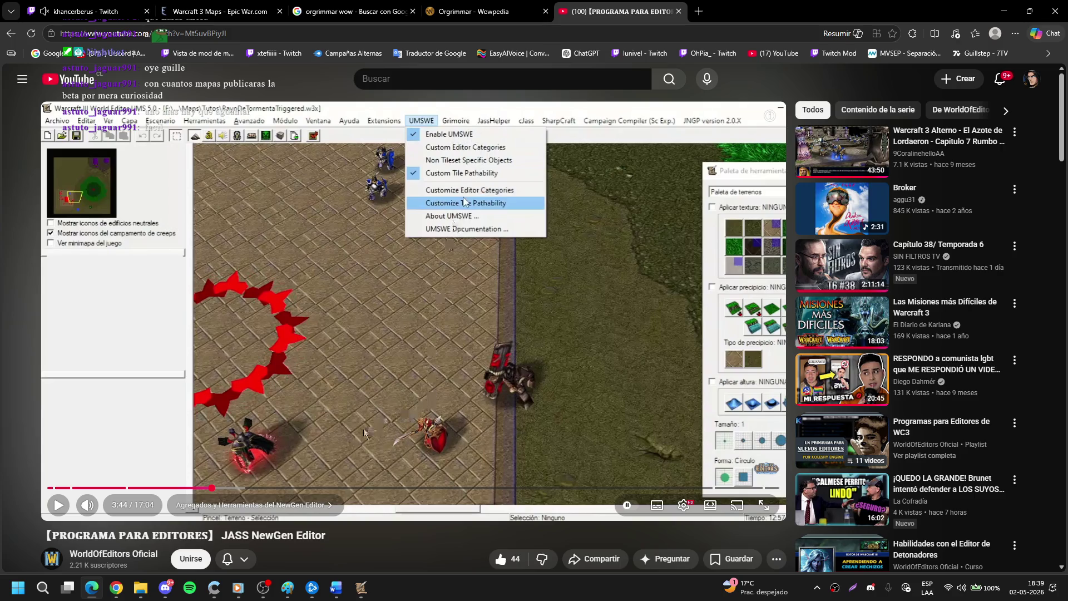
{"action": "mouse_move", "coordinate": [361, 588]}
{"action": "left_click", "coordinate": [300, 531]}
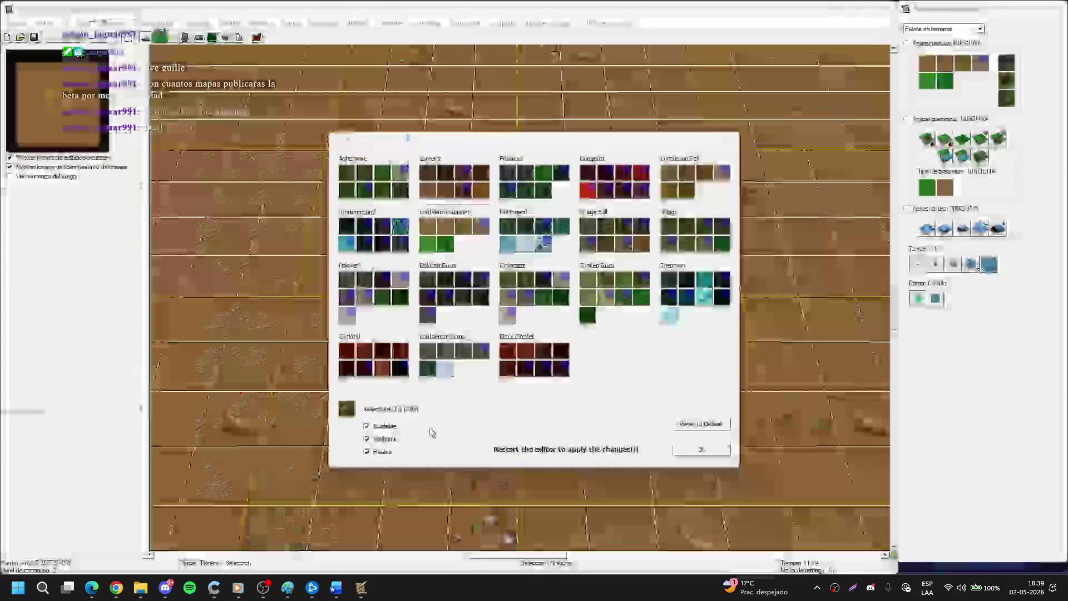
{"action": "left_click", "coordinate": [692, 448]}
Turn on Enable UMSWE and toggle Custom Tile Pathability, dismissing the Cannot start plugin errors.
{"action": "left_click", "coordinate": [367, 23]}
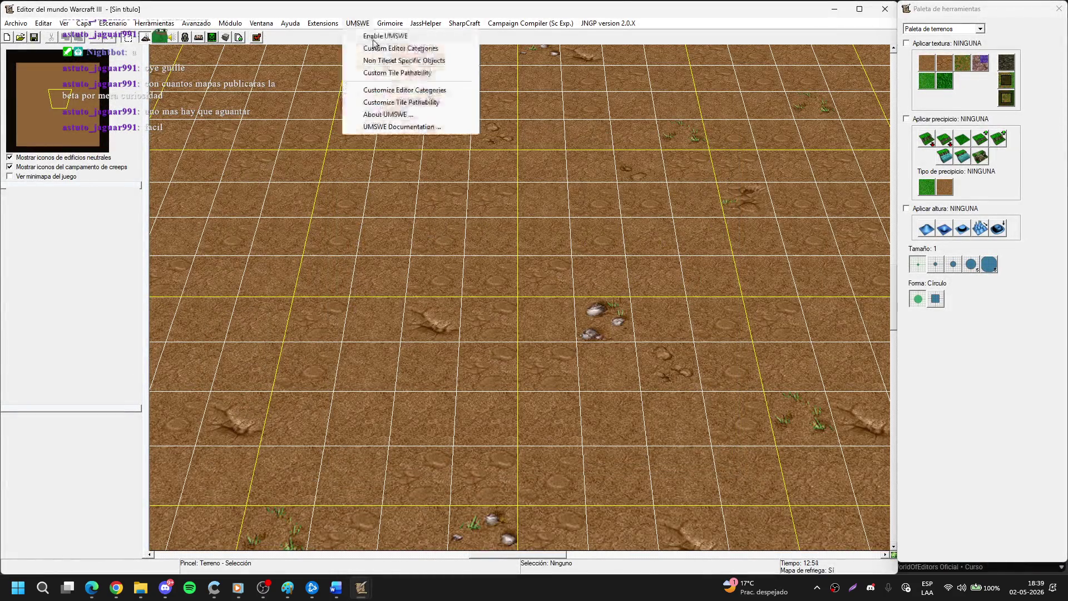
{"action": "left_click", "coordinate": [380, 37]}
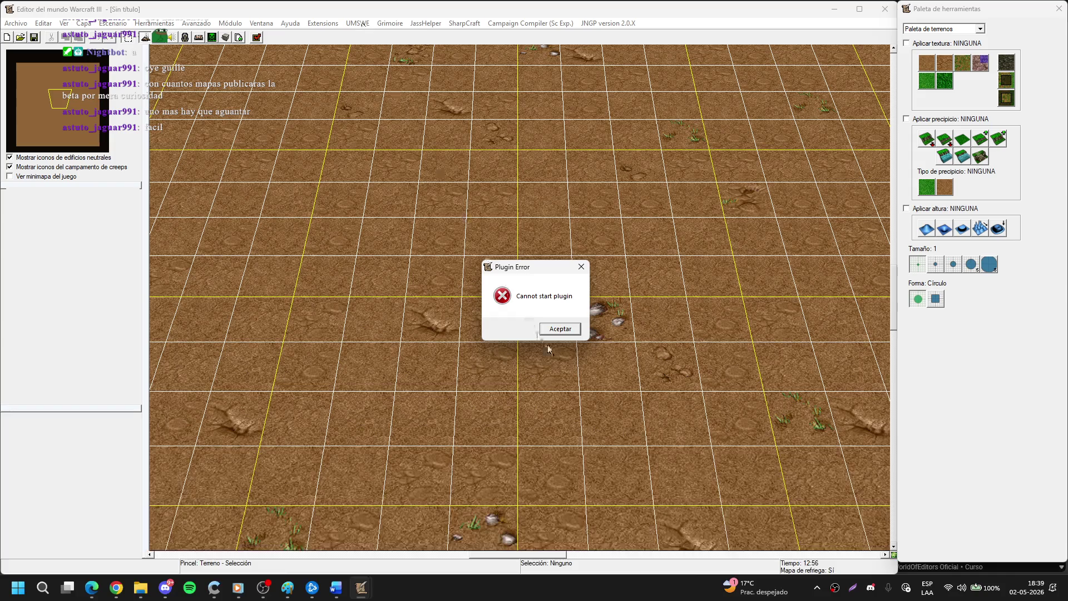
{"action": "left_click", "coordinate": [559, 332]}
{"action": "left_click", "coordinate": [359, 22]}
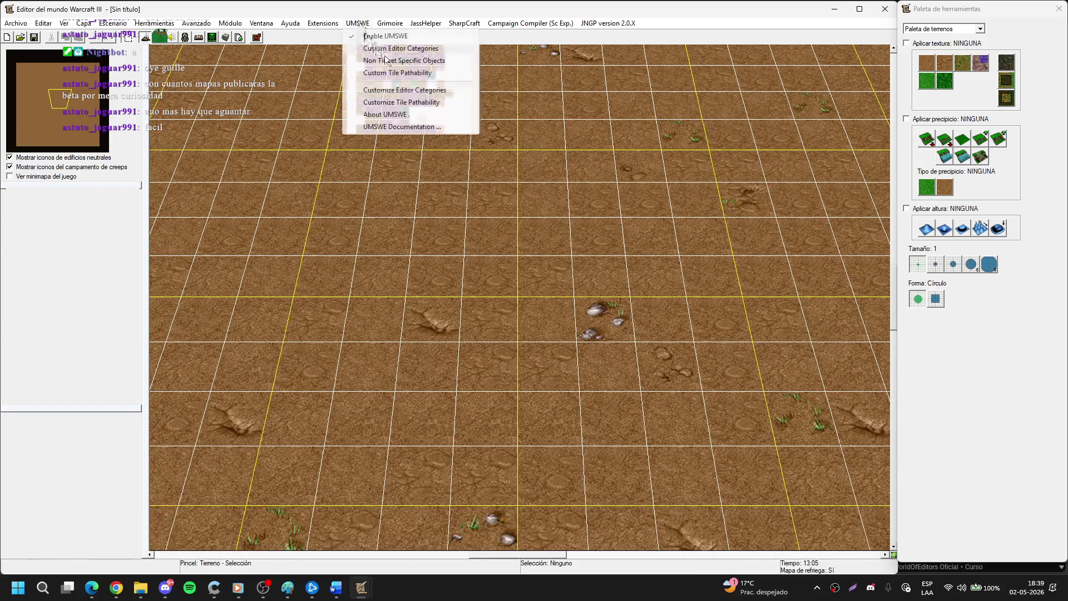
{"action": "left_click", "coordinate": [399, 77]}
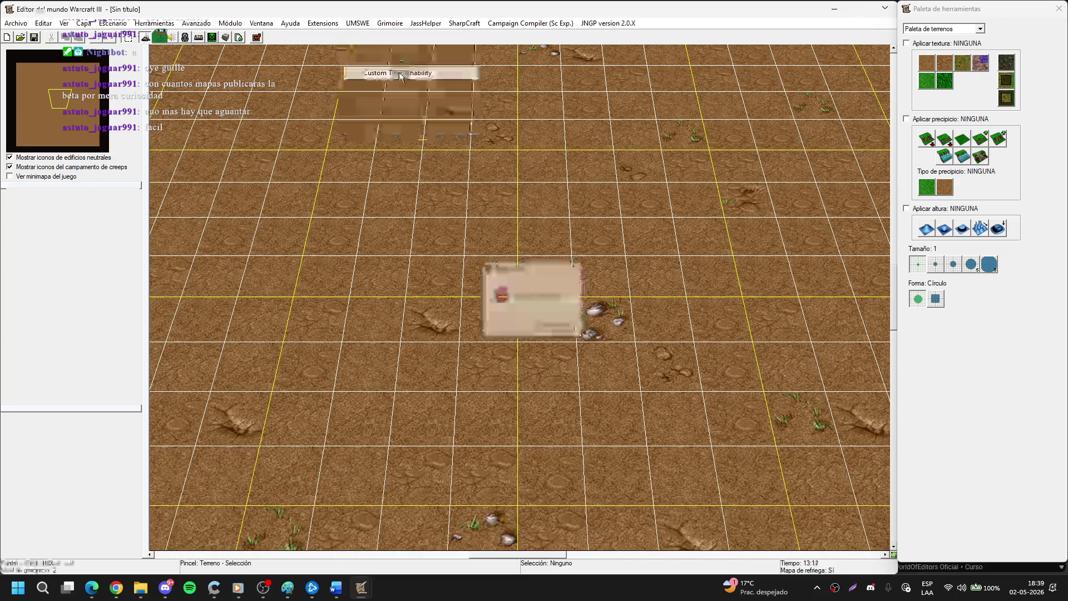
{"action": "left_click", "coordinate": [558, 329]}
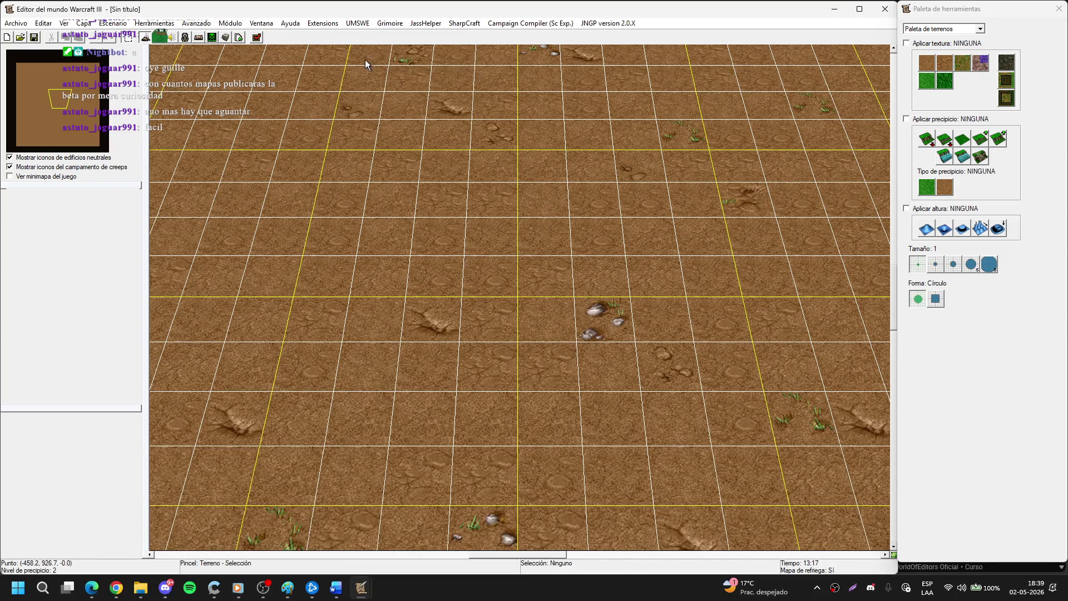
Reopen the tile pathability configuration, then resume the tutorial video.
{"action": "left_click", "coordinate": [357, 23]}
{"action": "left_click", "coordinate": [398, 103]}
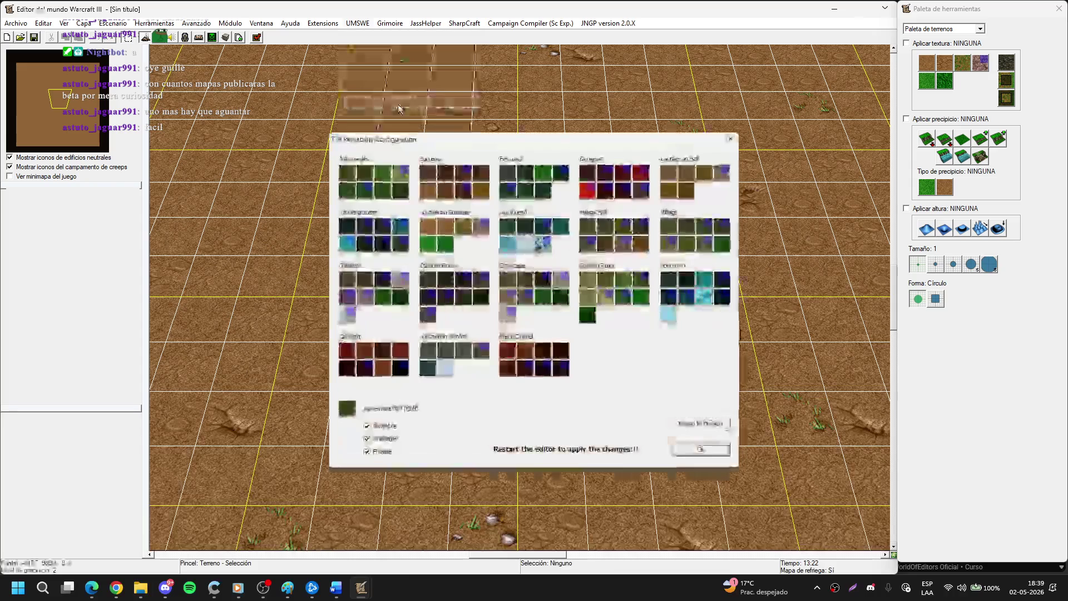
{"action": "left_click", "coordinate": [100, 587]}
{"action": "left_click", "coordinate": [382, 340]}
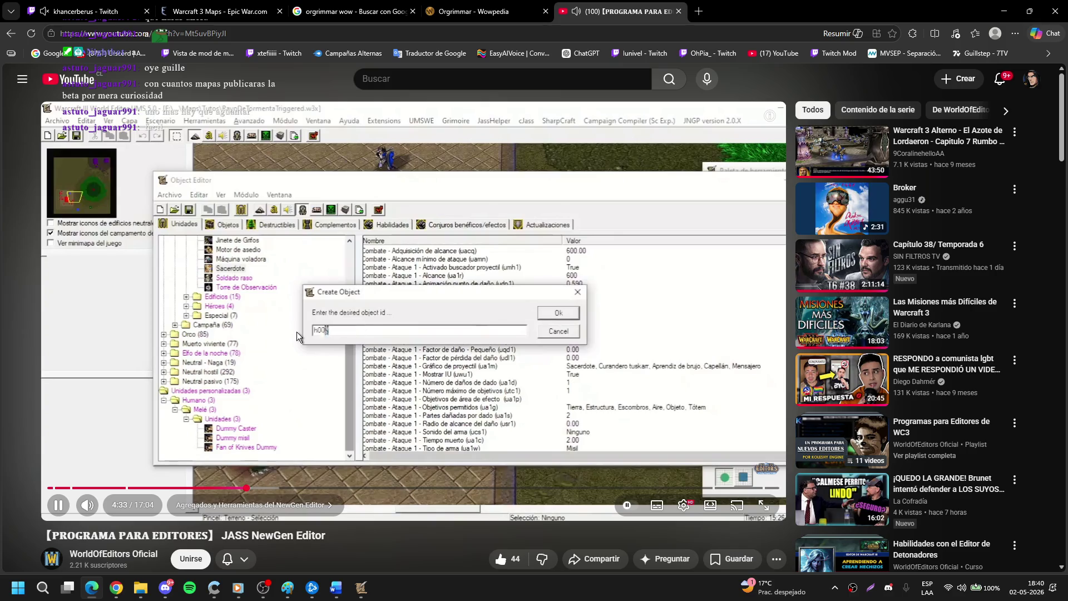
Watch the Create Object part, pausing at 4:45, then call up the World Editor windows.
{"action": "left_click", "coordinate": [345, 348]}
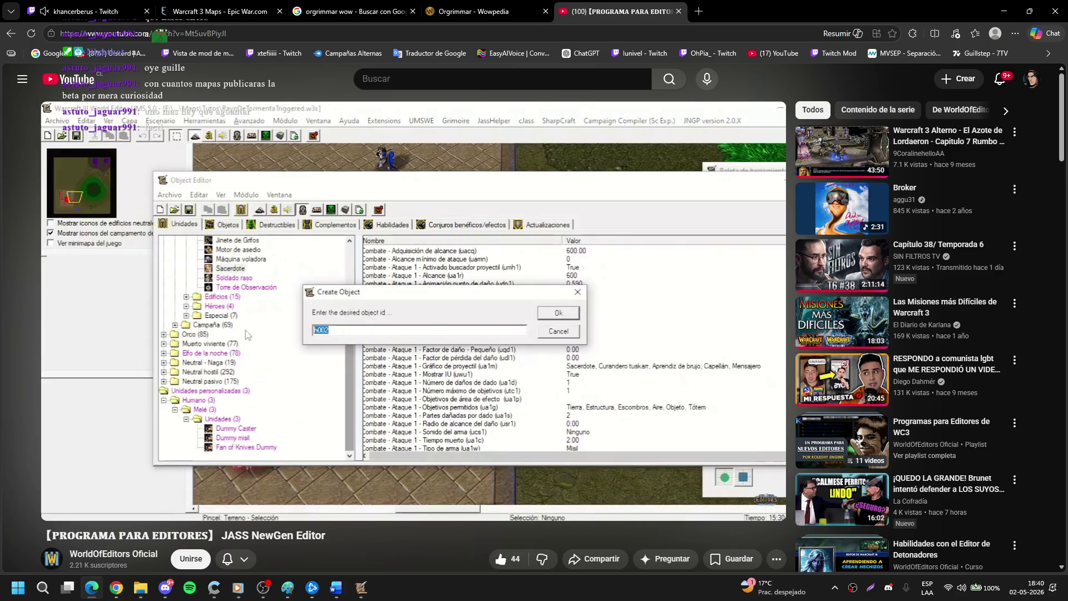
{"action": "left_click", "coordinate": [360, 393]}
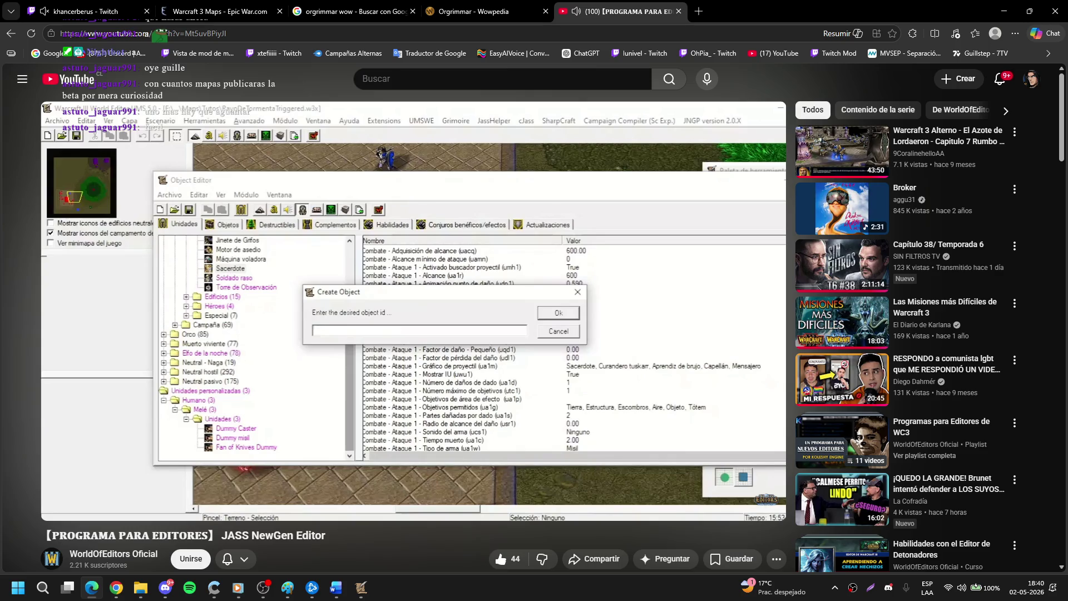
{"action": "left_click", "coordinate": [294, 327]}
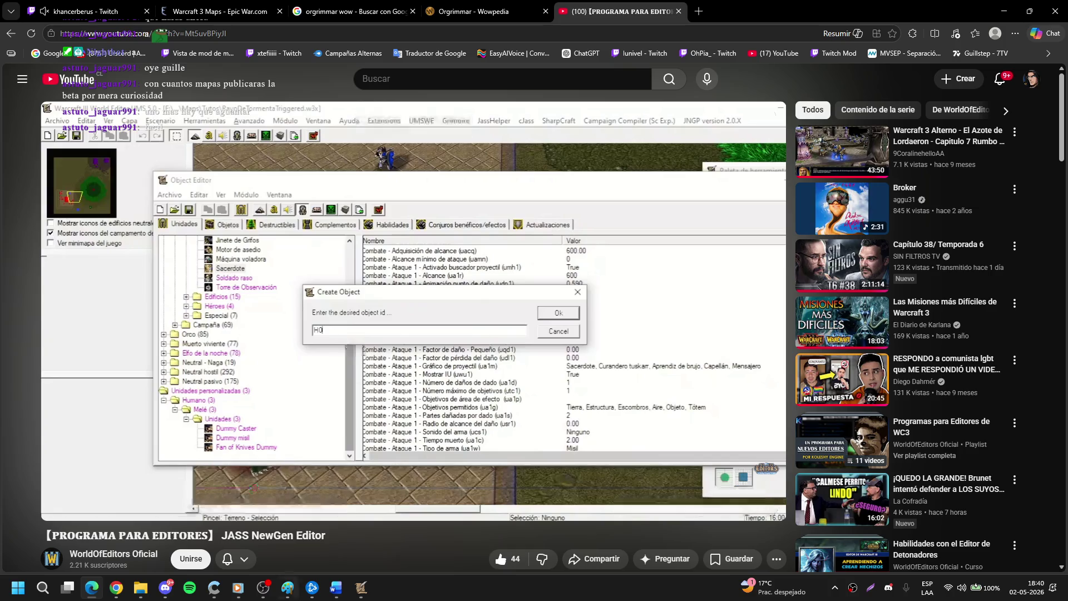
{"action": "left_click", "coordinate": [361, 587]}
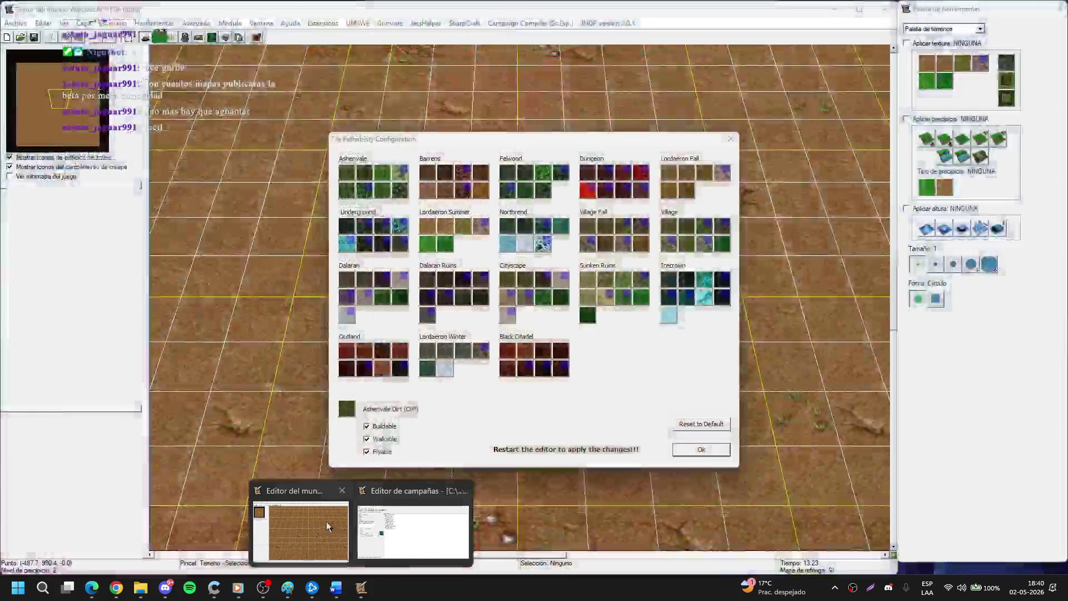
Accept the tile pathability settings, dismiss the plugin error, and view the Campesino unit in Unidades.
{"action": "left_click", "coordinate": [326, 522]}
{"action": "left_click", "coordinate": [693, 450]}
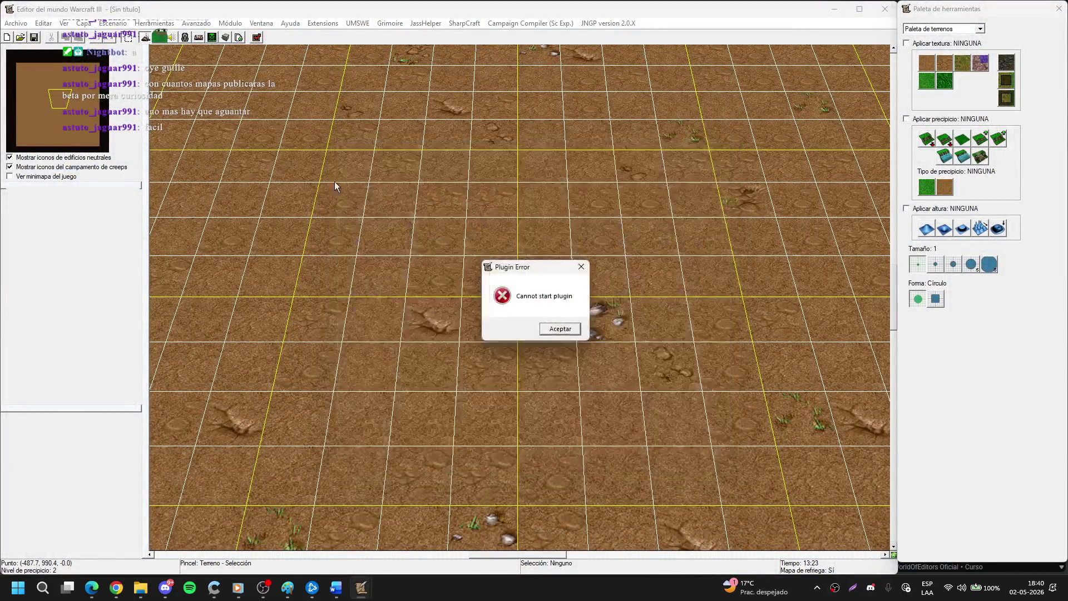
{"action": "left_click", "coordinate": [559, 325]}
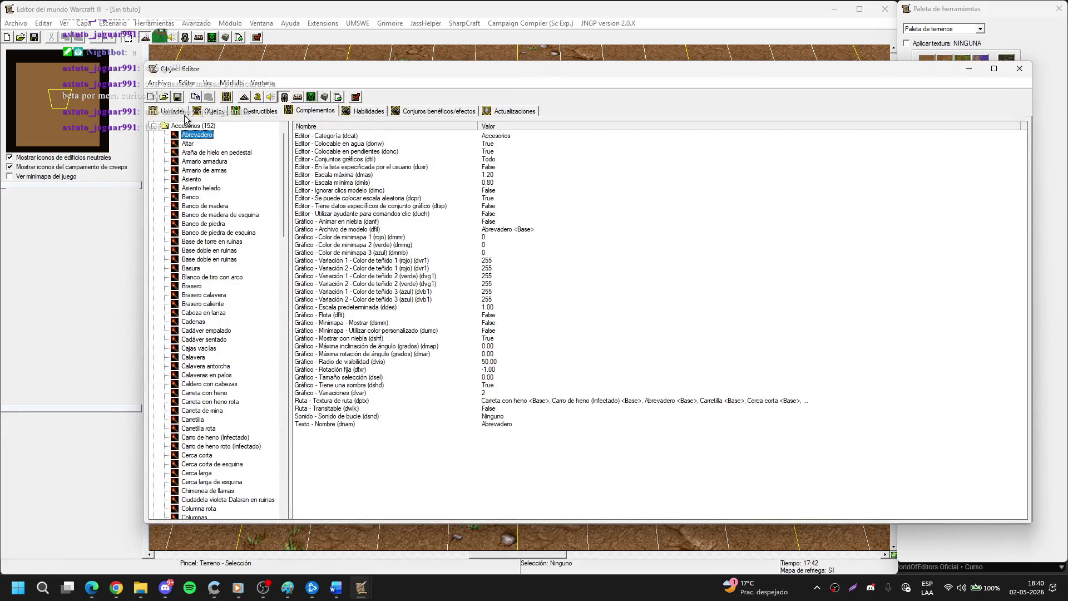
{"action": "left_click", "coordinate": [185, 113]}
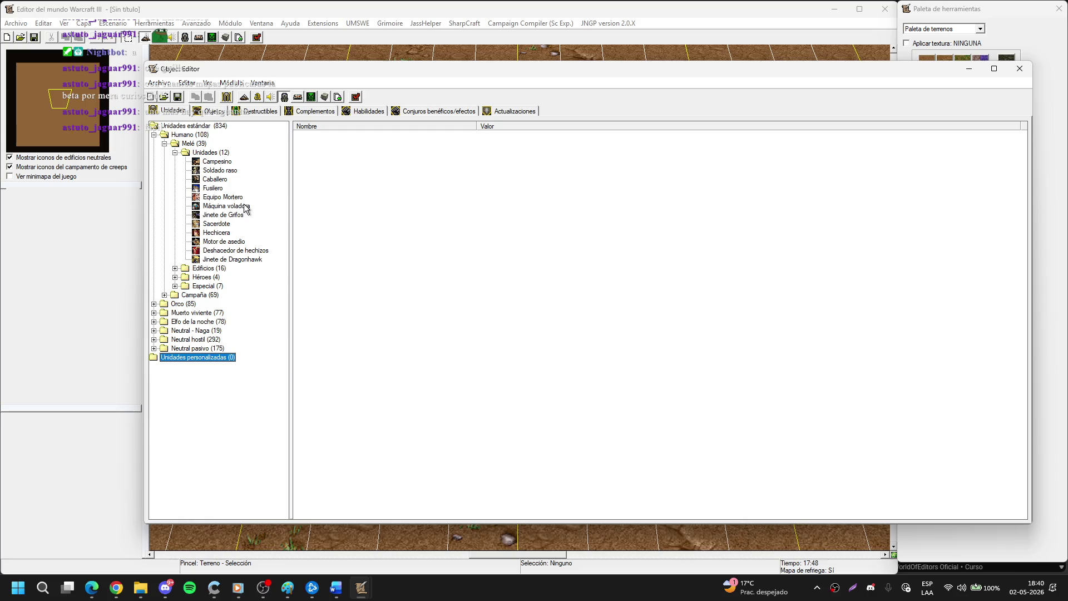
{"action": "left_click", "coordinate": [215, 163]}
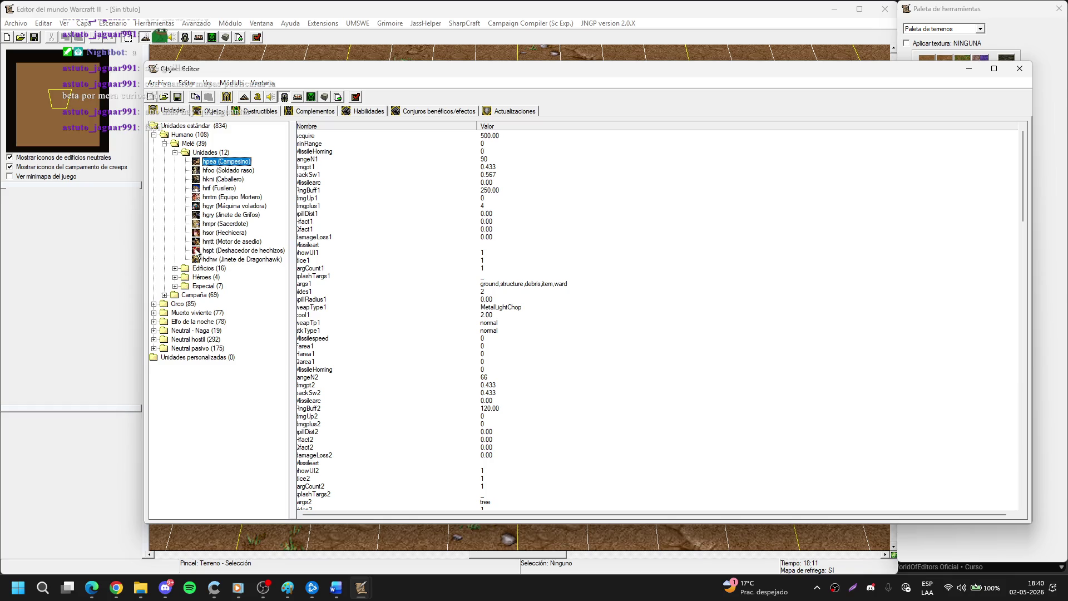
Expand the Human heroes, Orco units and Orco campaign groups, then close the Object Editor.
{"action": "left_click", "coordinate": [174, 277]}
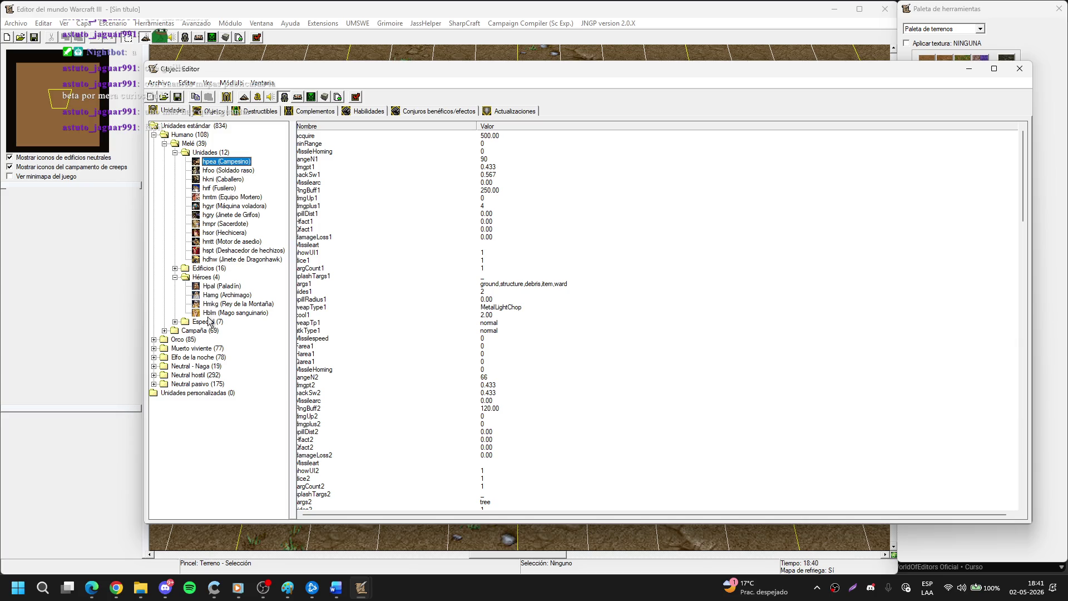
{"action": "left_click", "coordinate": [174, 321]}
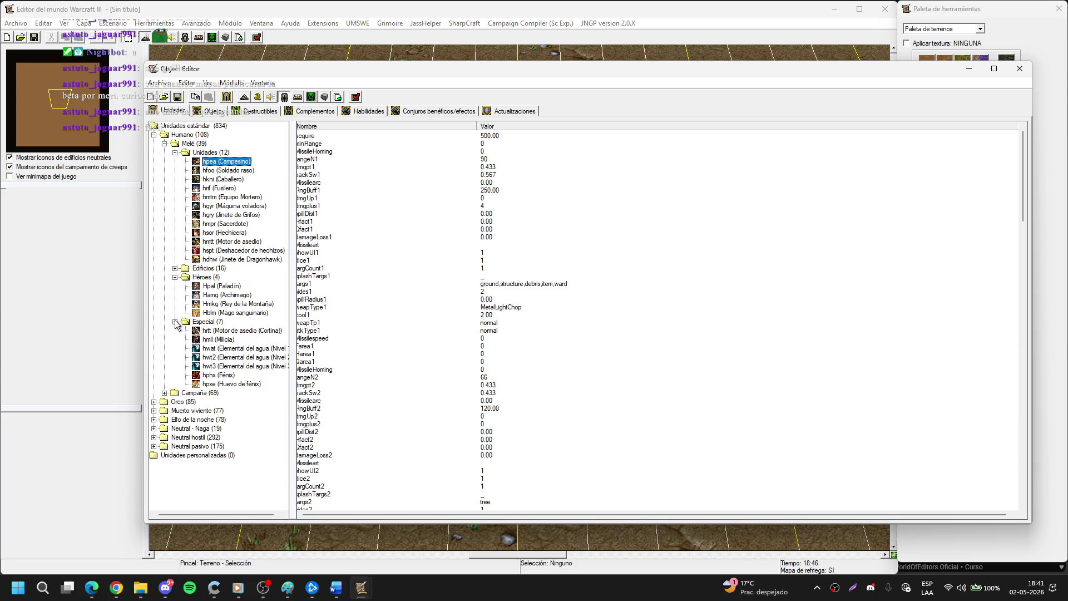
{"action": "left_click", "coordinate": [175, 322]}
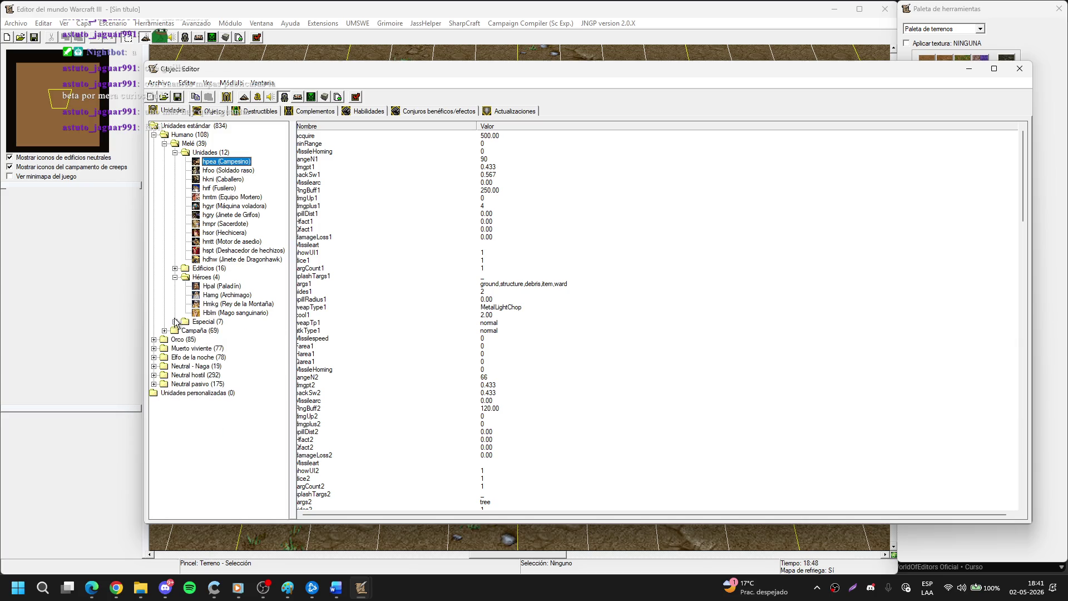
{"action": "left_click", "coordinate": [154, 339]}
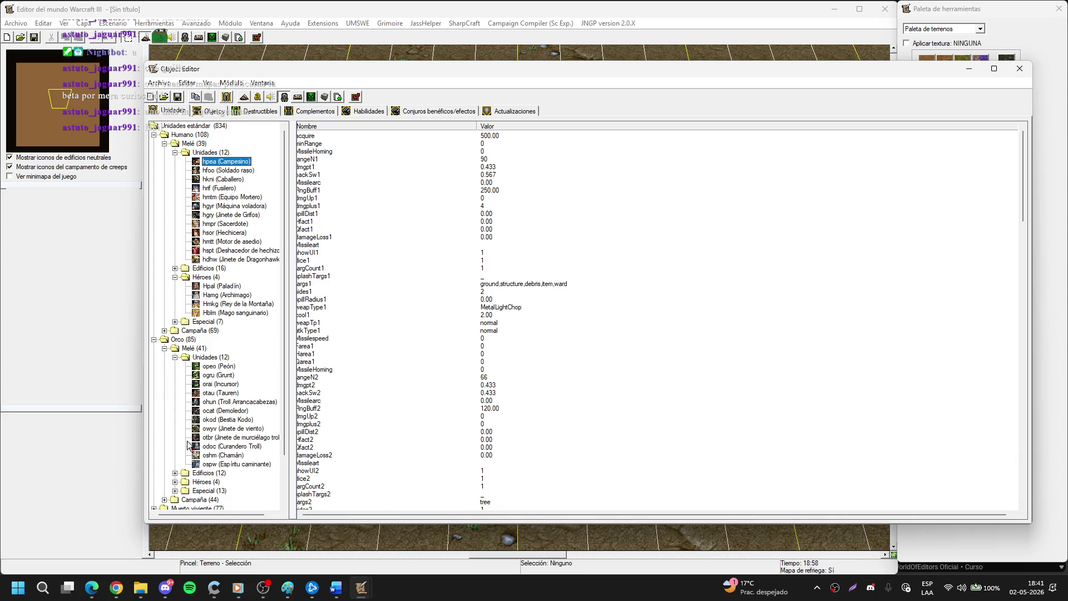
{"action": "left_click", "coordinate": [164, 499]}
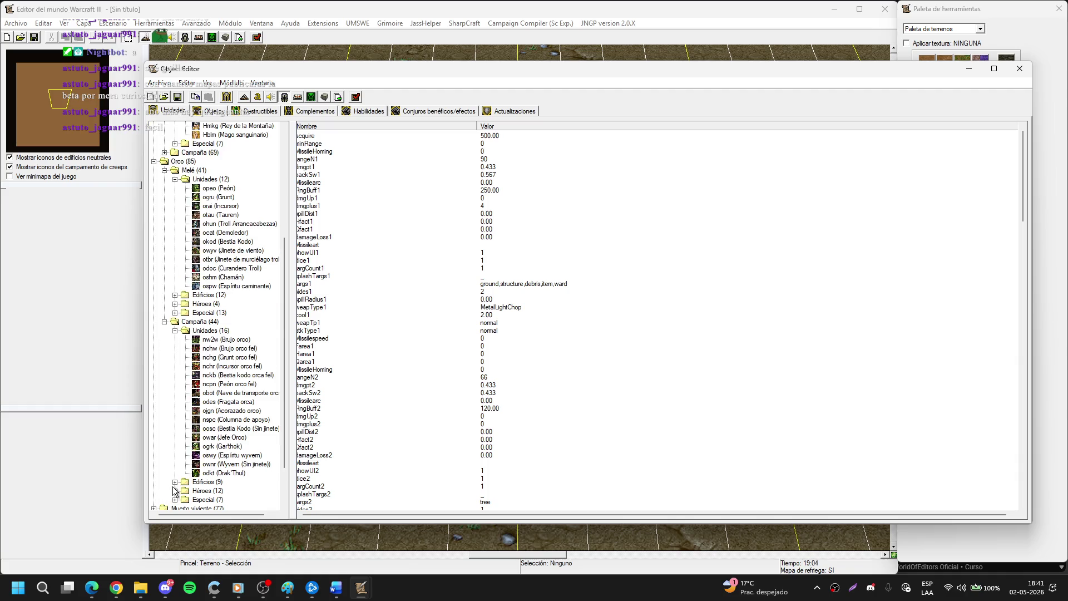
{"action": "left_click", "coordinate": [175, 490]}
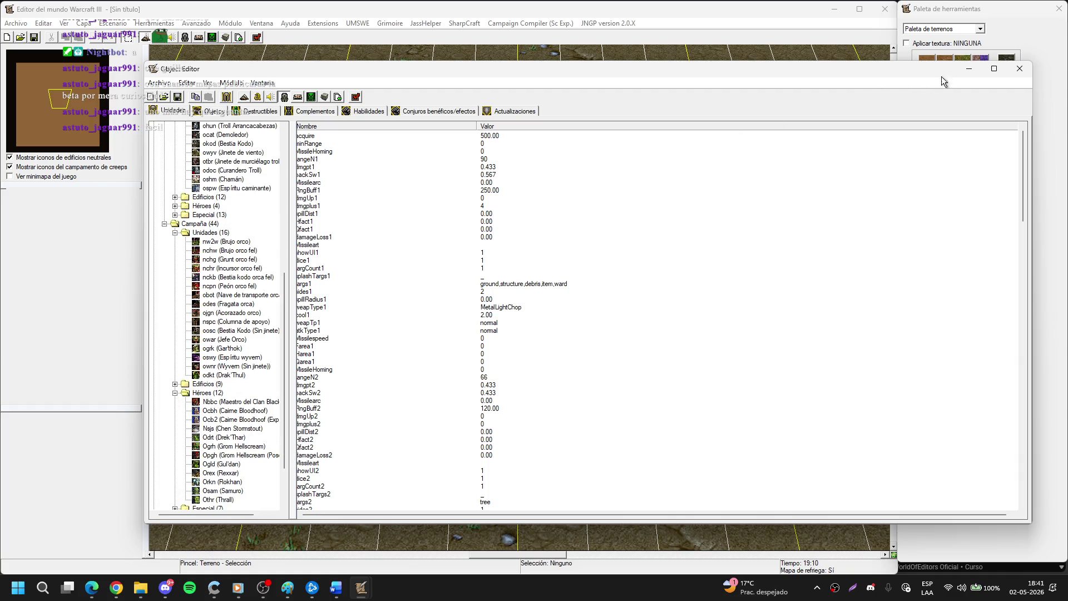
{"action": "left_click", "coordinate": [1019, 68]}
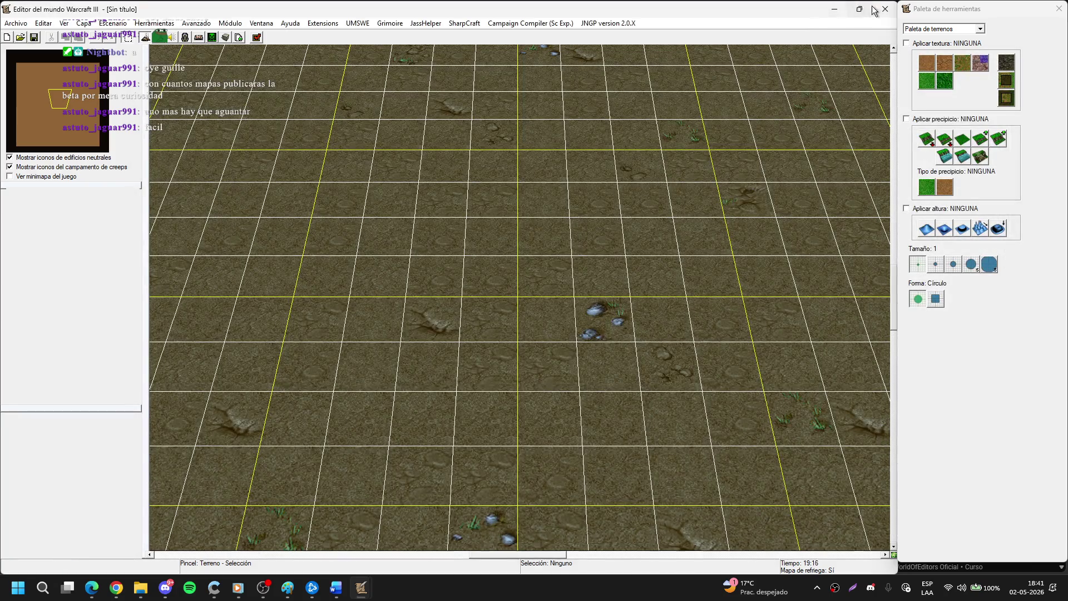
Close the World Editor, relaunch it from the jassnewgenpack207 folder, and select a terrain tile.
{"action": "left_click", "coordinate": [883, 10]}
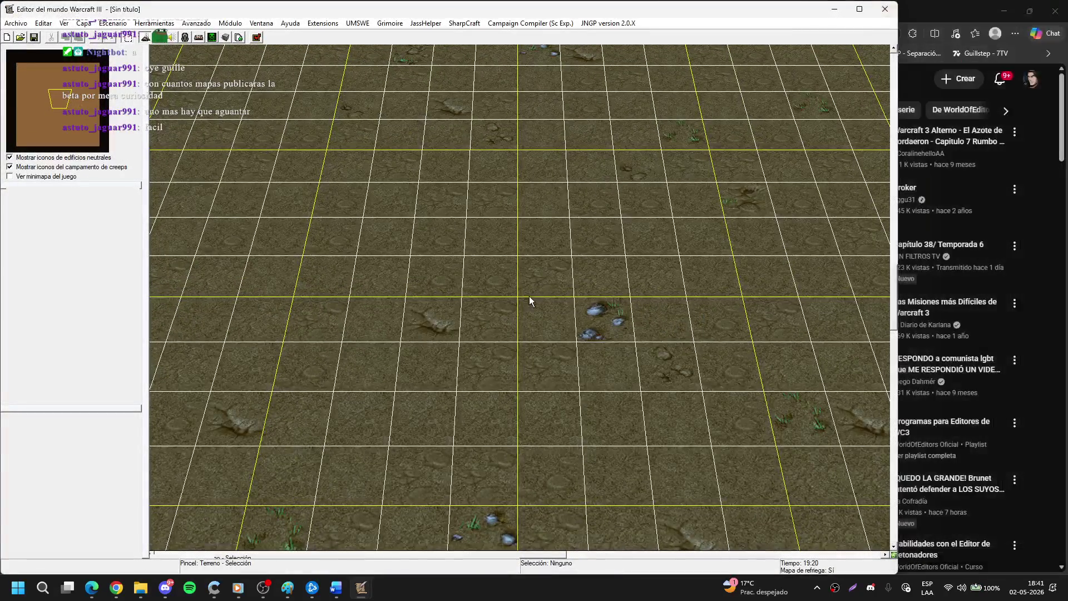
{"action": "left_click", "coordinate": [140, 588]}
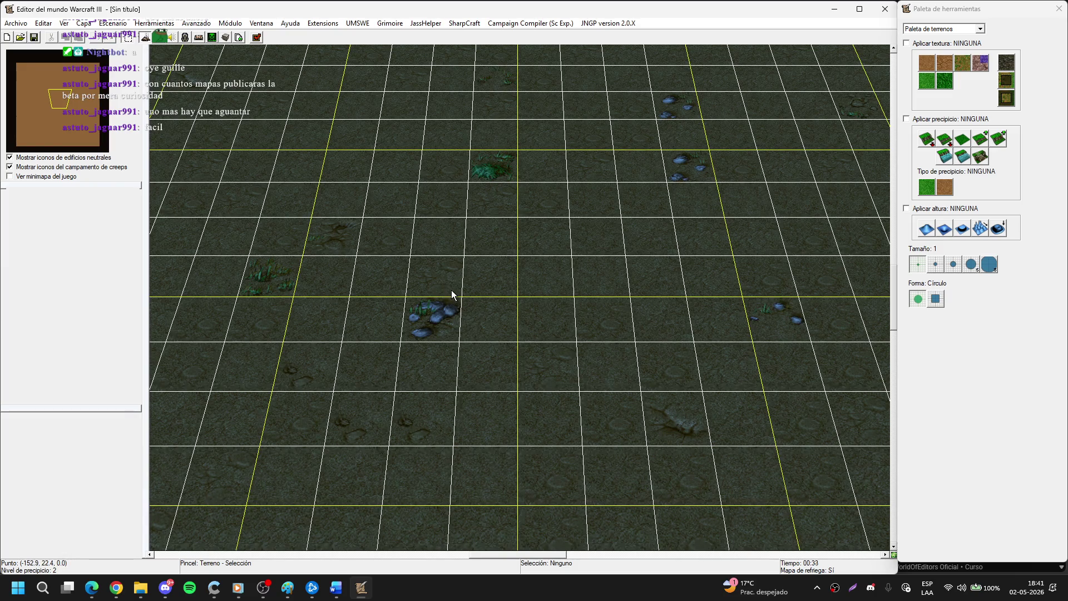
{"action": "left_click", "coordinate": [362, 157]}
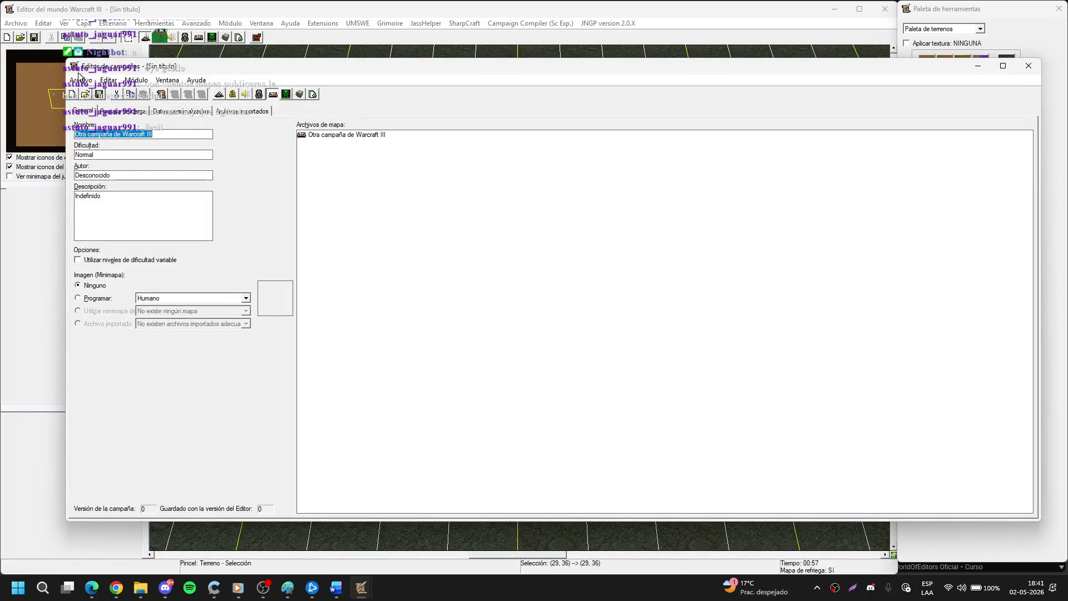
Open the recent 08ReyExanime campaign and select its root entry.
{"action": "left_click", "coordinate": [87, 82]}
{"action": "left_click", "coordinate": [149, 151]}
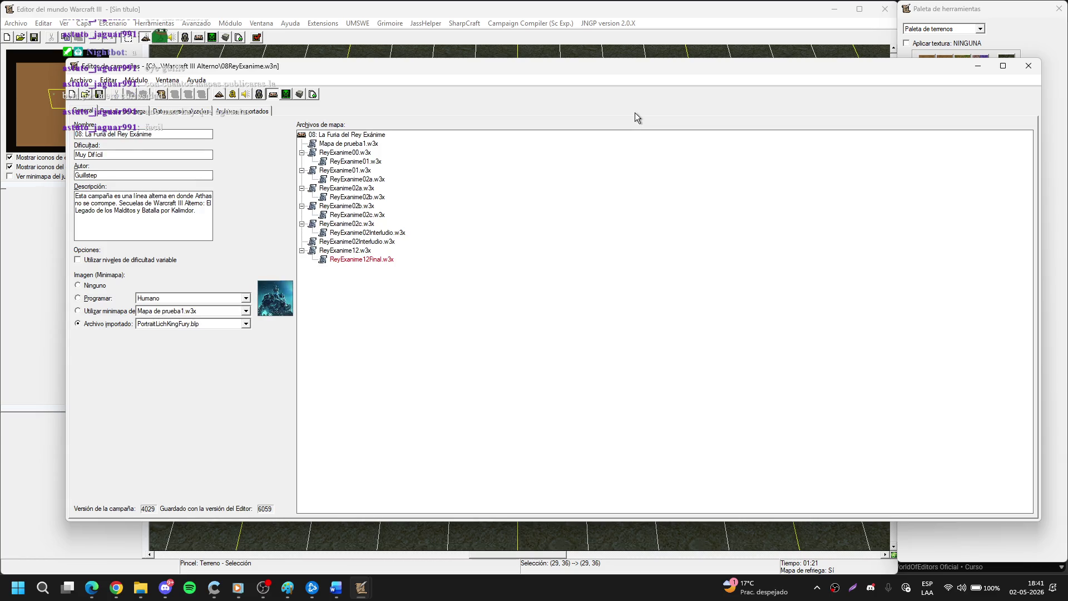
{"action": "left_click", "coordinate": [455, 212]}
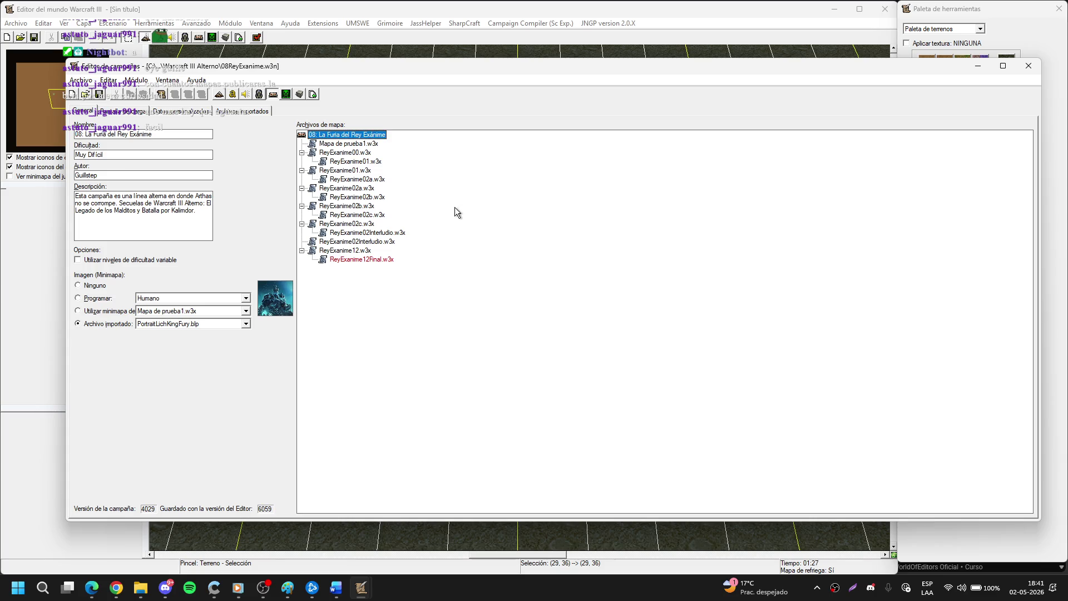
Load the ReyExanime02Interludio map from the campaign tree, continuing past the newer-version warning.
{"action": "left_click", "coordinate": [977, 65]}
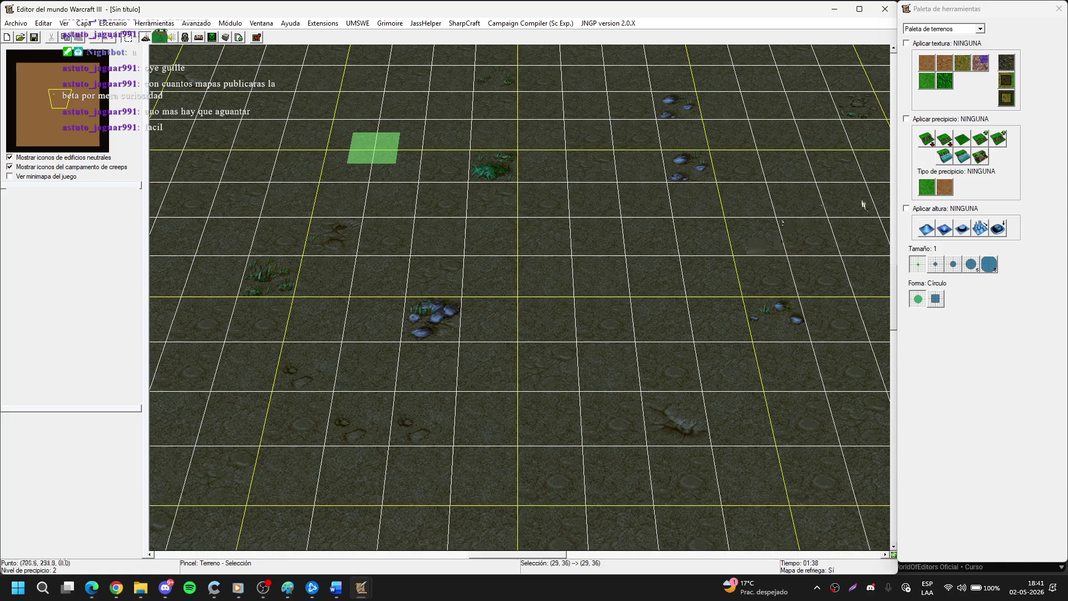
{"action": "mouse_move", "coordinate": [361, 588]}
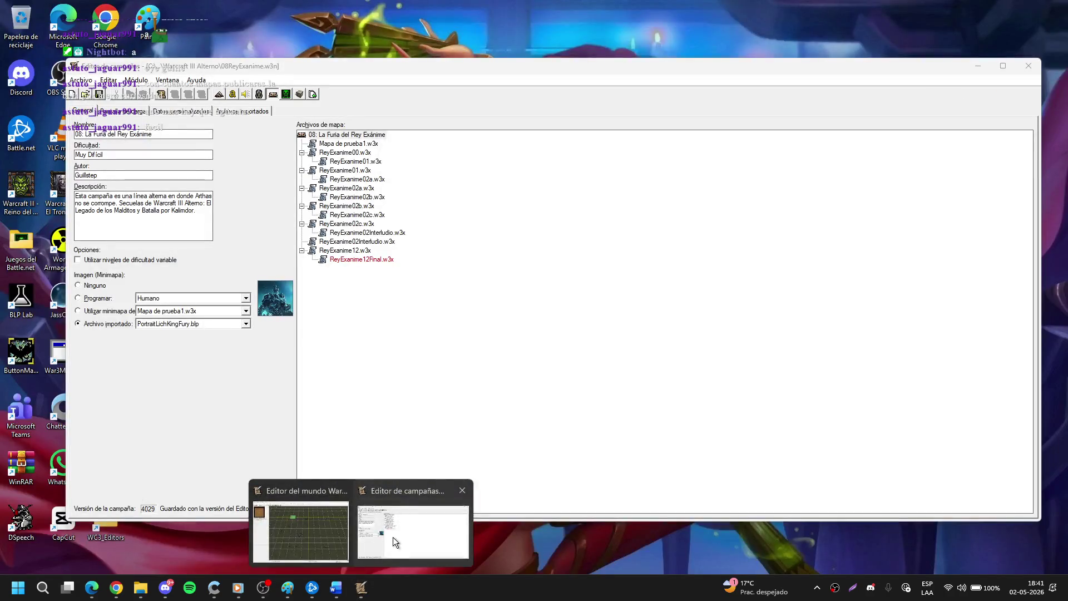
{"action": "left_click", "coordinate": [393, 536]}
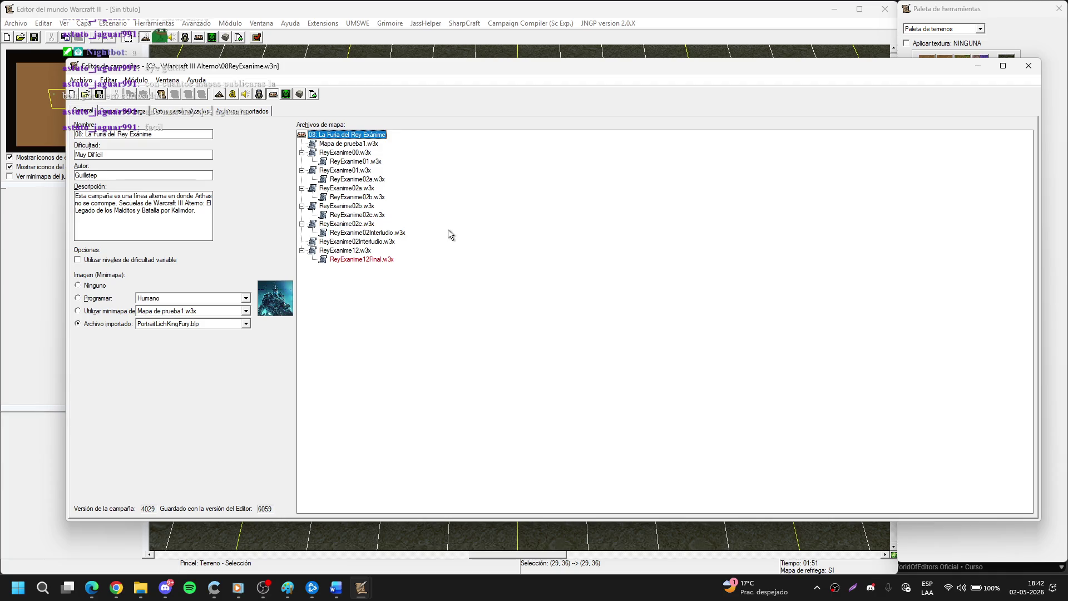
{"action": "left_click", "coordinate": [380, 243]}
{"action": "double_click", "coordinate": [381, 243]}
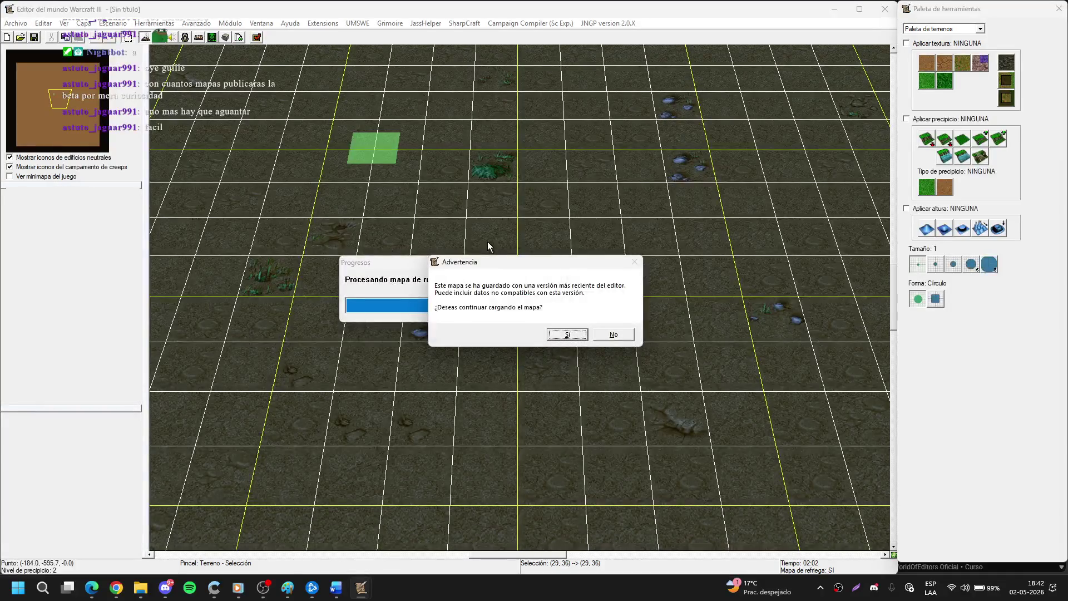
{"action": "left_click", "coordinate": [563, 333]}
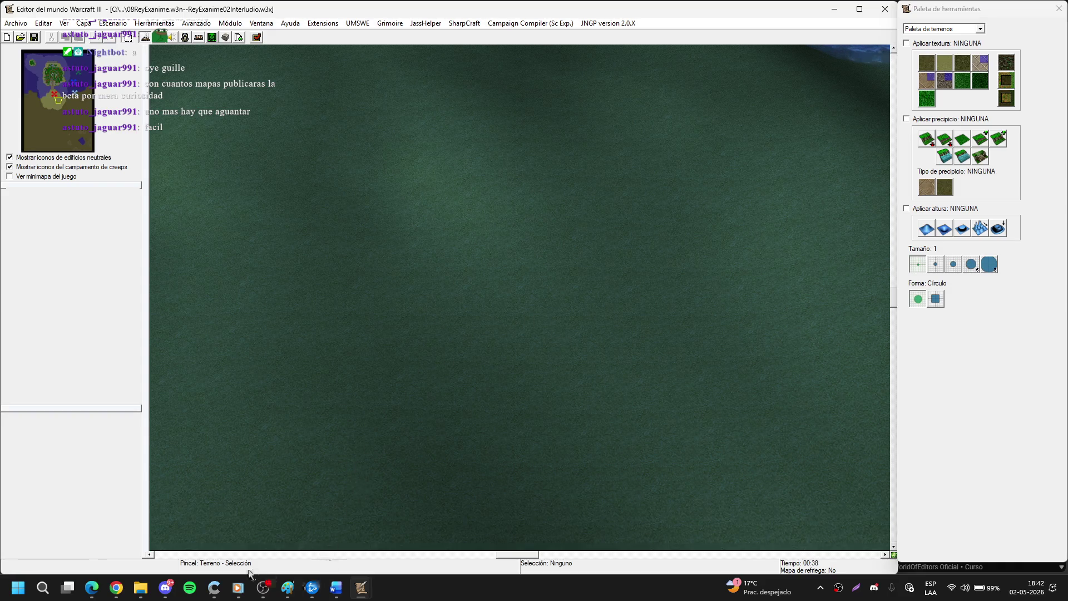
Lower the music player volume to 16, minimize it, and open the World Editor's JassHelper menu.
{"action": "left_click", "coordinate": [238, 587]}
{"action": "left_click", "coordinate": [594, 457]}
{"action": "left_click_drag", "start_coordinate": [594, 457], "coordinate": [592, 457]}
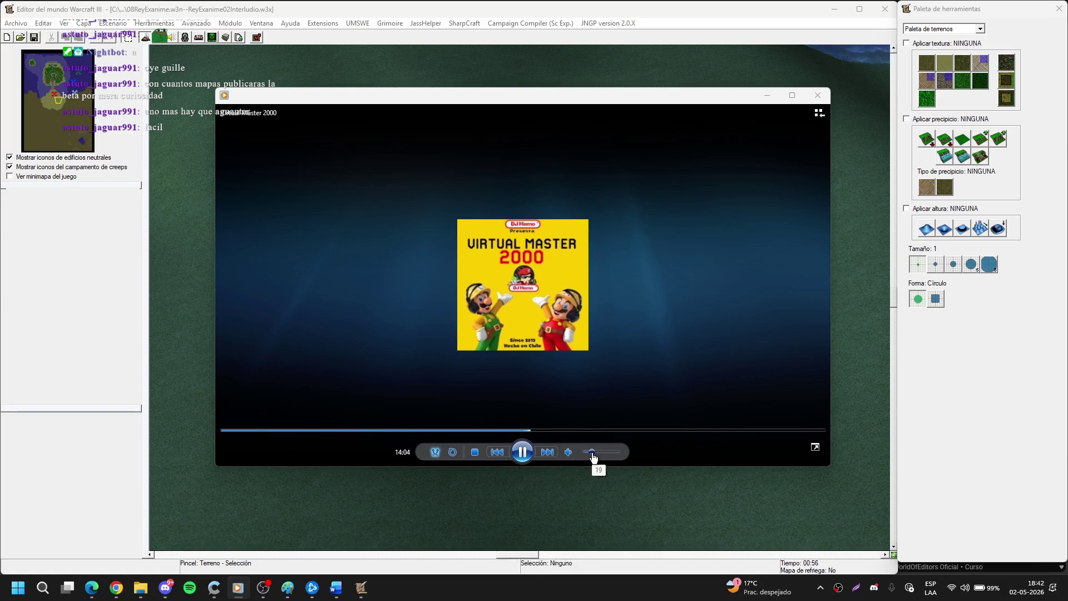
{"action": "left_click", "coordinate": [766, 94]}
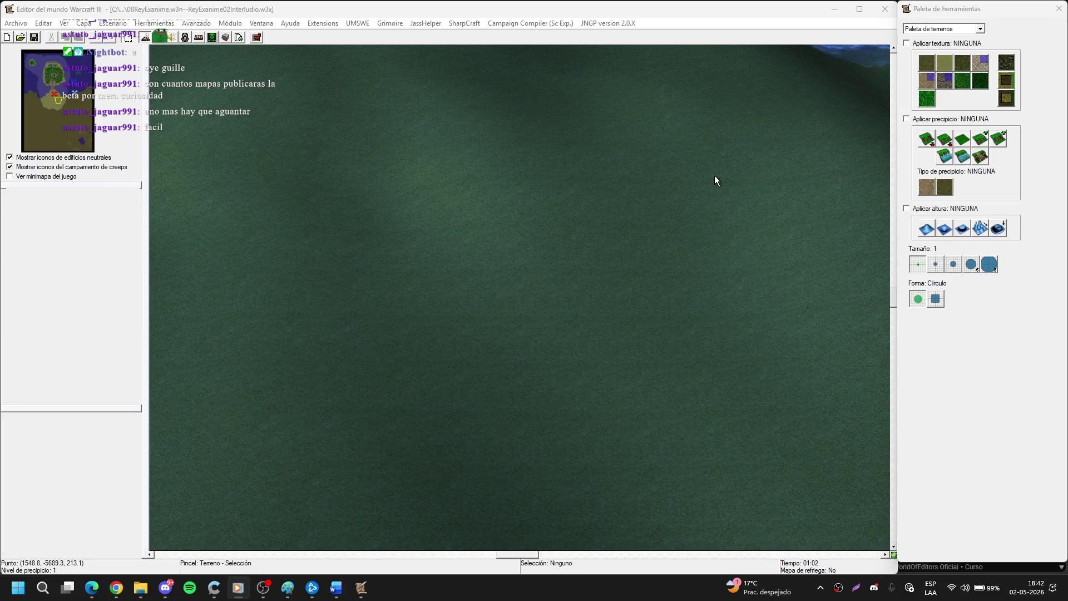
{"action": "left_click", "coordinate": [364, 201]}
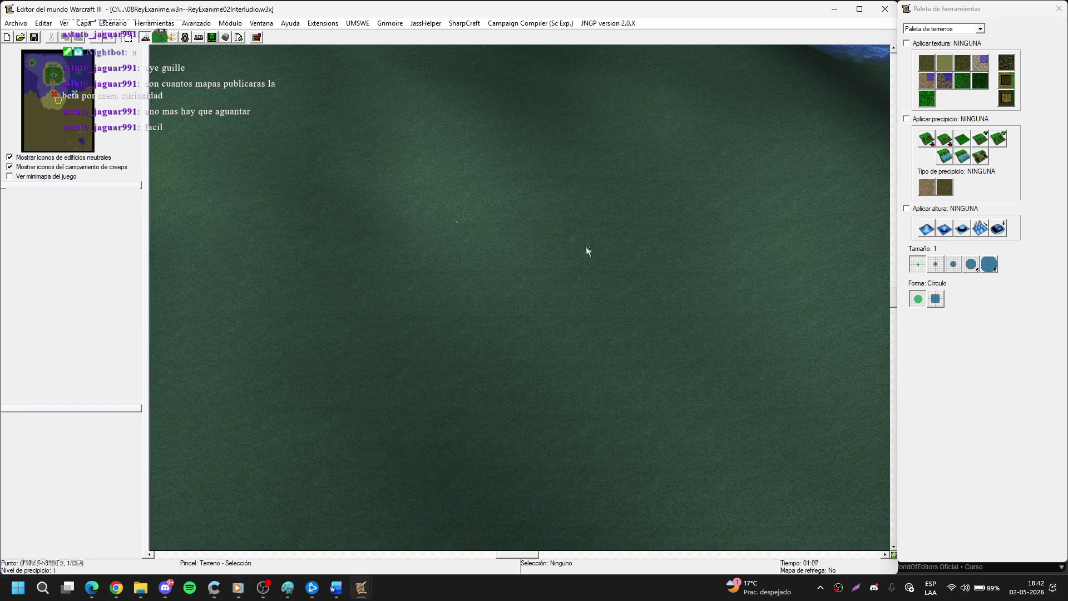
{"action": "left_click", "coordinate": [431, 23]}
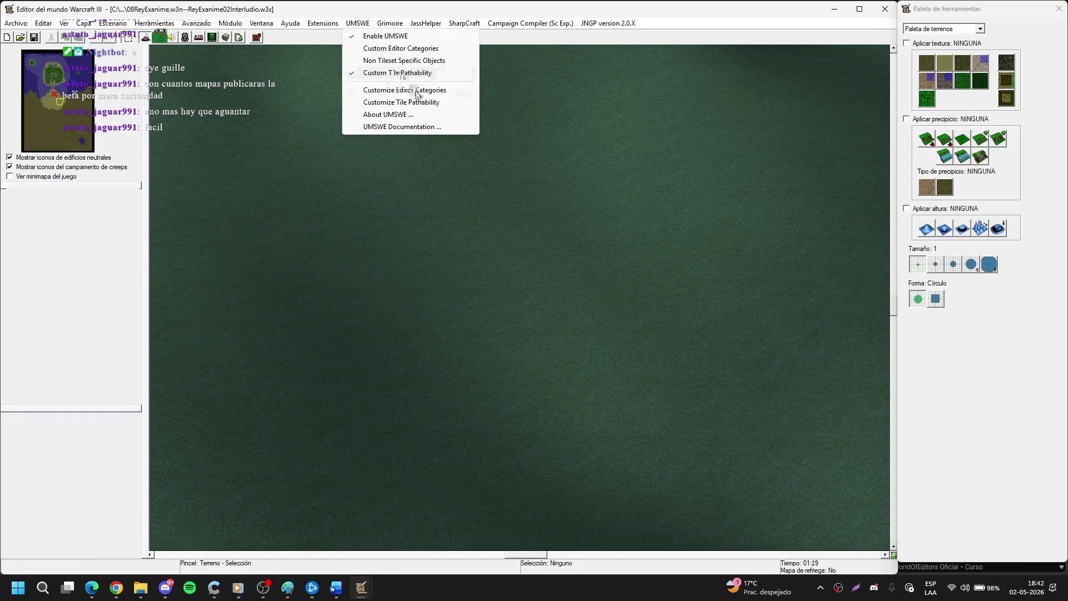
Inspect the Barrens tile in Tile Pathability Configuration, confirm, and dismiss the plugin error.
{"action": "left_click", "coordinate": [430, 102]}
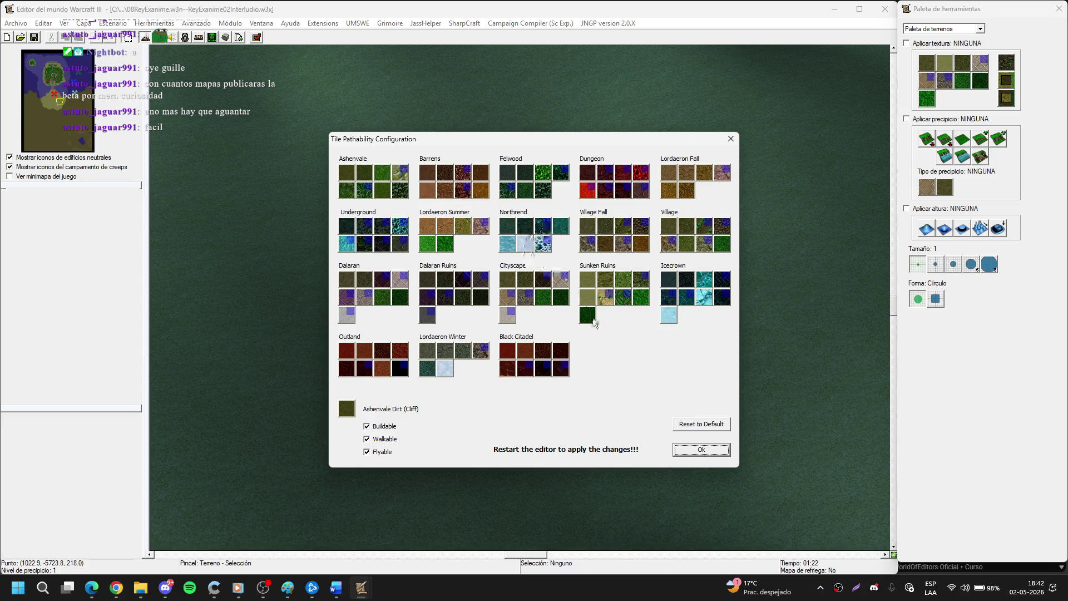
{"action": "left_click", "coordinate": [432, 174]}
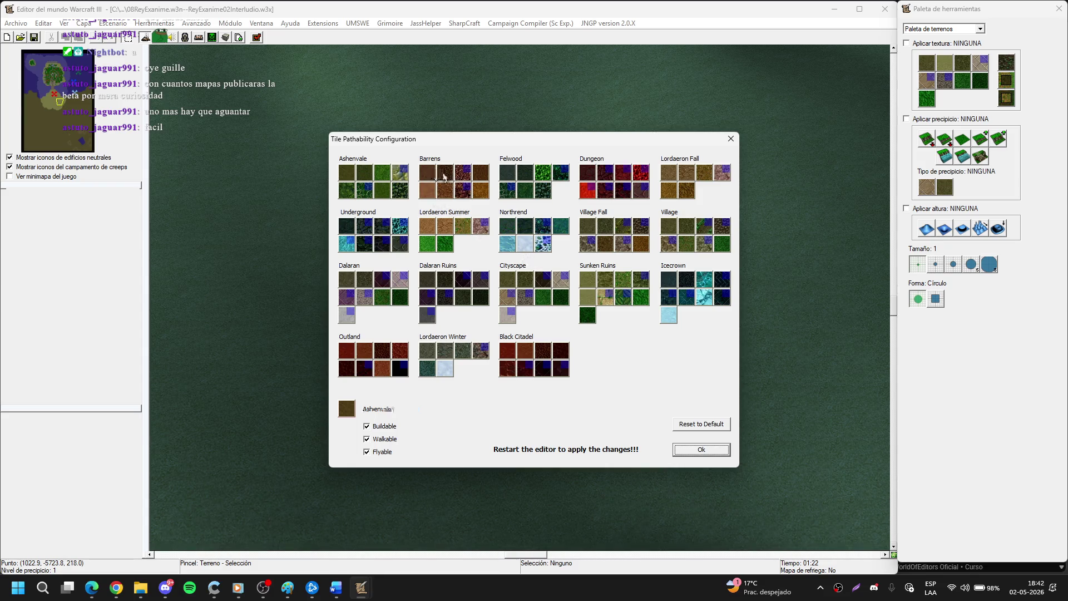
{"action": "left_click", "coordinate": [678, 451]}
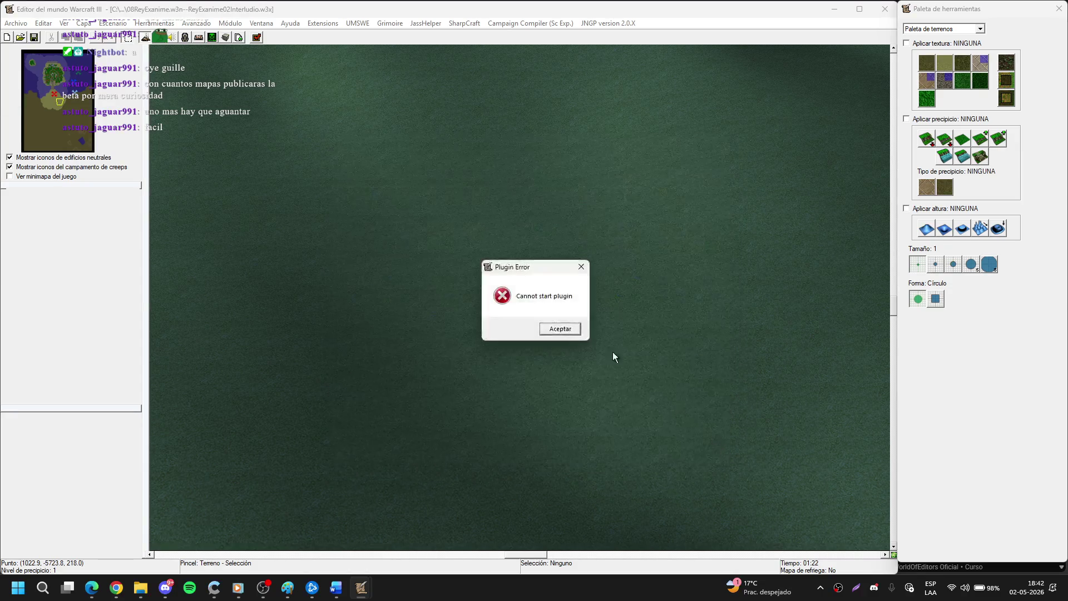
{"action": "left_click", "coordinate": [574, 266]}
View and close the About UMSWE version information.
{"action": "left_click", "coordinate": [357, 22]}
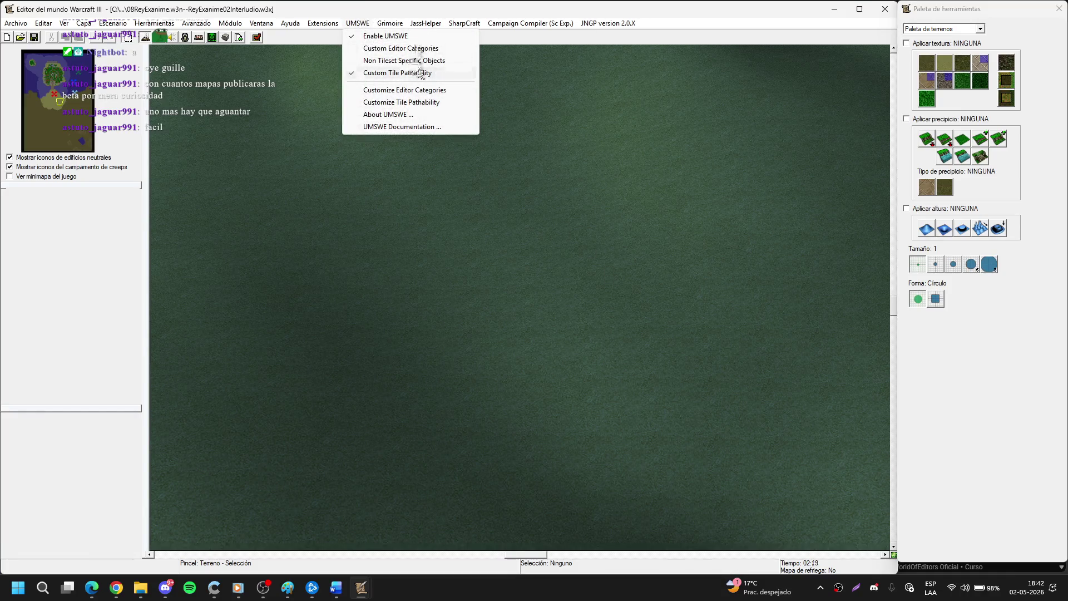
{"action": "left_click", "coordinate": [404, 116]}
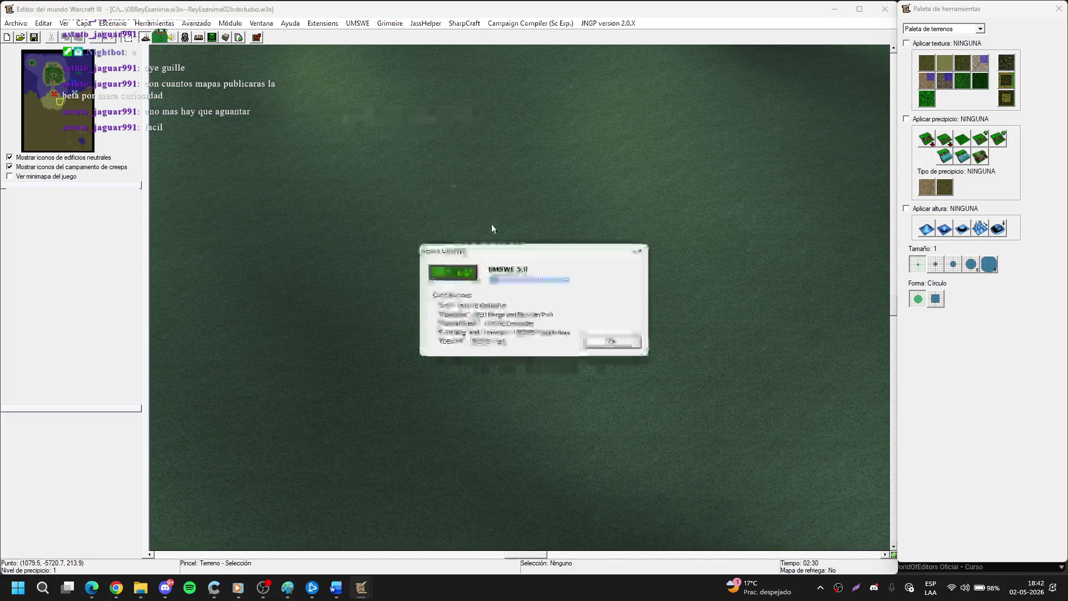
{"action": "left_click", "coordinate": [641, 251]}
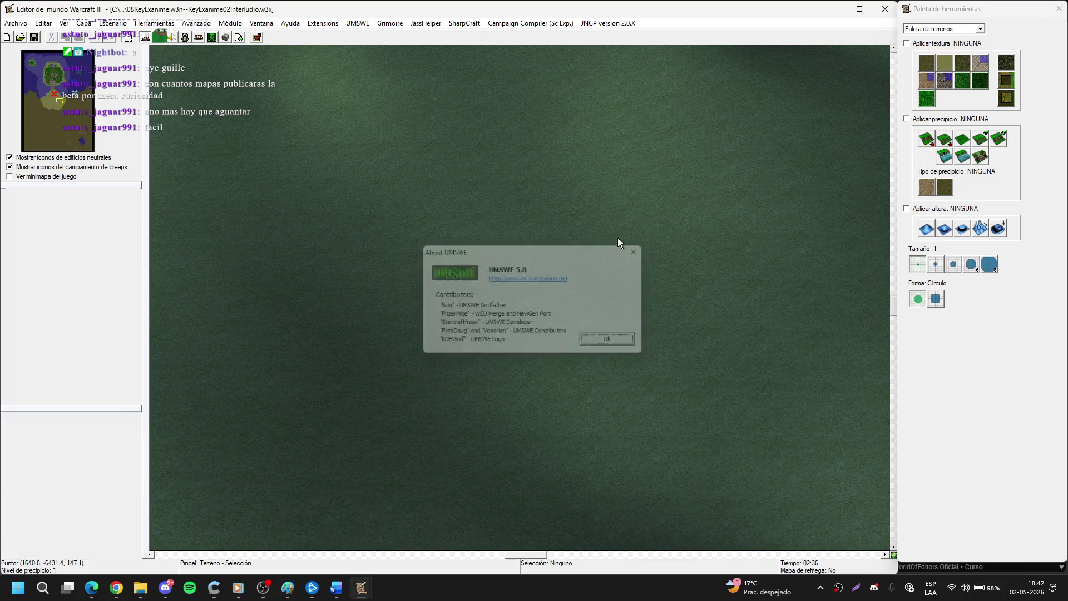
Reset tile pathability to defaults, confirm with Ok, and dismiss the resulting error.
{"action": "left_click", "coordinate": [357, 24]}
{"action": "left_click", "coordinate": [414, 101]}
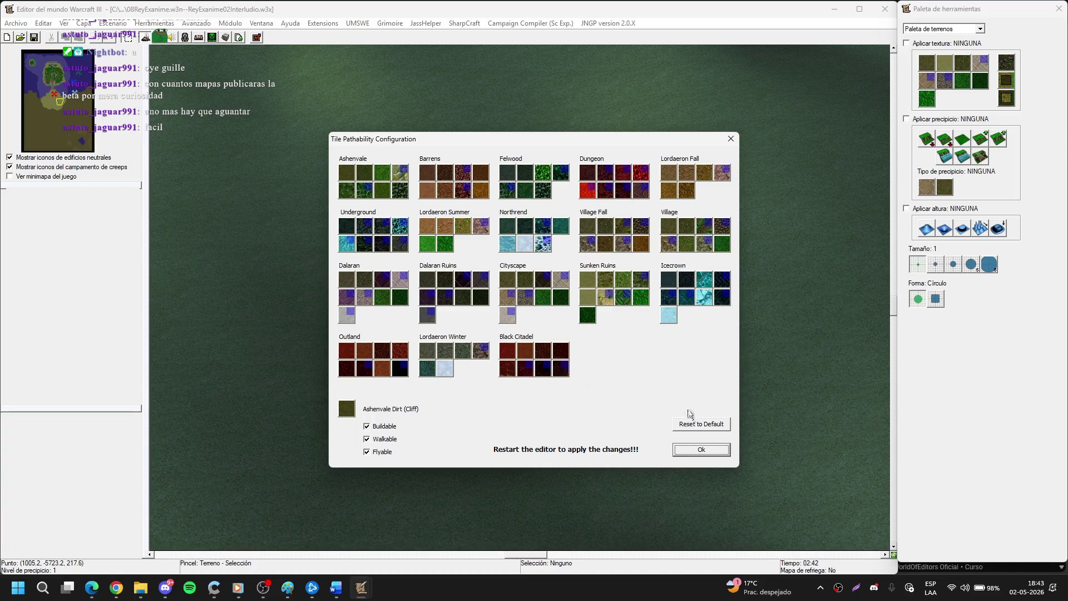
{"action": "left_click", "coordinate": [698, 424]}
{"action": "left_click", "coordinate": [559, 329]}
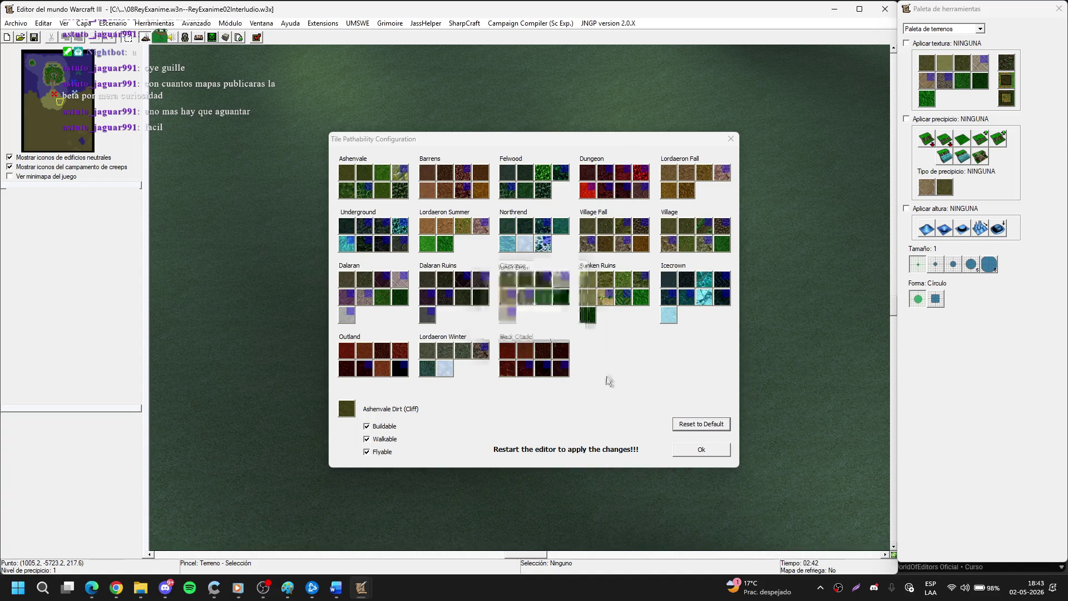
{"action": "left_click", "coordinate": [700, 449]}
{"action": "left_click", "coordinate": [561, 327]}
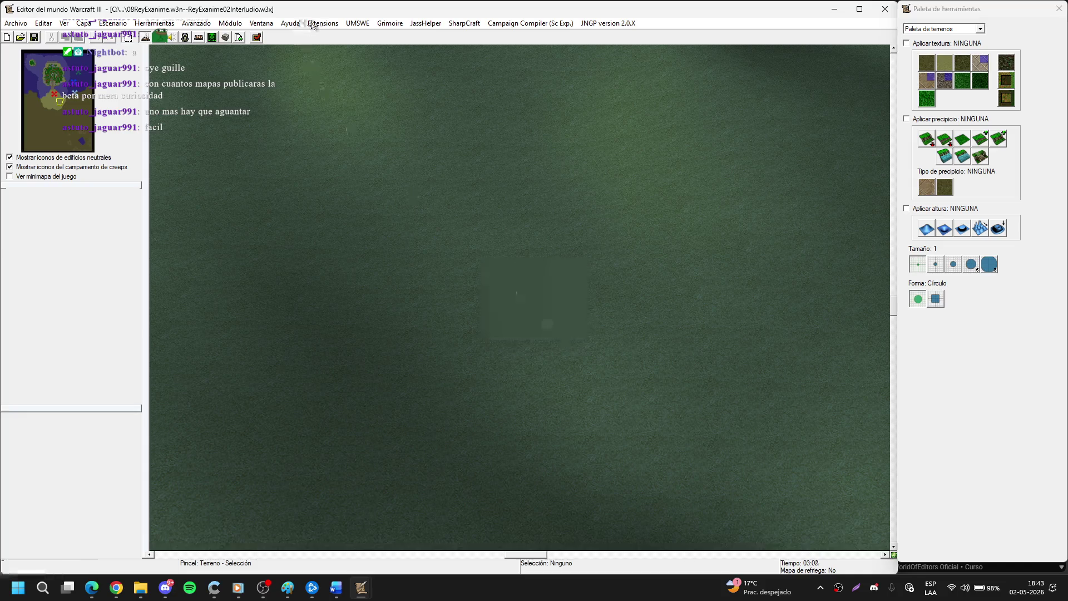
Try the Extensions tileset editing option, switch to the Campaign Editor, then return to the World Editor.
{"action": "left_click", "coordinate": [327, 24]}
{"action": "left_click", "coordinate": [351, 65]}
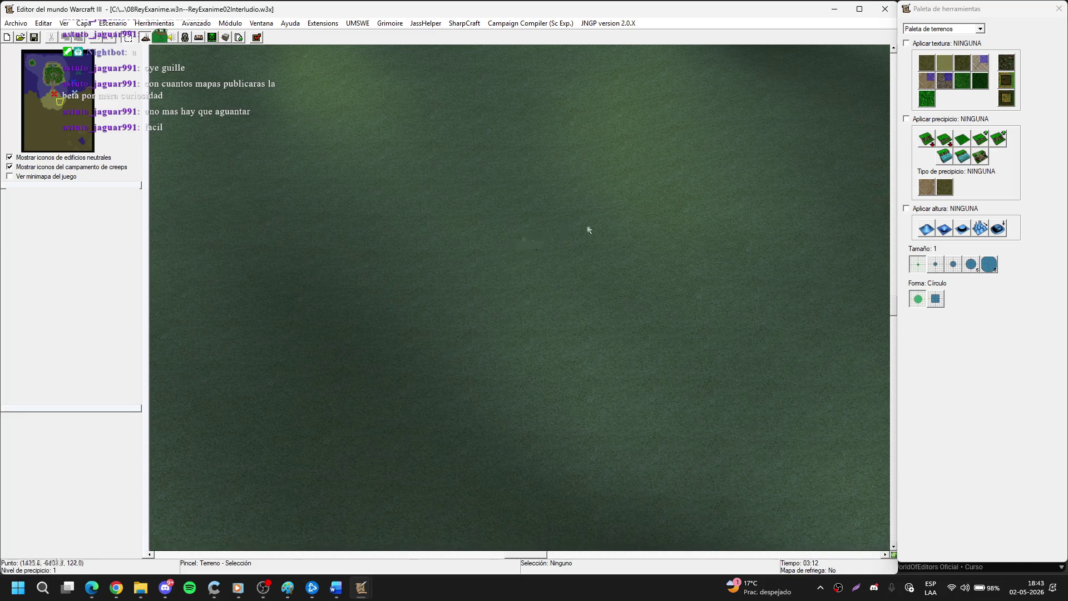
{"action": "key", "text": "F7"}
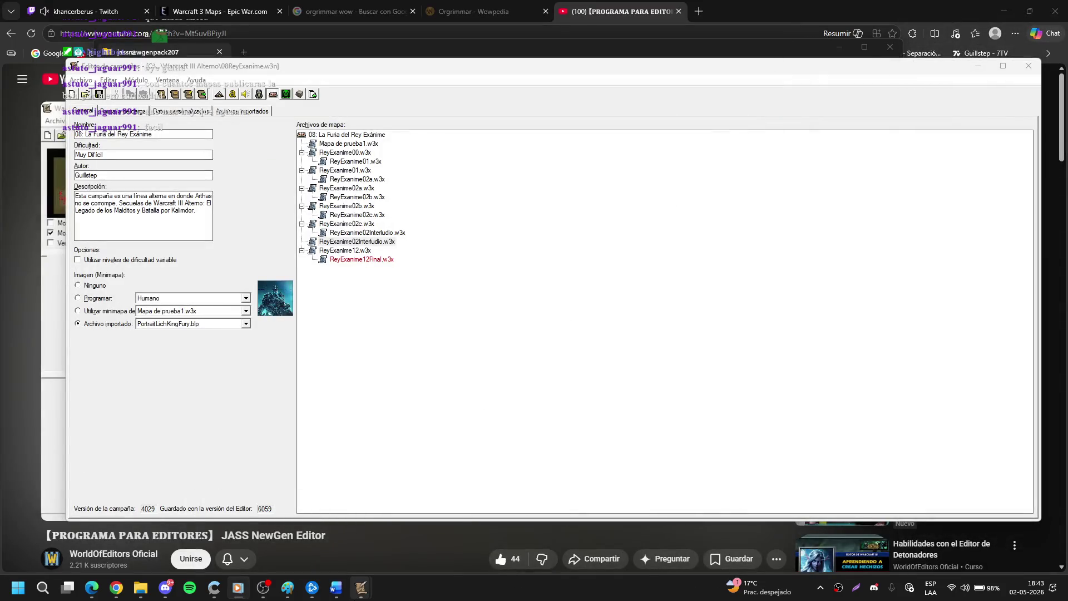
{"action": "mouse_move", "coordinate": [361, 587]}
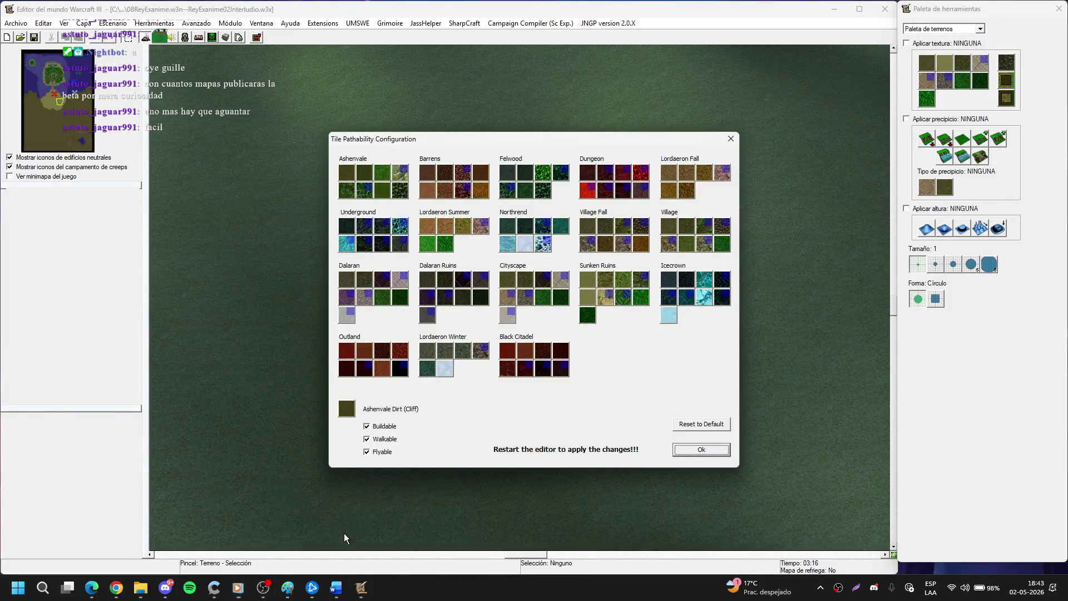
{"action": "left_click", "coordinate": [344, 532]}
{"action": "mouse_move", "coordinate": [361, 587]}
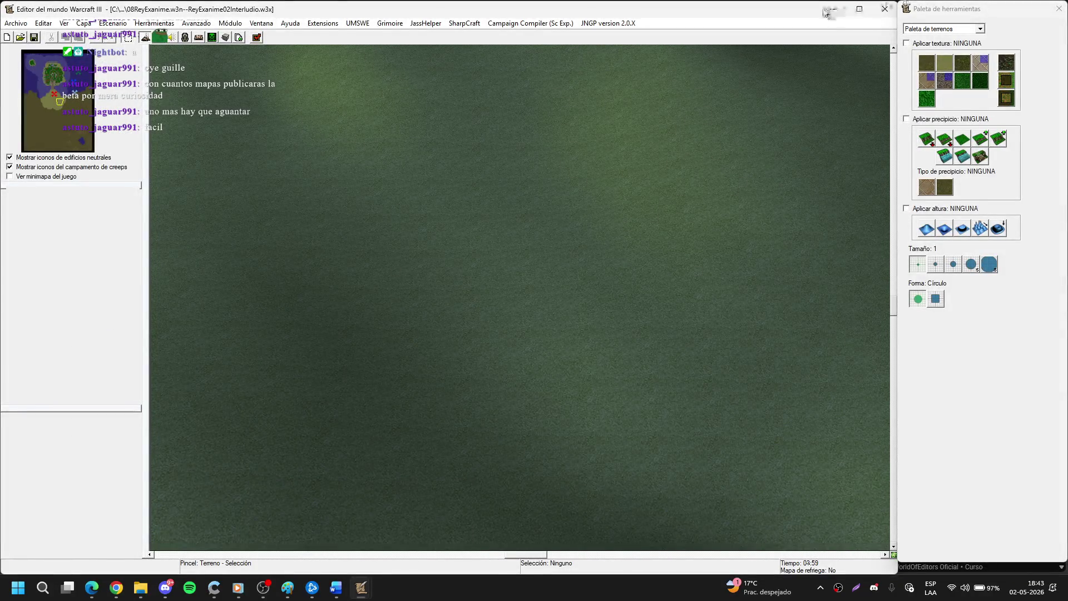
Reposition and minimize the Campaign Editor, then restore the World Editor window.
{"action": "left_click", "coordinate": [833, 9]}
{"action": "left_click", "coordinate": [996, 10]}
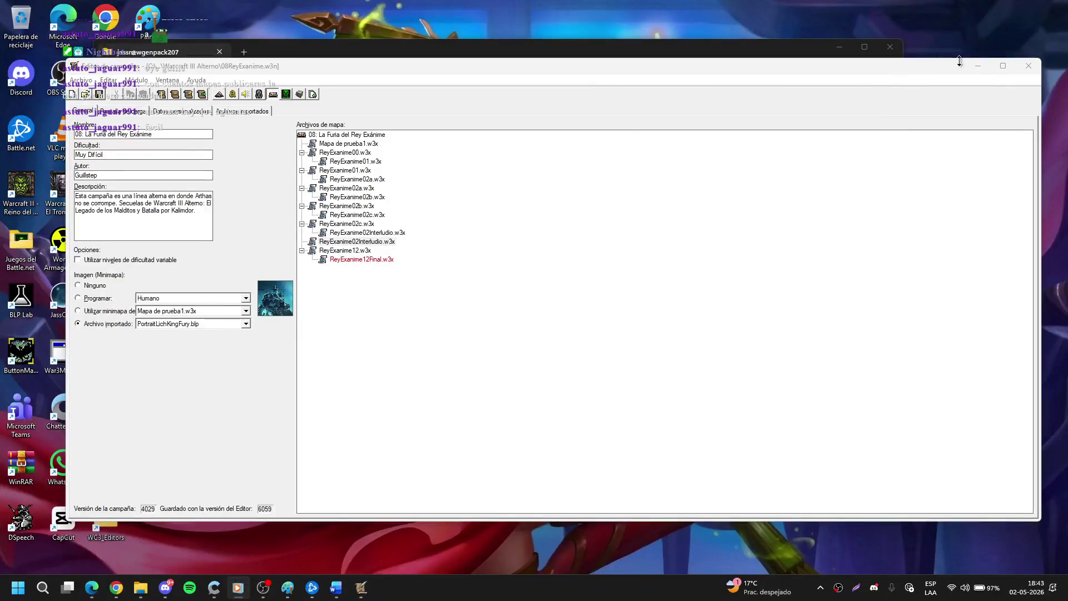
{"action": "mouse_move", "coordinate": [917, 67]}
{"action": "left_mouse_down"}
{"action": "mouse_move", "coordinate": [838, 380]}
{"action": "mouse_move", "coordinate": [925, 98]}
{"action": "mouse_move", "coordinate": [922, 51]}
{"action": "left_mouse_up"}
{"action": "left_click", "coordinate": [980, 50]}
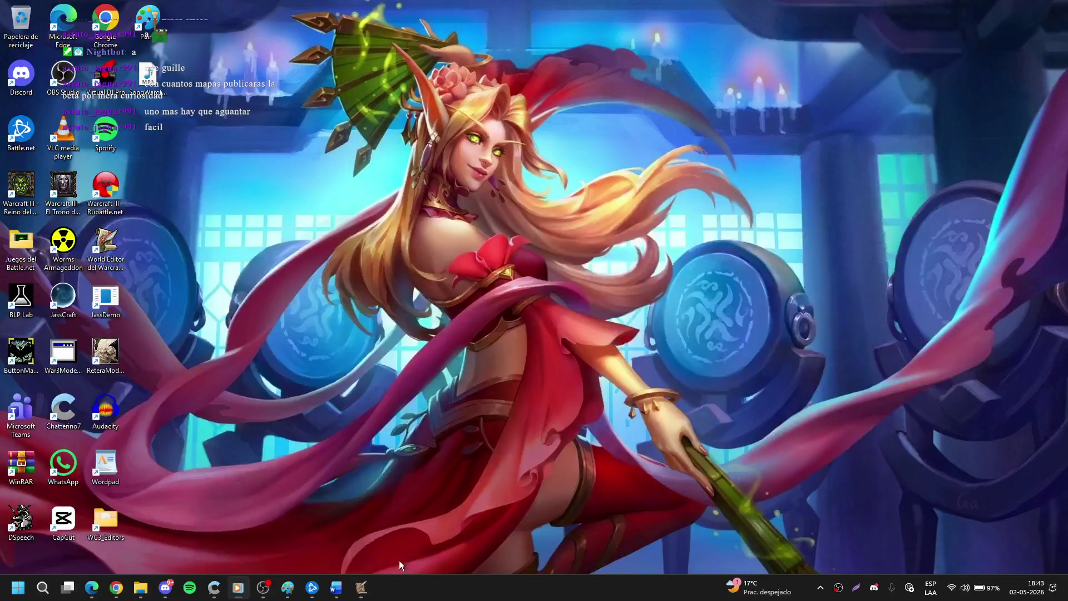
{"action": "mouse_move", "coordinate": [362, 589]}
{"action": "left_click", "coordinate": [274, 545]}
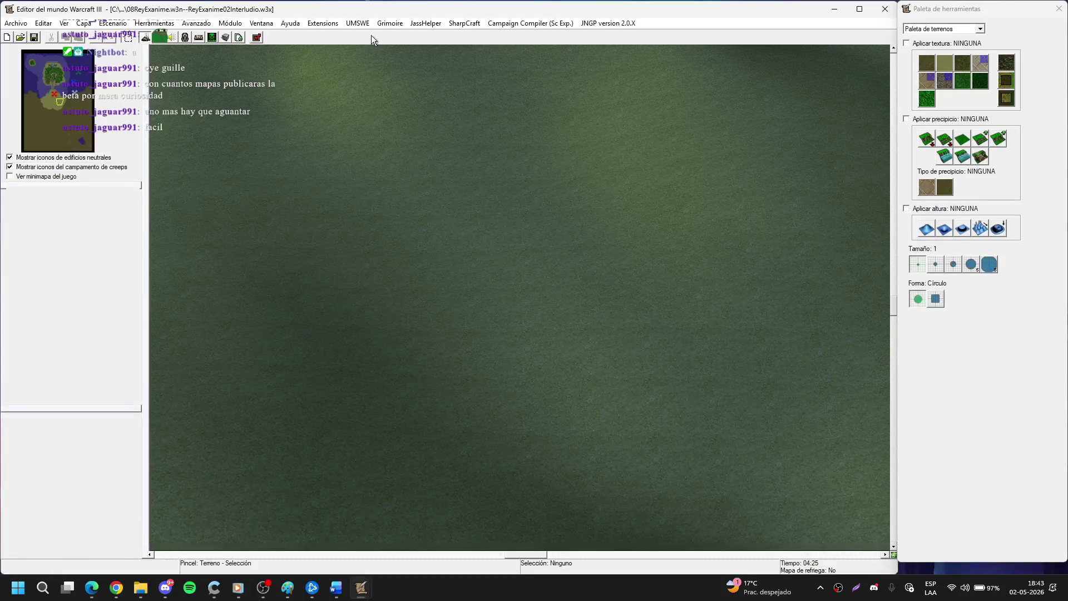
Review the Grimoire, JassHelper and Extensions menus in the World Editor.
{"action": "left_click", "coordinate": [388, 24]}
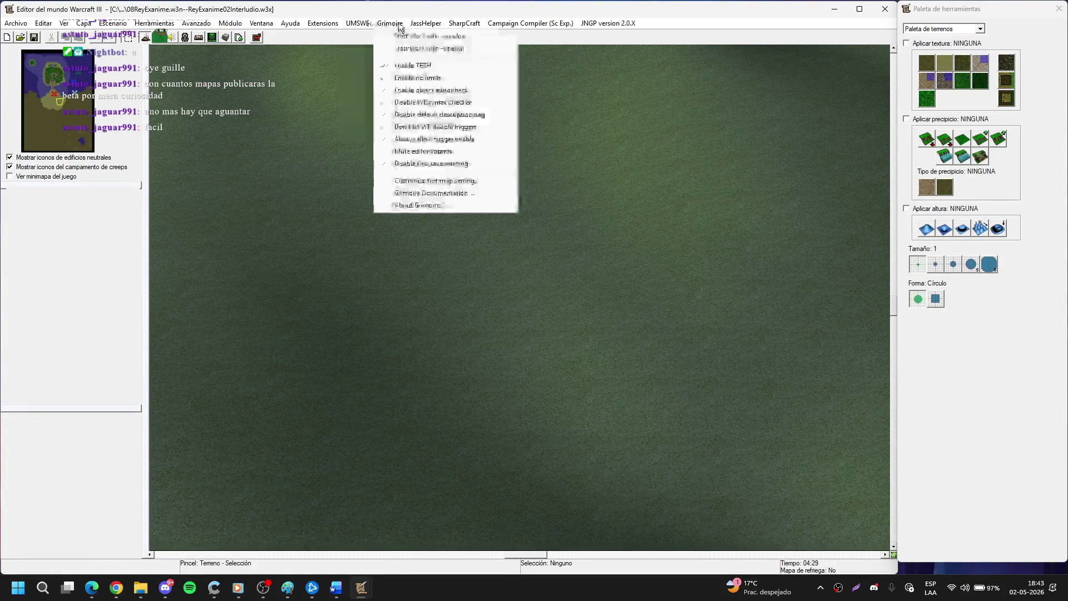
{"action": "mouse_move", "coordinate": [441, 24]}
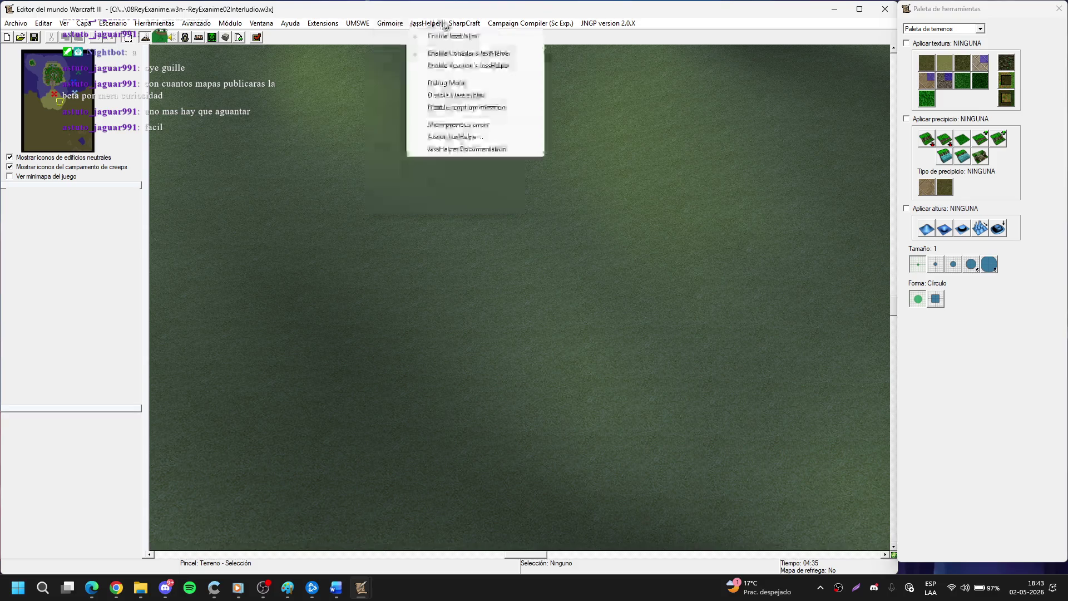
{"action": "mouse_move", "coordinate": [337, 24]}
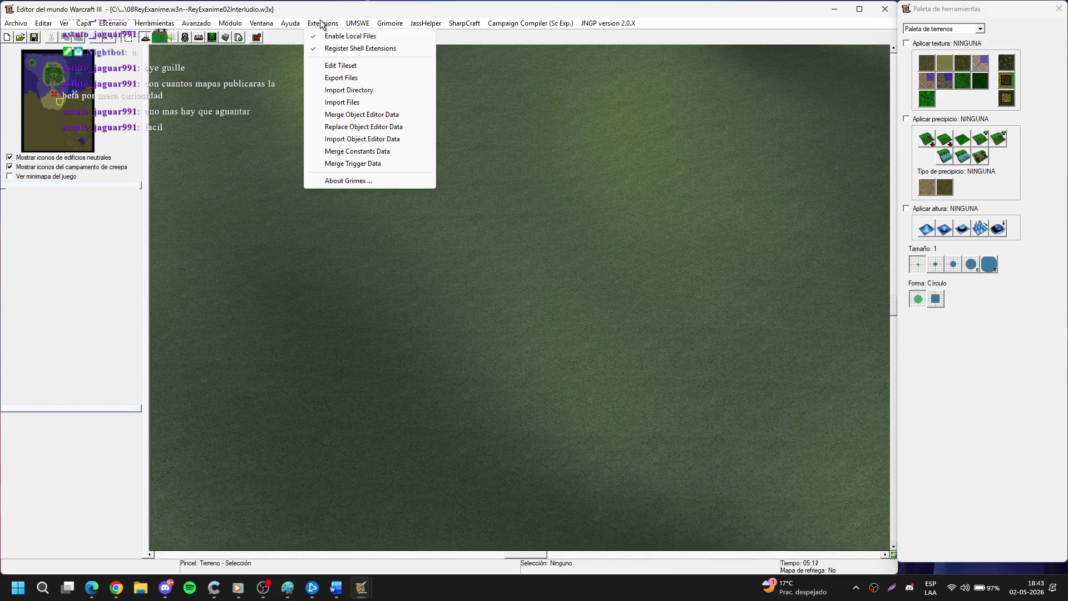
{"action": "left_click", "coordinate": [352, 65]}
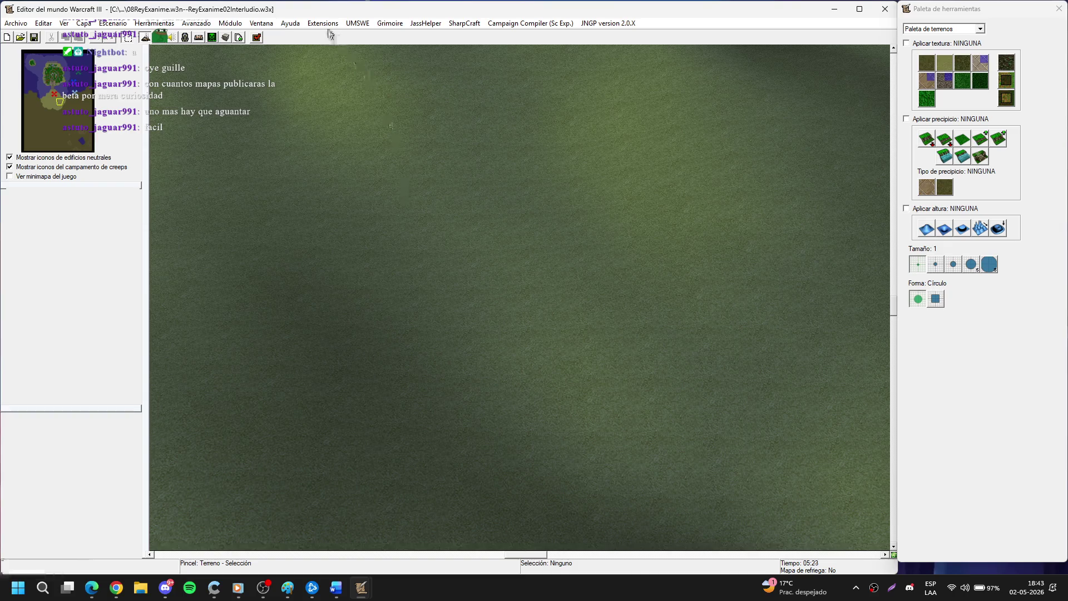
Bring up the media player's window previews on the taskbar.
{"action": "left_click", "coordinate": [240, 588]}
{"action": "mouse_move", "coordinate": [240, 588]}
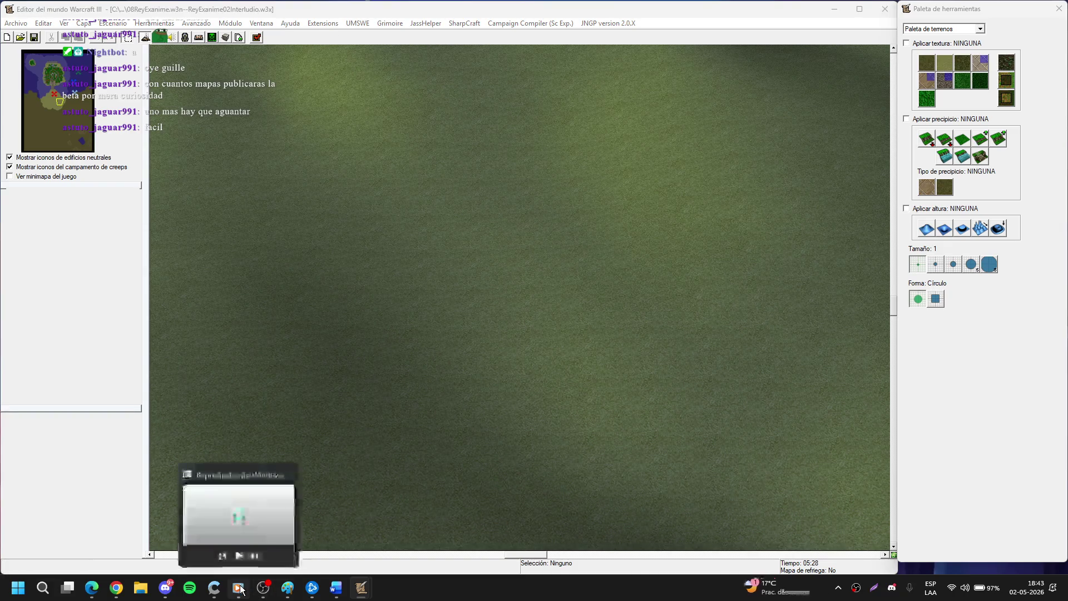
{"action": "mouse_move", "coordinate": [256, 519]}
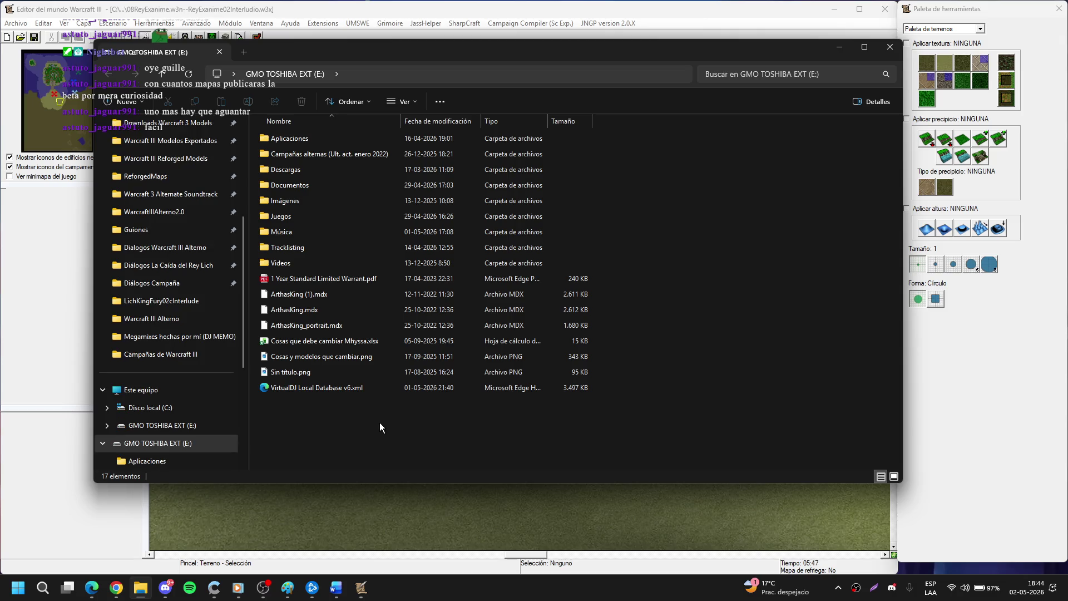
Reopen File Explorer on drive E: and close the Windows Media Player window.
{"action": "key", "text": "alt+F4"}
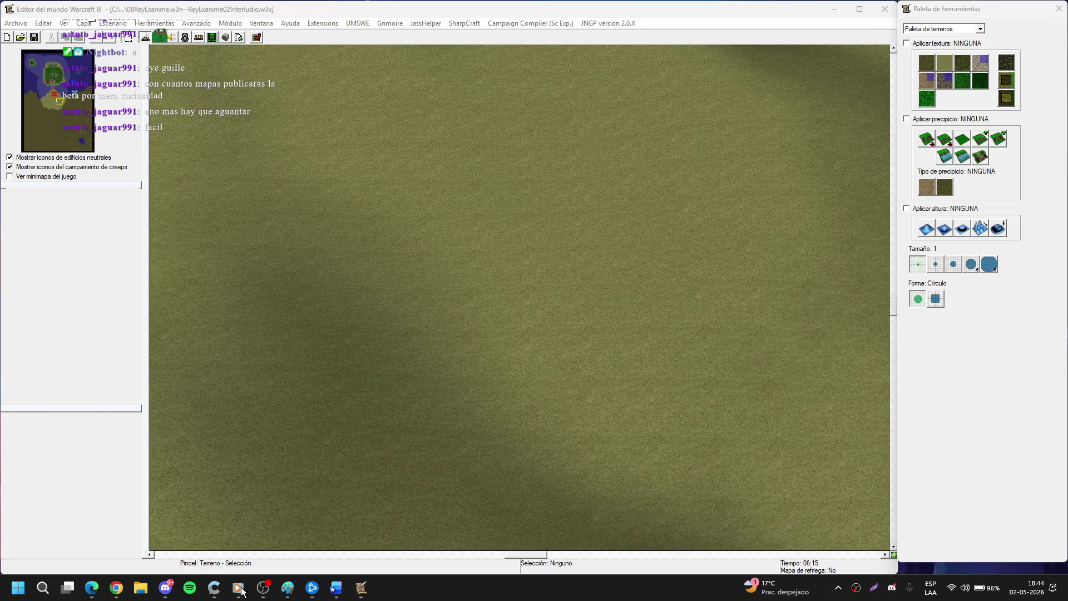
{"action": "left_click", "coordinate": [141, 587]}
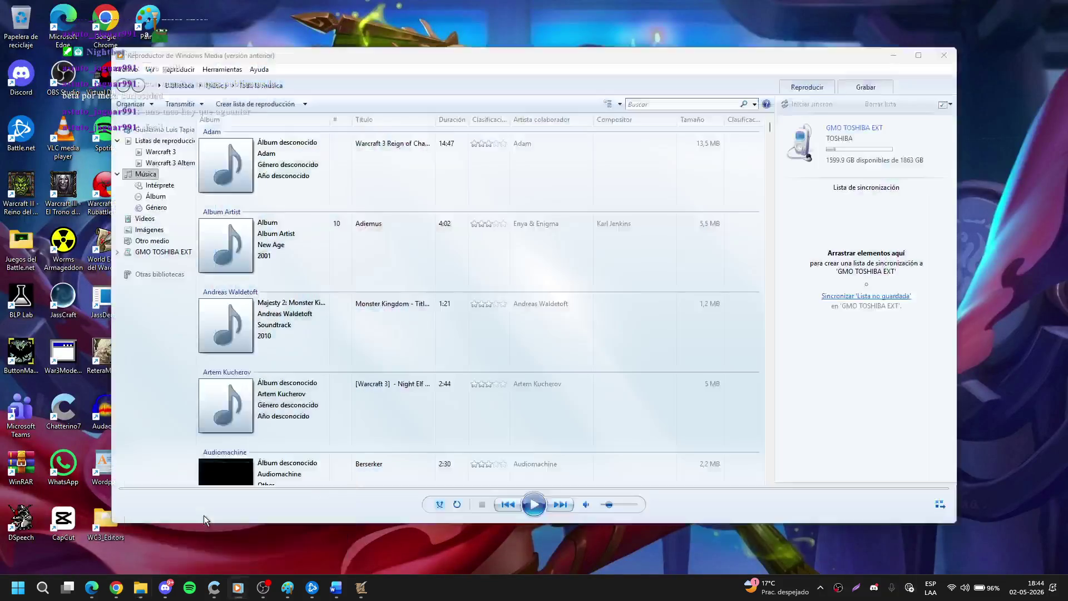
{"action": "left_click", "coordinate": [203, 515]}
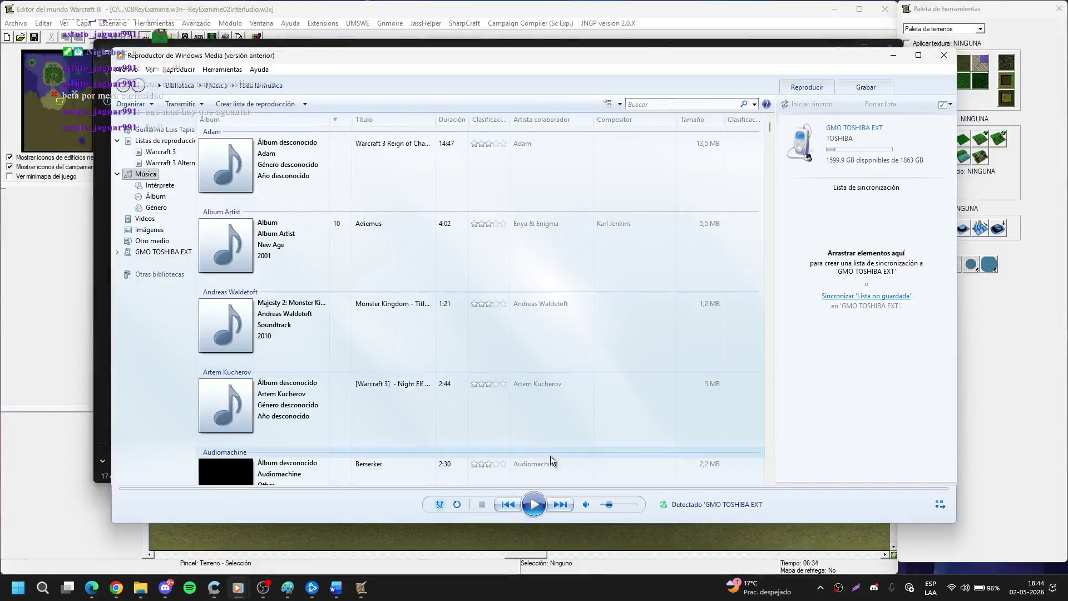
{"action": "left_click", "coordinate": [940, 55]}
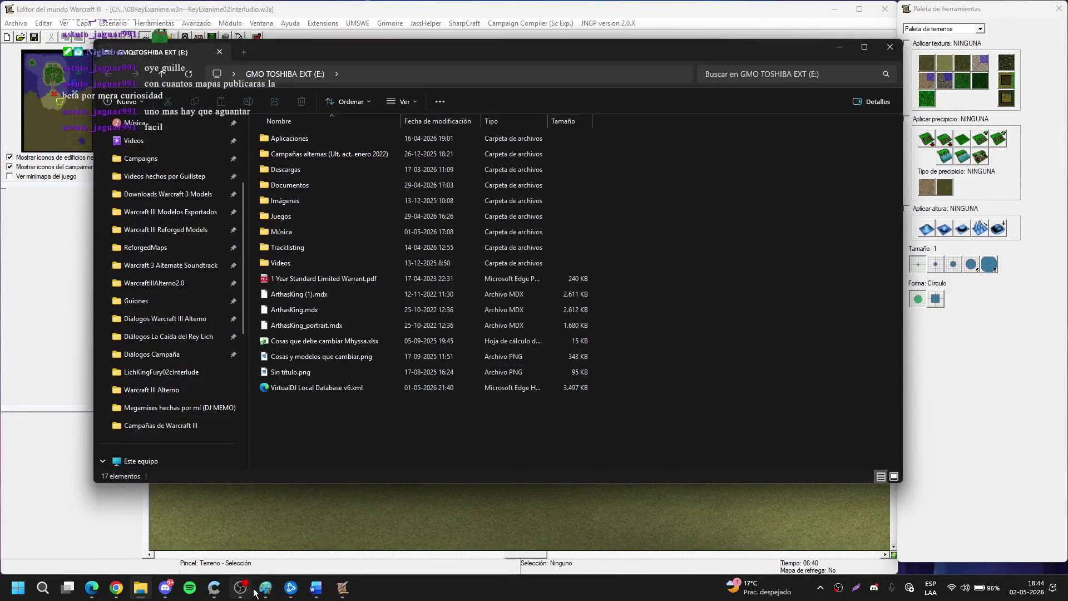
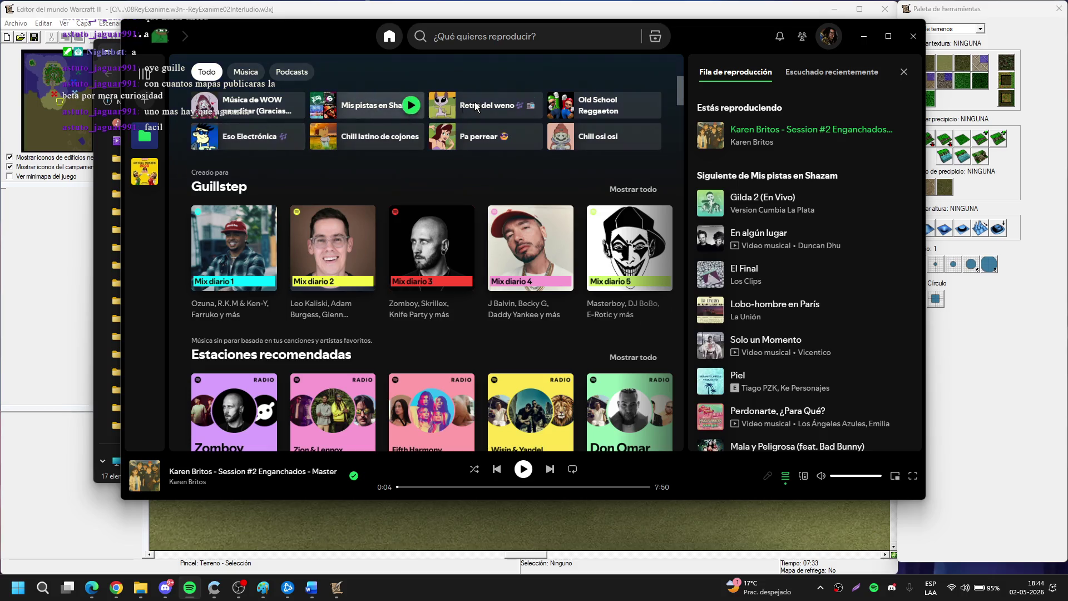
Start Retro del weno, lower the volume to half, skip to Every Breath You Take, and minimize Spotify.
{"action": "left_click", "coordinate": [532, 109]}
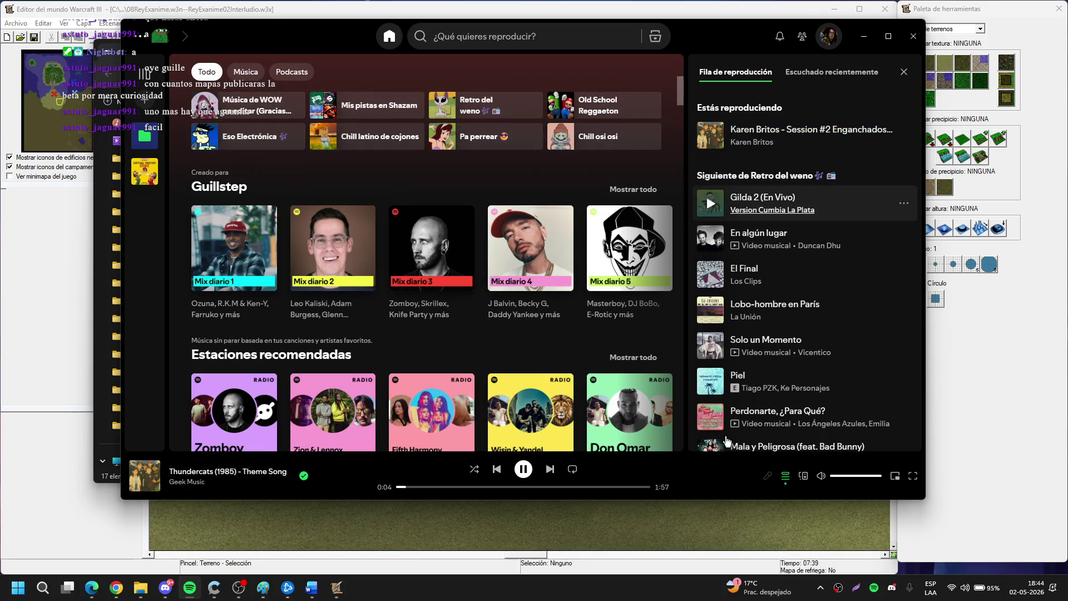
{"action": "left_click_drag", "start_coordinate": [879, 479], "coordinate": [857, 479]}
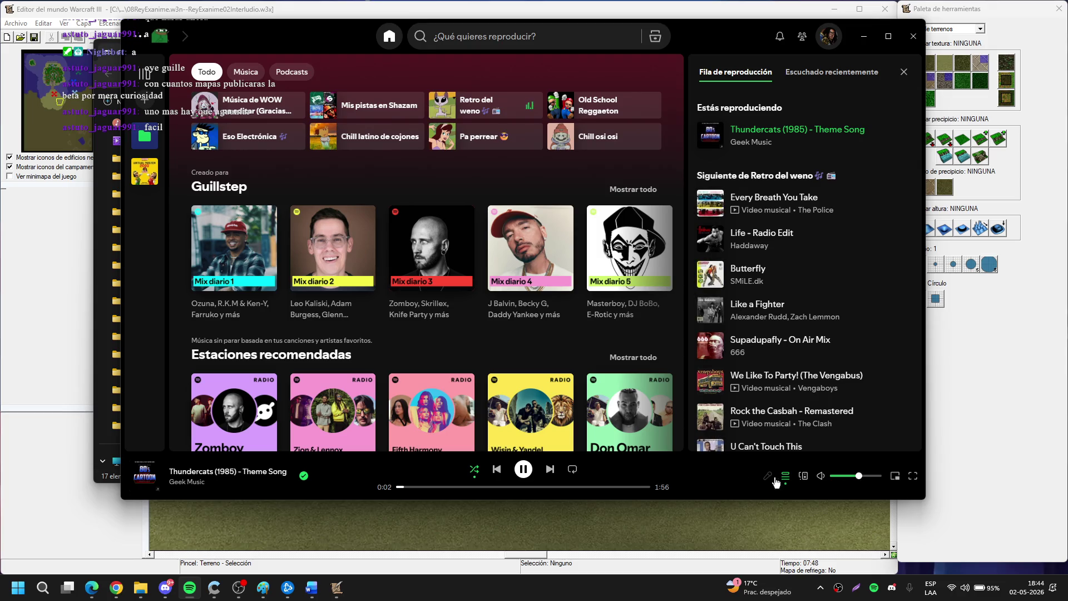
{"action": "left_click", "coordinate": [549, 471]}
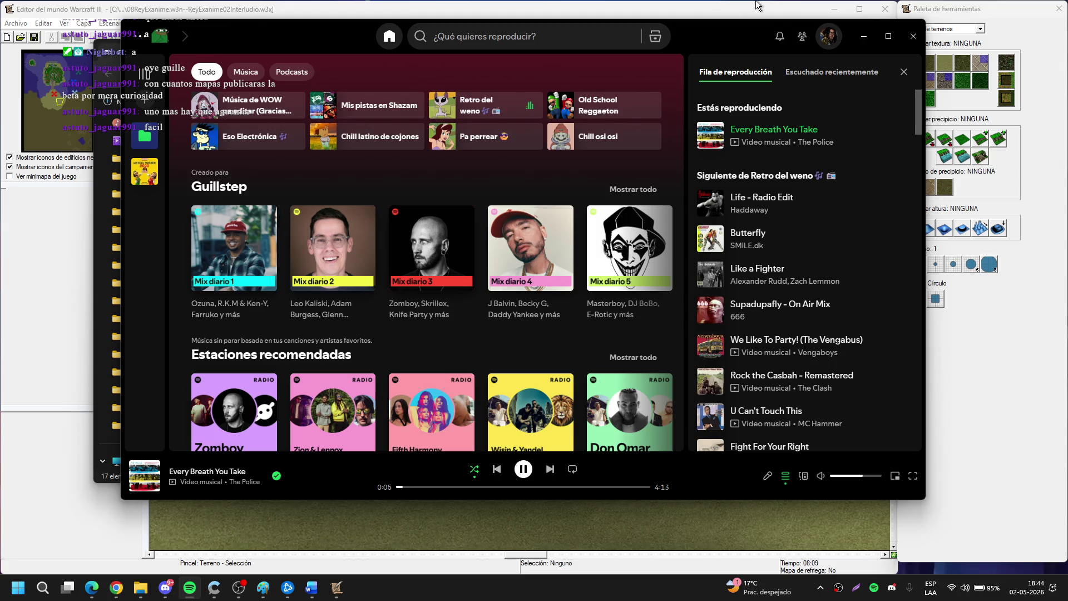
{"action": "left_click", "coordinate": [863, 36]}
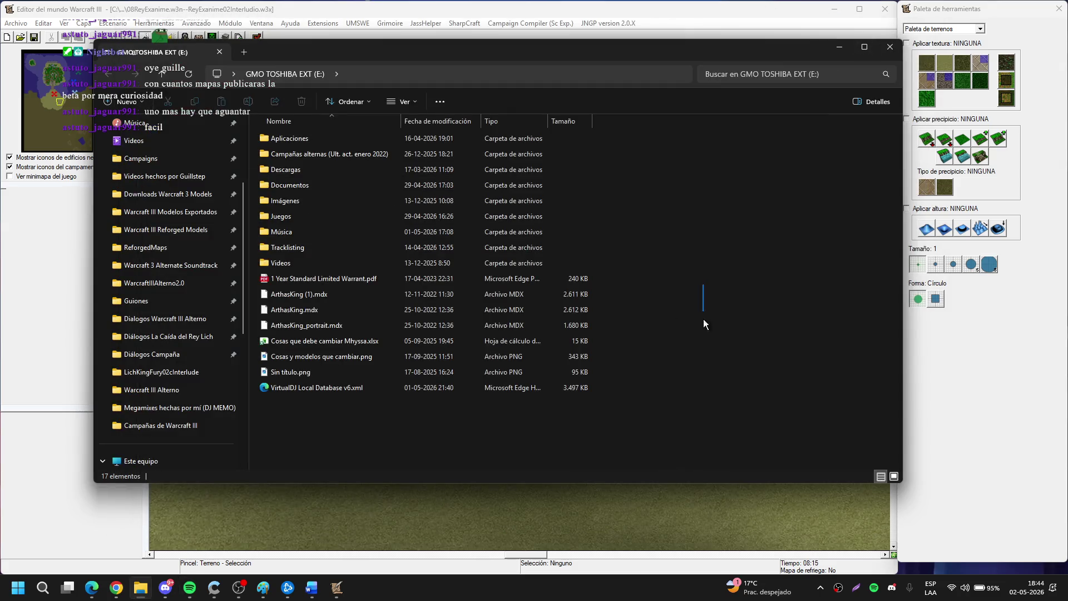
Minimize File Explorer and look through the World Editor's extension commands list, then close it.
{"action": "left_click", "coordinate": [841, 48]}
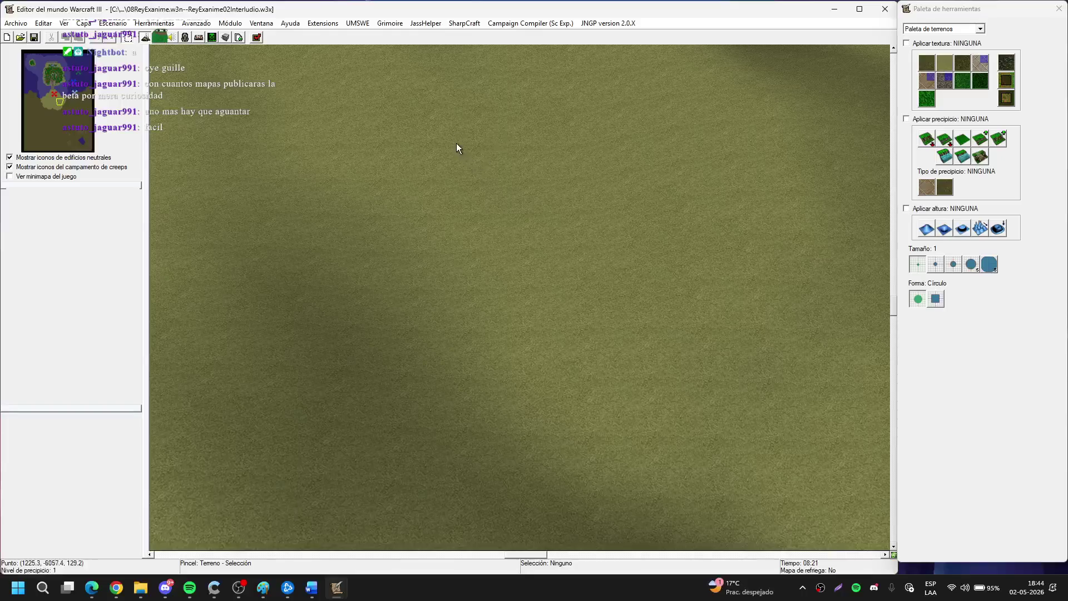
{"action": "left_click", "coordinate": [266, 25]}
{"action": "mouse_move", "coordinate": [326, 30]}
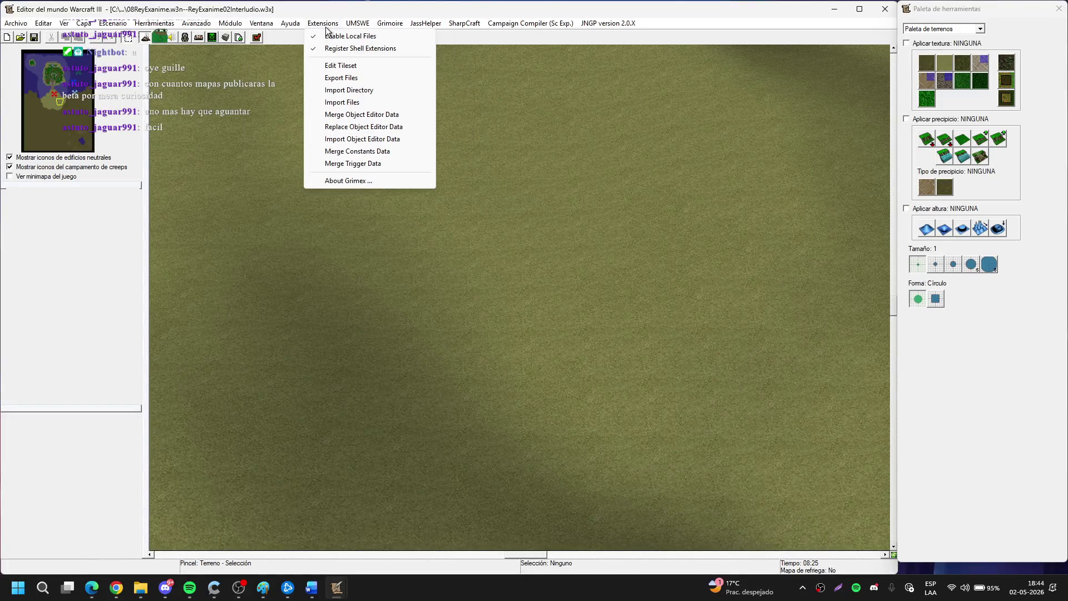
{"action": "left_click", "coordinate": [339, 65]}
{"action": "left_click", "coordinate": [328, 24]}
{"action": "left_click", "coordinate": [348, 63]}
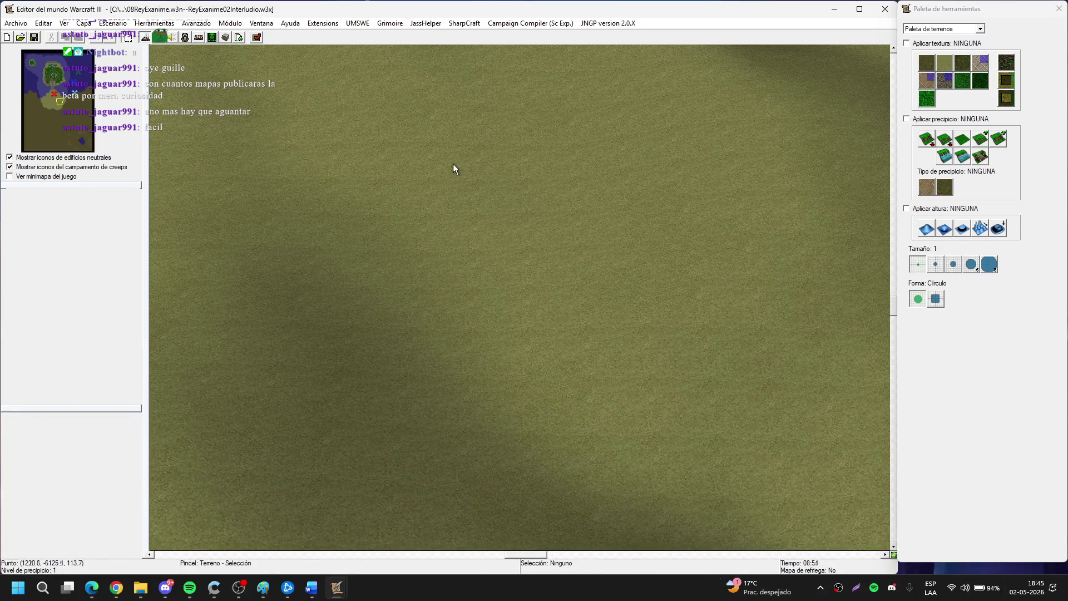
Dismiss the projection flyout and window switcher, then minimize and restore the World Editor.
{"action": "key", "text": "super+p"}
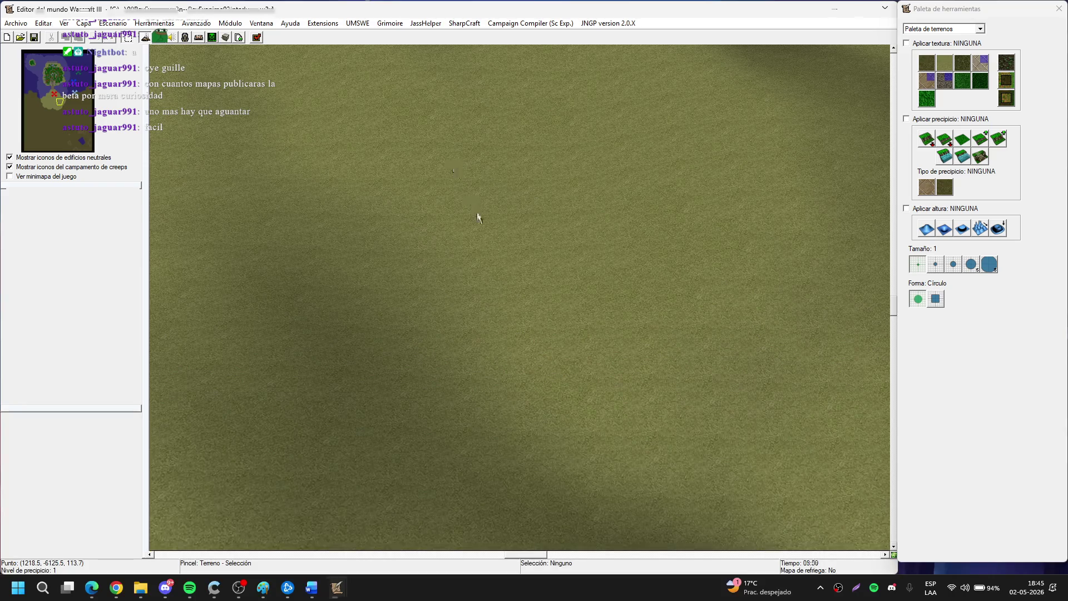
{"action": "key", "text": "Escape"}
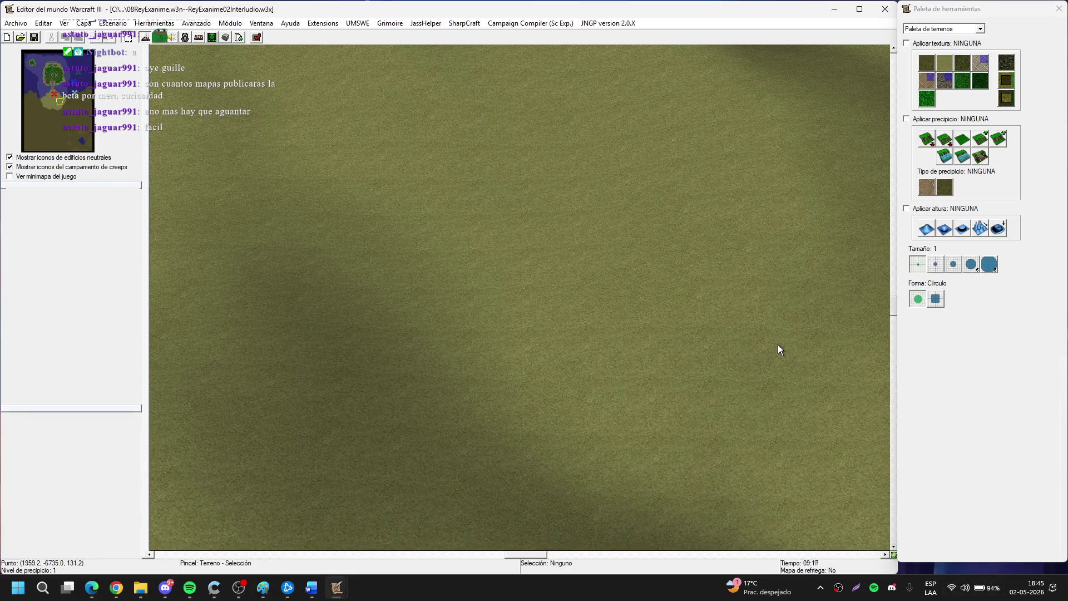
{"action": "key", "text": "alt+Tab"}
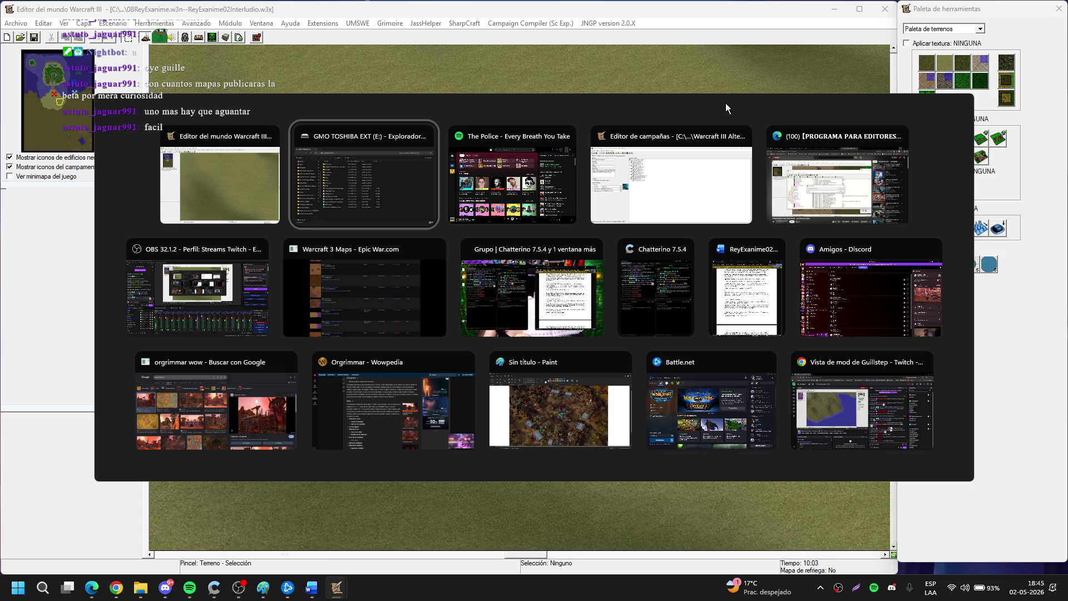
{"action": "key", "text": "Escape"}
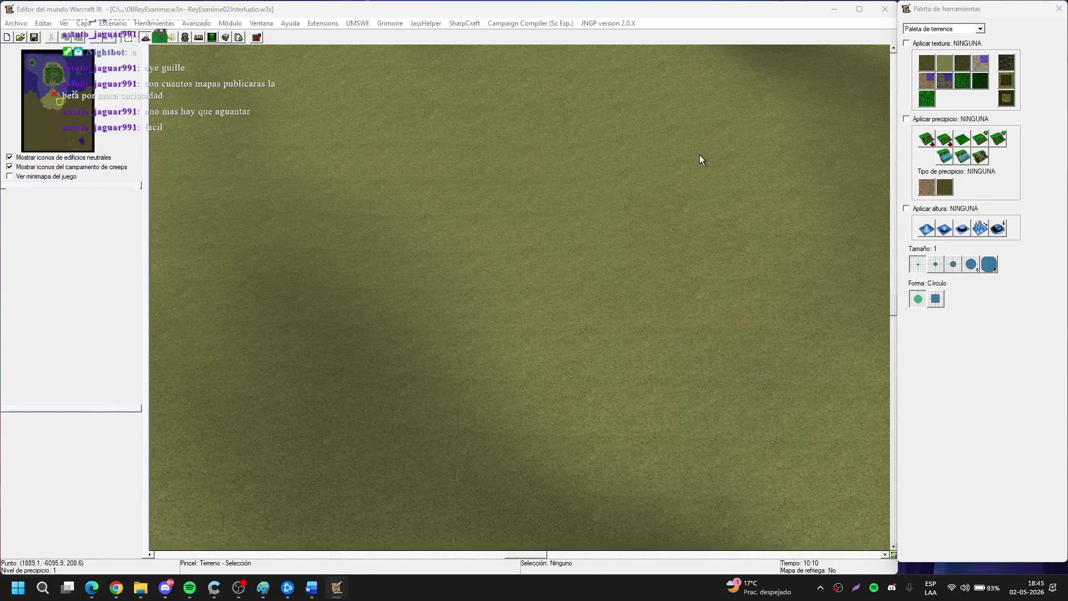
{"action": "left_click", "coordinate": [823, 12]}
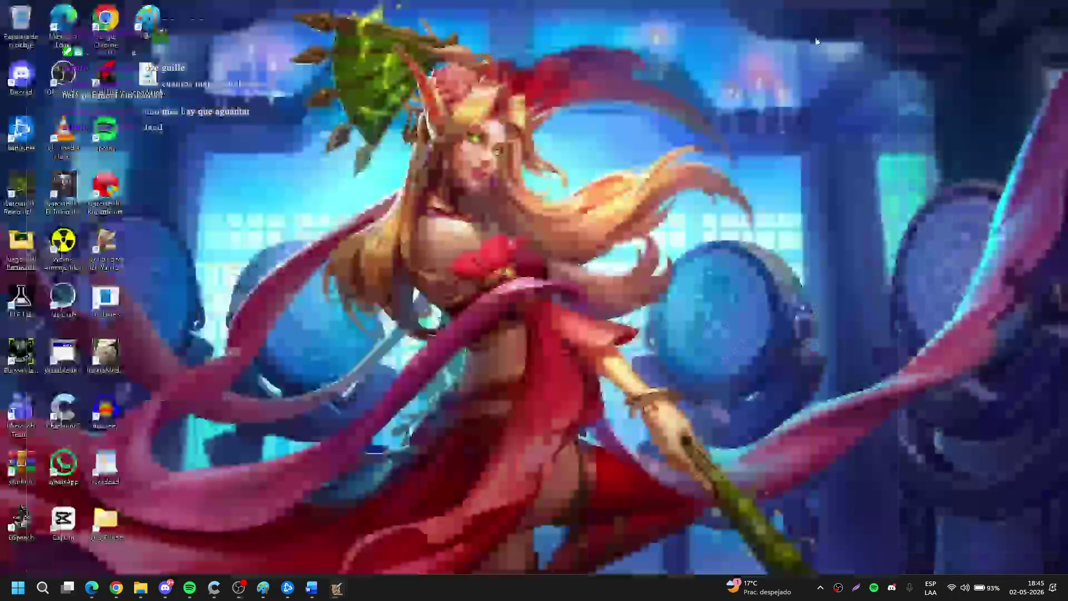
{"action": "mouse_move", "coordinate": [337, 591]}
{"action": "left_click", "coordinate": [258, 512]}
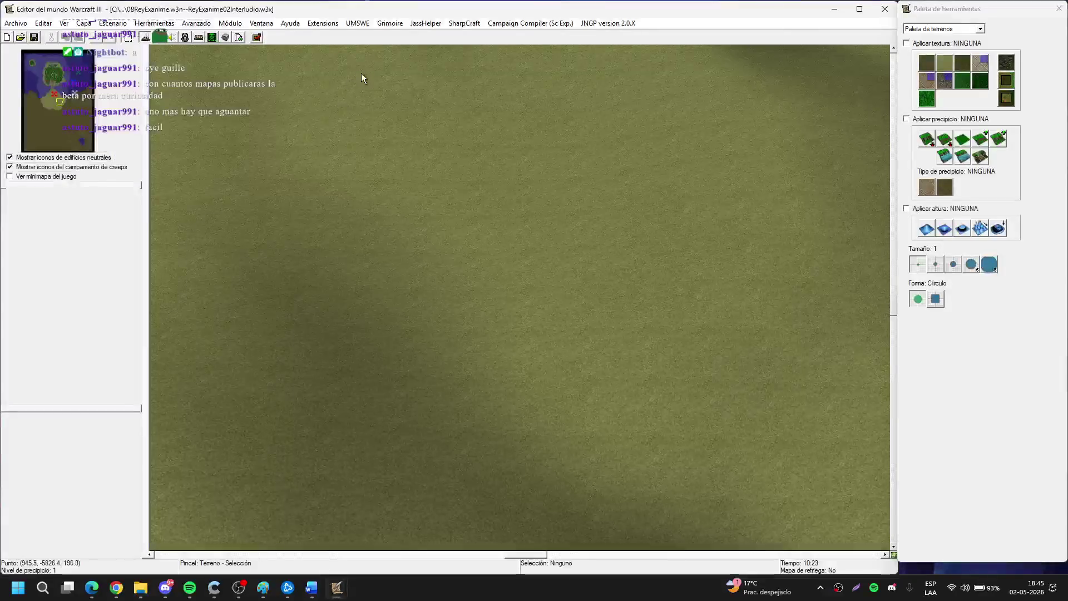
Check the extension commands again, then bring up the Edge tutorial and pause it at 4:45.
{"action": "left_click", "coordinate": [328, 23]}
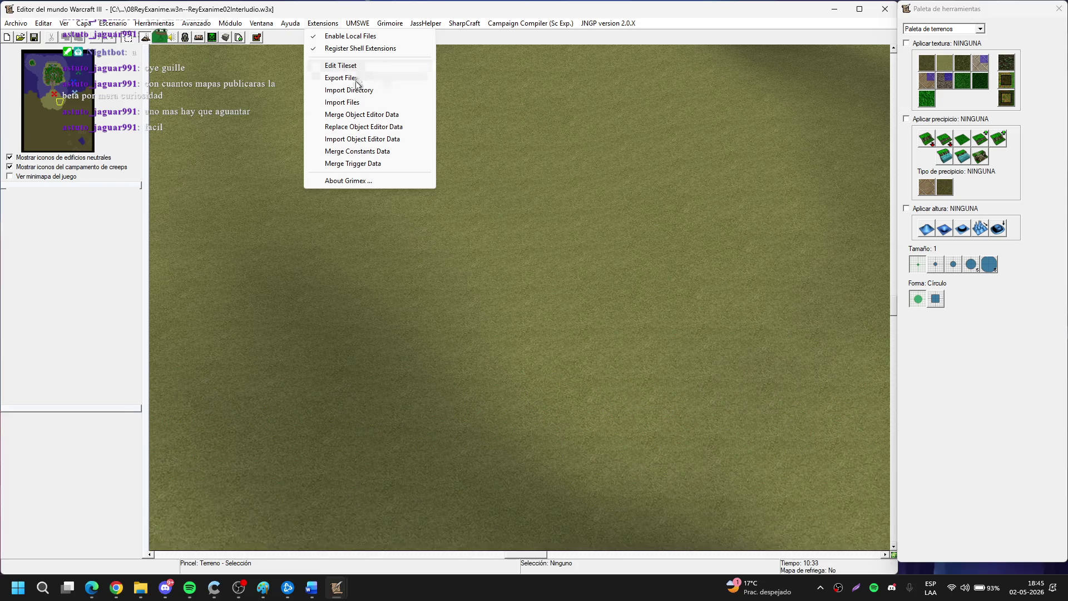
{"action": "left_click", "coordinate": [172, 469]}
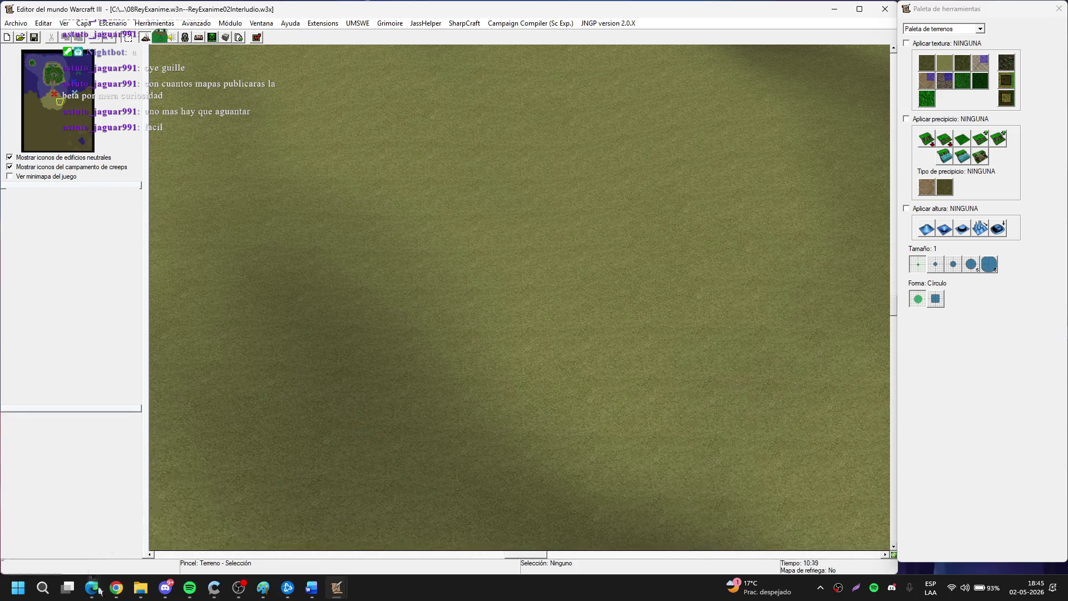
{"action": "left_click", "coordinate": [92, 587]}
{"action": "left_click", "coordinate": [539, 344]}
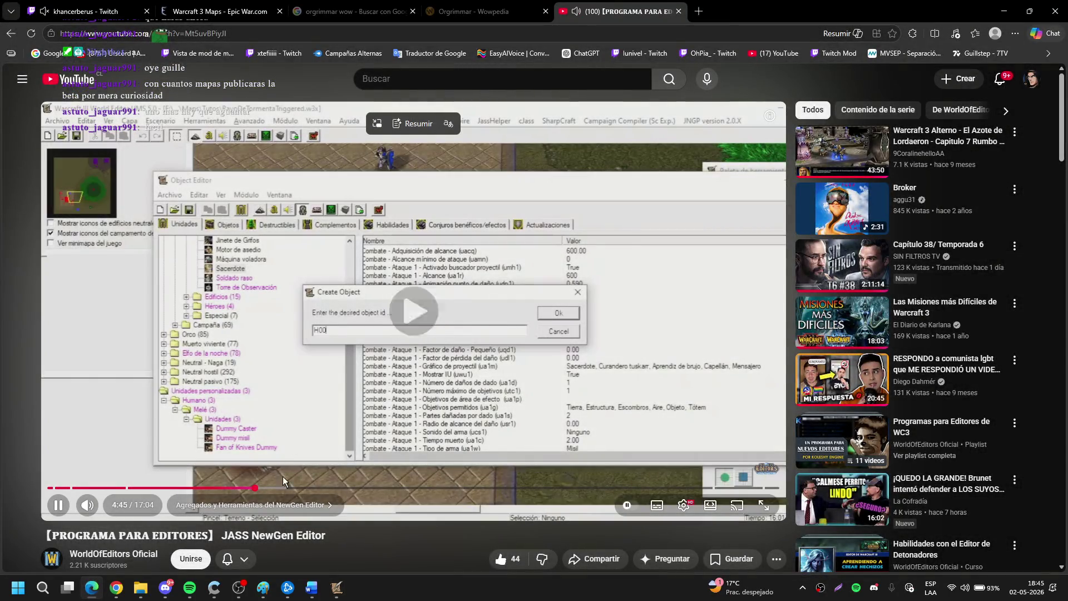
Scrub the JASS NewGen tutorial ahead past 6:31 and resume playback.
{"action": "left_click", "coordinate": [328, 371]}
{"action": "left_click", "coordinate": [328, 371]}
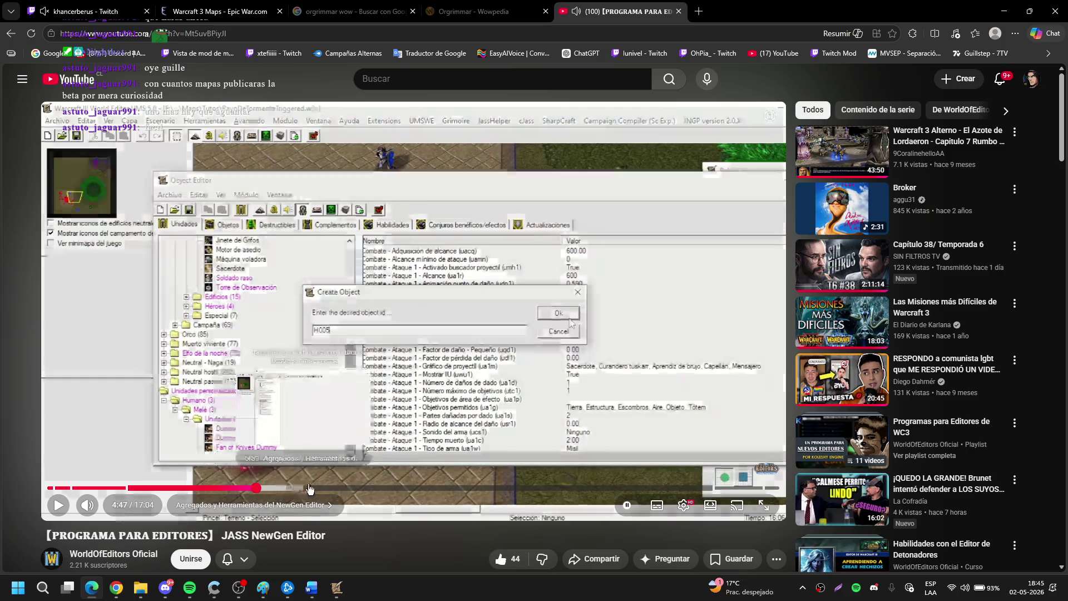
{"action": "left_click", "coordinate": [329, 489]}
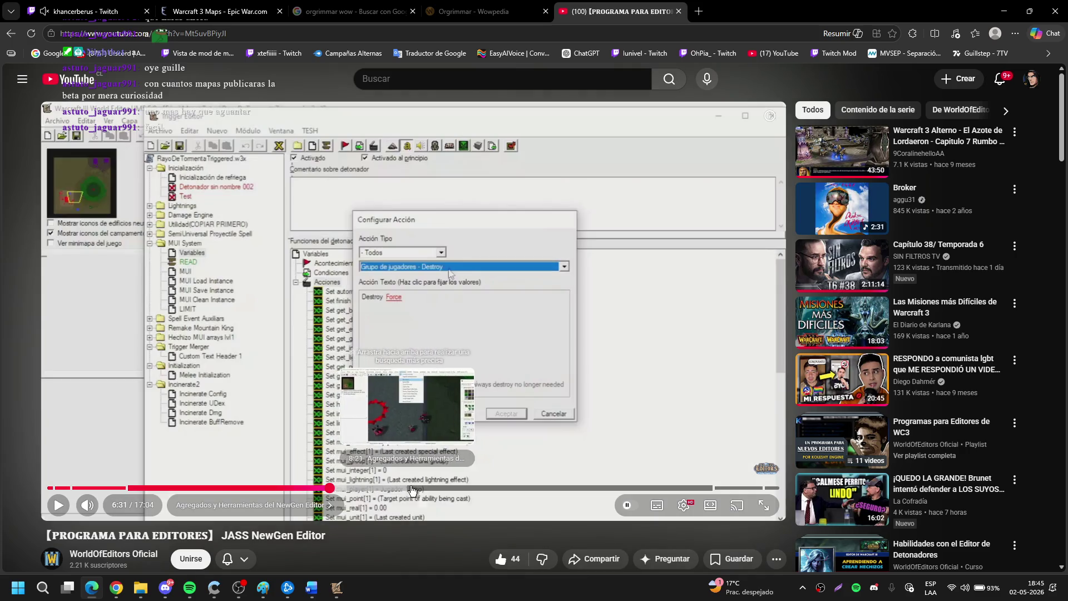
{"action": "left_click_drag", "start_coordinate": [410, 490], "coordinate": [402, 492]}
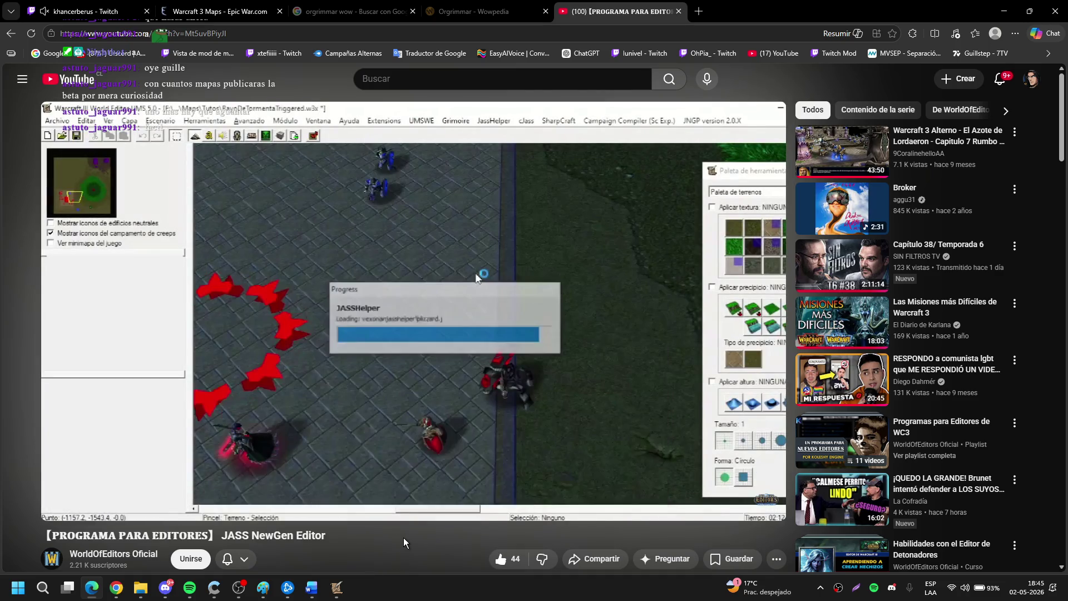
{"action": "left_click", "coordinate": [382, 488]}
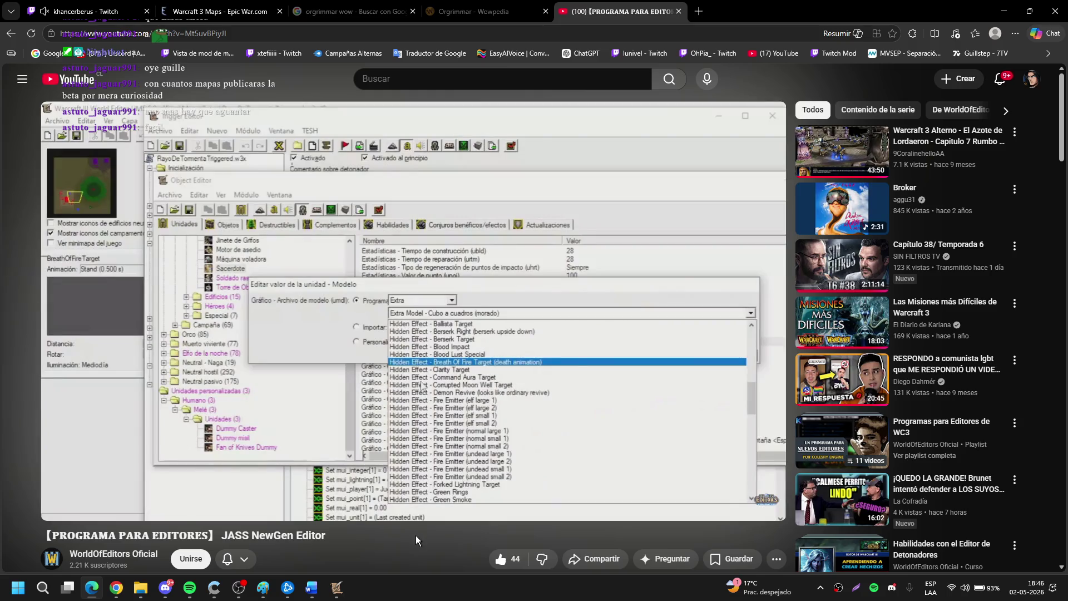
{"action": "left_click", "coordinate": [479, 257]}
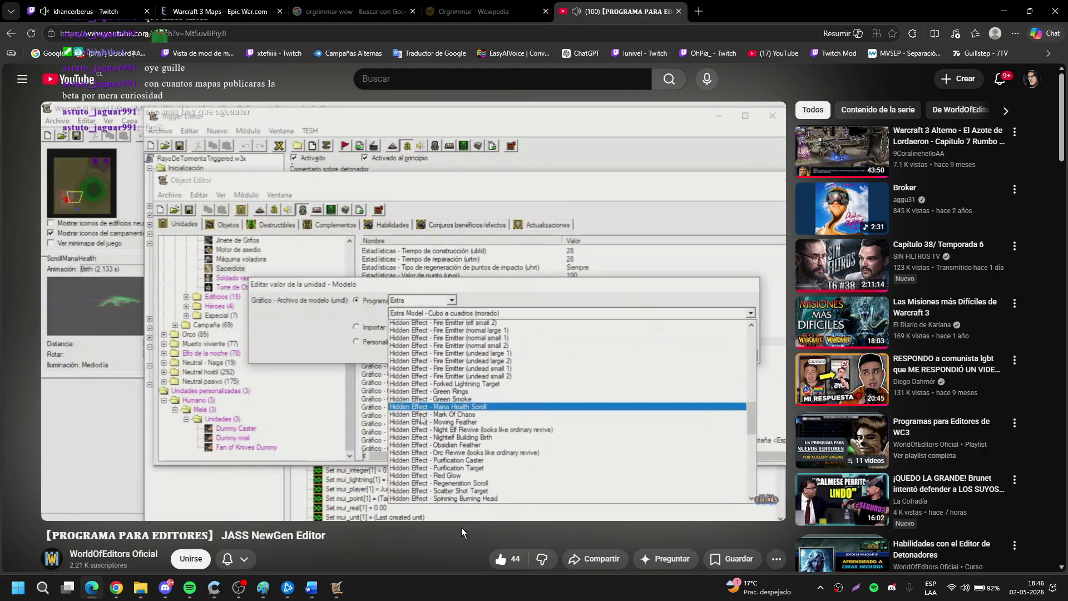
Seek with the arrow keys to where the tutorial's Extensions menu opens, then return to the World Editor.
{"action": "key", "text": "Right"}
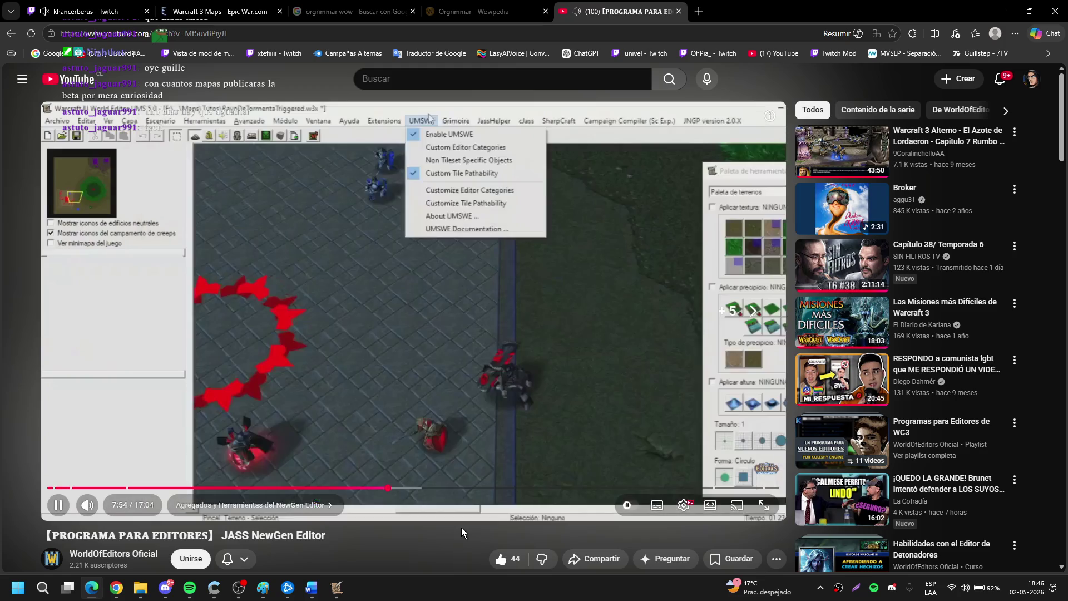
{"action": "key", "text": "Left"}
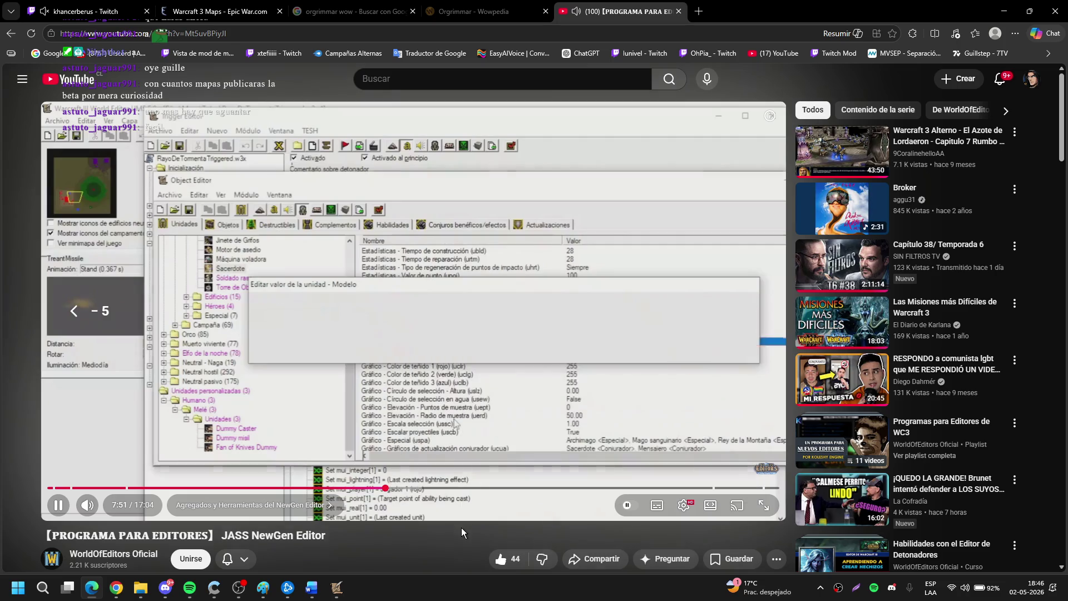
{"action": "key", "text": "Right"}
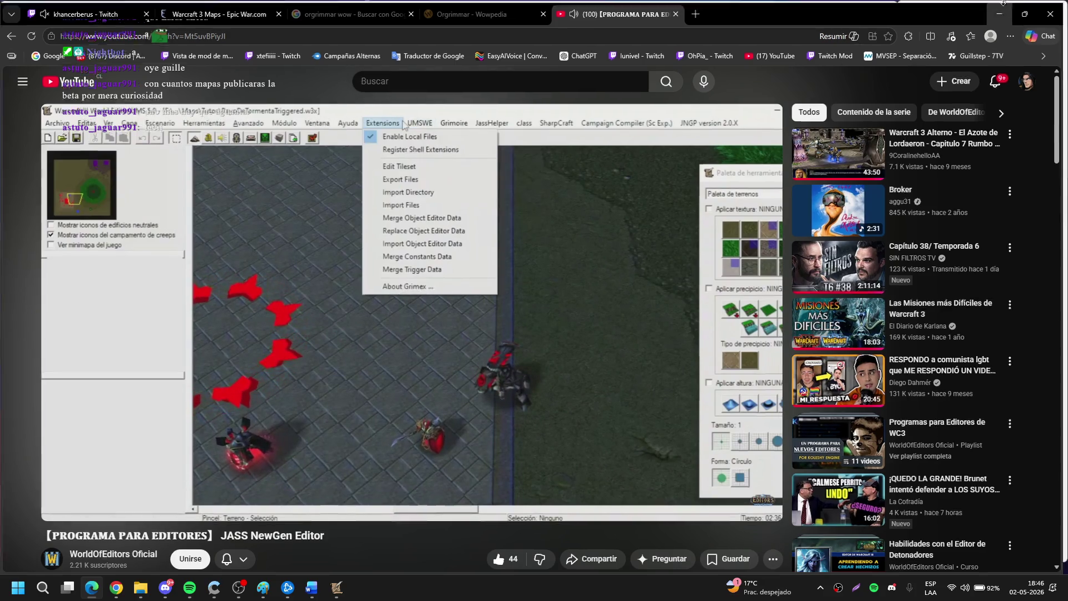
{"action": "key", "text": "alt+Tab"}
{"action": "key", "text": "Down"}
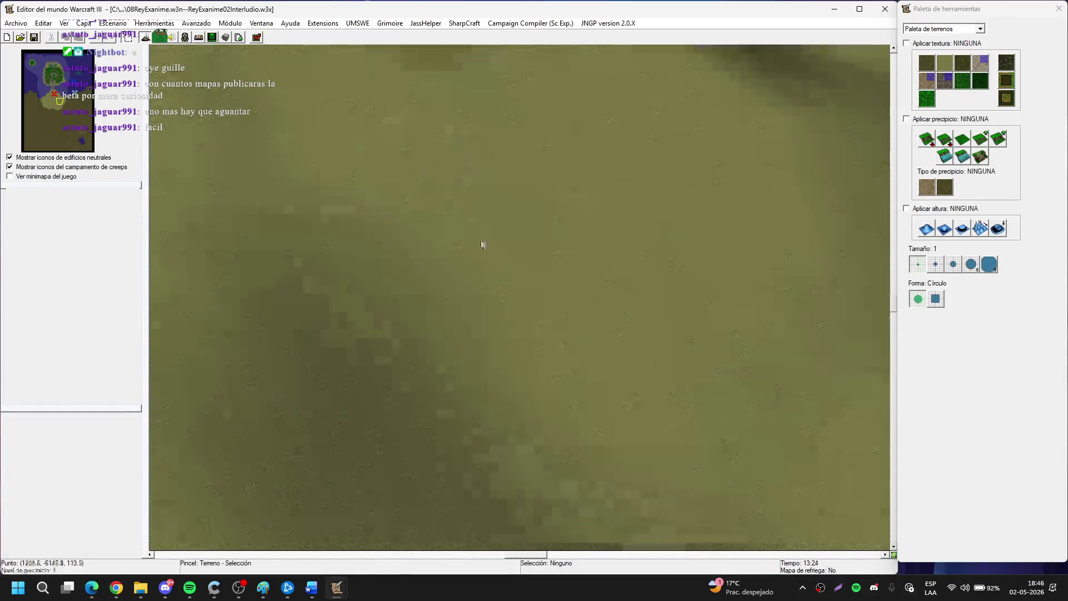
{"action": "left_click_drag", "start_coordinate": [53, 125], "coordinate": [75, 132]}
{"action": "scroll", "coordinate": [332, 167], "scroll_direction": "down", "scroll_amount": 5}
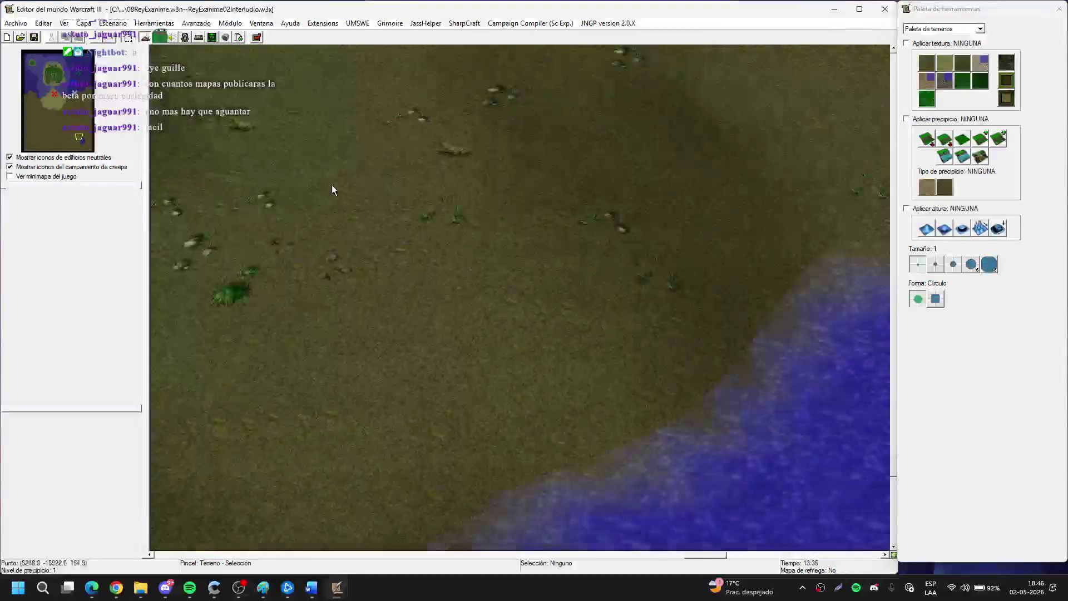
{"action": "scroll", "coordinate": [479, 306], "scroll_direction": "down", "scroll_amount": 3}
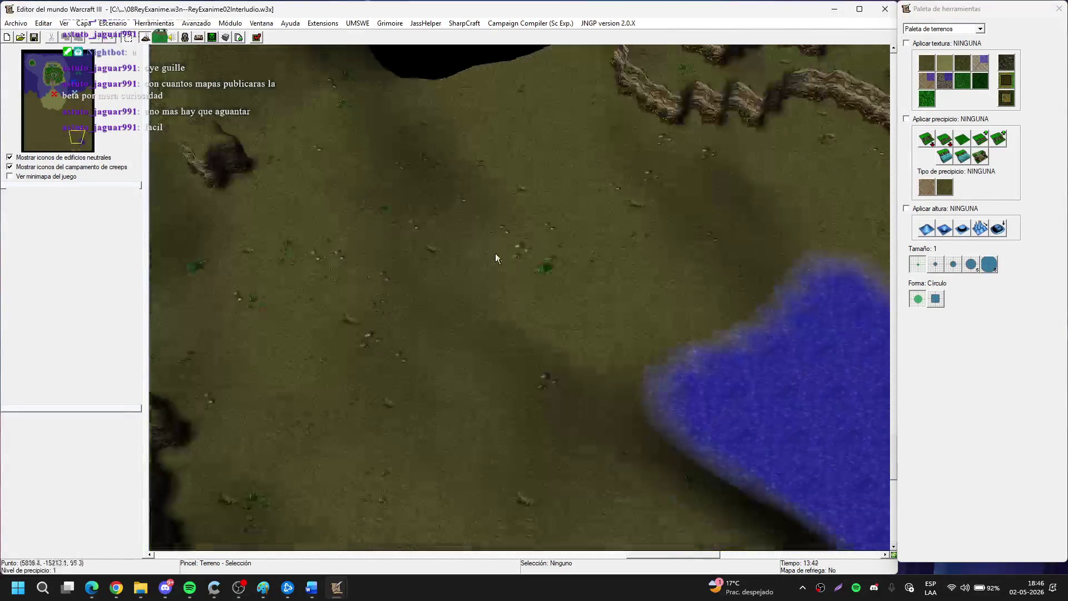
{"action": "key", "text": "ctrl+s"}
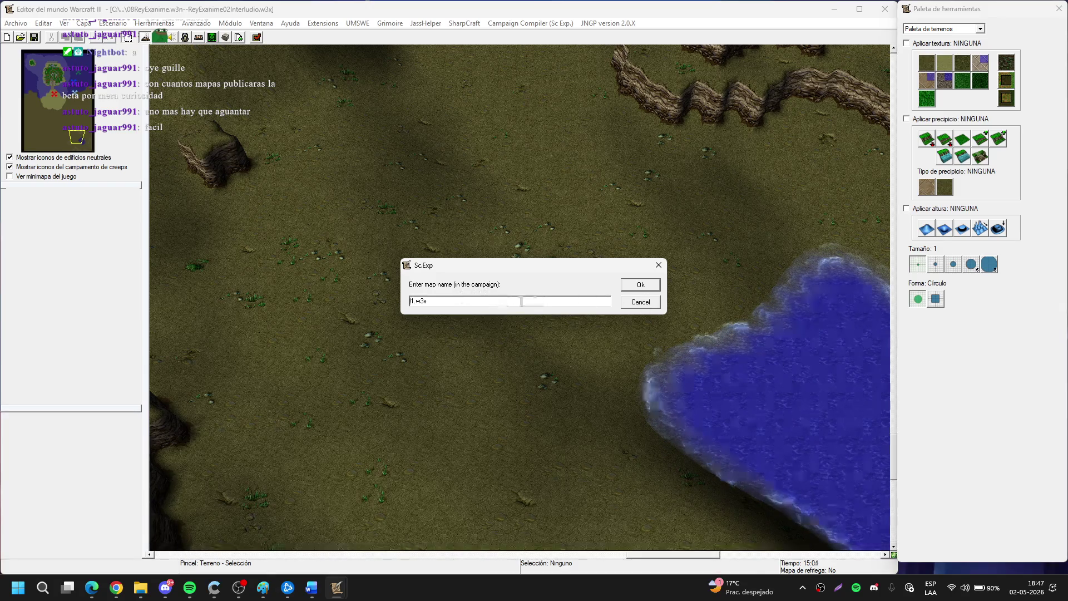
{"action": "left_click", "coordinate": [657, 289]}
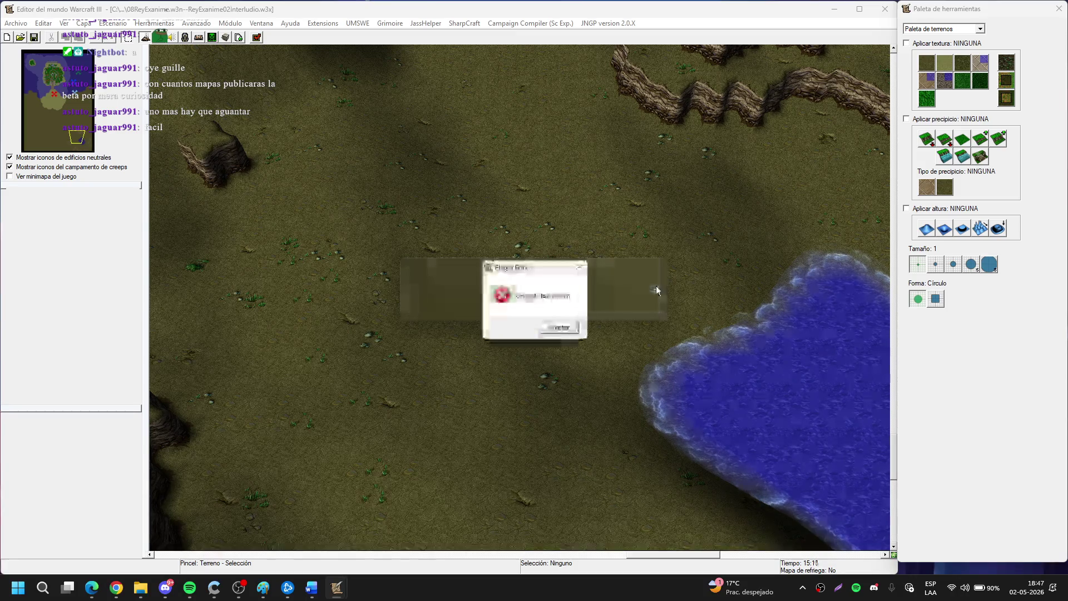
{"action": "left_click", "coordinate": [562, 327]}
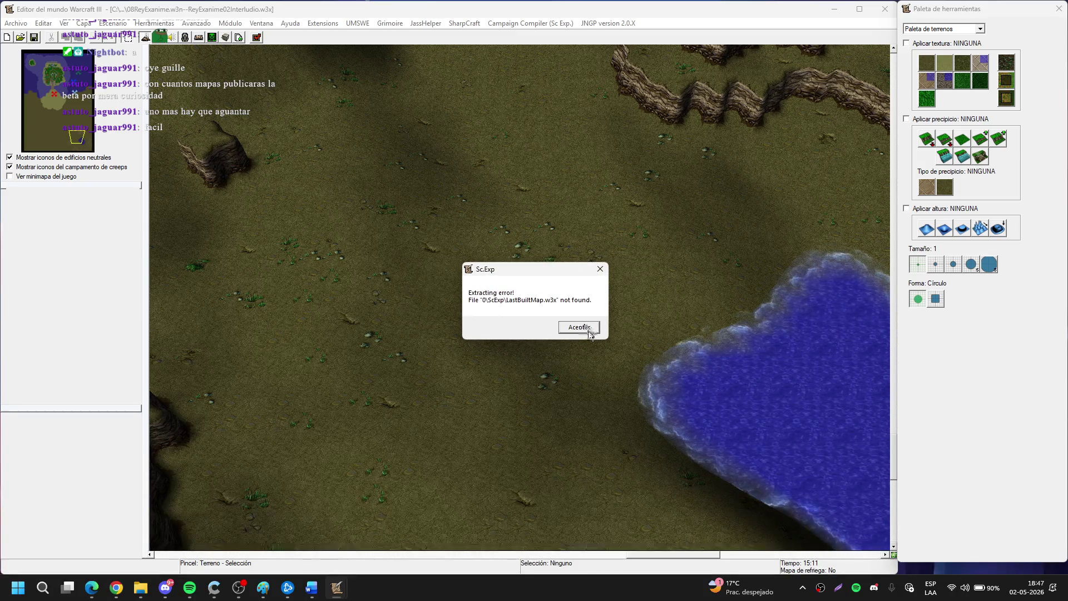
{"action": "left_click", "coordinate": [590, 333]}
{"action": "left_click", "coordinate": [555, 323]}
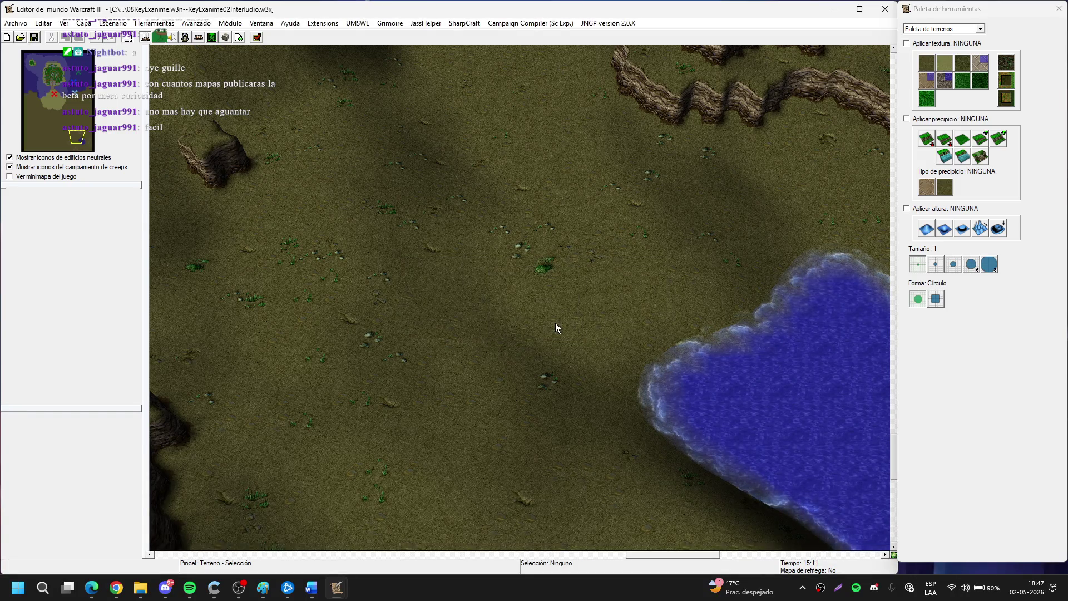
{"action": "left_click", "coordinate": [516, 27]}
{"action": "mouse_move", "coordinate": [474, 25]}
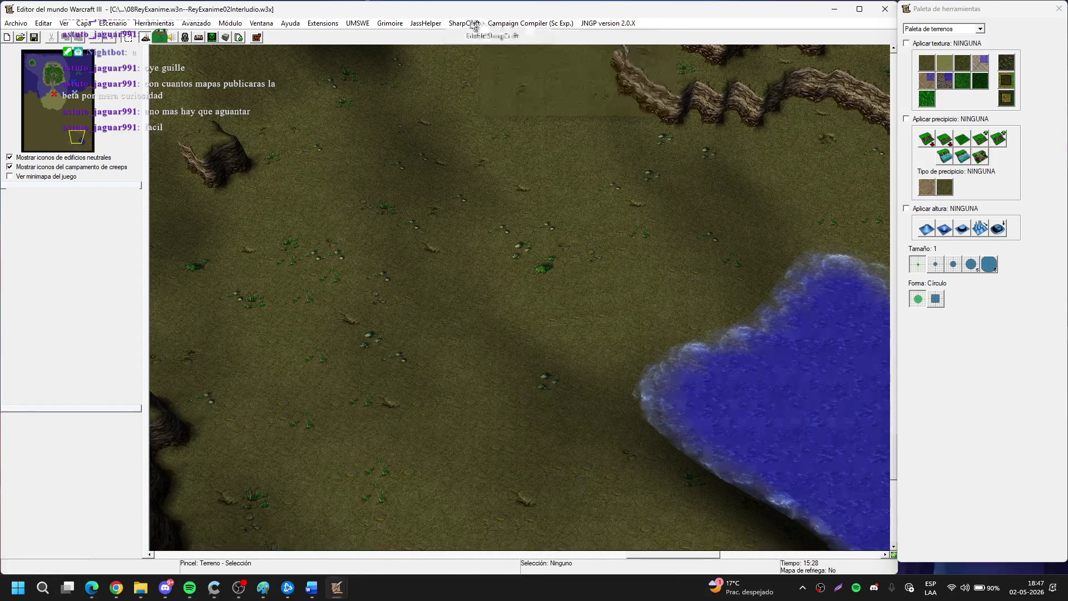
{"action": "mouse_move", "coordinate": [605, 25]}
{"action": "mouse_move", "coordinate": [509, 25]}
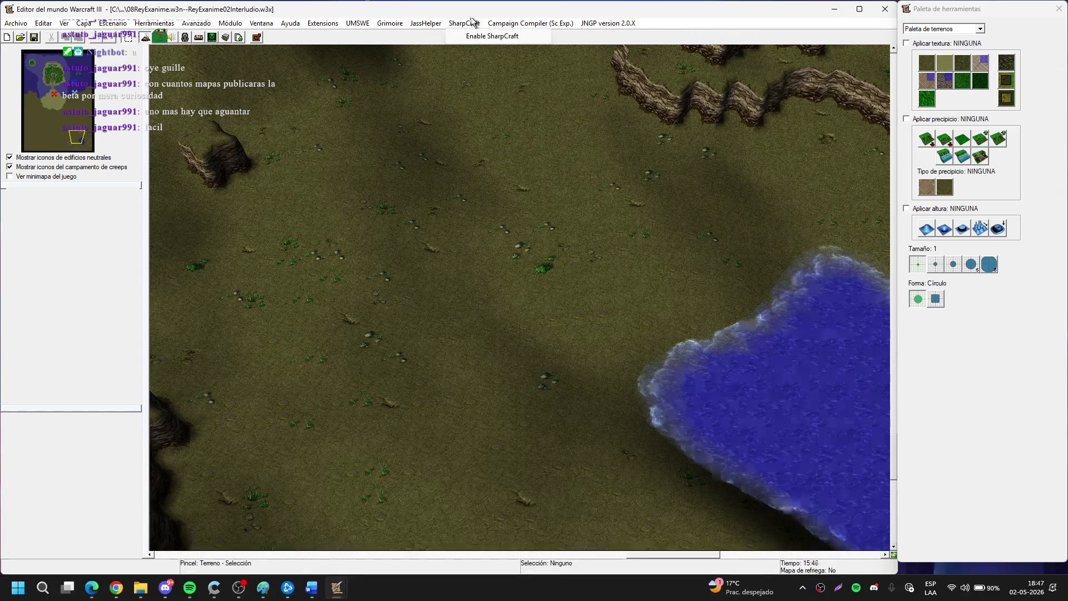
{"action": "mouse_move", "coordinate": [387, 25]}
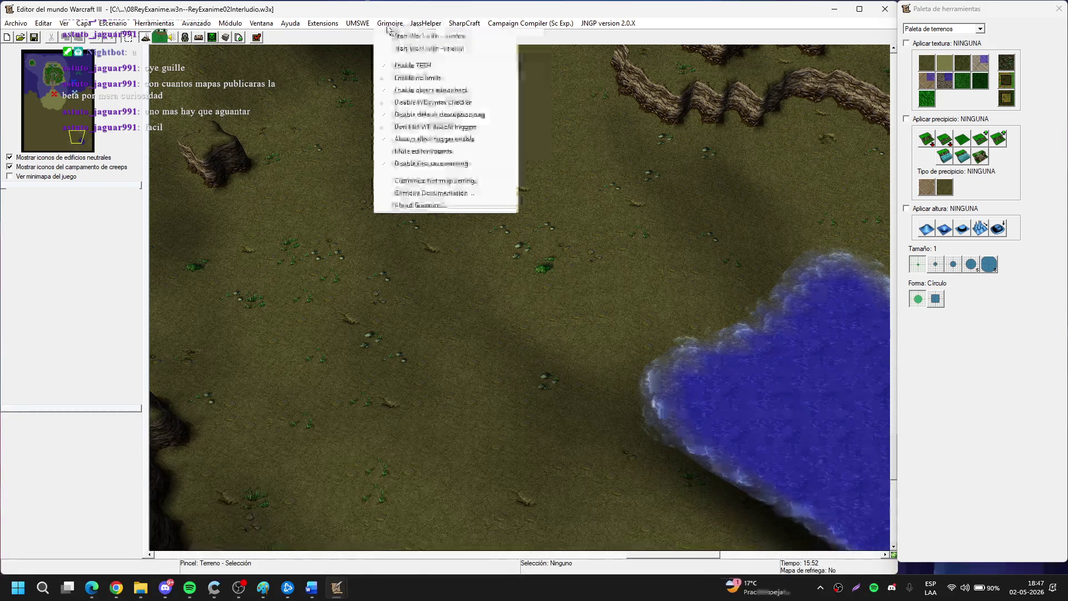
{"action": "left_click", "coordinate": [217, 429]}
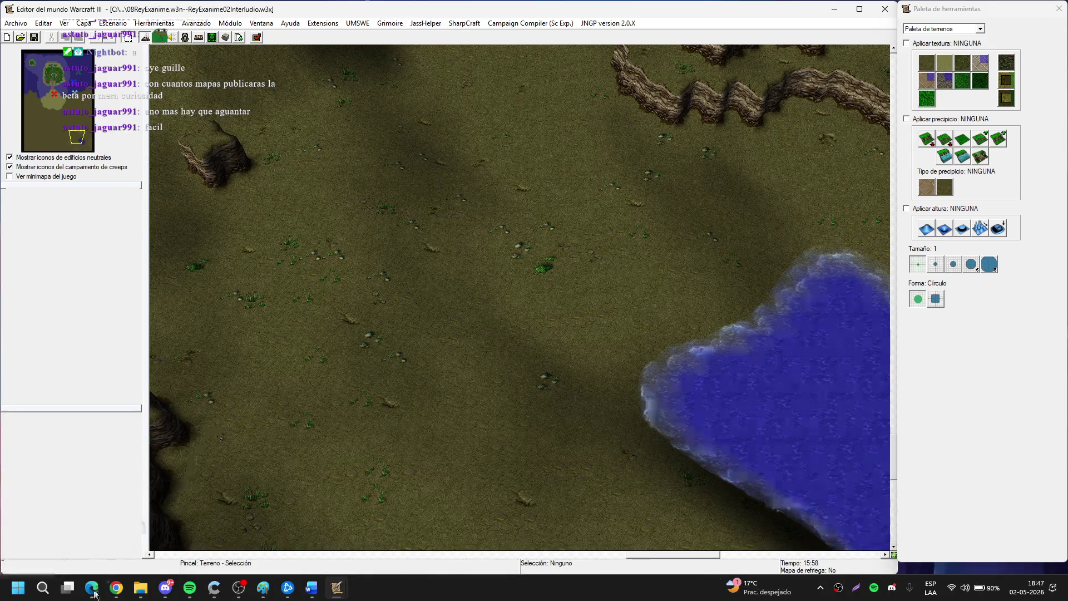
{"action": "left_click", "coordinate": [93, 590]}
{"action": "left_click", "coordinate": [427, 366]}
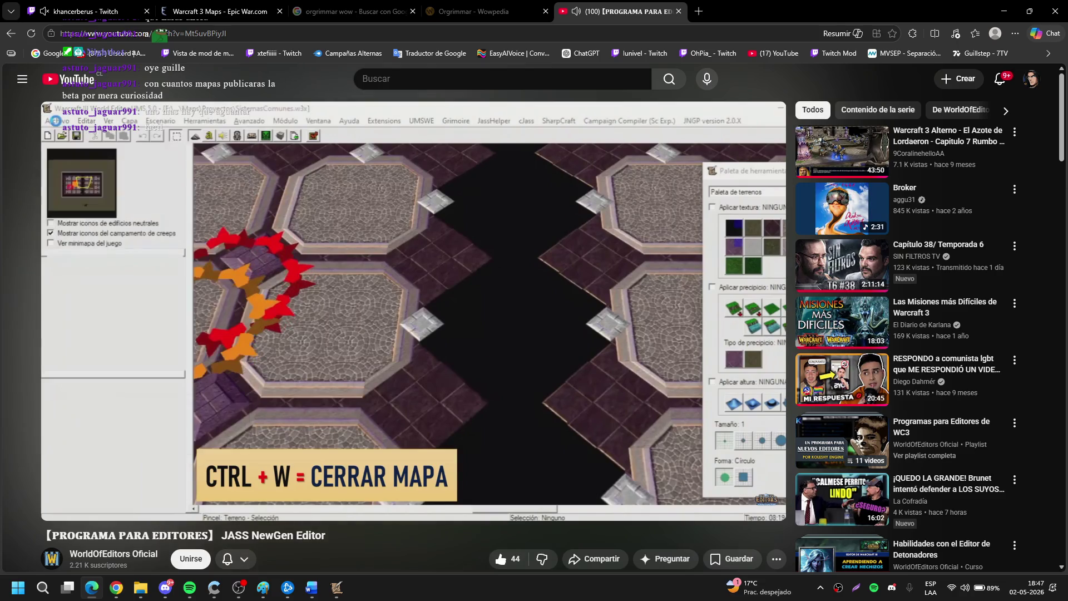
Pause the JASS NewGen tutorial at 8:47.
{"action": "left_click", "coordinate": [531, 278]}
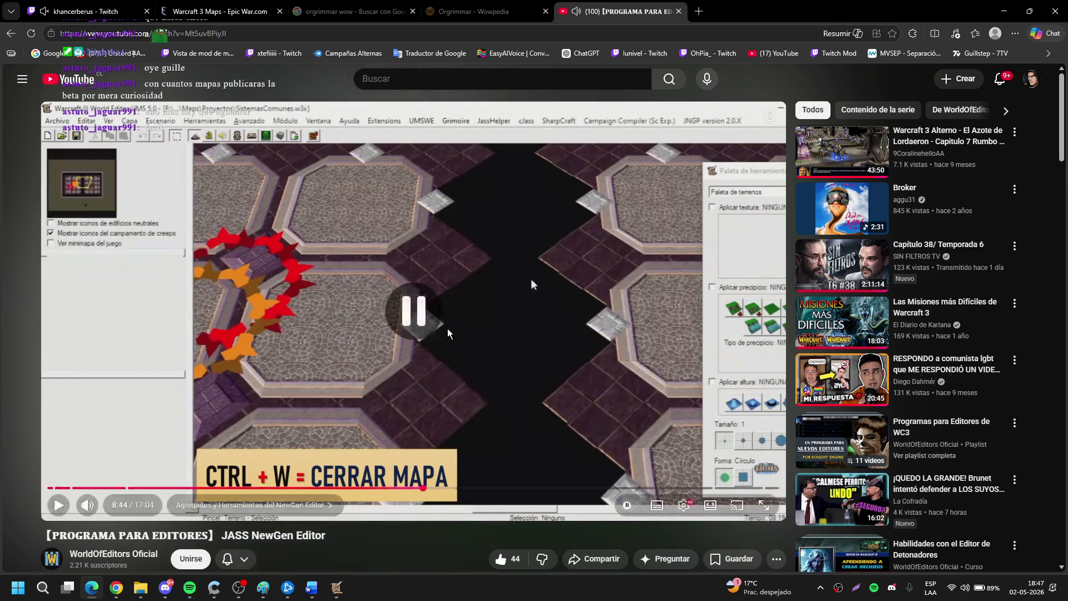
{"action": "left_click", "coordinate": [612, 261]}
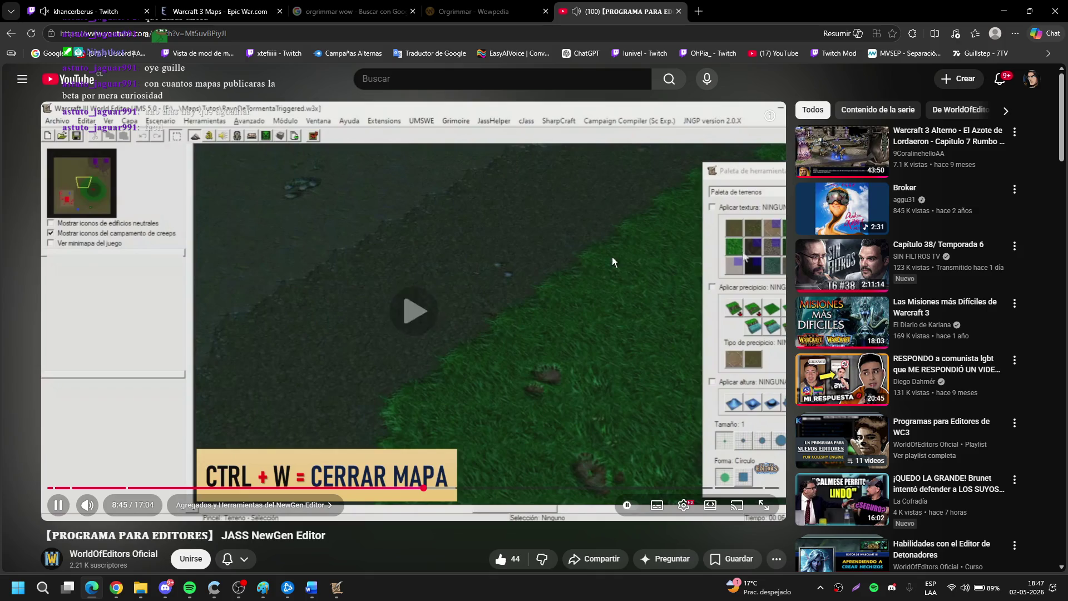
{"action": "left_click", "coordinate": [578, 270]}
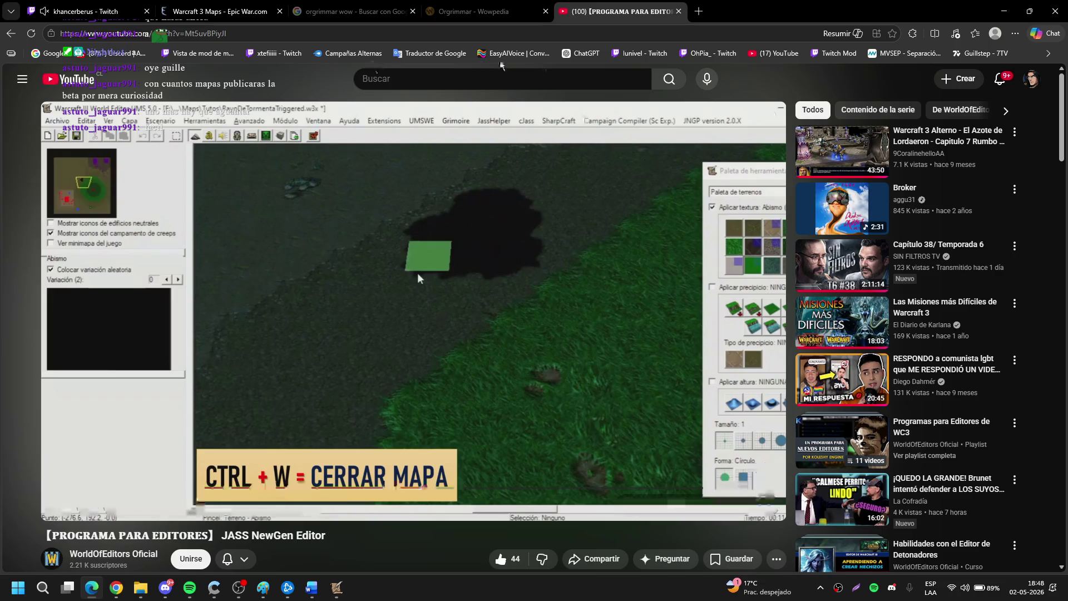
Glance at the Orgrimmar - Wowpedia tab, then return to the World Editor and list its extension tools.
{"action": "left_click", "coordinate": [351, 11]}
{"action": "left_click", "coordinate": [478, 11]}
{"action": "left_click", "coordinate": [597, 6]}
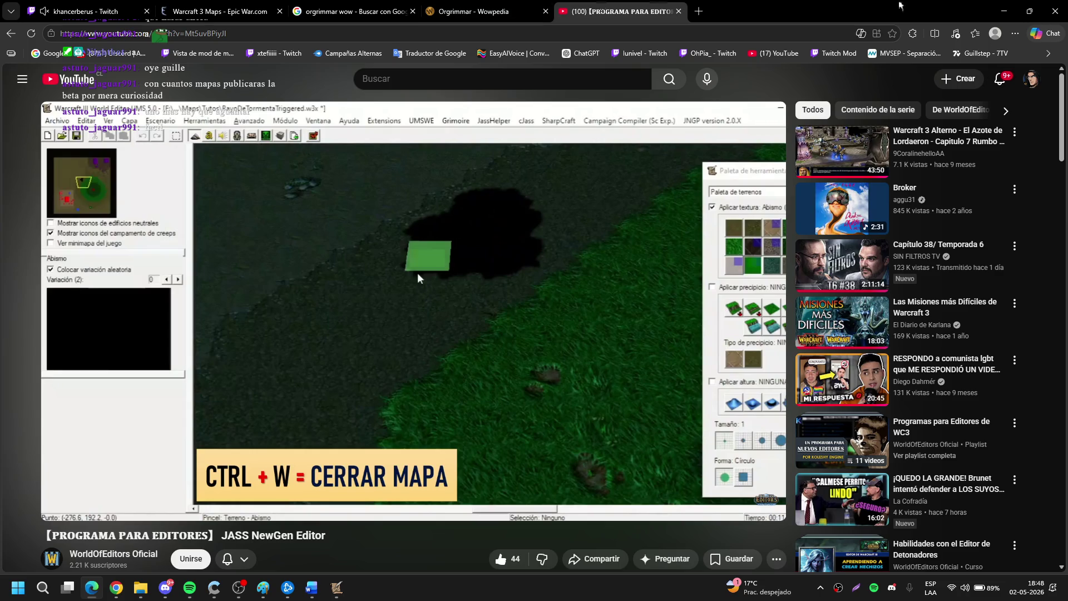
{"action": "key", "text": "alt+Tab"}
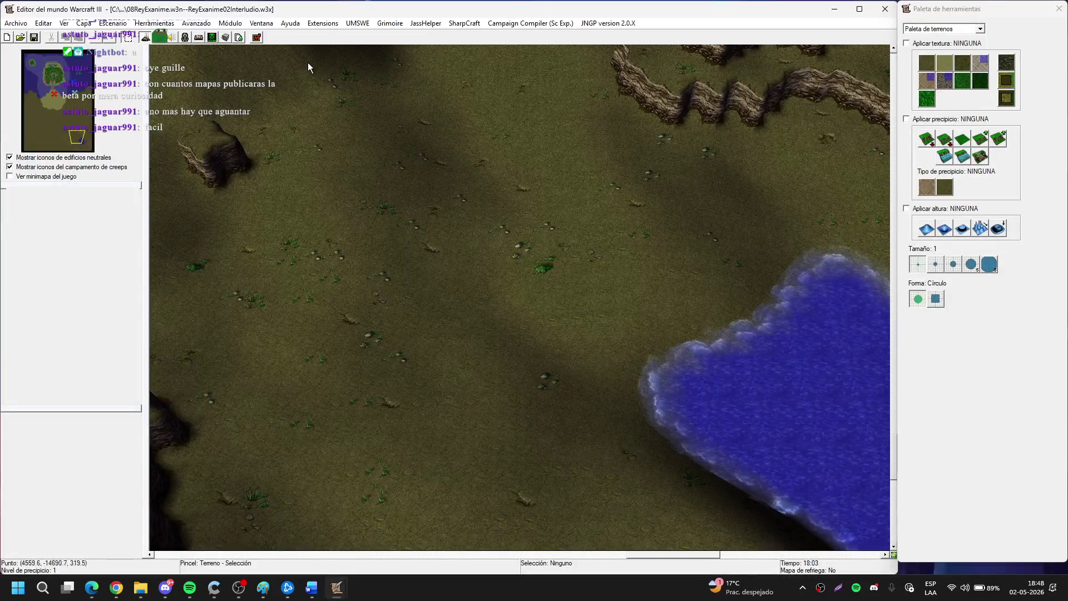
{"action": "left_click", "coordinate": [321, 24]}
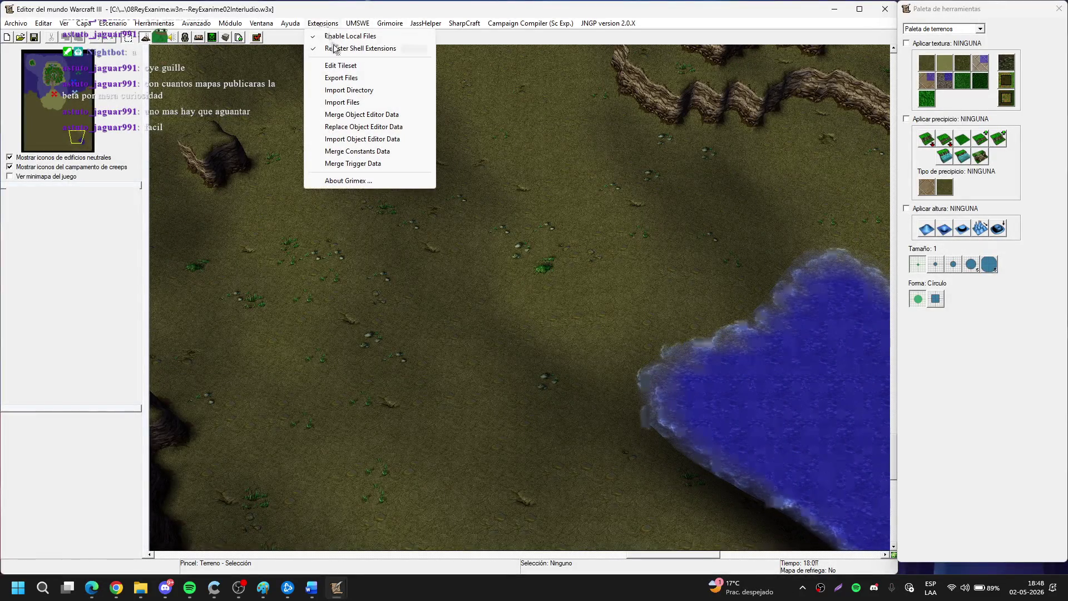
Close the extension tools list and minimize the browser, then restore the World Editor.
{"action": "left_click", "coordinate": [352, 64]}
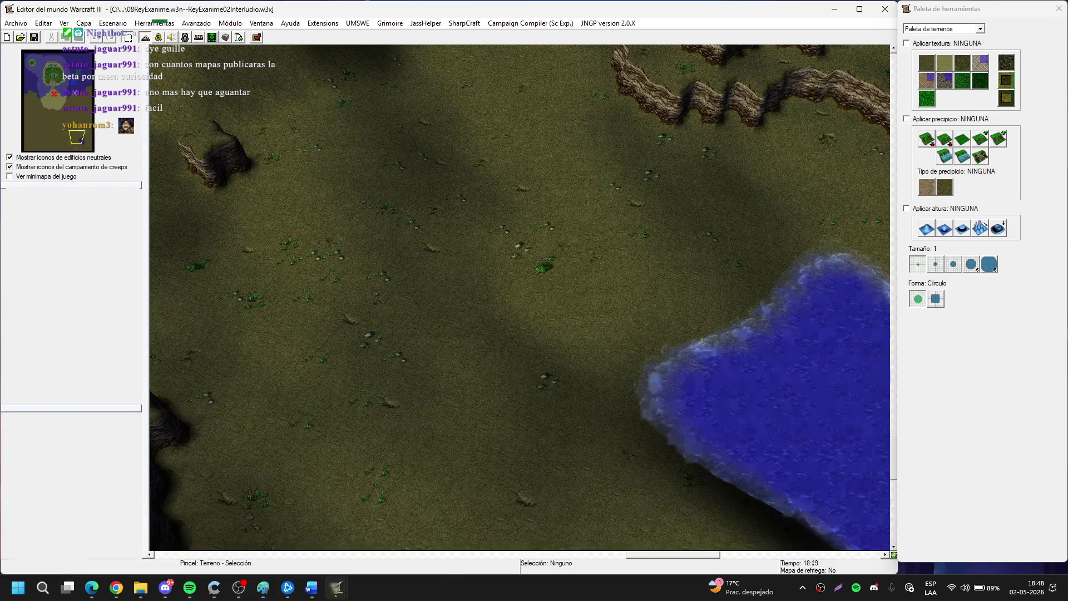
{"action": "mouse_move", "coordinate": [337, 587]}
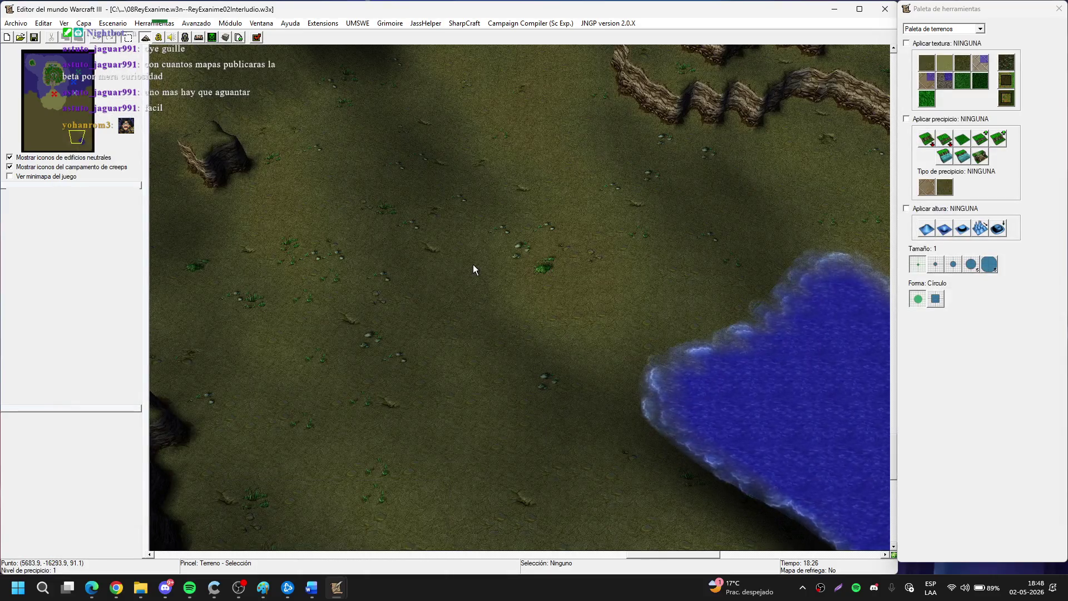
{"action": "left_click", "coordinate": [92, 587]}
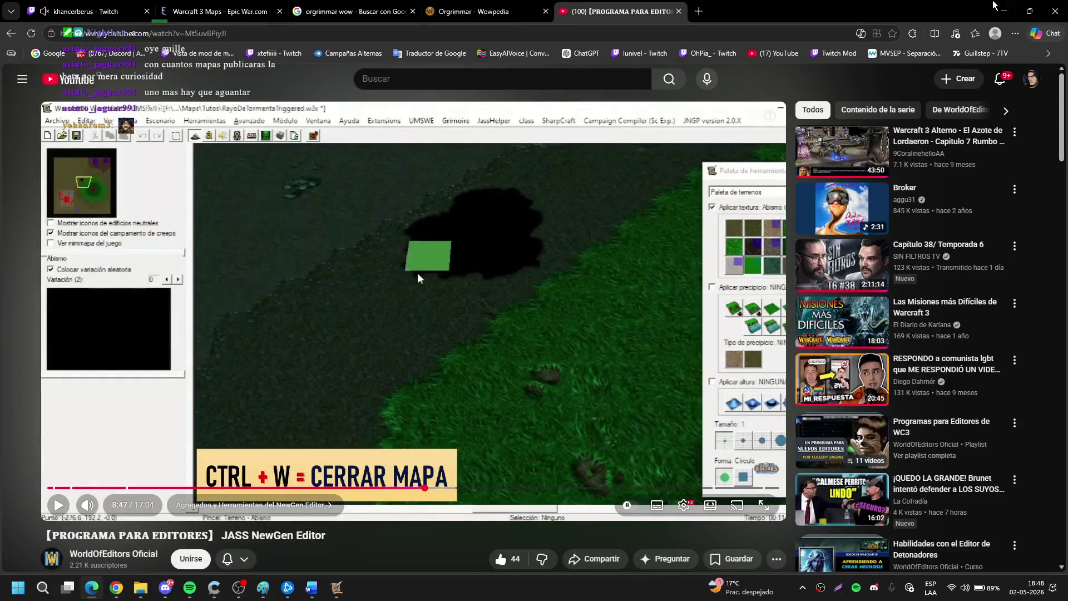
{"action": "left_click", "coordinate": [995, 8]}
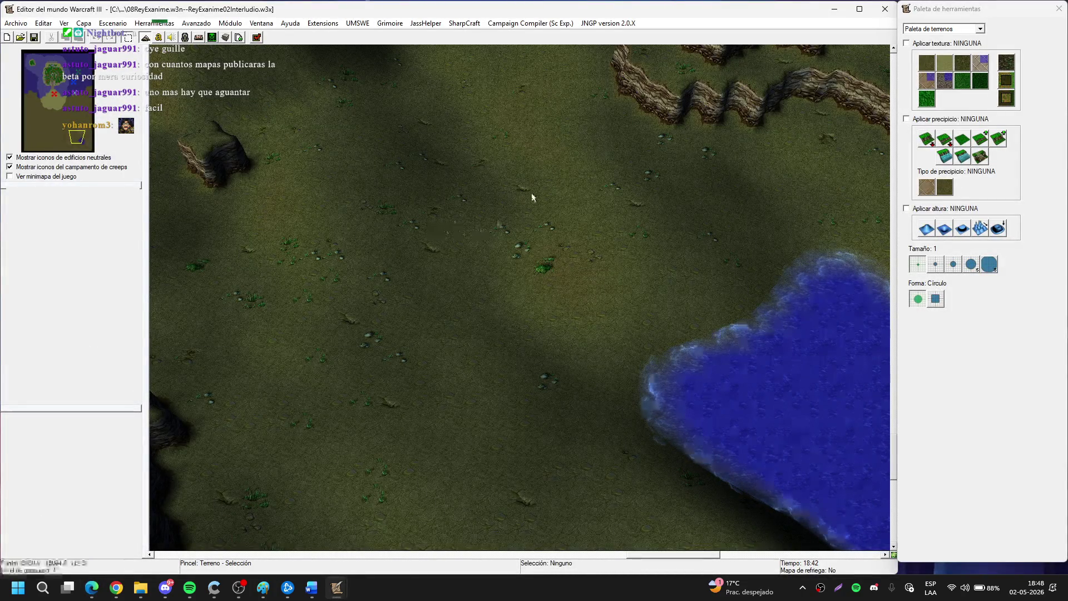
{"action": "left_click", "coordinate": [834, 9]}
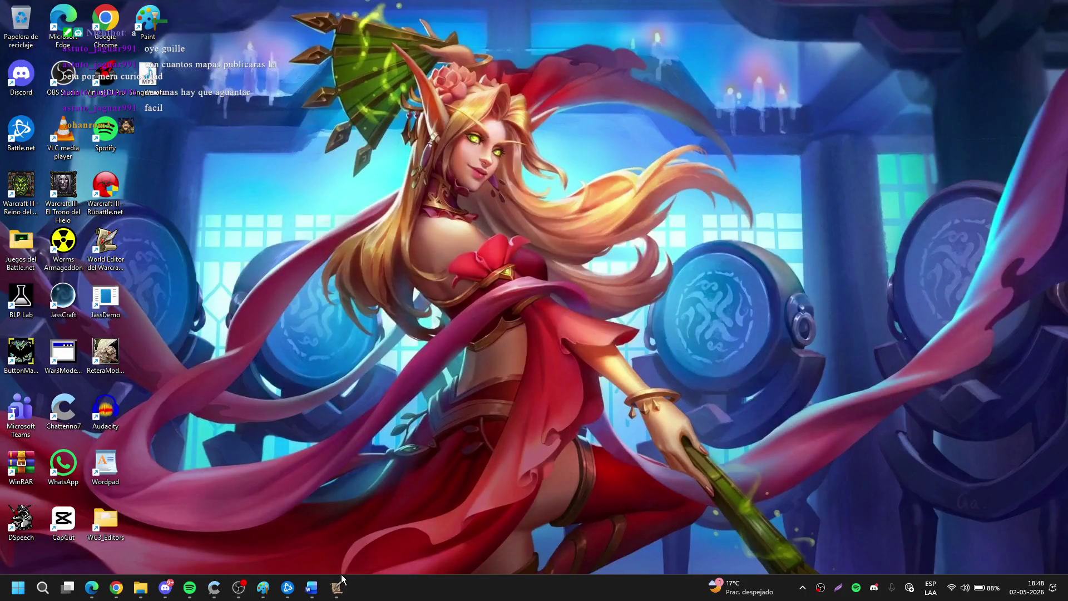
{"action": "mouse_move", "coordinate": [337, 585]}
{"action": "left_click", "coordinate": [302, 565]}
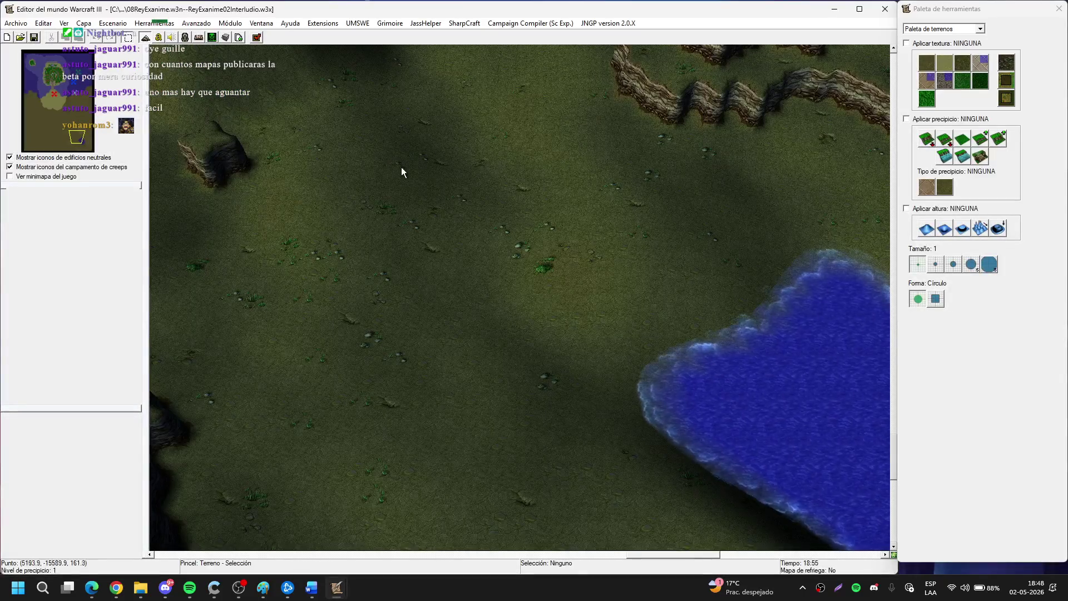
Pan the map with the arrow keys toward the cliffs southwest of the lake.
{"action": "key", "text": "Up"}
{"action": "key", "text": "Right"}
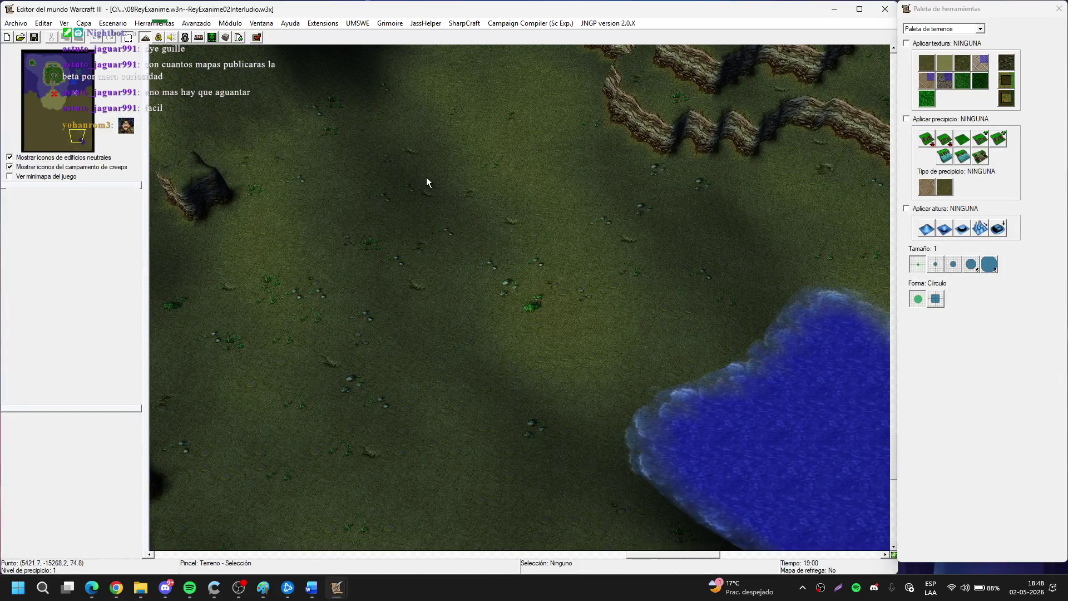
{"action": "key", "text": "Down"}
{"action": "left_click", "coordinate": [630, 23]}
{"action": "left_click", "coordinate": [473, 161]}
{"action": "key", "text": "Up"}
{"action": "key", "text": "Up"}
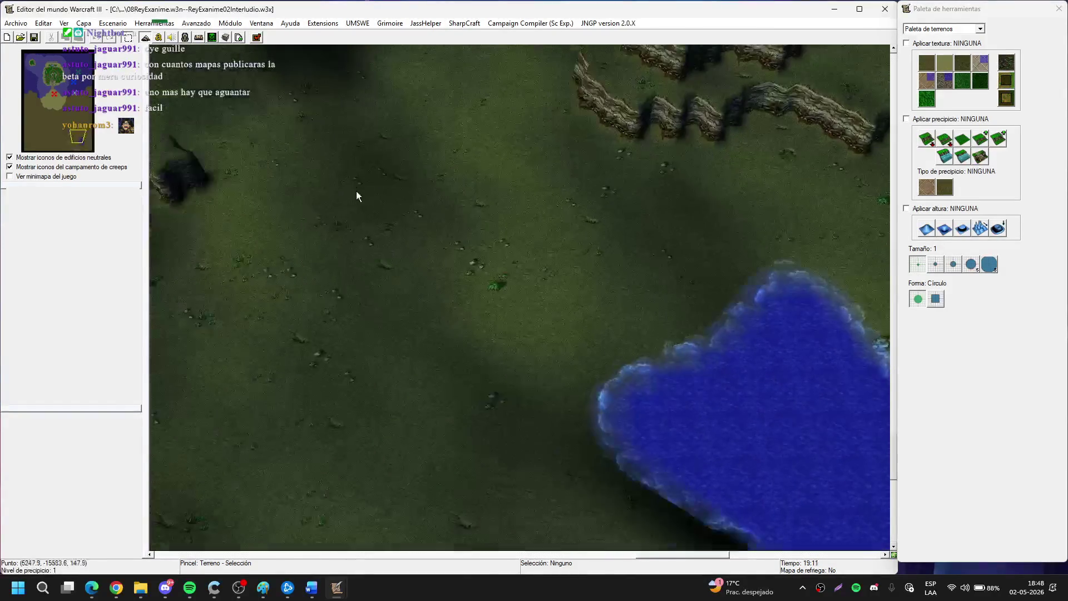
{"action": "key", "text": "Down"}
{"action": "key", "text": "Left"}
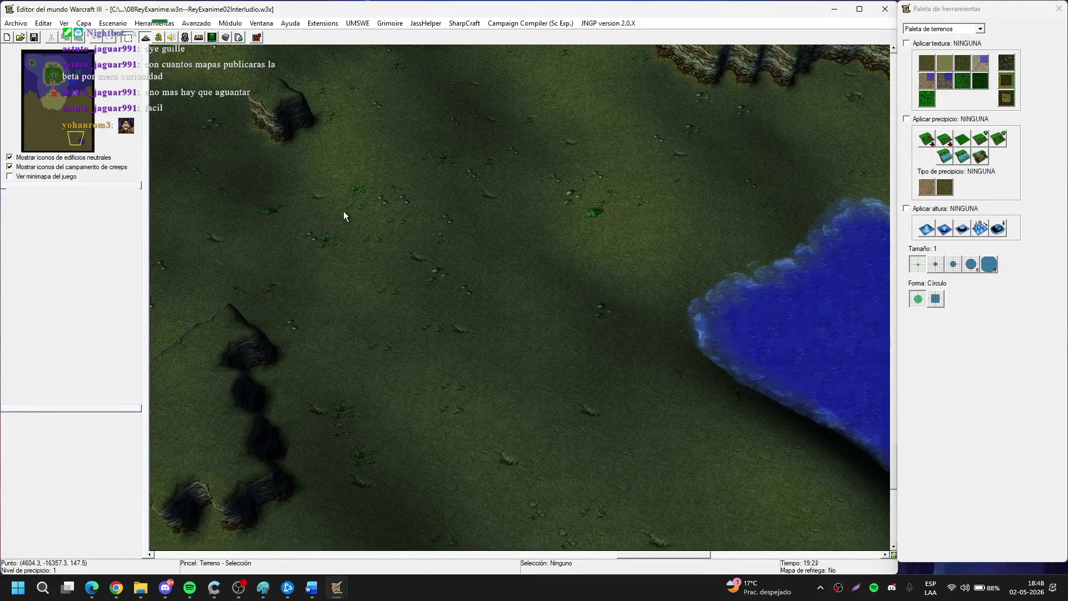
Open and close the extension options, then switch back to the tutorial in the browser.
{"action": "left_click", "coordinate": [358, 24]}
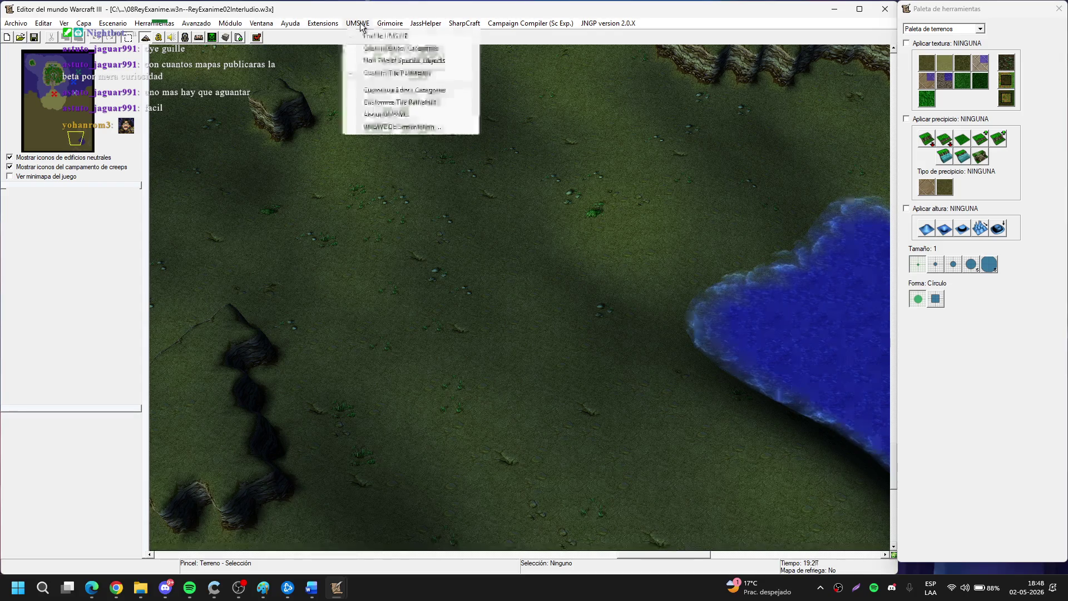
{"action": "mouse_move", "coordinate": [322, 23]}
{"action": "left_click", "coordinate": [344, 63]}
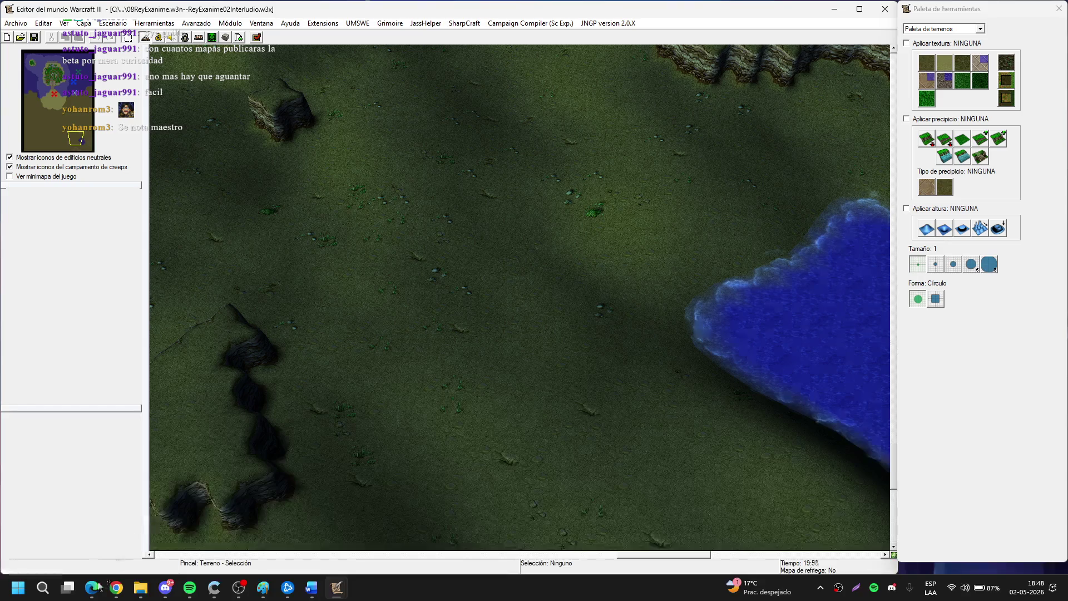
{"action": "key", "text": "alt+Tab"}
{"action": "scroll", "coordinate": [445, 349], "scroll_direction": "down", "scroll_amount": 2}
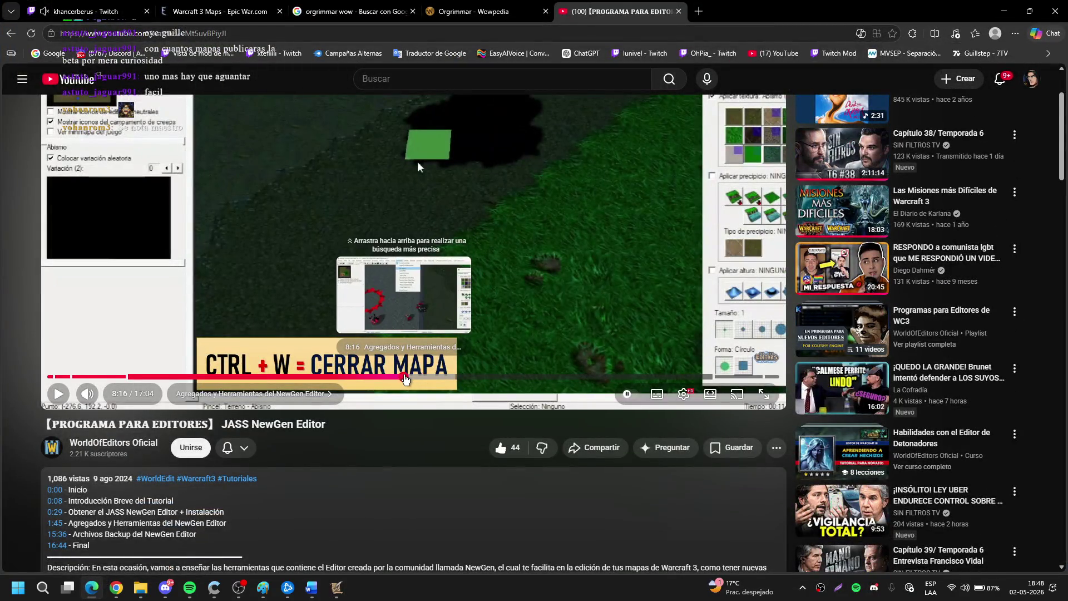
Replay the tutorial from 8:09, pause it at 8:23 on Customize Tileset, and open the comment box.
{"action": "left_click", "coordinate": [401, 379]}
{"action": "scroll", "coordinate": [416, 473], "scroll_direction": "up", "scroll_amount": 2}
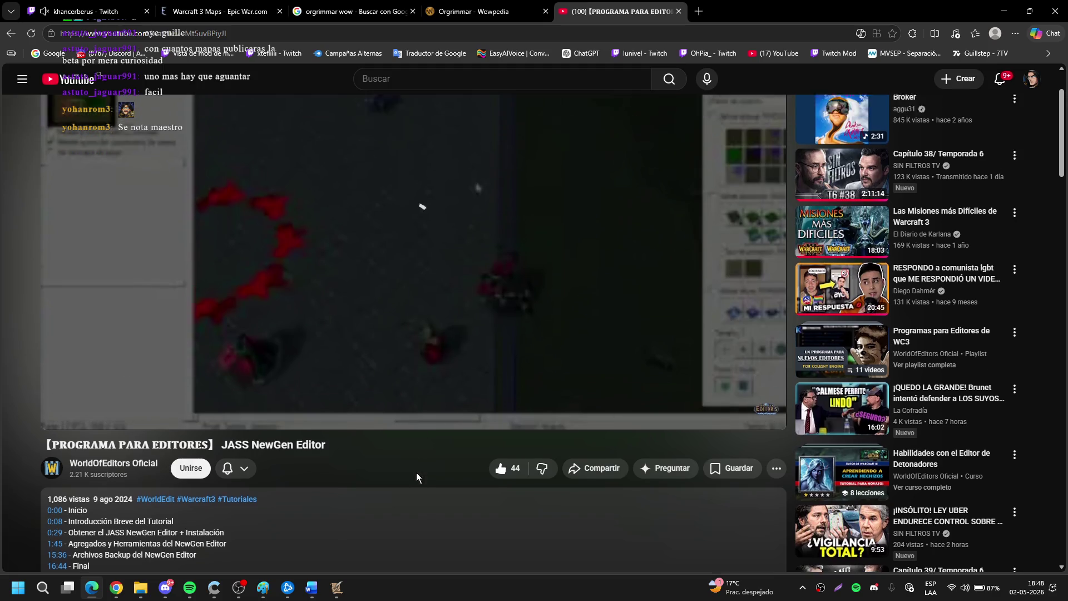
{"action": "left_click", "coordinate": [435, 384]}
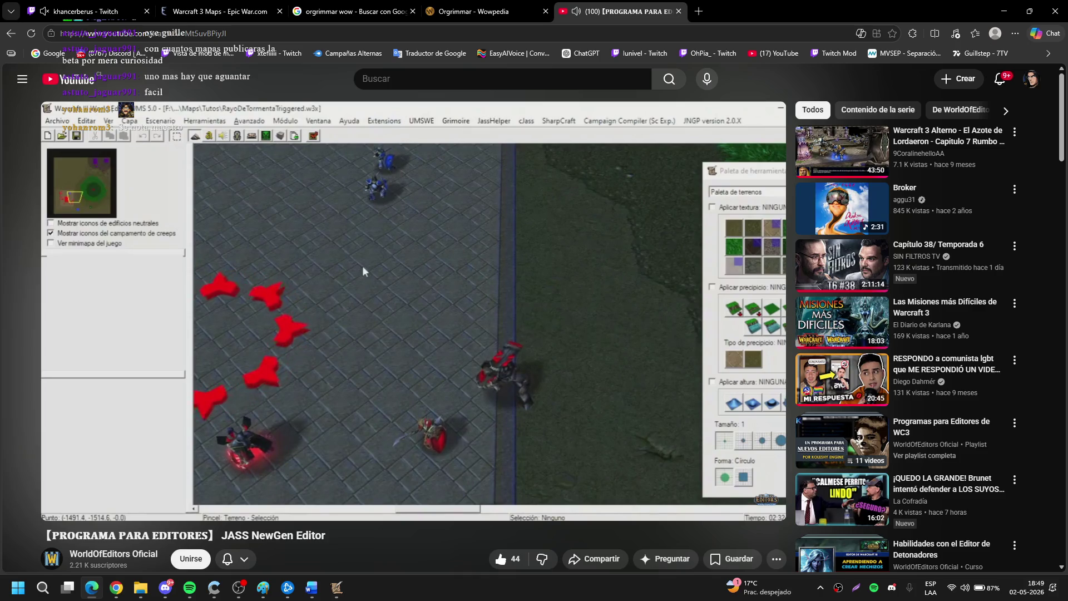
{"action": "key", "text": "Right"}
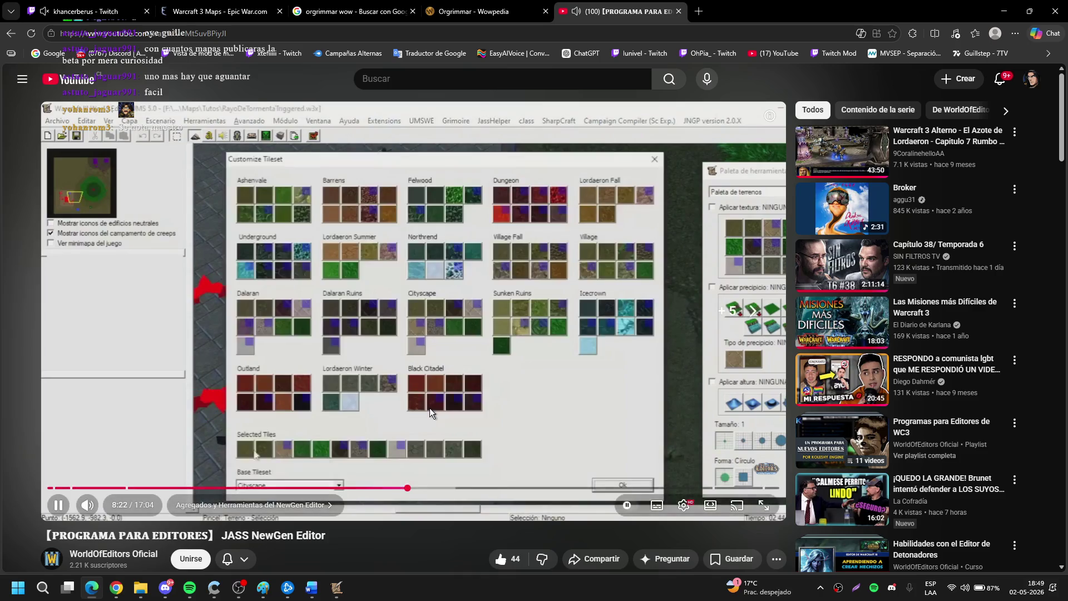
{"action": "left_click", "coordinate": [411, 470]}
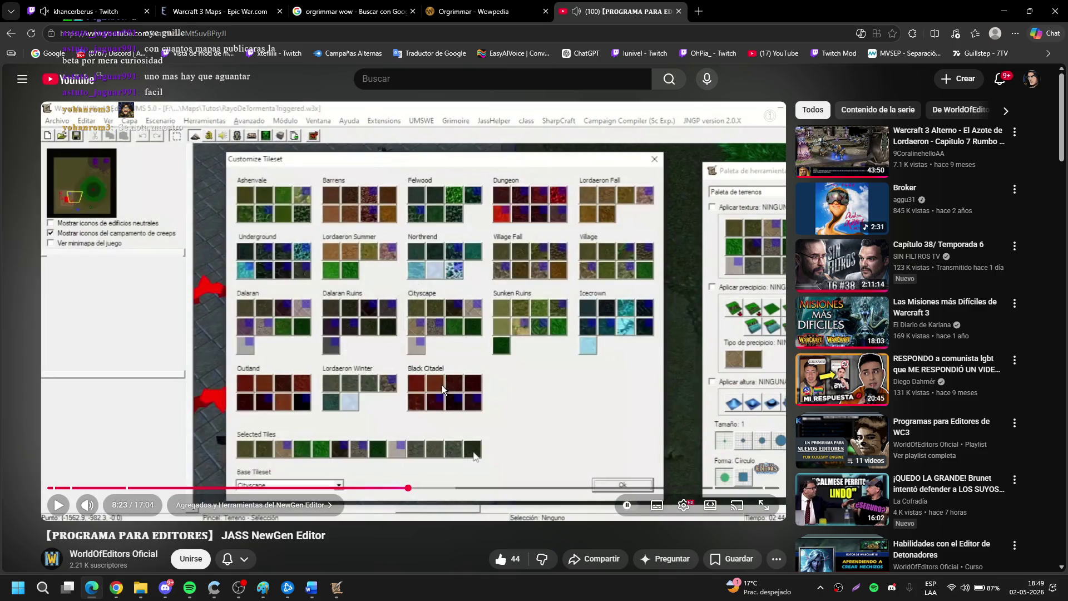
{"action": "scroll", "coordinate": [443, 390], "scroll_direction": "down", "scroll_amount": 15}
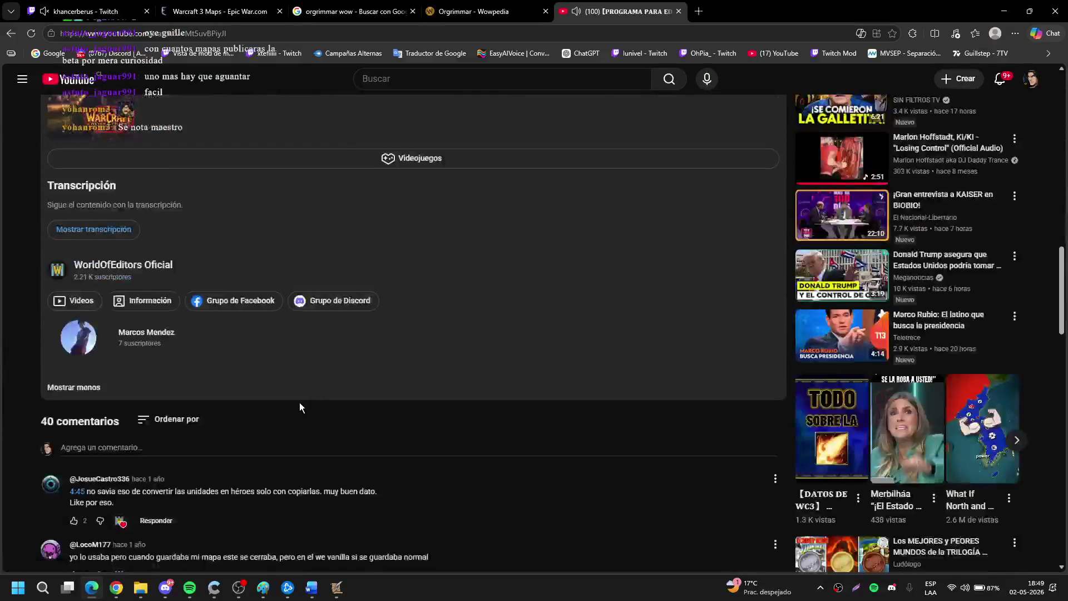
{"action": "left_click", "coordinate": [263, 456]}
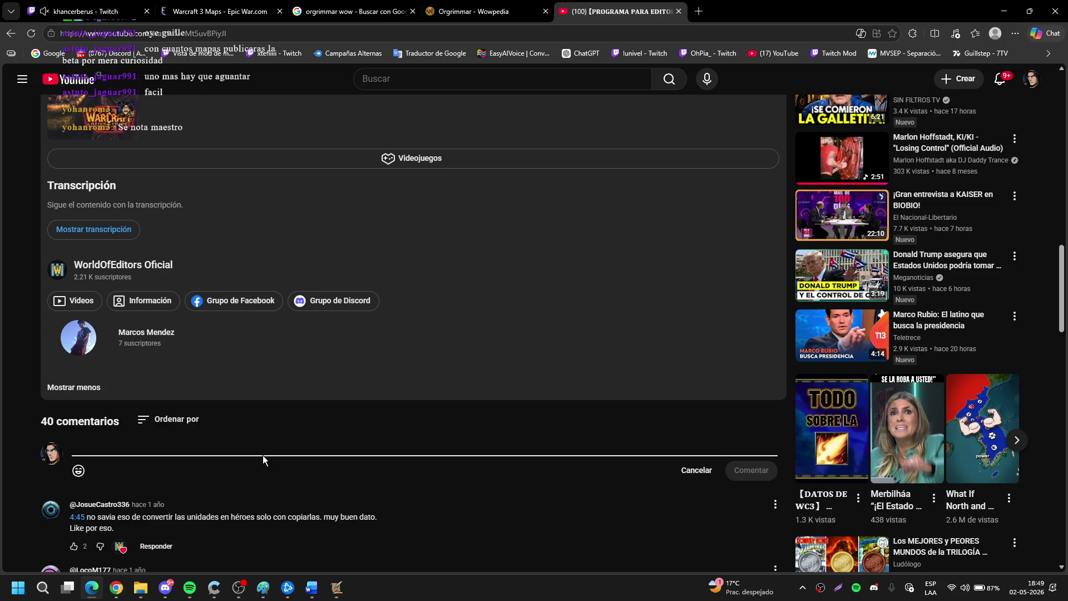
Begin the comment with 'Buenas, consulta.' followed by a new line.
{"action": "type", "text": "Buenas"}
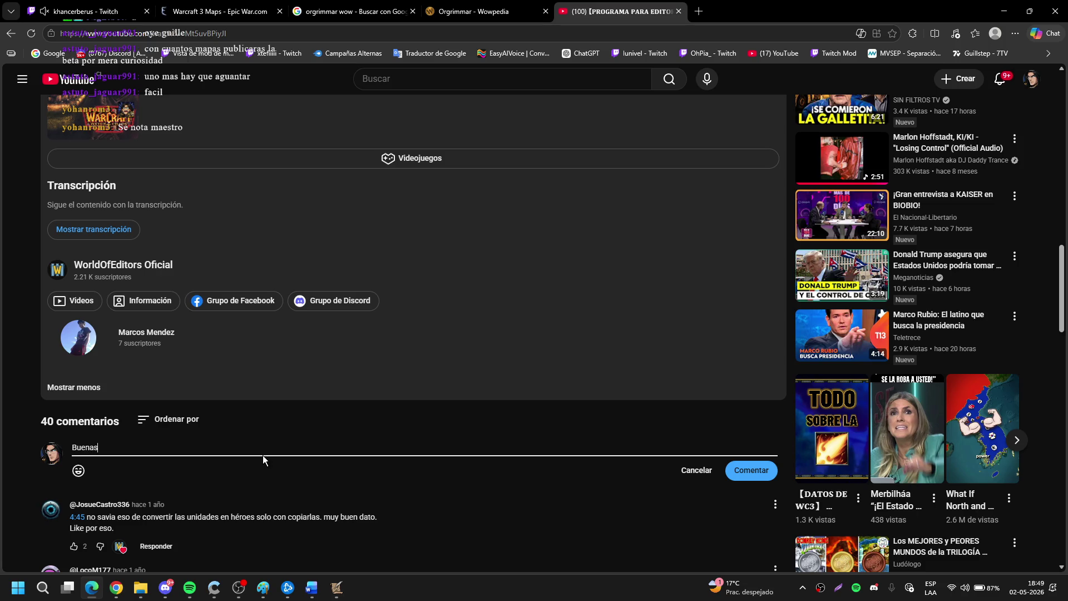
{"action": "type", "text": ", consulta."}
{"action": "key", "text": "Return"}
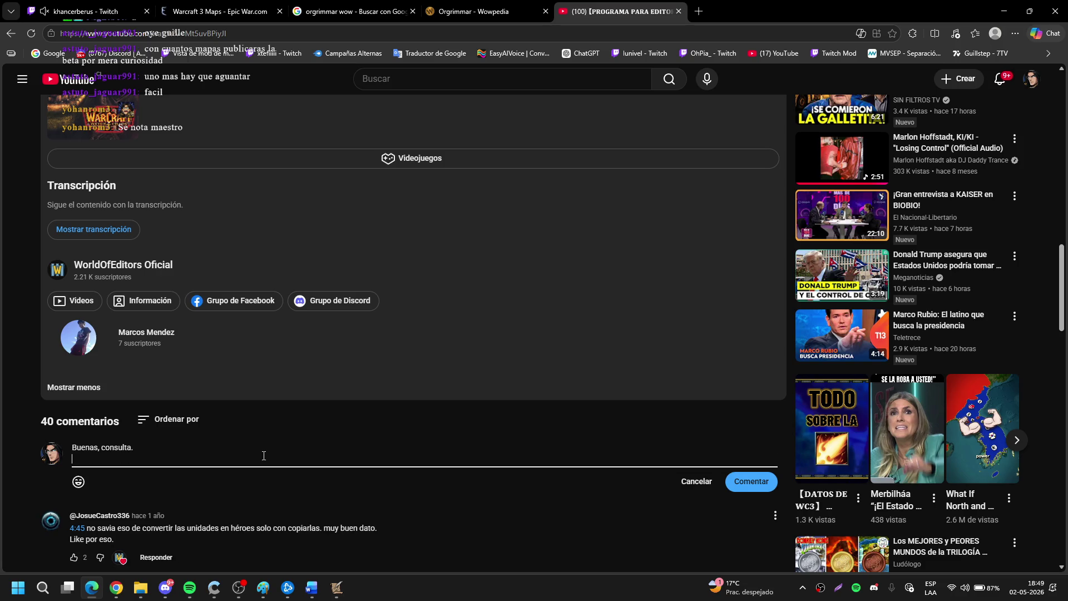
{"action": "scroll", "coordinate": [267, 441], "scroll_direction": "up", "scroll_amount": 15}
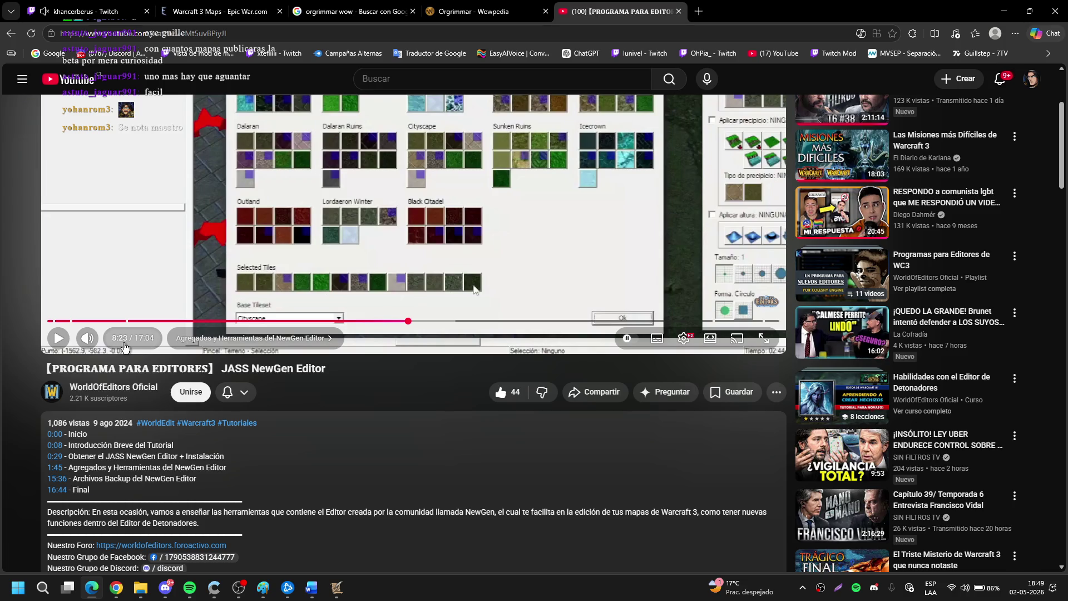
{"action": "scroll", "coordinate": [338, 430], "scroll_direction": "down", "scroll_amount": 15}
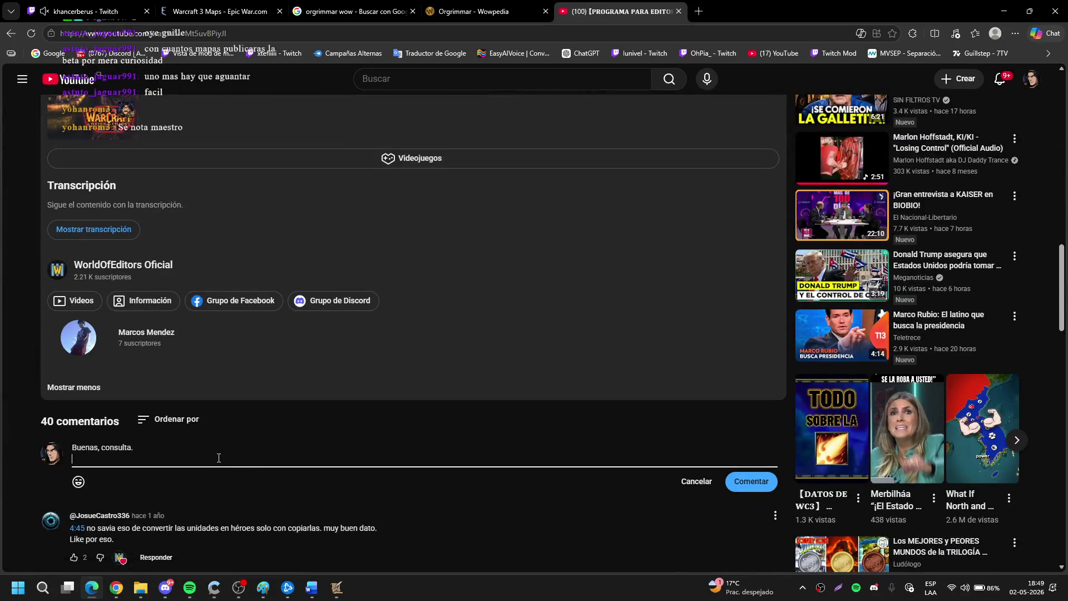
Write the 8:23 question that Edit Tileset won't open after saving the map, fixing typos.
{"action": "type", "text": "8:23 Cuando le doy "}
{"action": "type", "text": "aguardar"}
{"action": "type", "text": "ma"}
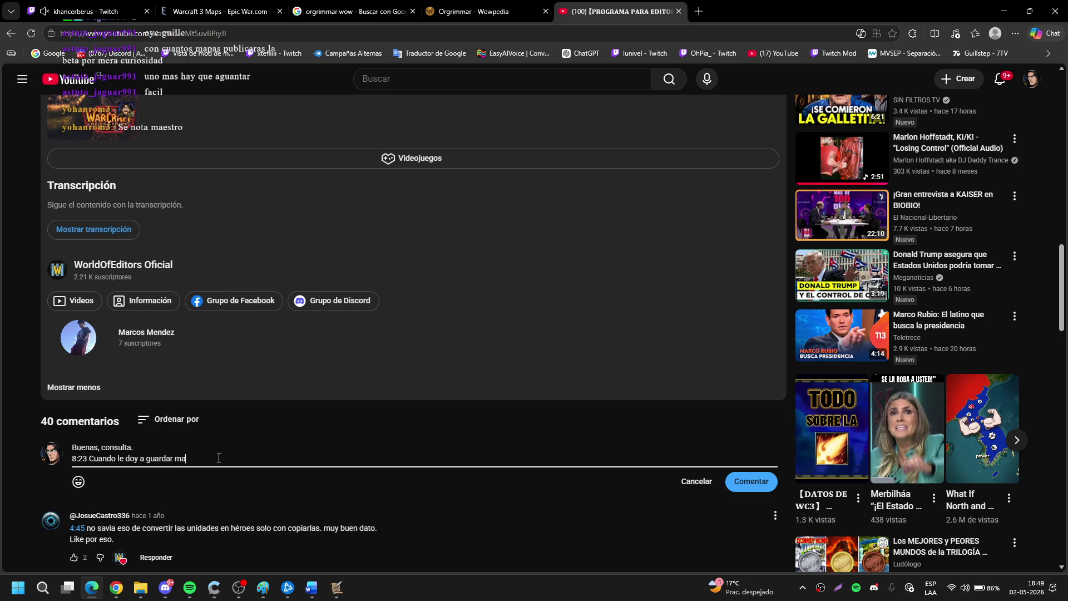
{"action": "type", "text": "pa (obviamente sin de"}
{"action": "type", "text": "jarl"}
{"action": "key", "text": "BackSpace"}
{"action": "key", "text": "BackSpace"}
{"action": "key", "text": "BackSpace"}
{"action": "key", "text": "BackSpace"}
{"action": "key", "text": "BackSpace"}
{"action": "key", "text": "BackSpace"}
{"action": "type", "text": "tener asteriscos)"}
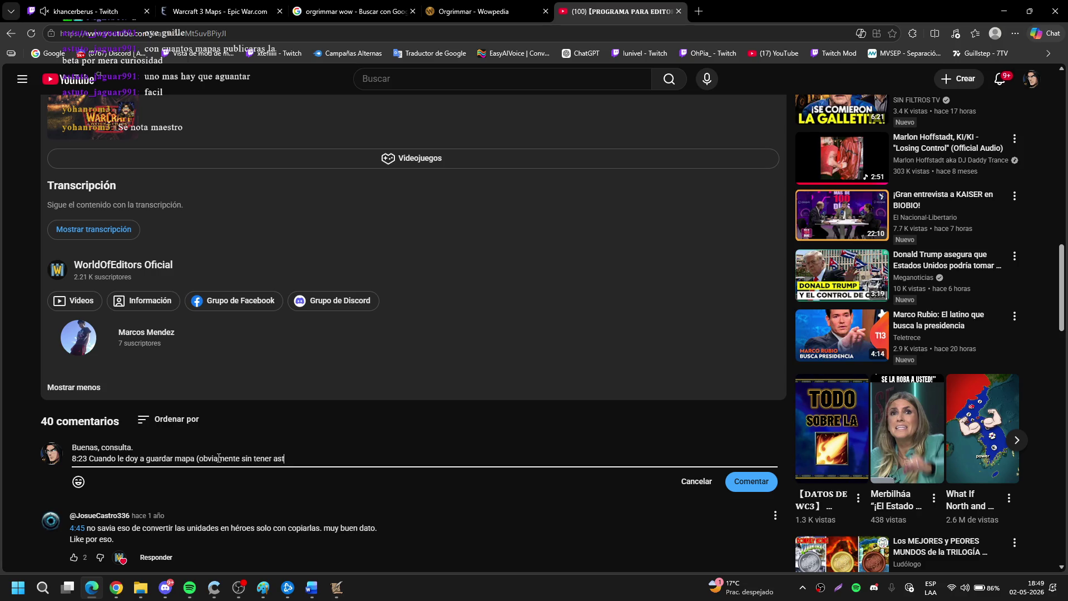
{"action": "type", "text": " no "}
{"action": "type", "text": "me abre "}
{"action": "type", "text": "el dichoso"}
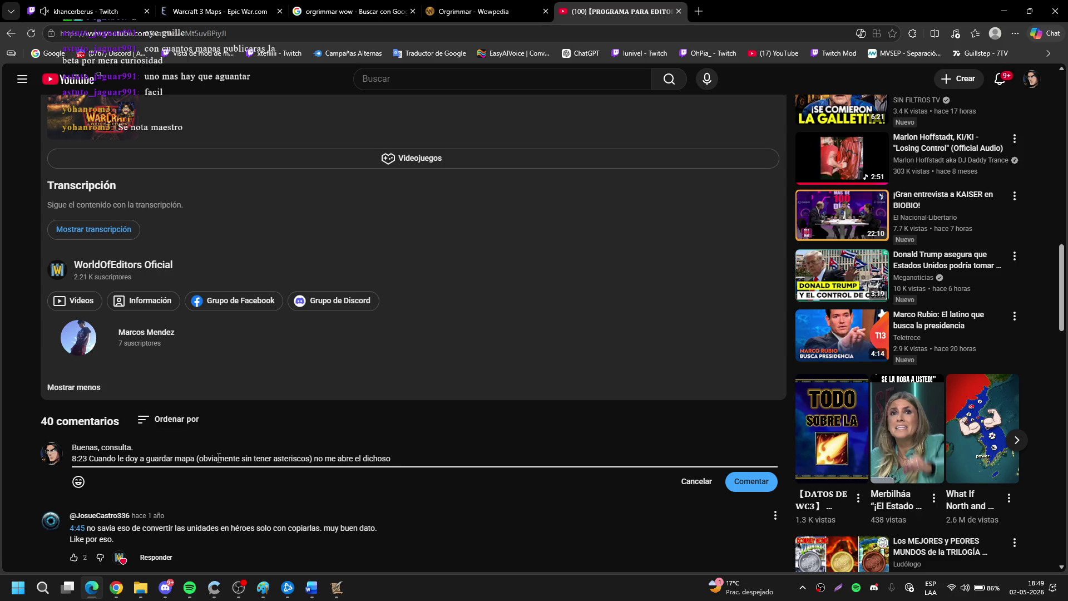
{"action": "type", "text": " Edit Tileset"}
{"action": "type", "text": " y eso que"}
{"action": "type", "text": " hice todo"}
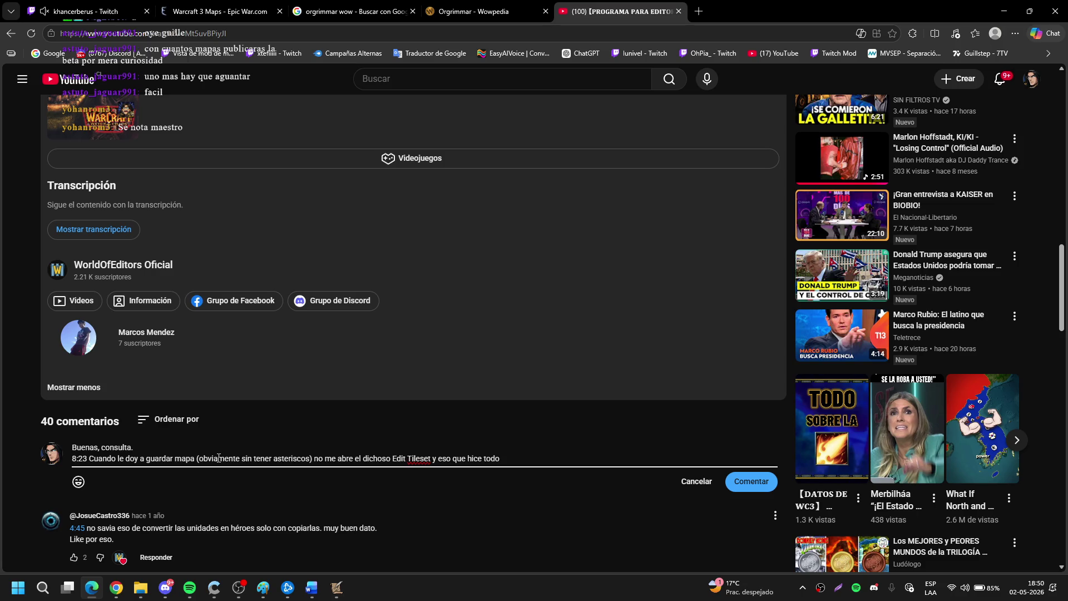
{"action": "type", "text": " al pie de"}
{"action": "type", "text": "l video "}
{"action": "type", "text": ", pero como digo"}
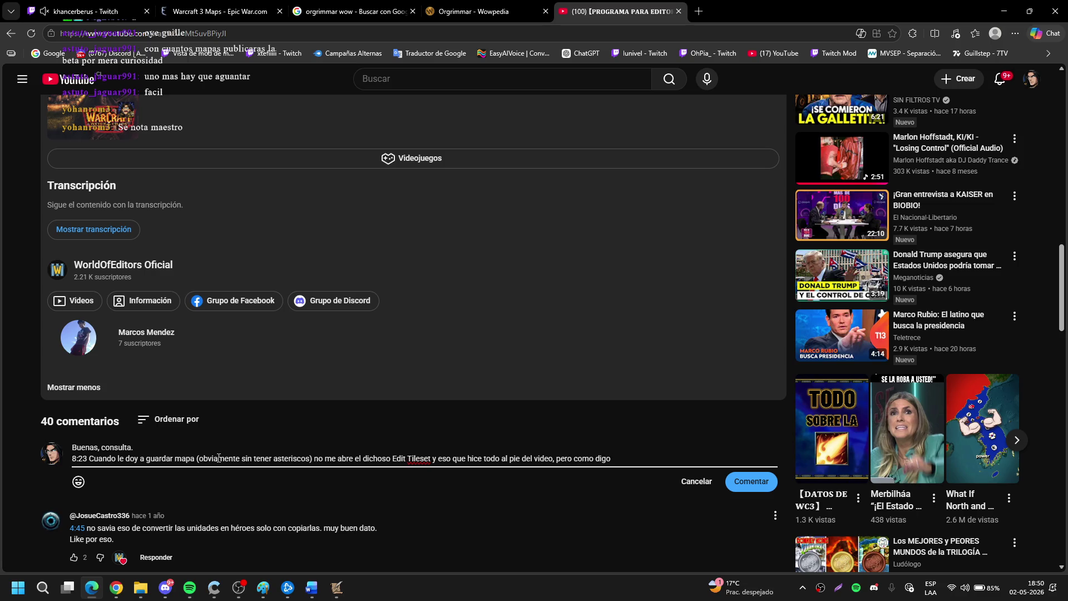
{"action": "type", "text": " al darle cli"}
{"action": "type", "text": "c a Edit Tileset, no me ap"}
{"action": "key", "text": "BackSpace"}
End the comment with 'customize Tileset.', delete the trailing question, and post it with Comentar.
{"action": "type", "text": "bre el custom"}
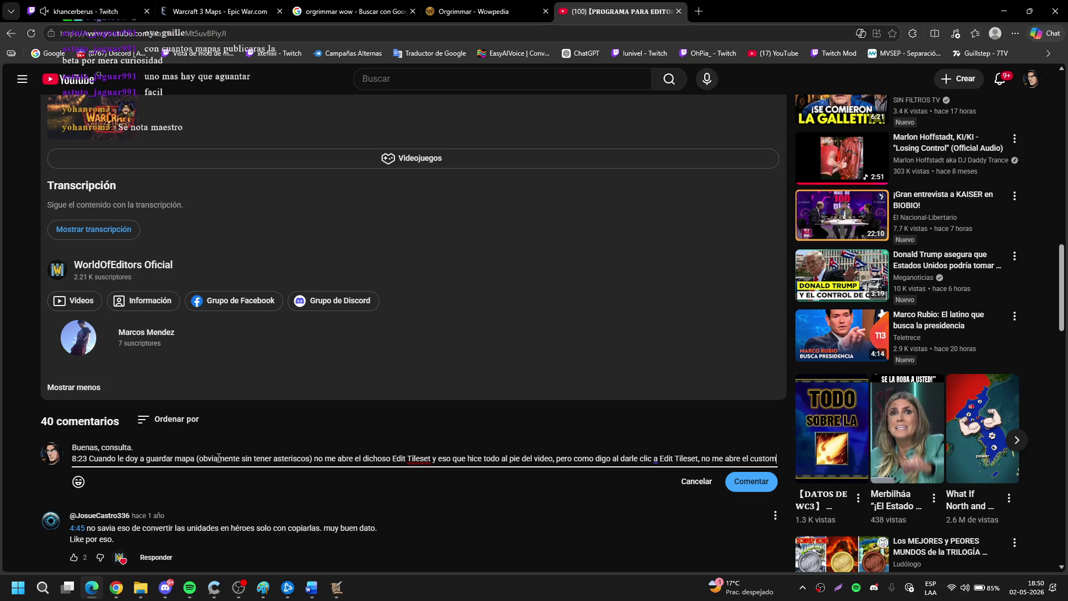
{"action": "scroll", "coordinate": [219, 457], "scroll_direction": "up", "scroll_amount": 10}
{"action": "scroll", "coordinate": [256, 171], "scroll_direction": "up", "scroll_amount": 1}
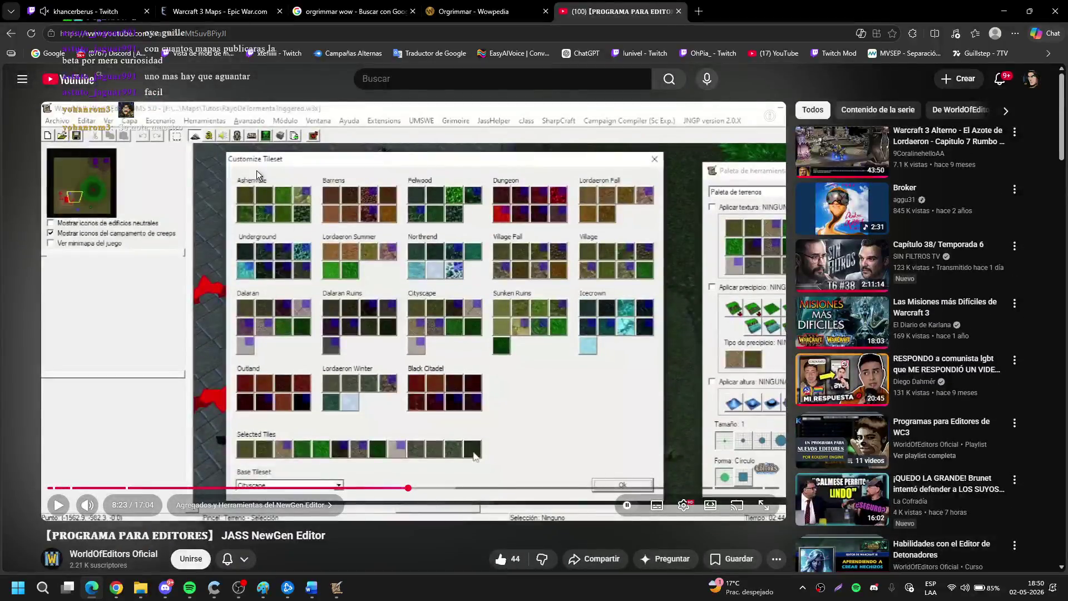
{"action": "scroll", "coordinate": [453, 255], "scroll_direction": "down", "scroll_amount": 15}
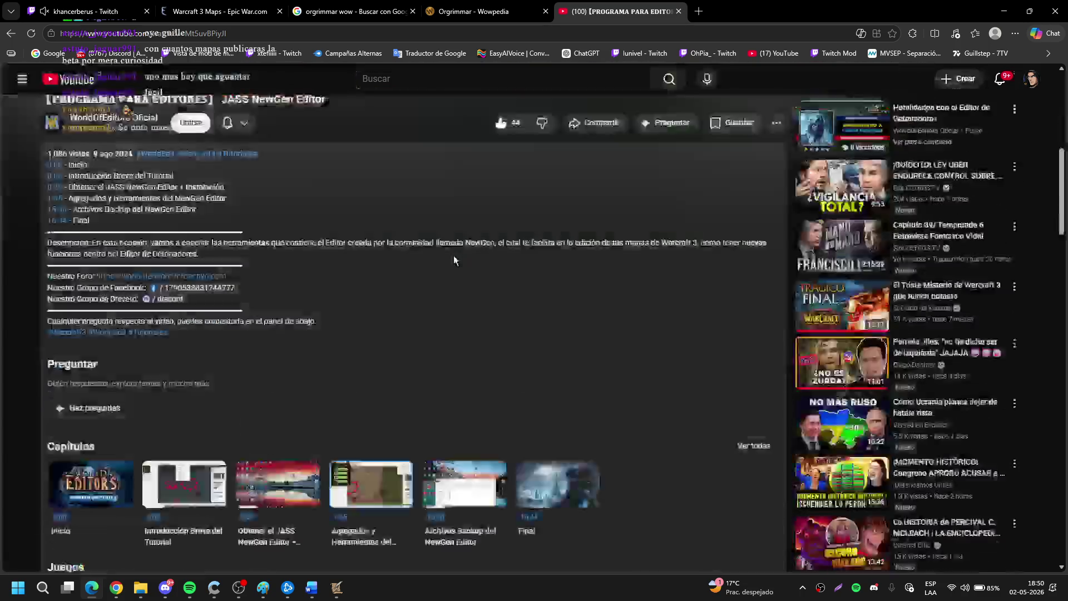
{"action": "scroll", "coordinate": [589, 346], "scroll_direction": "up", "scroll_amount": 4}
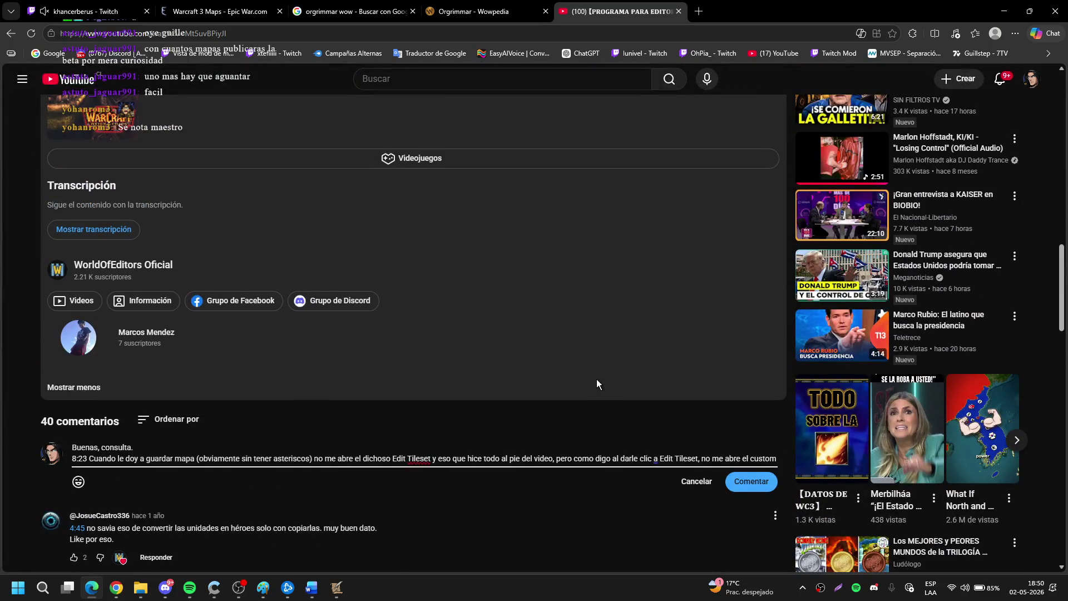
{"action": "type", "text": "ize Tileset."}
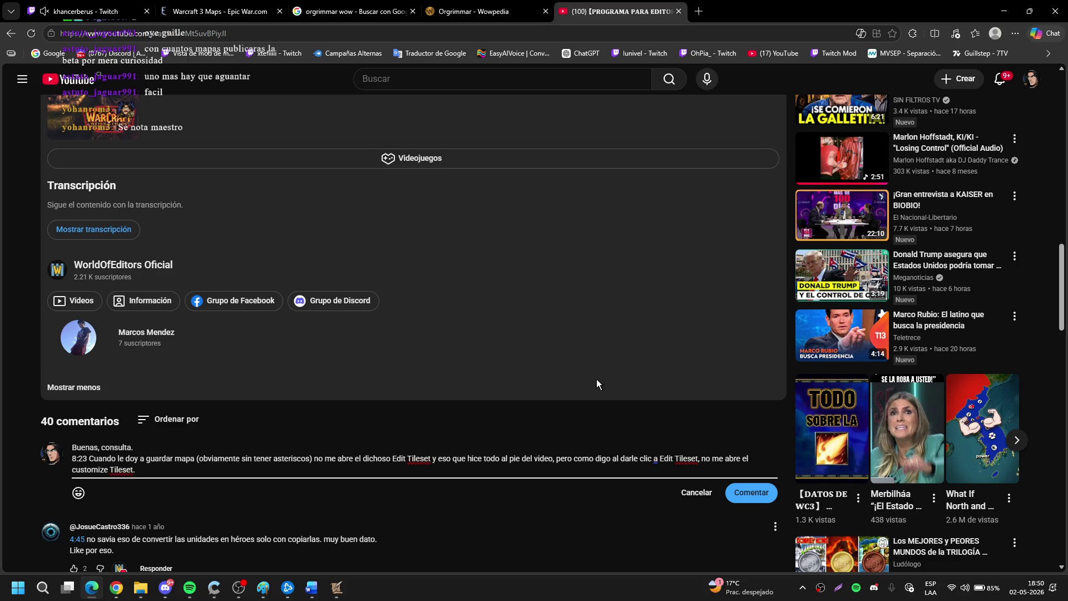
{"action": "type", "text": " ¿Sabes"}
{"action": "key", "text": "BackSpace"}
{"action": "key", "text": "BackSpace"}
{"action": "key", "text": "BackSpace"}
{"action": "key", "text": "BackSpace"}
{"action": "key", "text": "BackSpace"}
{"action": "left_click", "coordinate": [745, 493]}
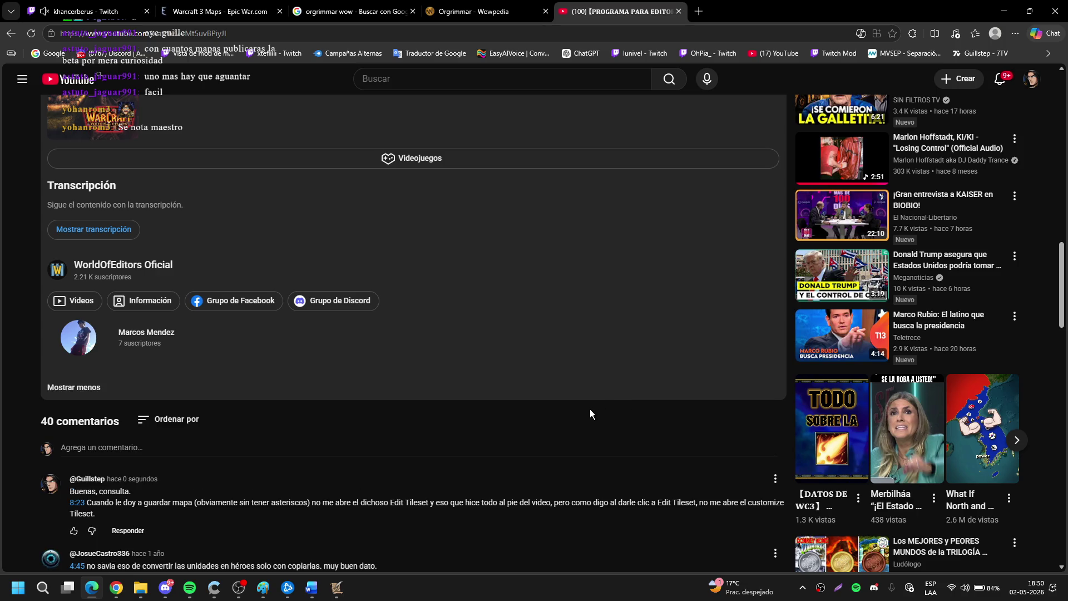
Sort the tutorial's comments by newest first.
{"action": "scroll", "coordinate": [298, 331], "scroll_direction": "down", "scroll_amount": 5}
{"action": "scroll", "coordinate": [229, 346], "scroll_direction": "up", "scroll_amount": 2}
{"action": "scroll", "coordinate": [238, 331], "scroll_direction": "down", "scroll_amount": 4}
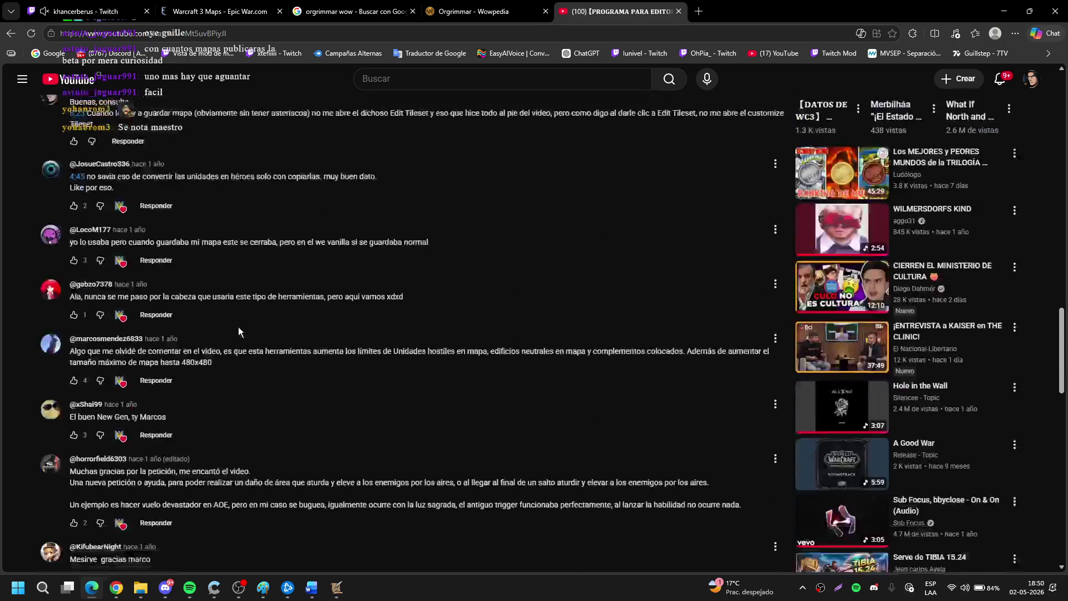
{"action": "scroll", "coordinate": [248, 333], "scroll_direction": "up", "scroll_amount": 4}
{"action": "left_click", "coordinate": [169, 252]}
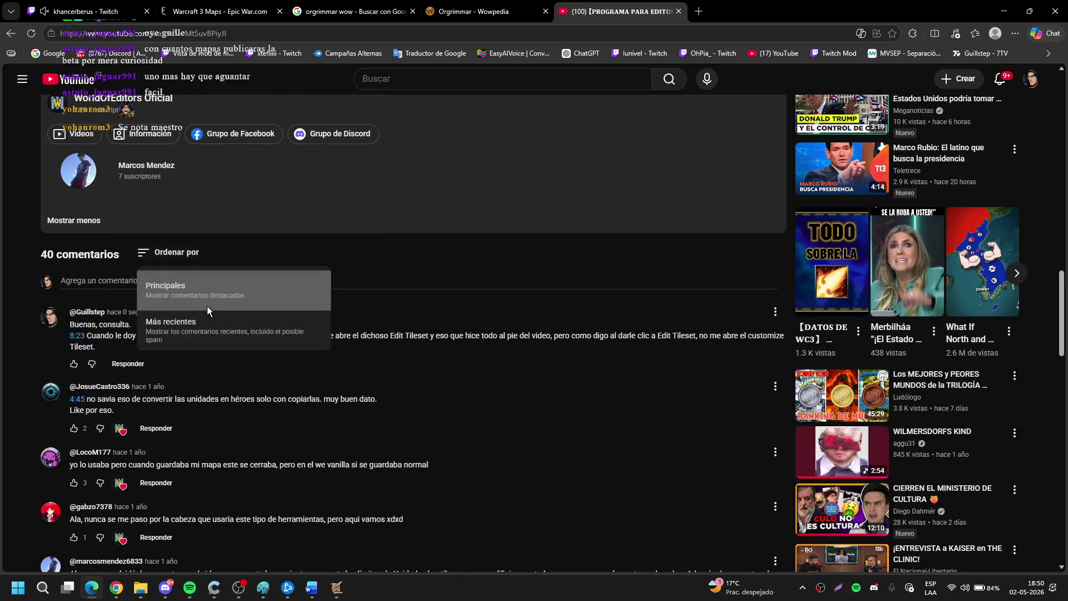
{"action": "left_click", "coordinate": [209, 328]}
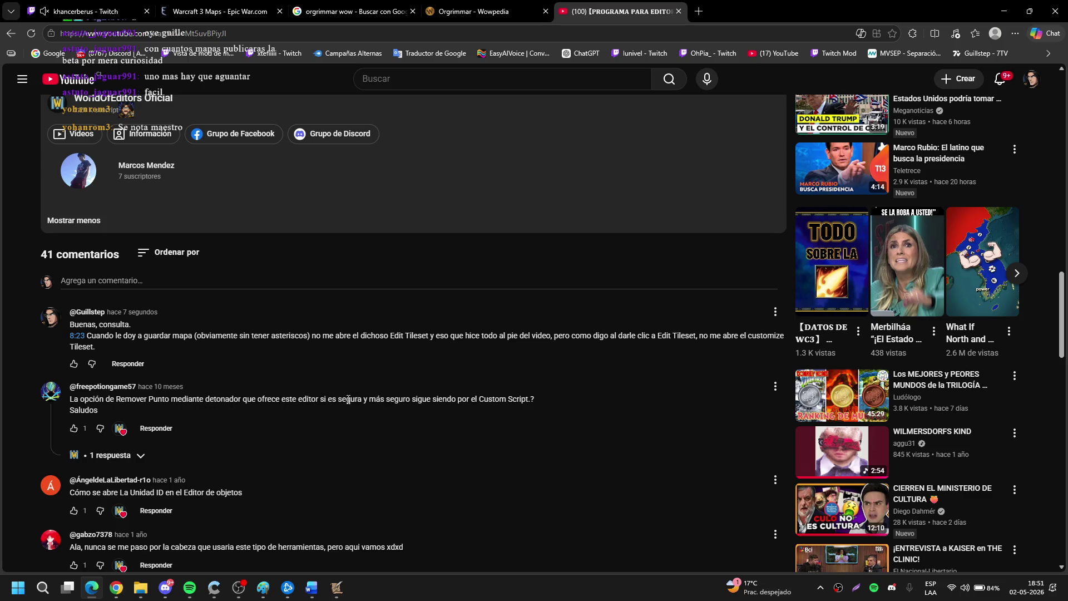
Scroll through the newest comments, then navigate back to the tutorial video page.
{"action": "scroll", "coordinate": [228, 381], "scroll_direction": "down", "scroll_amount": 4}
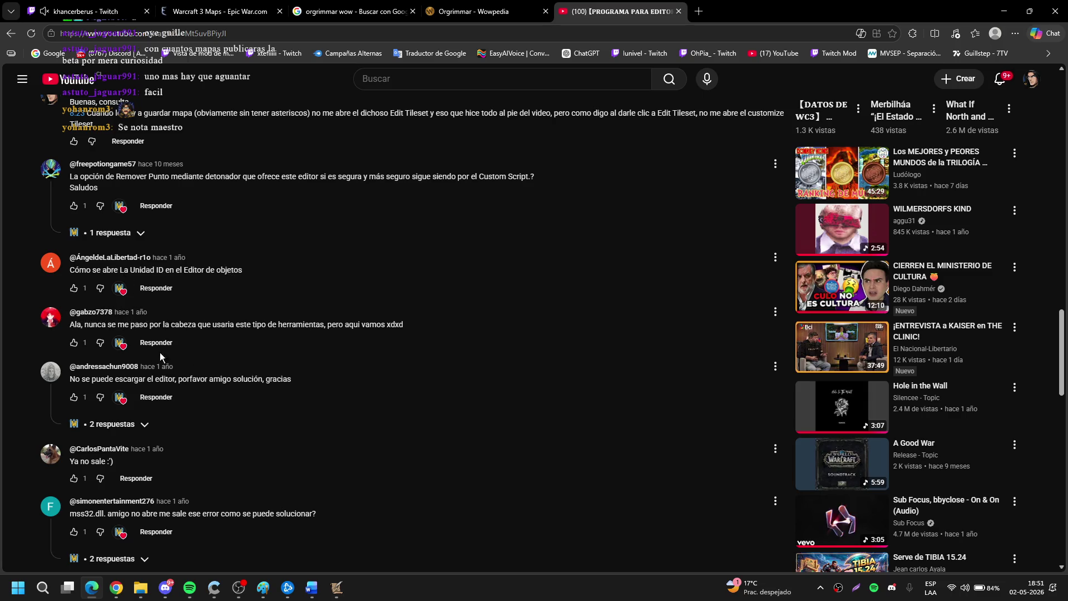
{"action": "scroll", "coordinate": [150, 350], "scroll_direction": "down", "scroll_amount": 2}
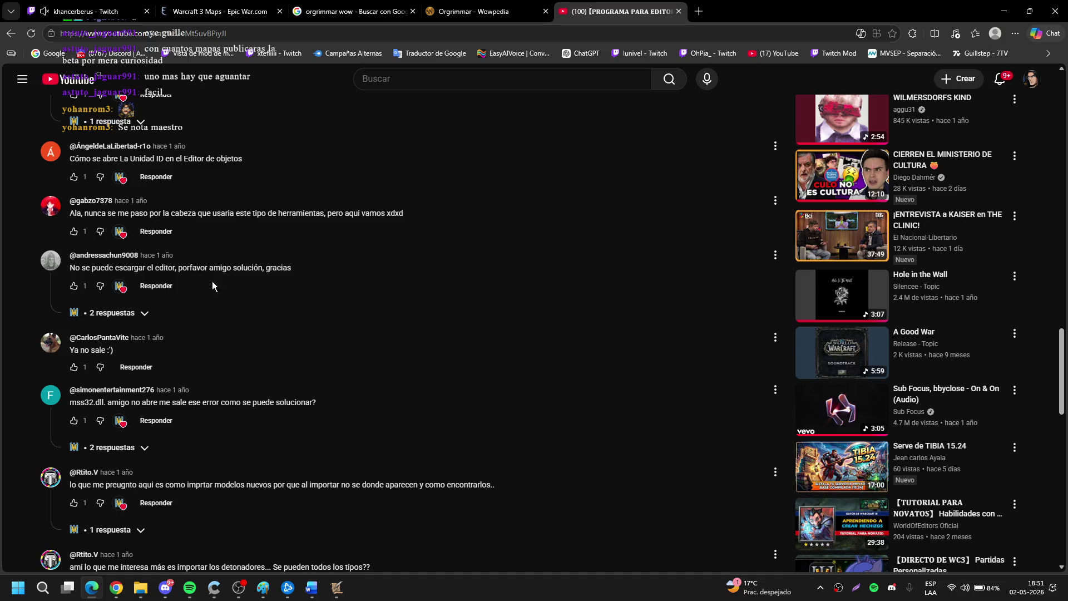
{"action": "scroll", "coordinate": [166, 352], "scroll_direction": "down", "scroll_amount": 3}
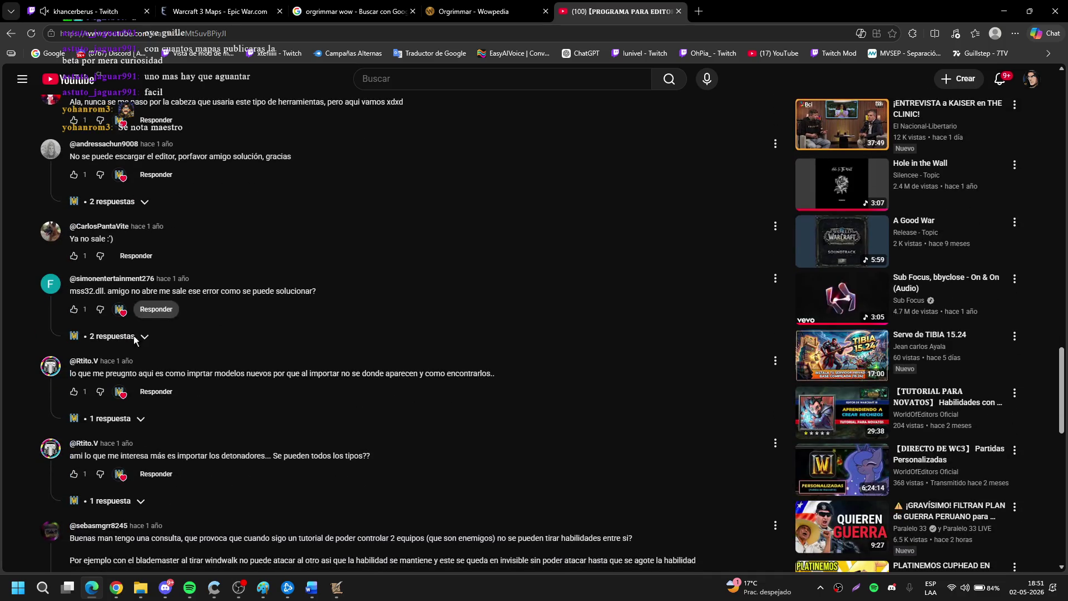
{"action": "scroll", "coordinate": [207, 367], "scroll_direction": "down", "scroll_amount": 1}
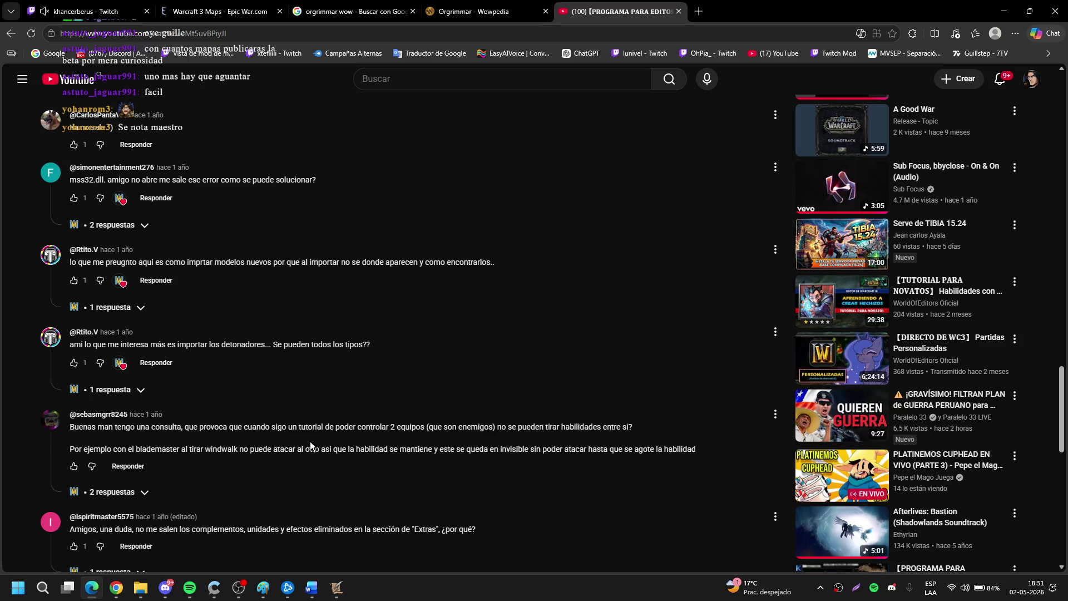
{"action": "scroll", "coordinate": [309, 442], "scroll_direction": "down", "scroll_amount": 4}
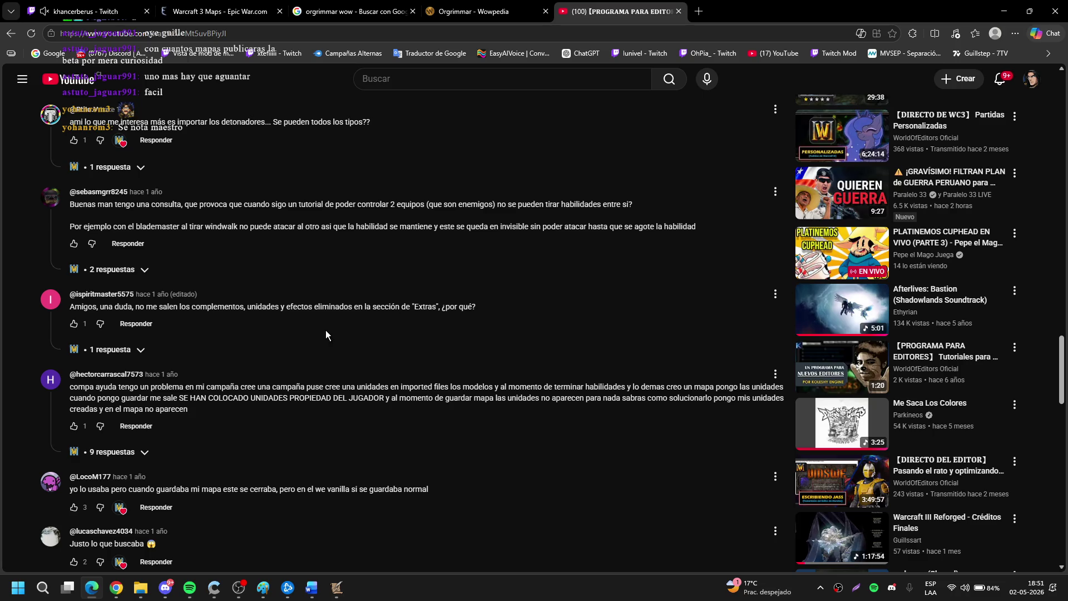
{"action": "key", "text": "alt+Left"}
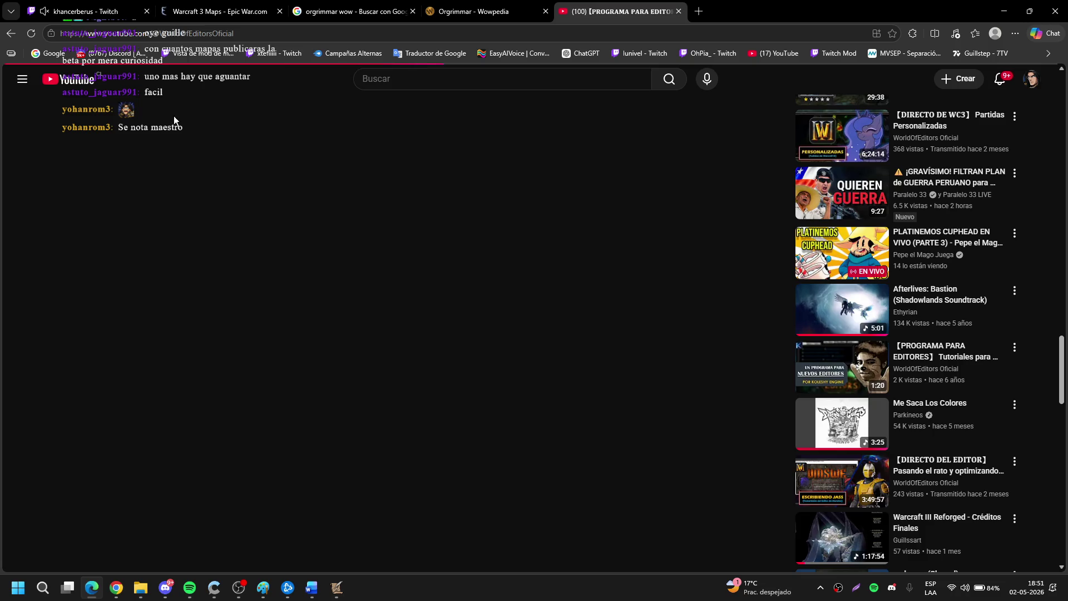
{"action": "key", "text": "alt+Left"}
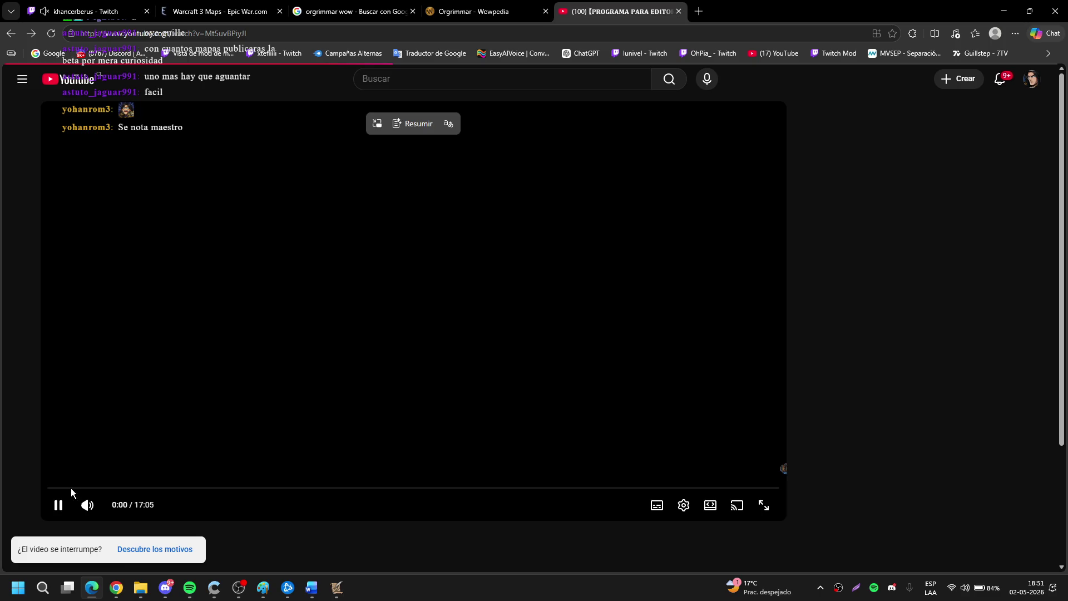
Pause the video around 8:30 and sort the comments by most recent again.
{"action": "left_click", "coordinate": [58, 505]}
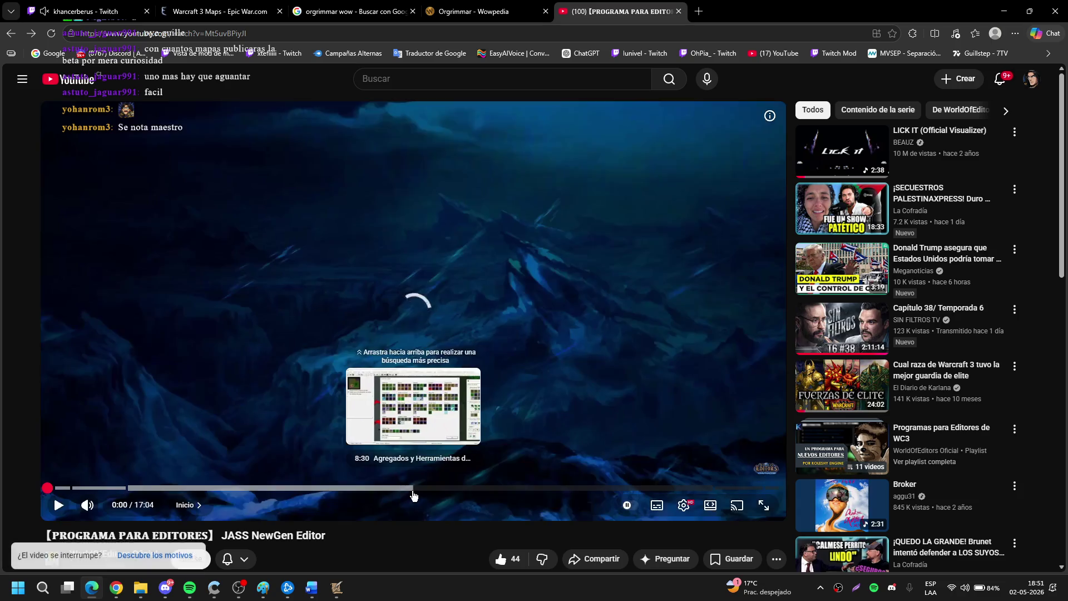
{"action": "left_click", "coordinate": [413, 494]}
{"action": "scroll", "coordinate": [329, 348], "scroll_direction": "down", "scroll_amount": 15}
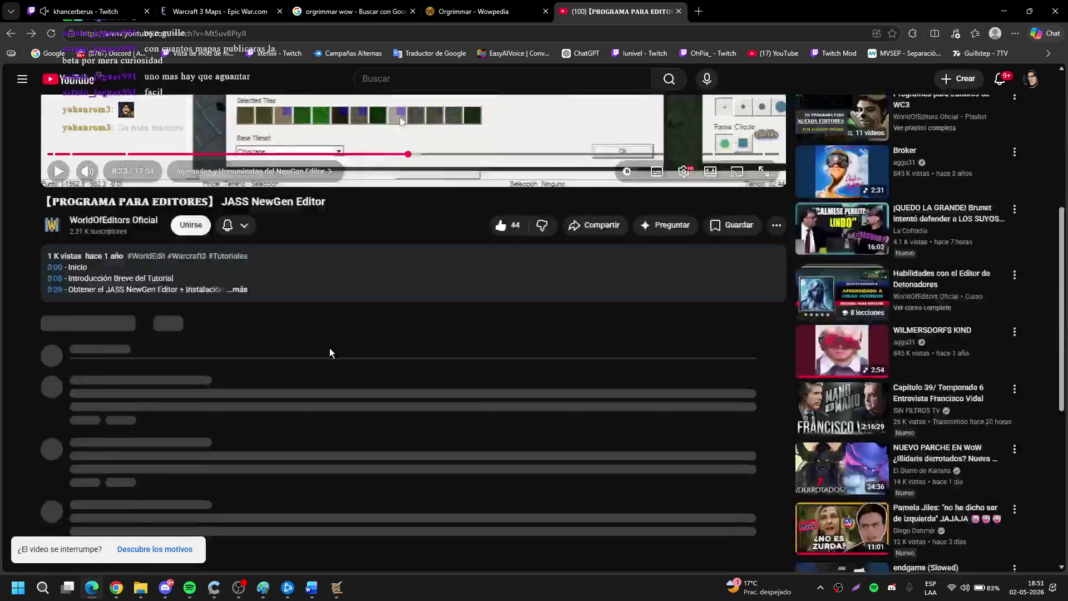
{"action": "scroll", "coordinate": [329, 347], "scroll_direction": "down", "scroll_amount": 6}
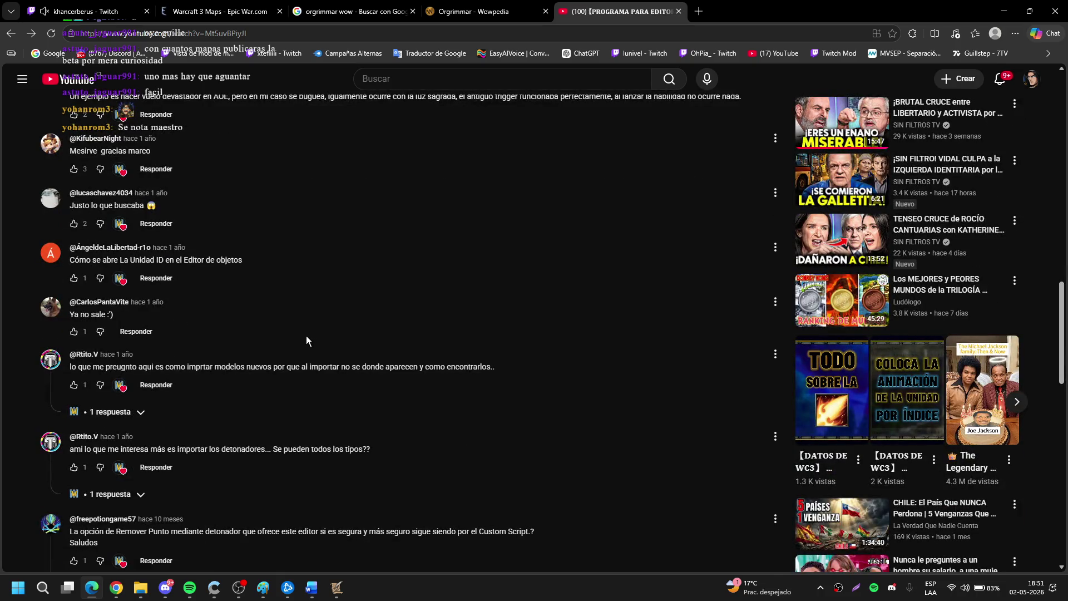
{"action": "scroll", "coordinate": [260, 333], "scroll_direction": "down", "scroll_amount": 3}
{"action": "scroll", "coordinate": [252, 350], "scroll_direction": "down", "scroll_amount": 6}
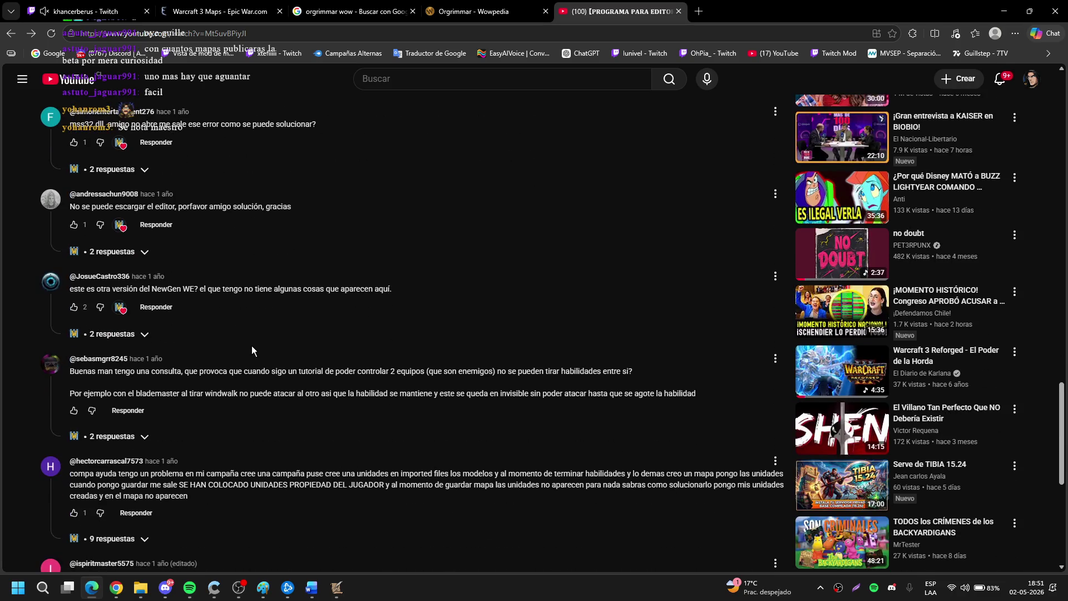
{"action": "scroll", "coordinate": [194, 258], "scroll_direction": "up", "scroll_amount": 10}
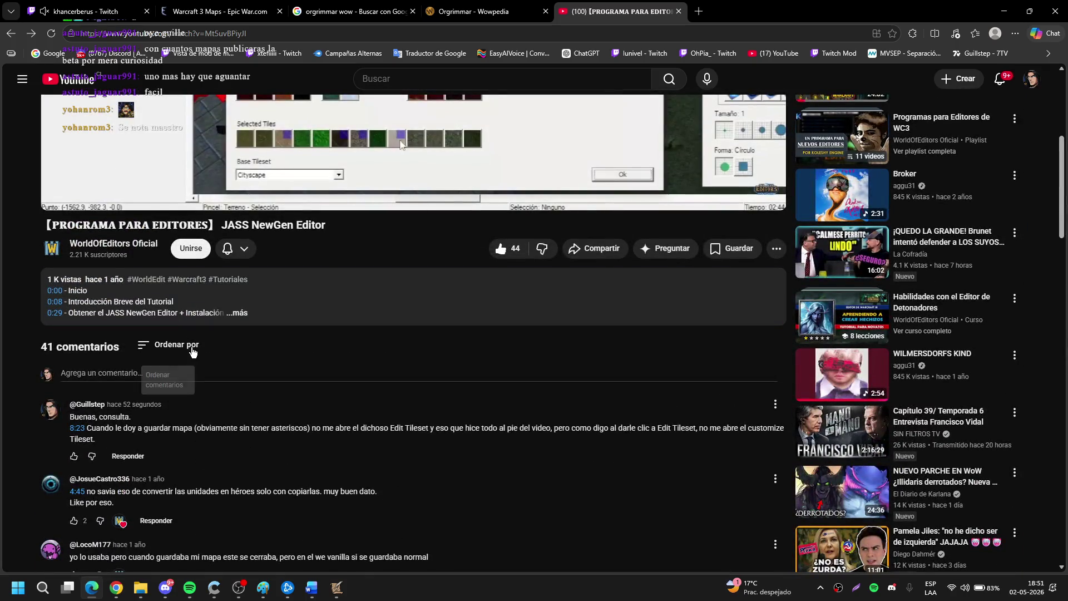
{"action": "left_click", "coordinate": [175, 344]}
{"action": "left_click", "coordinate": [218, 428]}
Scroll the recent comments to the viewer questions about importing models and triggers.
{"action": "scroll", "coordinate": [294, 343], "scroll_direction": "down", "scroll_amount": 12}
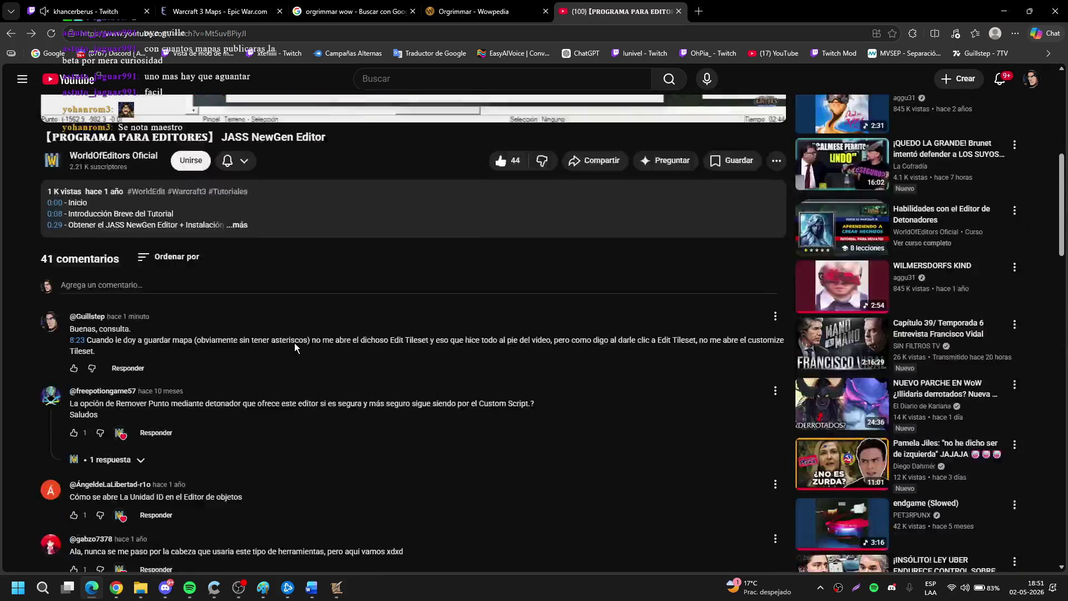
{"action": "scroll", "coordinate": [234, 315], "scroll_direction": "up", "scroll_amount": 2}
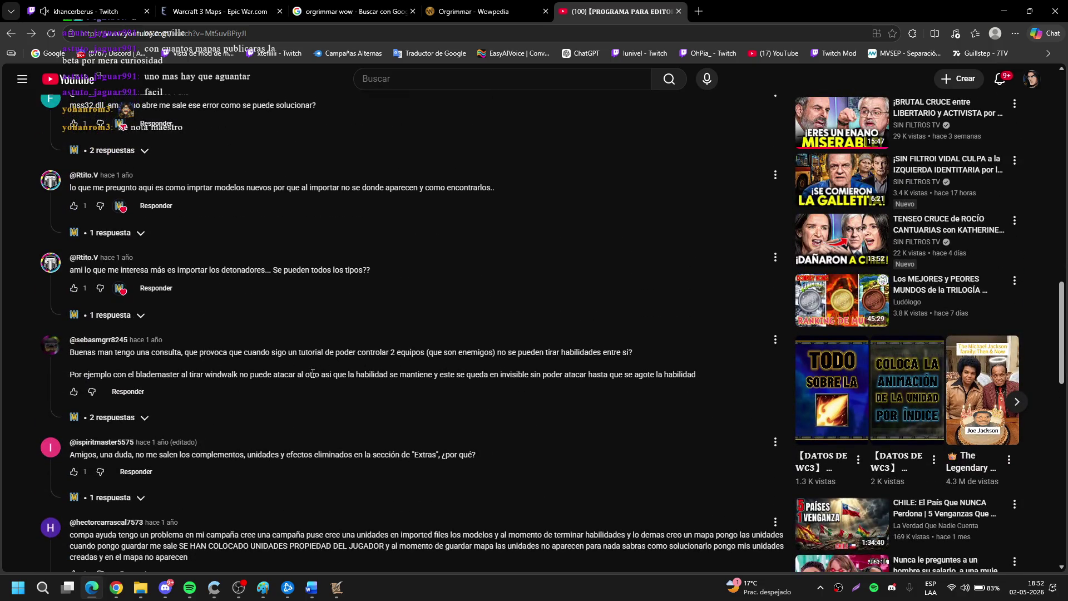
{"action": "scroll", "coordinate": [224, 326], "scroll_direction": "down", "scroll_amount": 3}
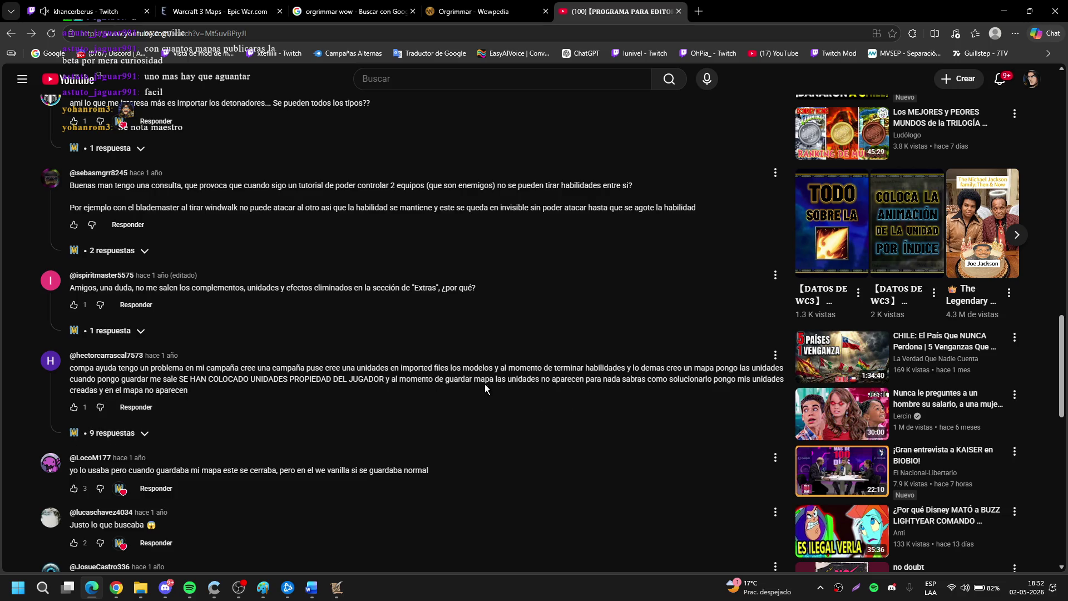
{"action": "scroll", "coordinate": [188, 408], "scroll_direction": "down", "scroll_amount": 3}
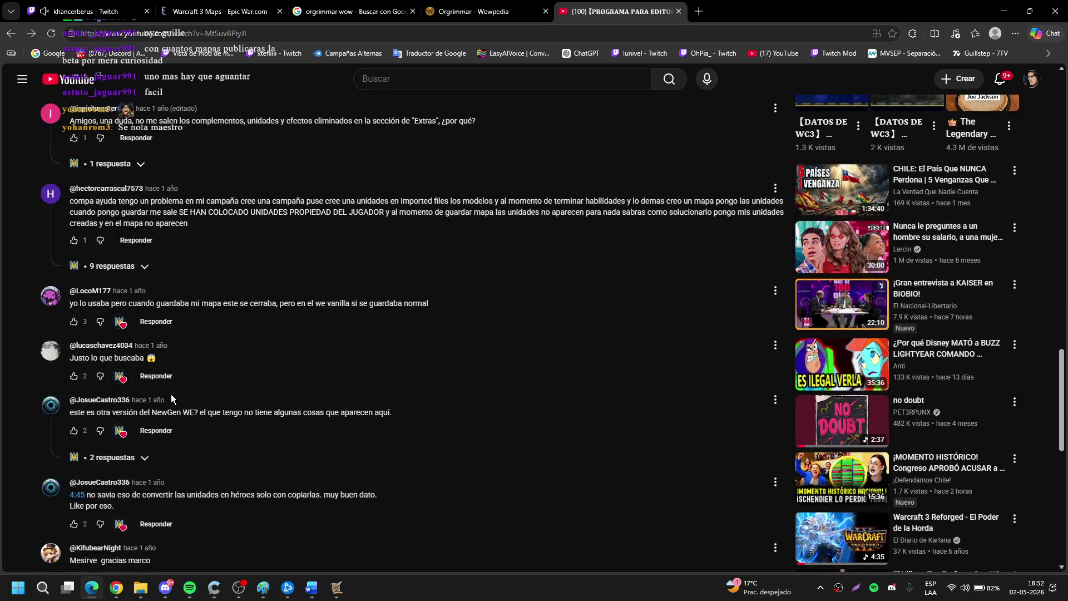
{"action": "scroll", "coordinate": [171, 395], "scroll_direction": "up", "scroll_amount": 8}
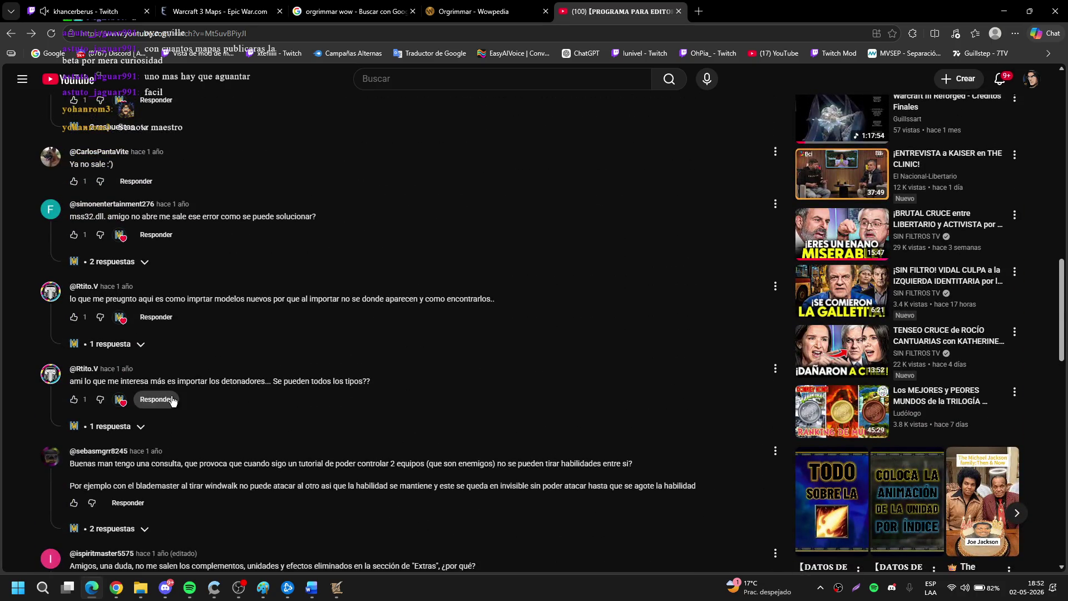
{"action": "scroll", "coordinate": [173, 400], "scroll_direction": "up", "scroll_amount": 3}
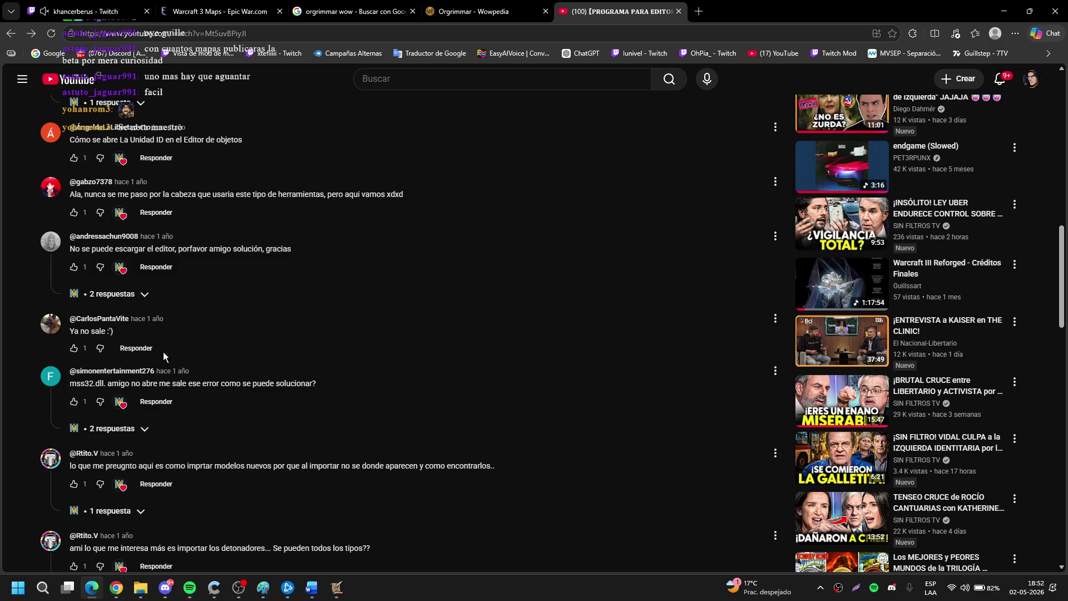
{"action": "scroll", "coordinate": [206, 334], "scroll_direction": "up", "scroll_amount": 2}
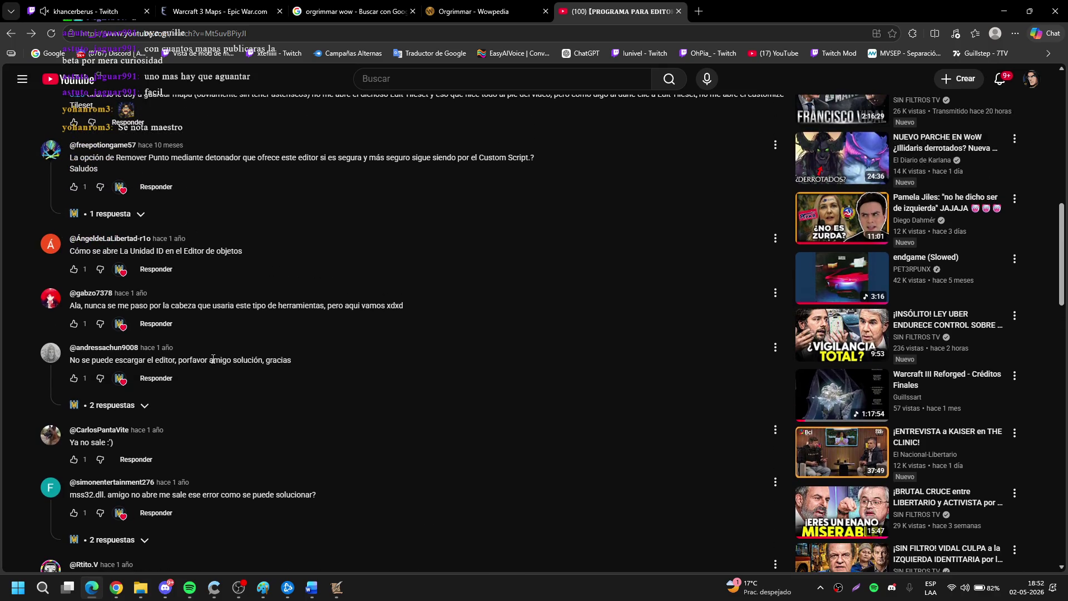
{"action": "scroll", "coordinate": [212, 359], "scroll_direction": "down", "scroll_amount": 7}
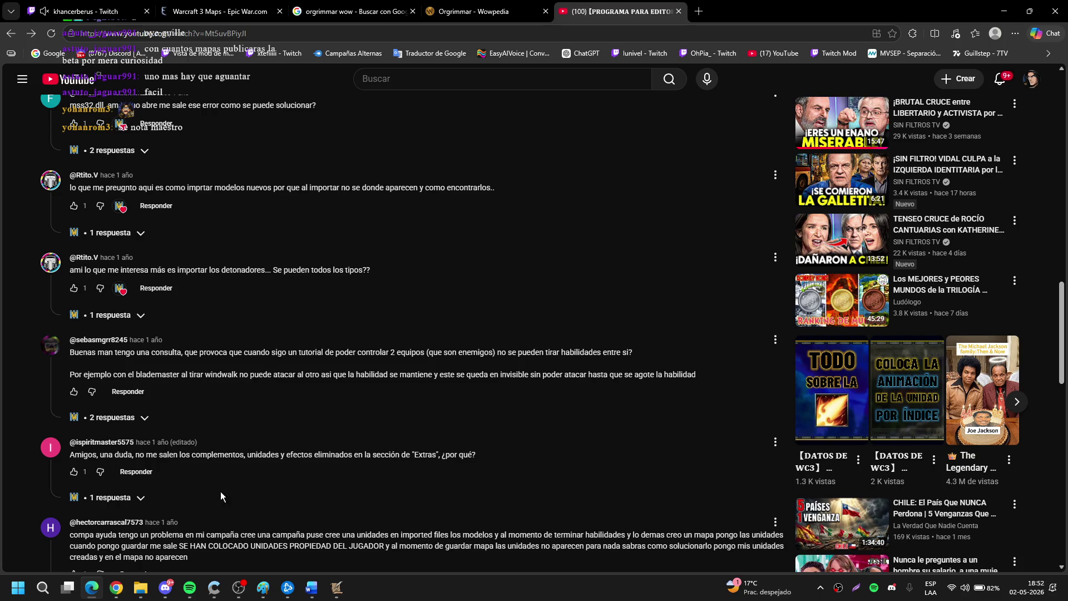
Briefly show and hide Spotify, then expand the '1 respuesta' reply under the Extras question.
{"action": "left_click", "coordinate": [189, 587]}
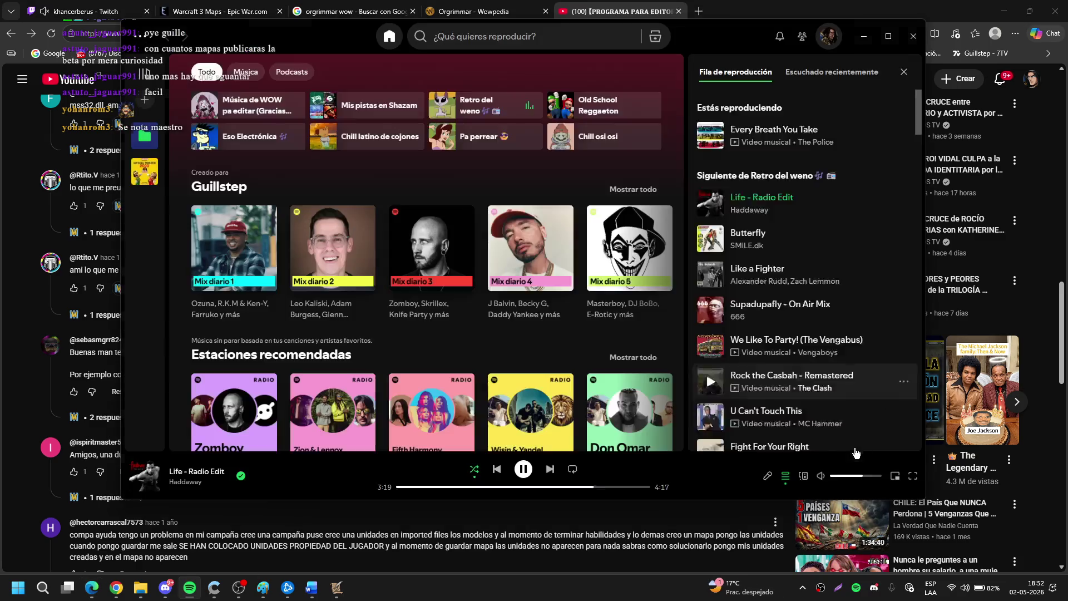
{"action": "left_click", "coordinate": [863, 36]}
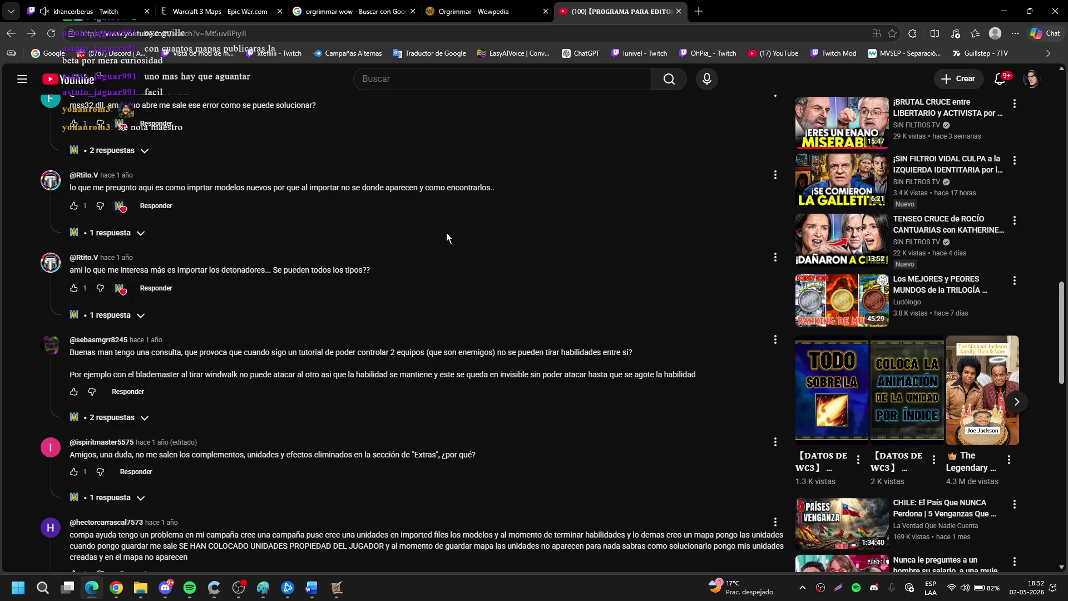
{"action": "scroll", "coordinate": [448, 239], "scroll_direction": "down", "scroll_amount": 1}
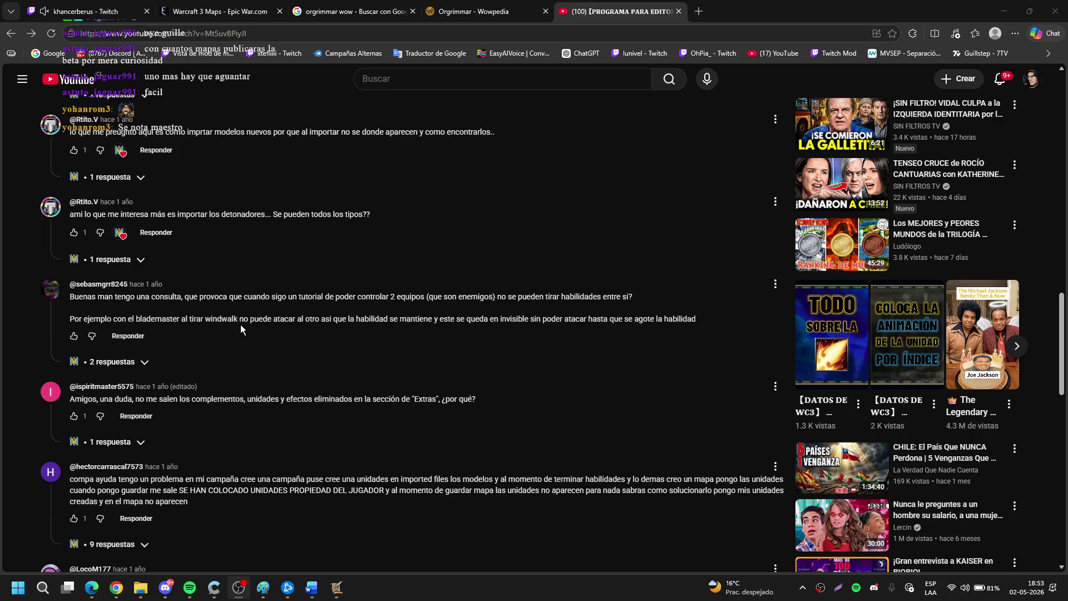
{"action": "left_click", "coordinate": [120, 444]}
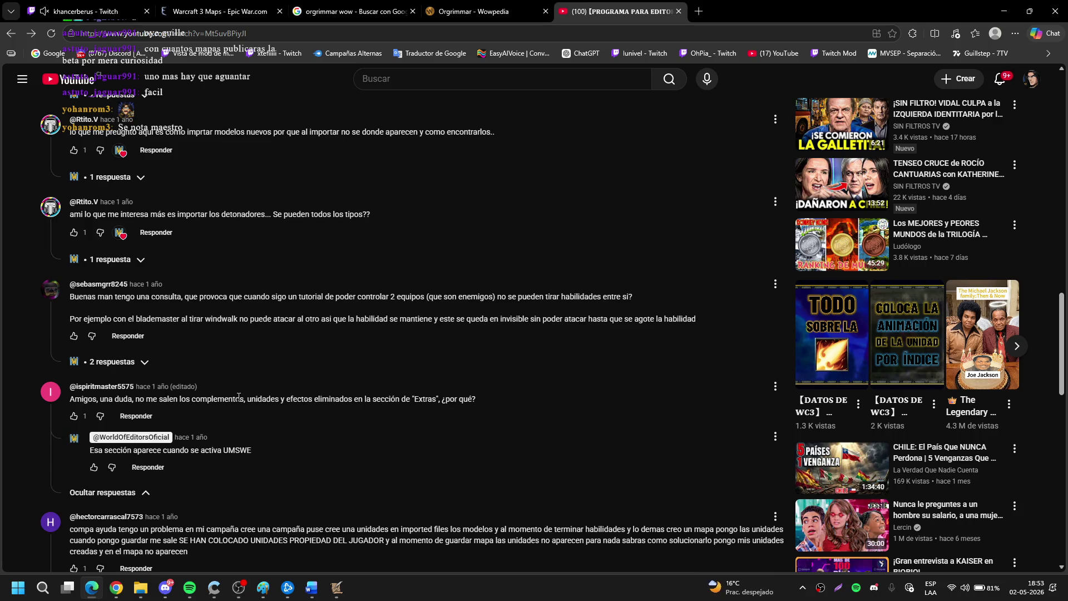
{"action": "scroll", "coordinate": [226, 383], "scroll_direction": "down", "scroll_amount": 2}
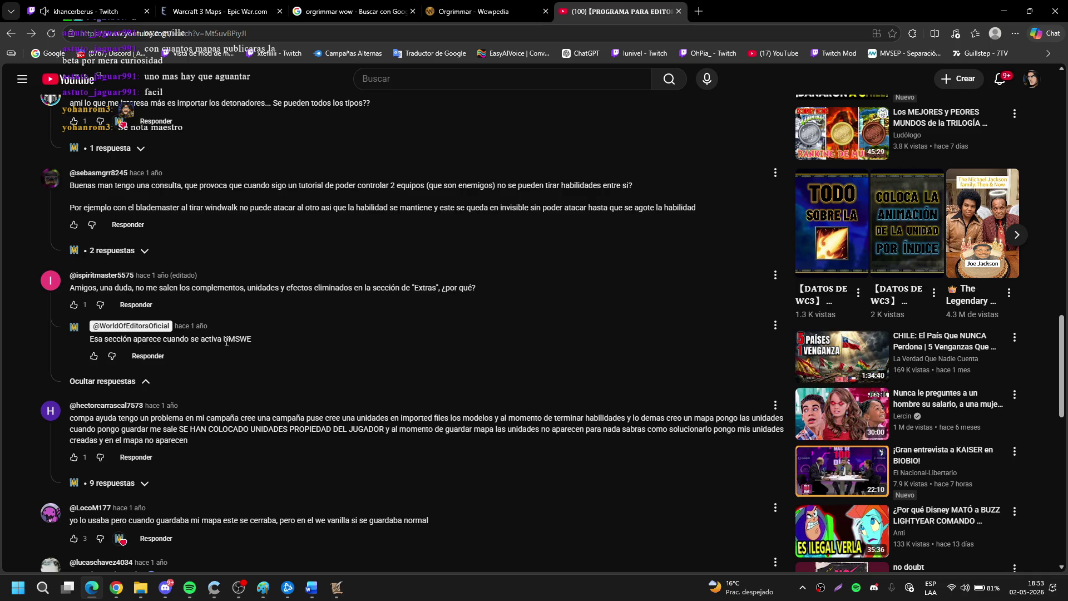
Back in the World Editor, open UMSWE's Customize Tile Pathability window and dismiss the I/O error 103.
{"action": "mouse_move", "coordinate": [337, 587]}
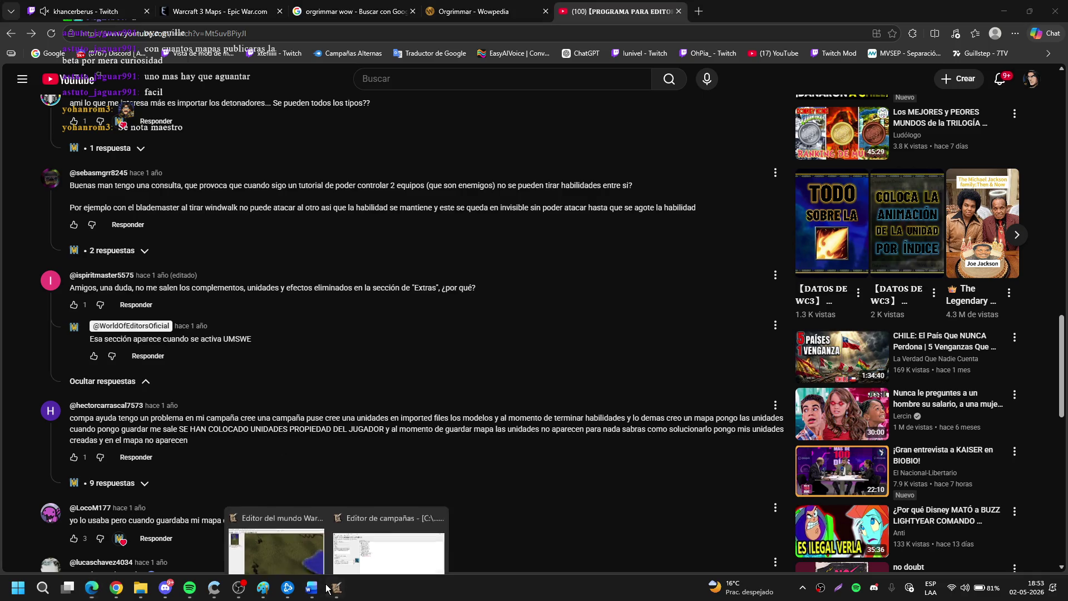
{"action": "left_click", "coordinate": [290, 526]}
{"action": "left_click", "coordinate": [357, 23]}
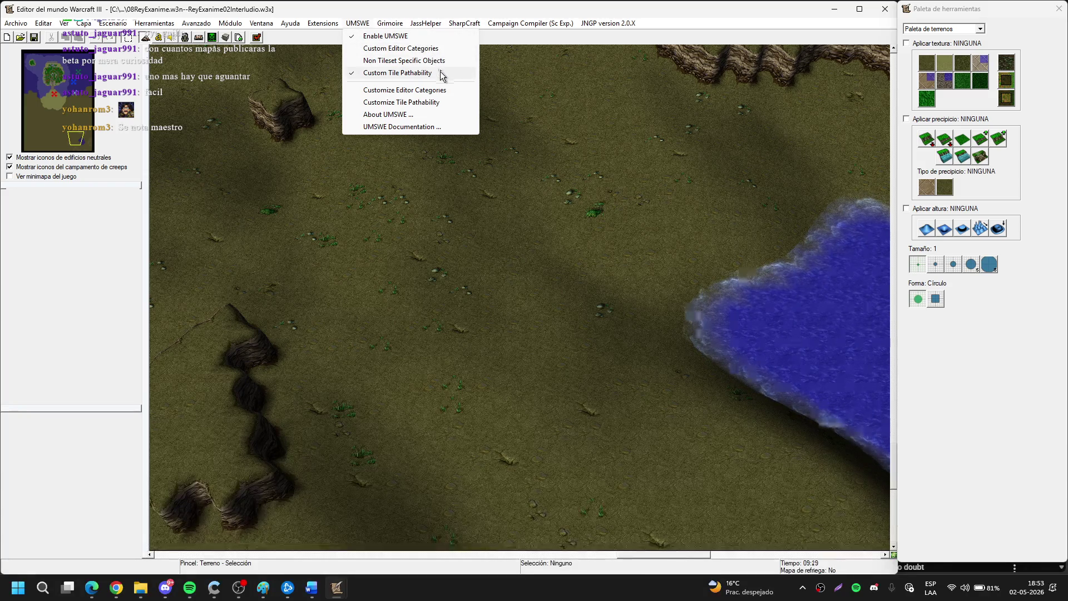
{"action": "left_click", "coordinate": [446, 102]}
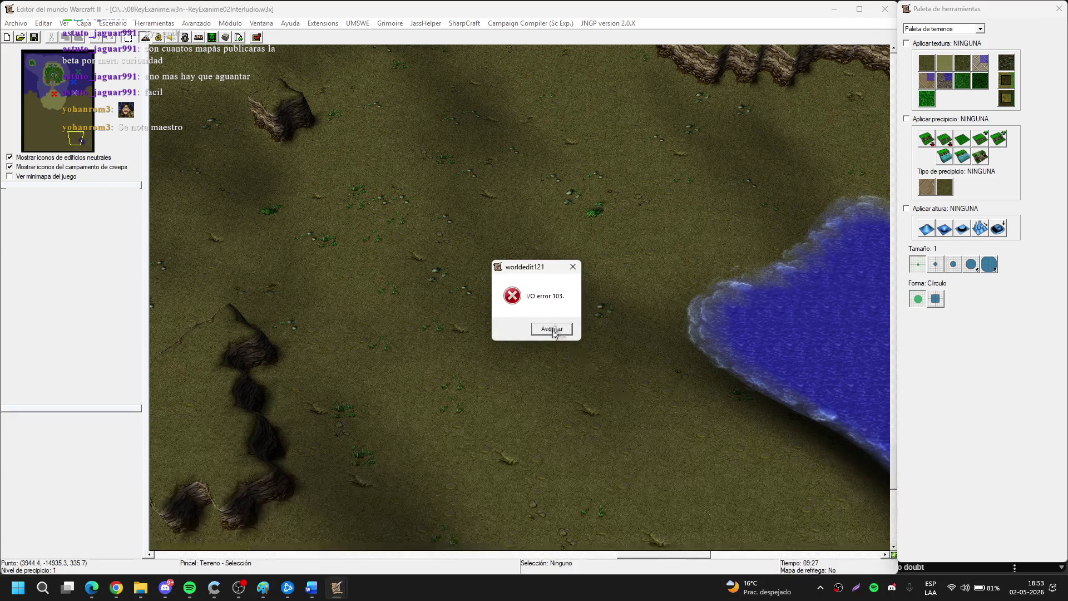
{"action": "left_click", "coordinate": [556, 332]}
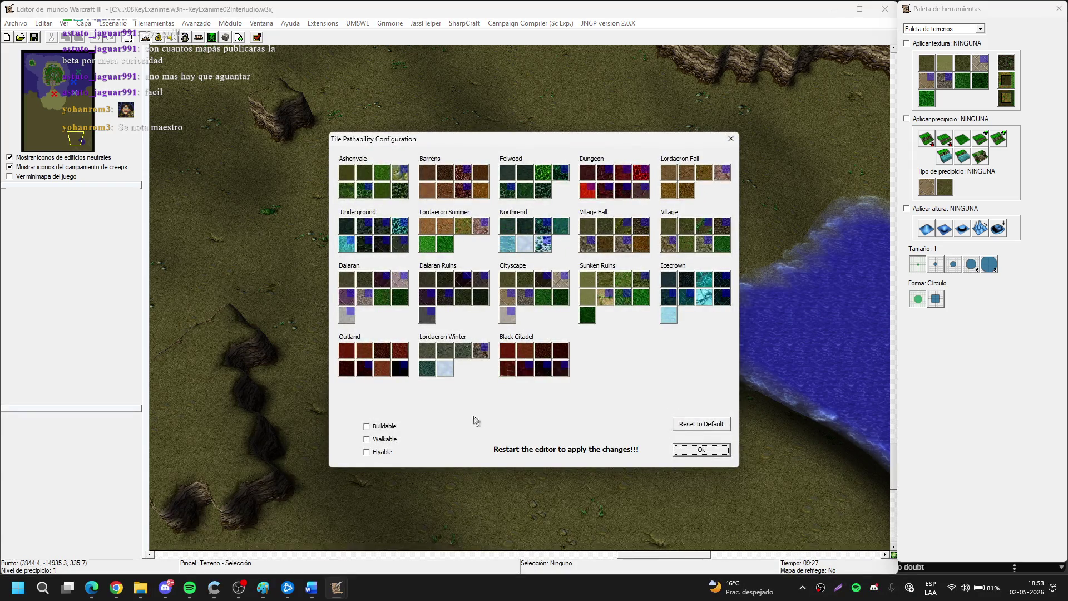
Apply the tile pathability settings twice, dismiss the save errors, and accept the critical error.
{"action": "left_click", "coordinate": [703, 455]}
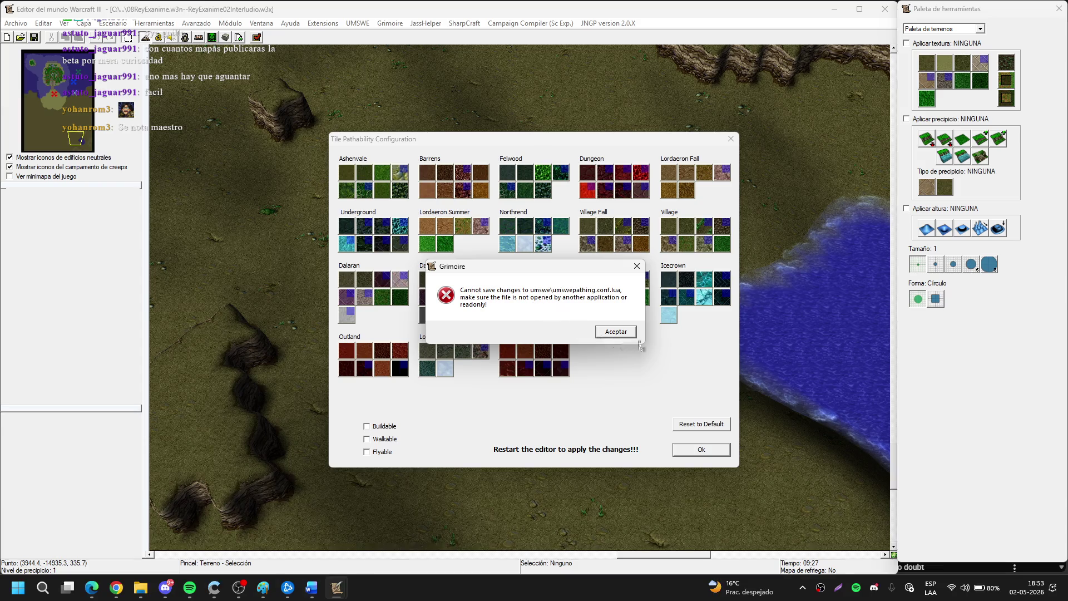
{"action": "left_click", "coordinate": [616, 331]}
{"action": "left_click", "coordinate": [554, 332]}
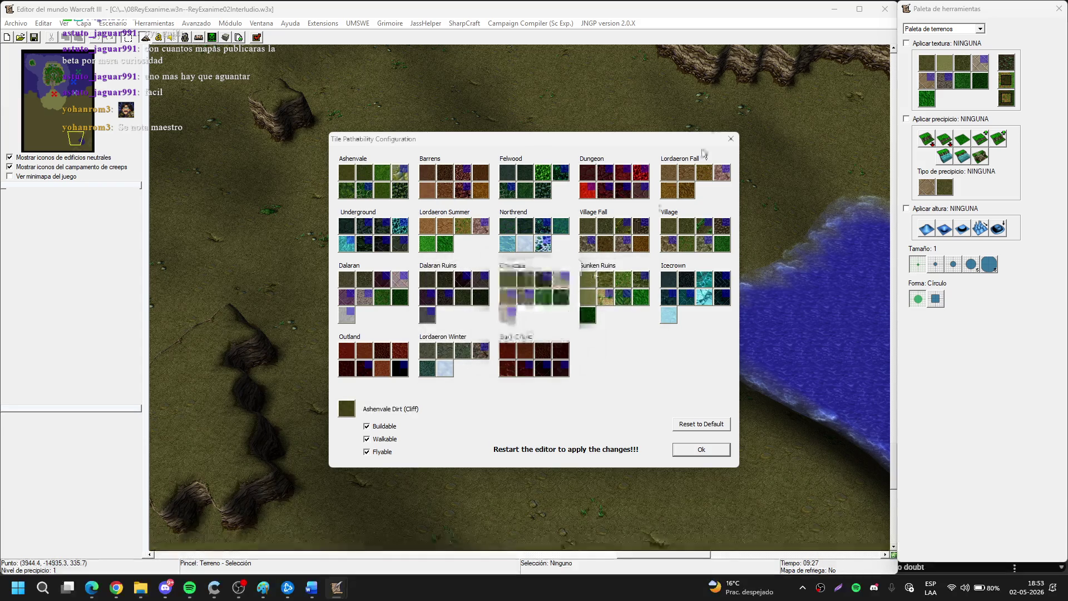
{"action": "left_click", "coordinate": [693, 452]}
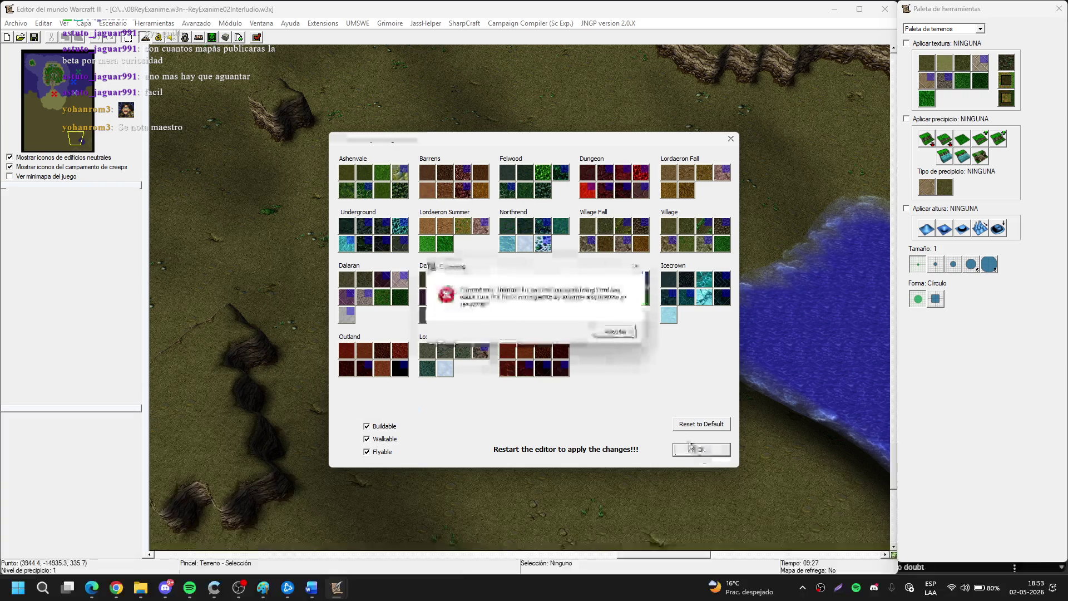
{"action": "left_click", "coordinate": [616, 331]}
{"action": "left_click", "coordinate": [615, 332]}
{"action": "left_click", "coordinate": [570, 329]}
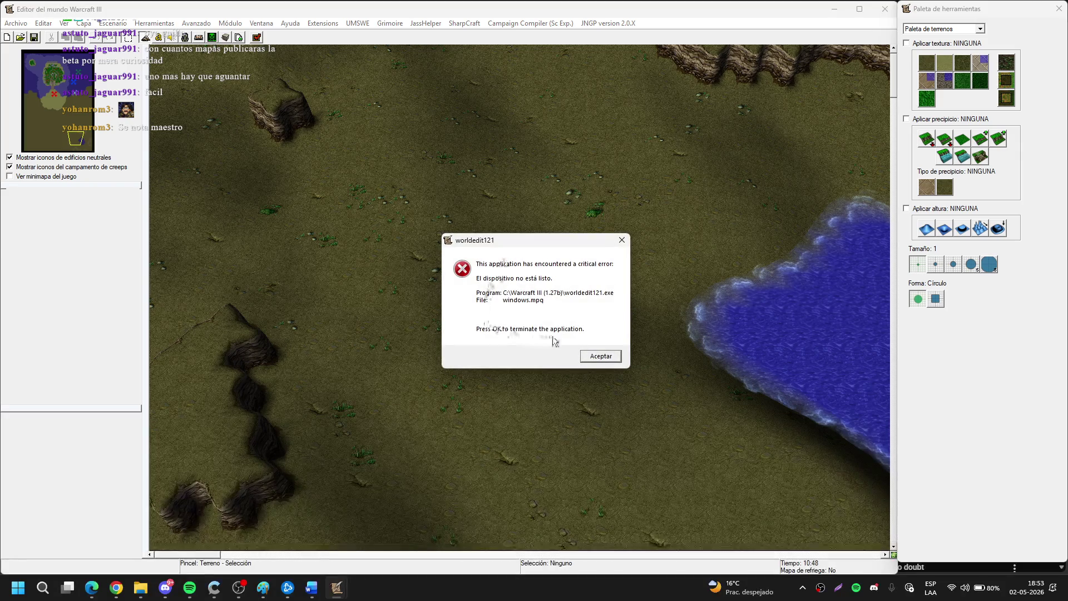
{"action": "left_click", "coordinate": [599, 358]}
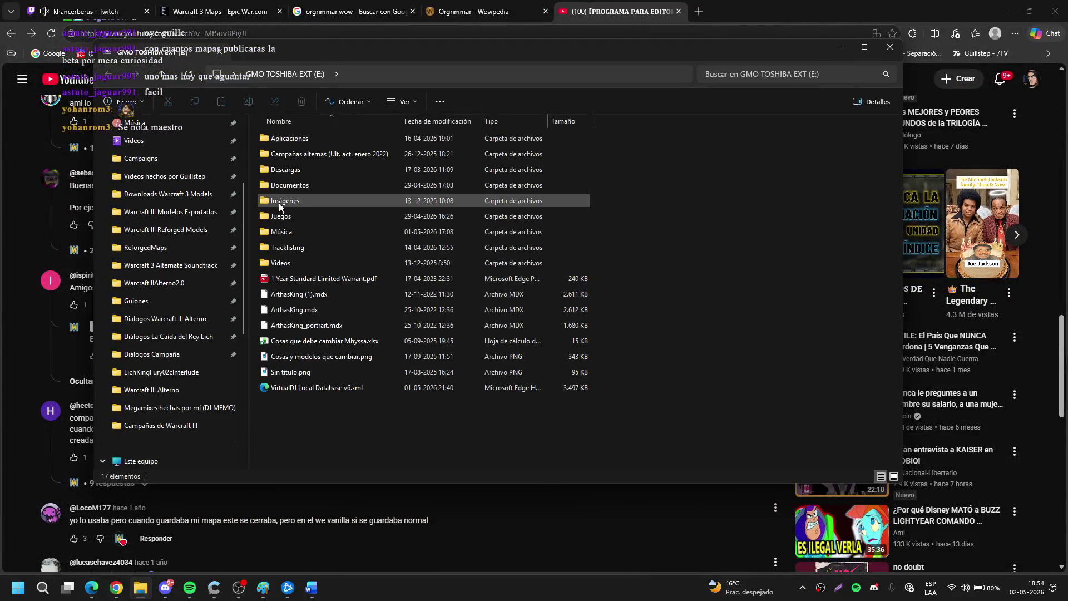
Browse to E:\Juegos\WarCraft III (1.27b) (Español) and select jassnewgenpack207.
{"action": "double_click", "coordinate": [265, 217]}
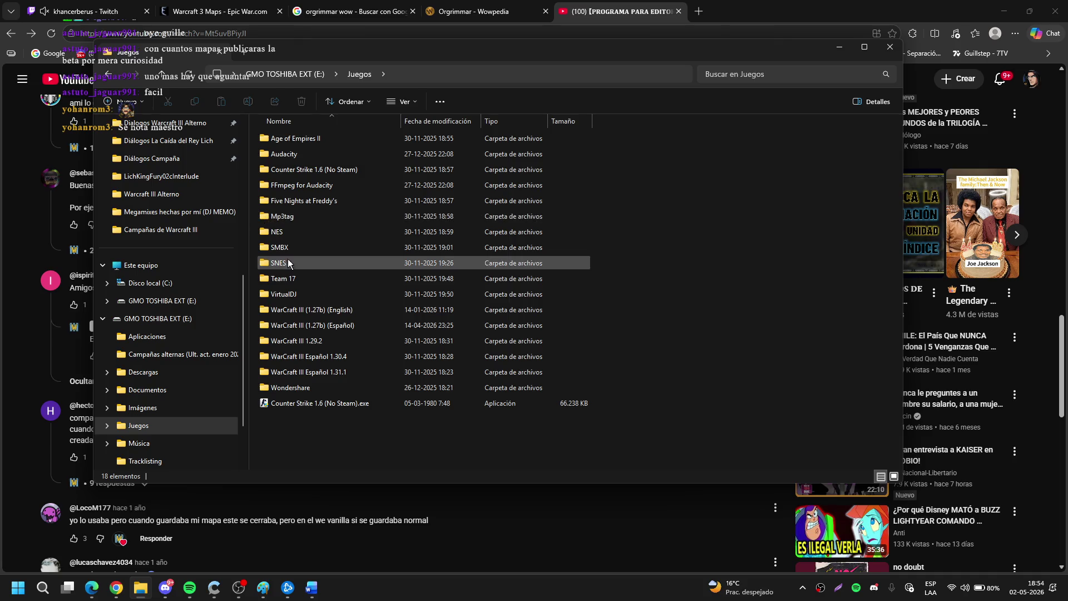
{"action": "left_click", "coordinate": [265, 325]}
{"action": "double_click", "coordinate": [265, 325]}
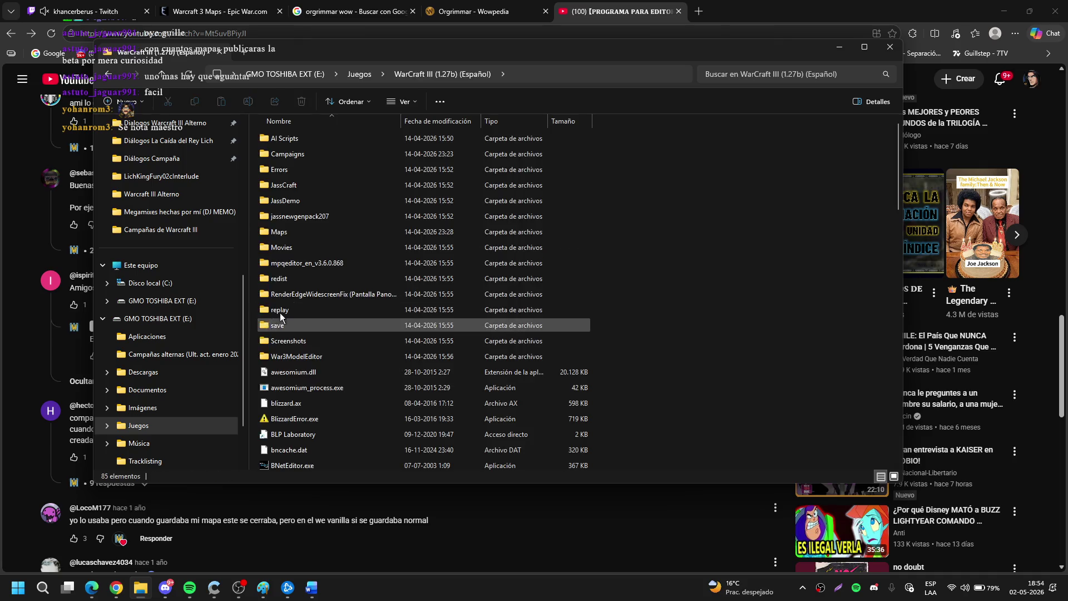
{"action": "left_click", "coordinate": [282, 217]}
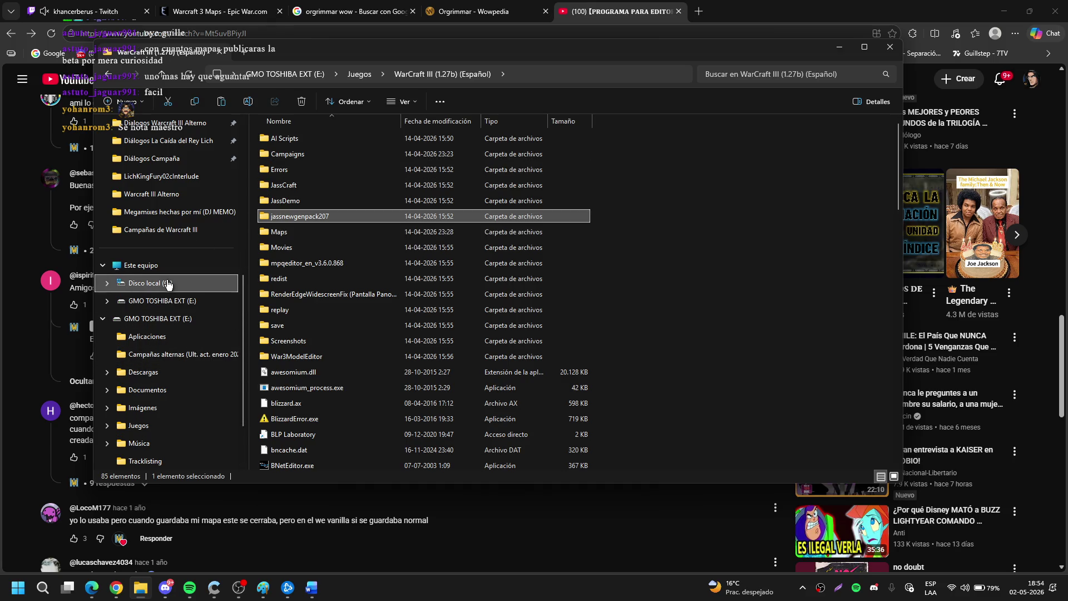
Go to the Warcraft III (1.27b) folder on C: and cancel the started paste of copied files.
{"action": "left_click", "coordinate": [200, 281]}
{"action": "double_click", "coordinate": [271, 247]}
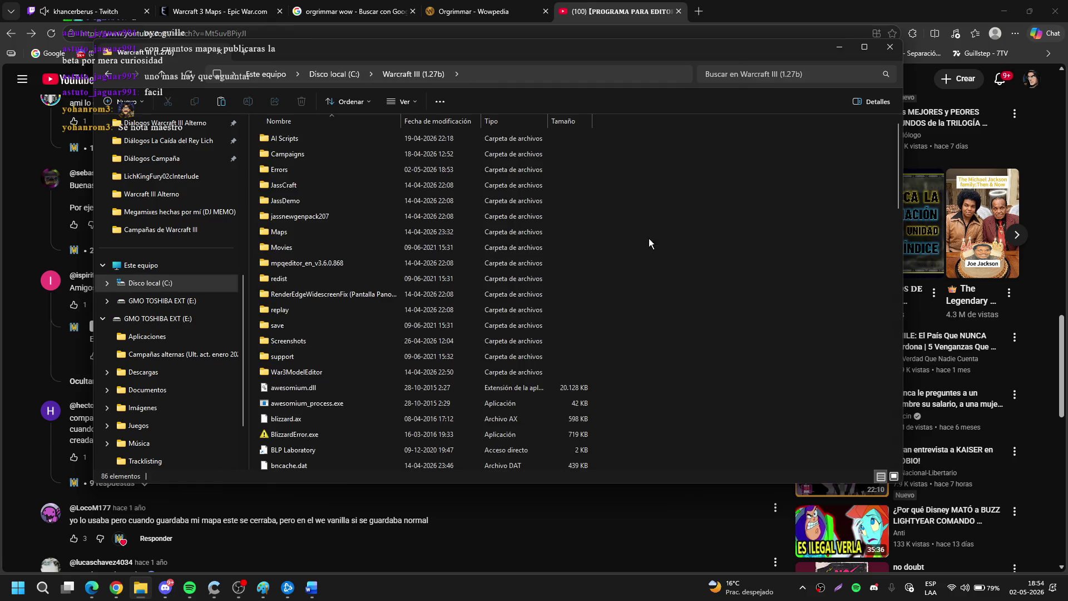
{"action": "key", "text": "ctrl+v"}
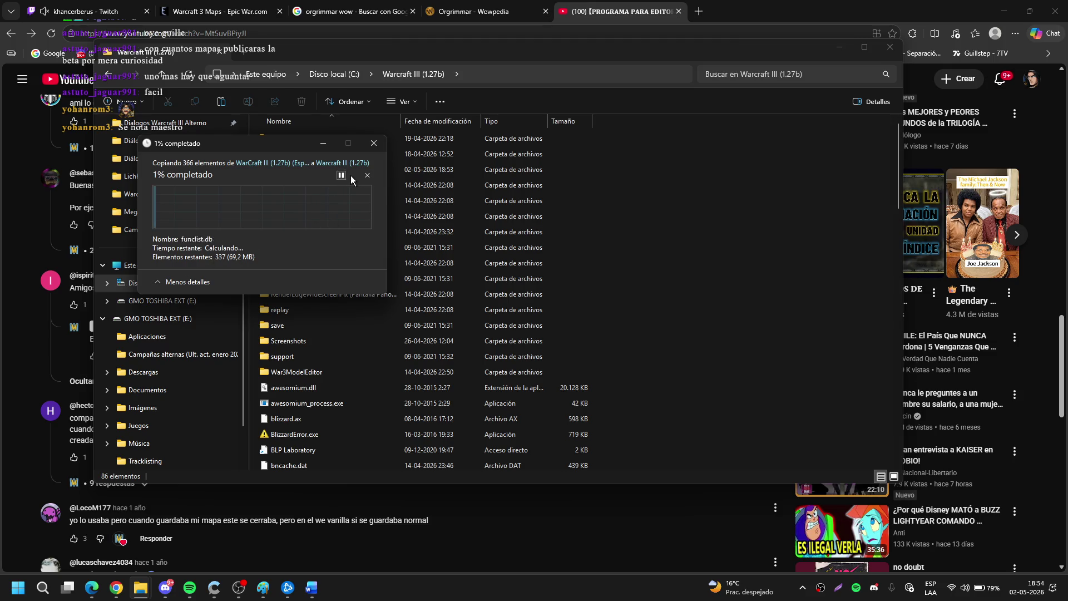
{"action": "left_click", "coordinate": [367, 174]}
Open the jassnewgenpack207 folder, select NewGen WE.exe, and minimise Explorer.
{"action": "left_click", "coordinate": [311, 216]}
{"action": "double_click", "coordinate": [312, 216]}
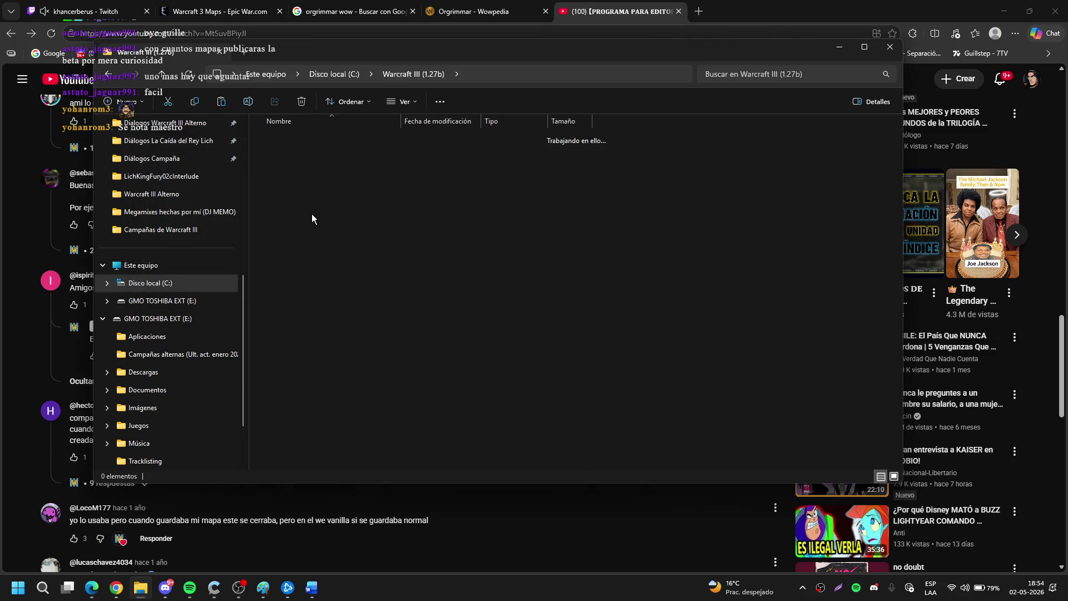
{"action": "scroll", "coordinate": [311, 217], "scroll_direction": "down", "scroll_amount": 6}
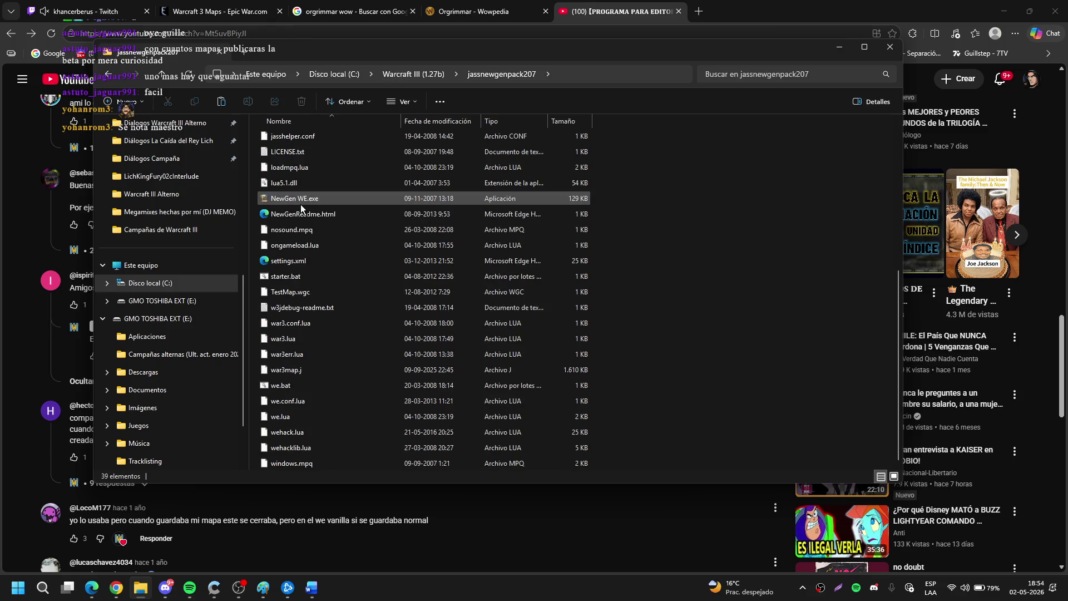
{"action": "mouse_move", "coordinate": [300, 204]}
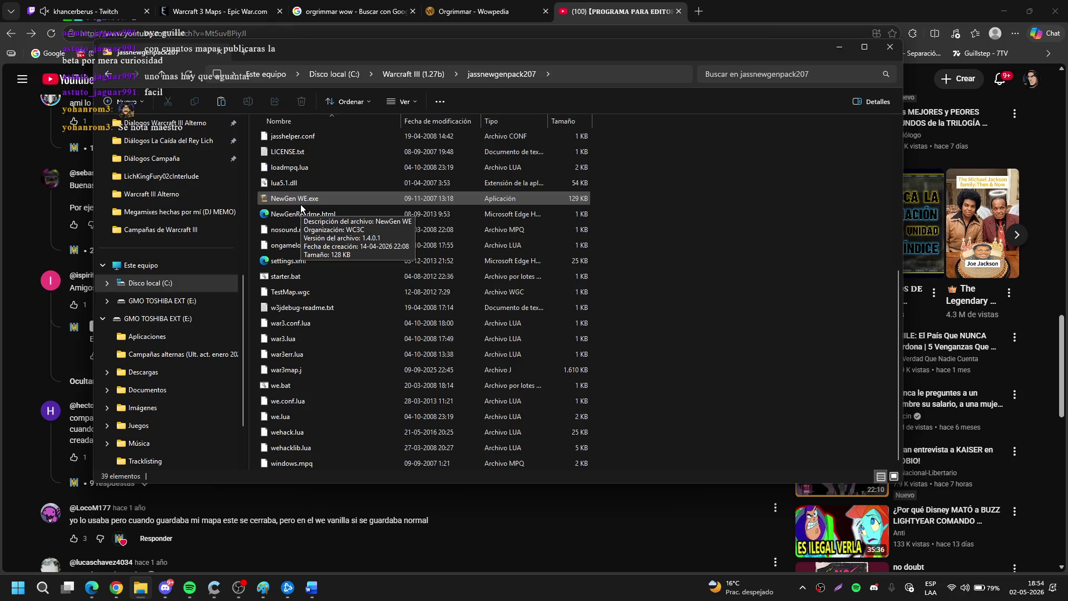
{"action": "left_click", "coordinate": [300, 205]}
{"action": "left_click", "coordinate": [207, 589]}
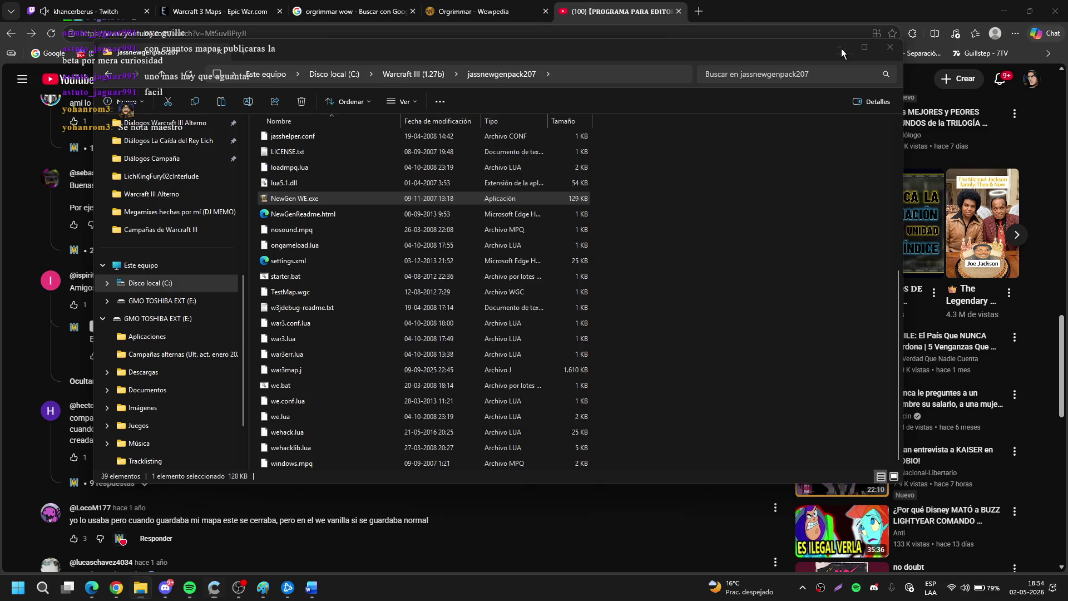
{"action": "left_click", "coordinate": [841, 49]}
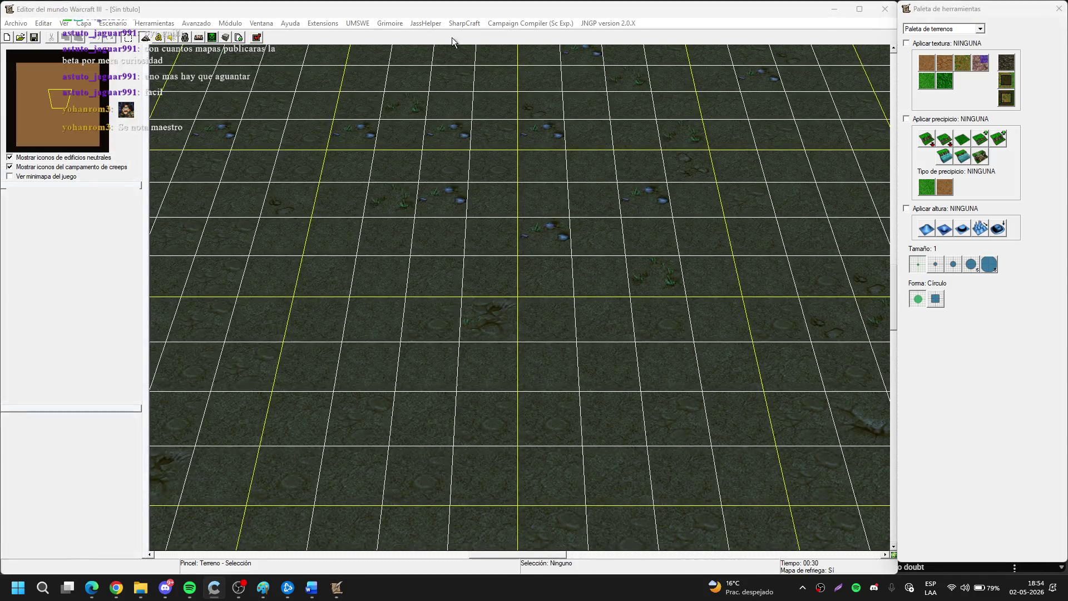
Set the JNGP Warcraft III path manually to war3.exe in the Warcraft III (1.27b) folder.
{"action": "left_click", "coordinate": [365, 24]}
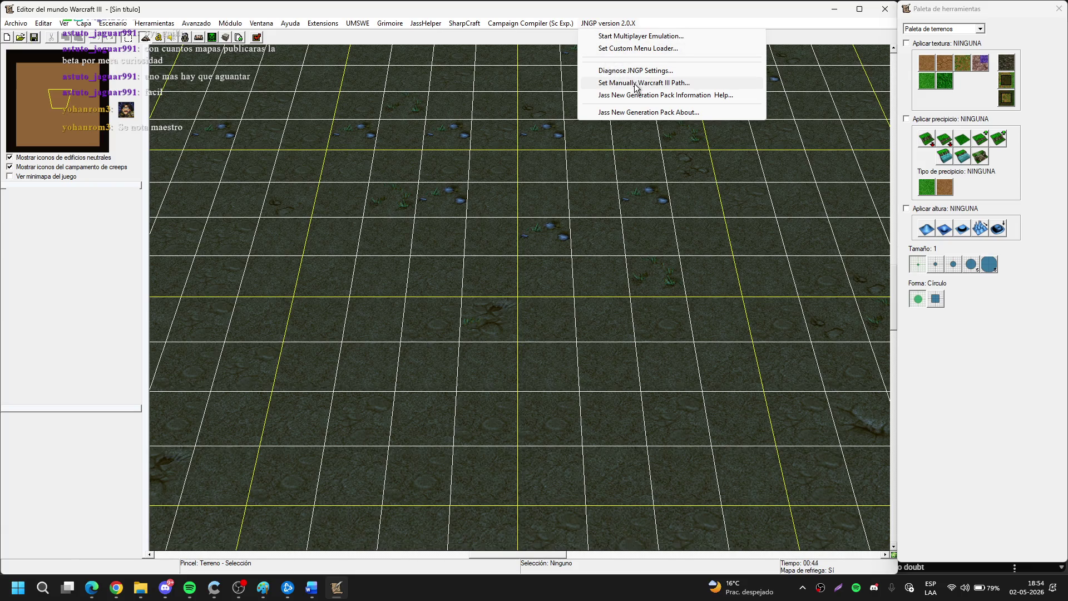
{"action": "left_click", "coordinate": [636, 83]}
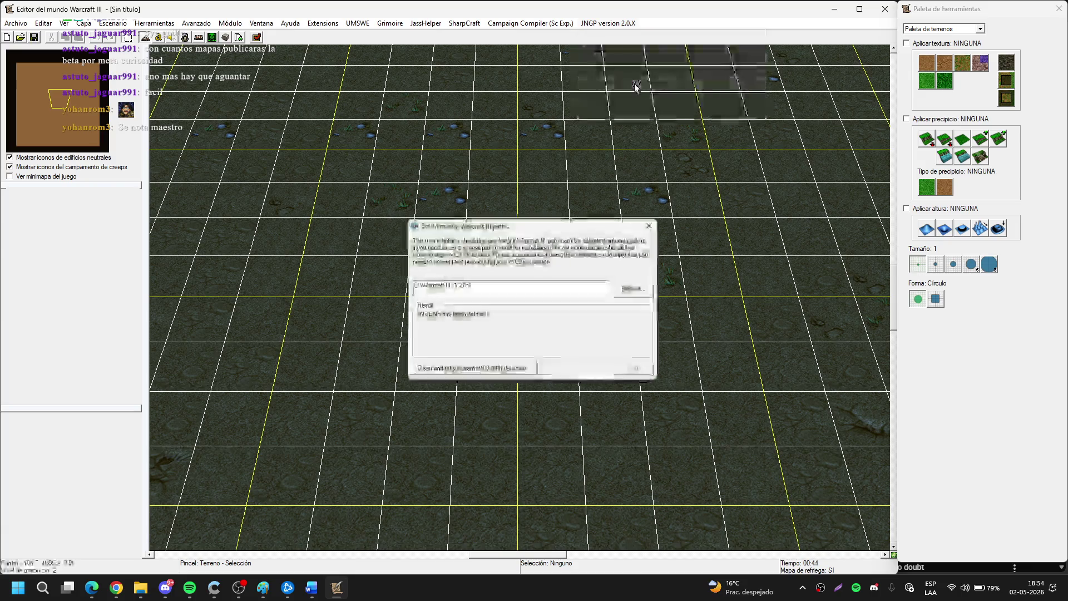
{"action": "left_click", "coordinate": [625, 296]}
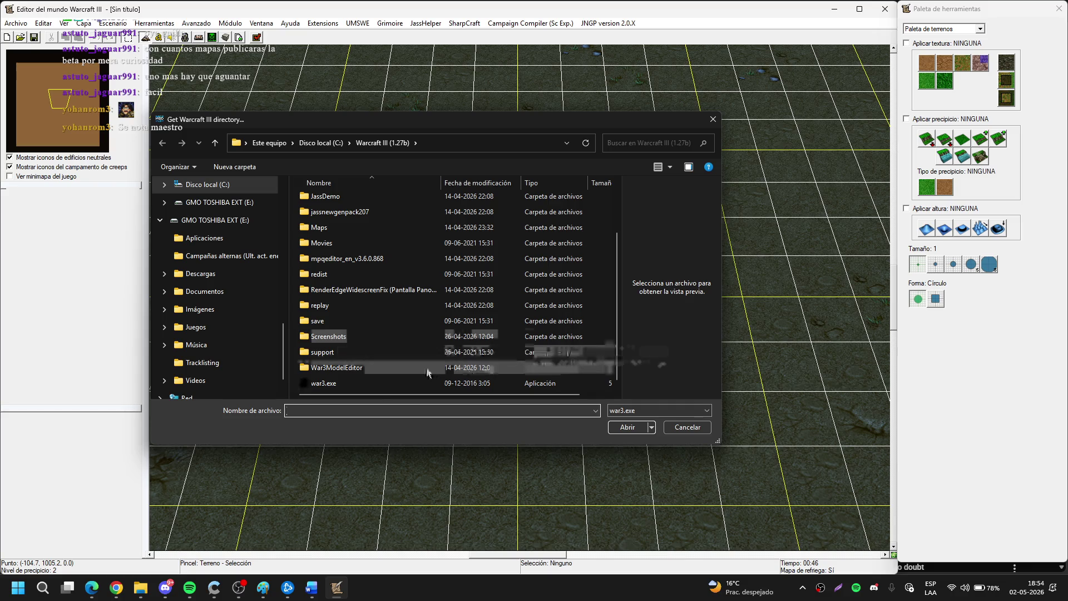
{"action": "left_click", "coordinate": [376, 384]}
{"action": "left_click", "coordinate": [626, 427]}
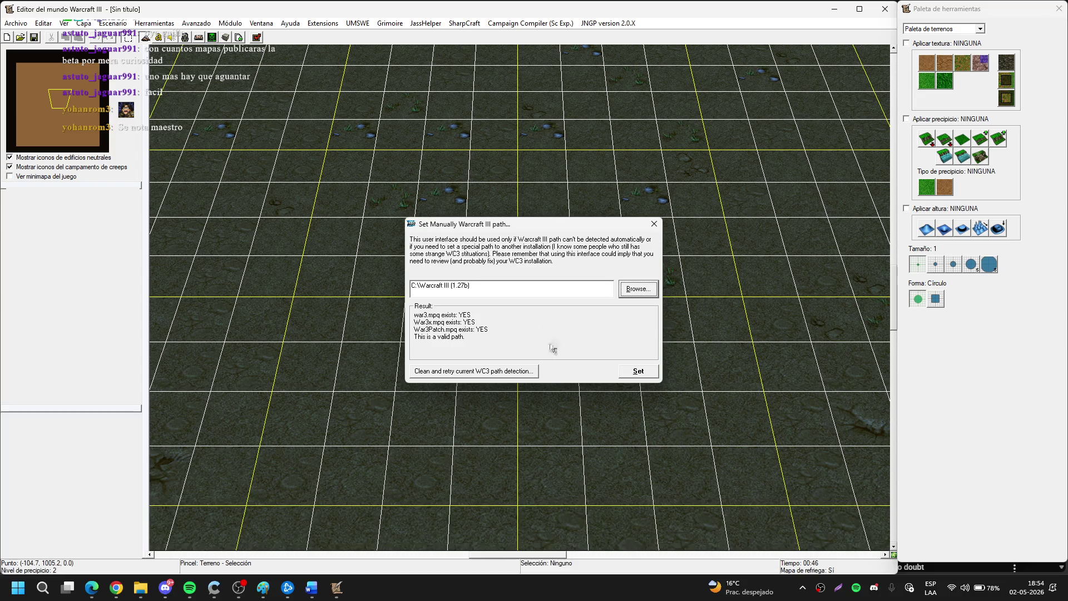
{"action": "left_click", "coordinate": [636, 371]}
{"action": "left_click", "coordinate": [653, 225]}
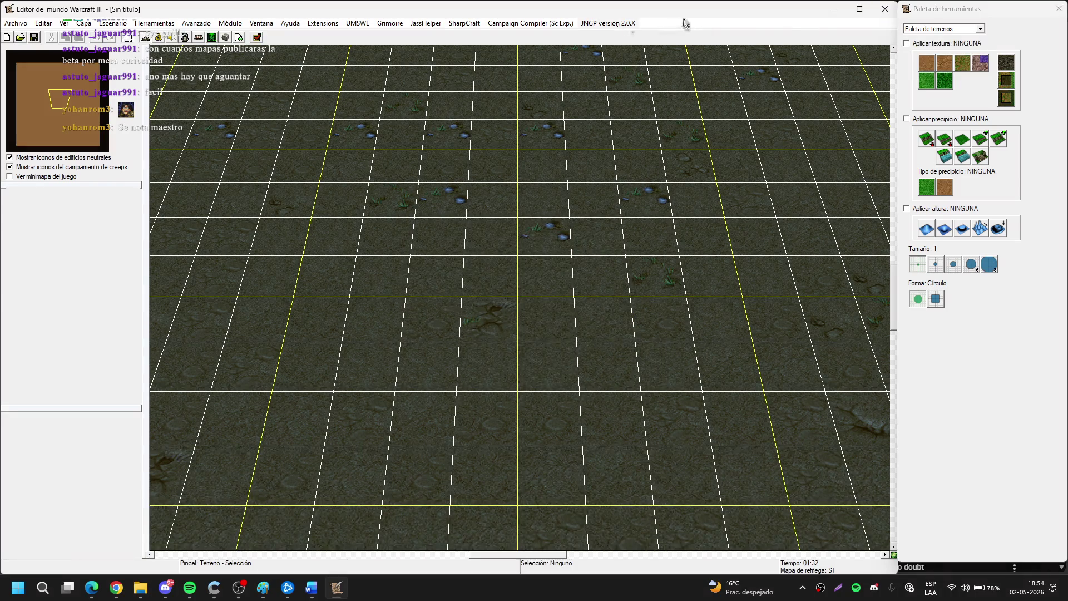
Try UMSWE's Custom Tile Pathability twice, dismissing the plugin error each time.
{"action": "left_click", "coordinate": [358, 24]}
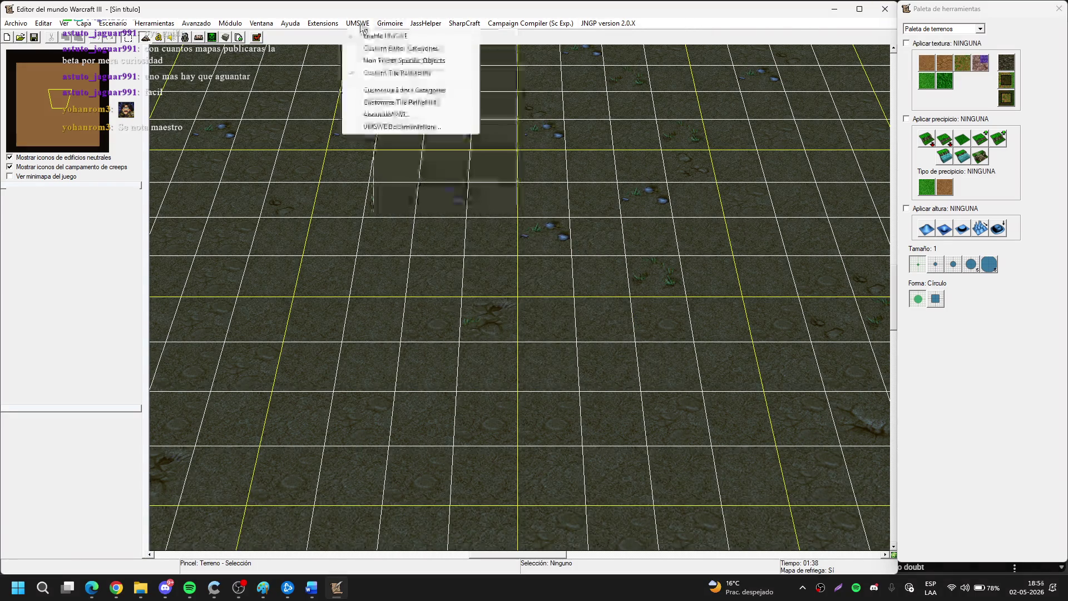
{"action": "left_click", "coordinate": [377, 78]}
{"action": "left_click", "coordinate": [549, 326]}
{"action": "left_click", "coordinate": [358, 24]}
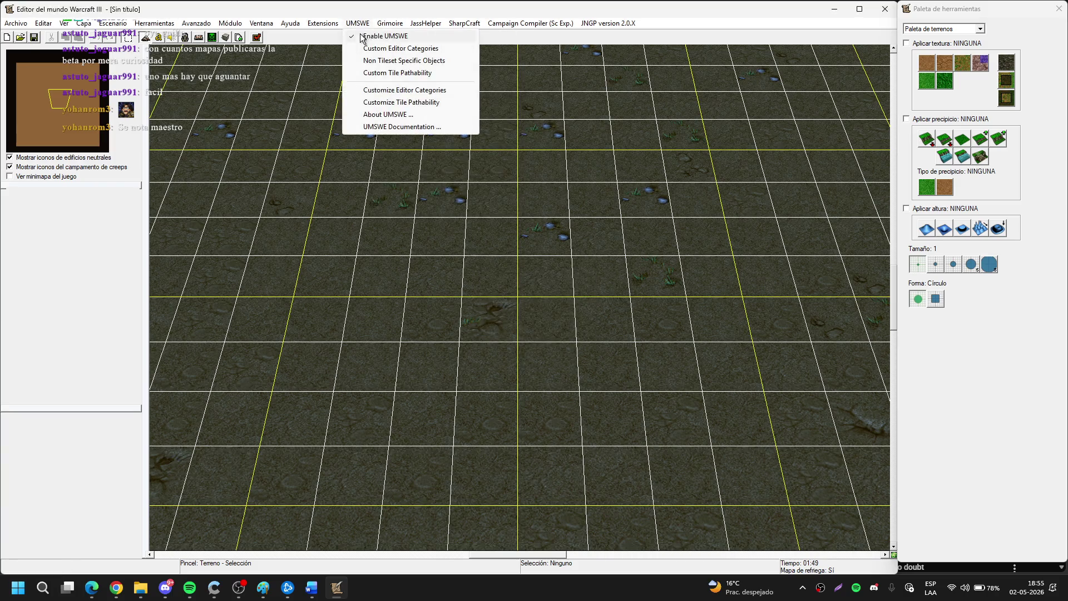
{"action": "left_click", "coordinate": [381, 73]}
{"action": "key", "text": "Return"}
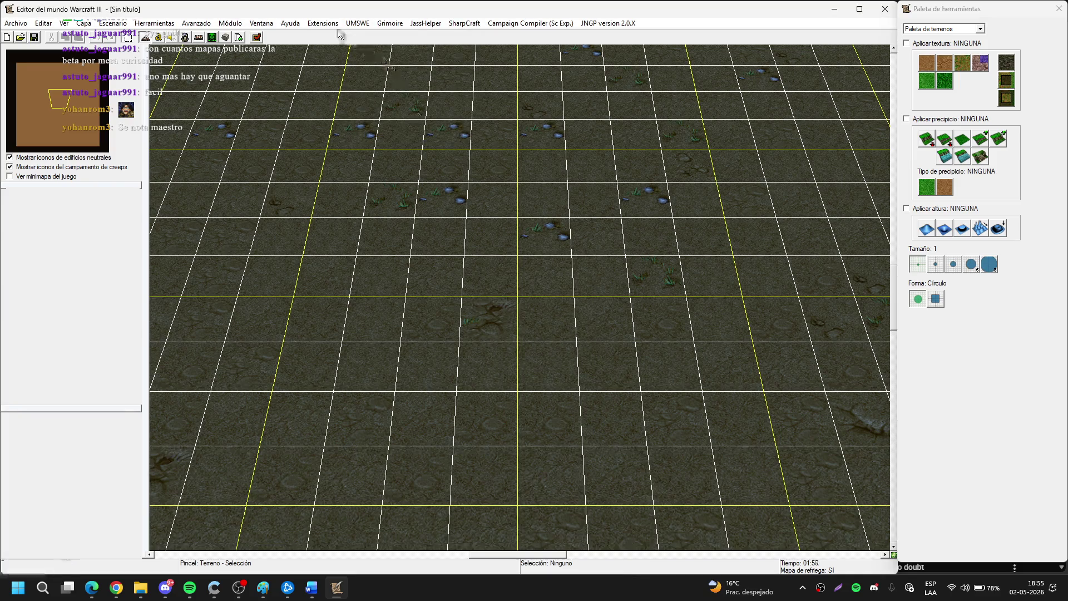
Glance at the browser and Grimex menu, then close the Tool Palette and the World Editor.
{"action": "left_click", "coordinate": [115, 587]}
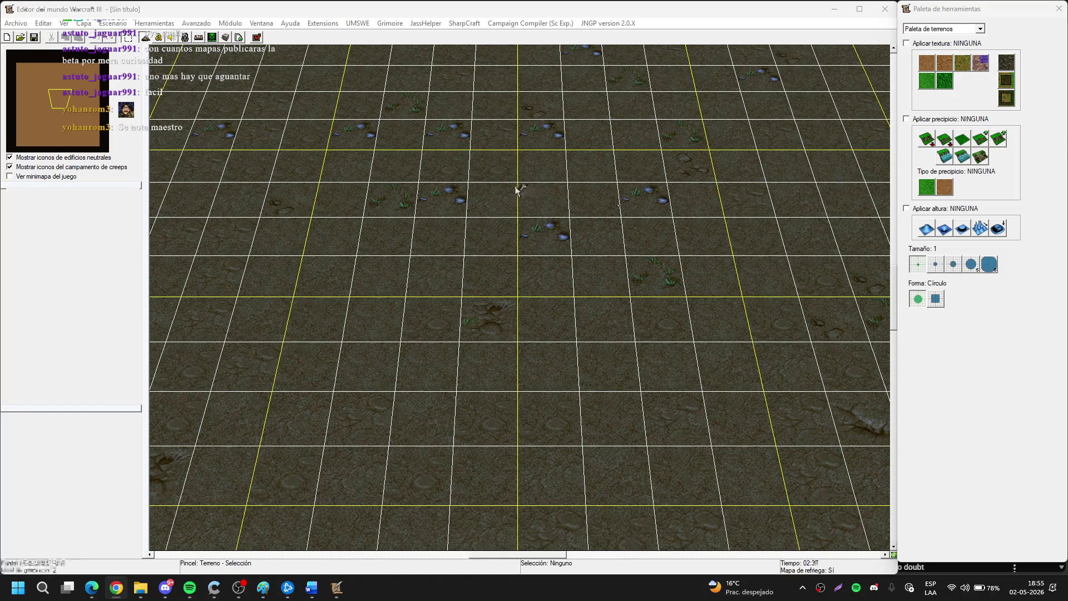
{"action": "left_click", "coordinate": [322, 24]}
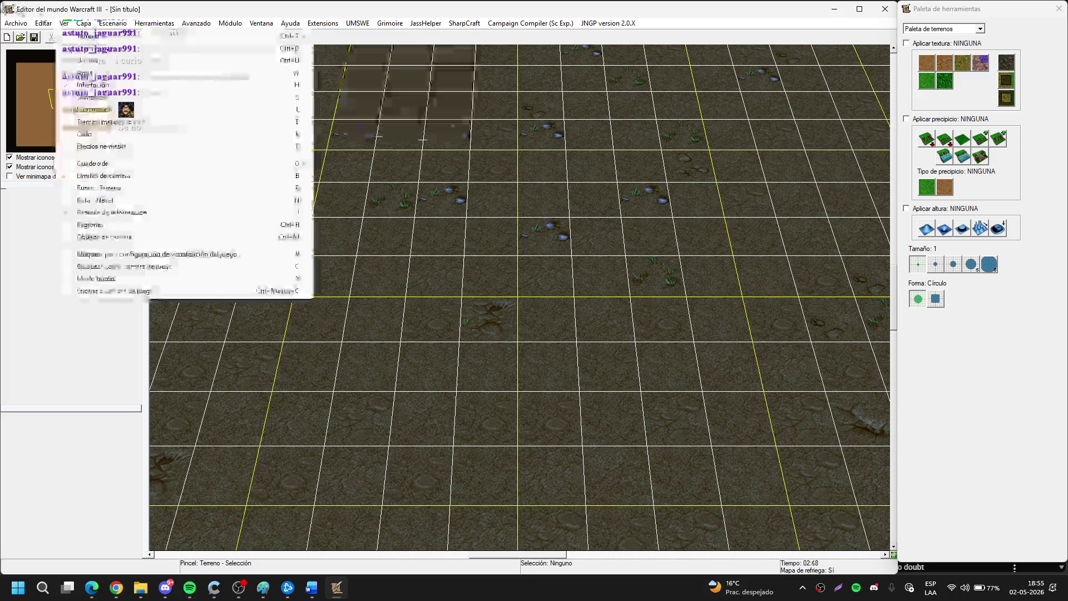
{"action": "left_click", "coordinate": [440, 118]}
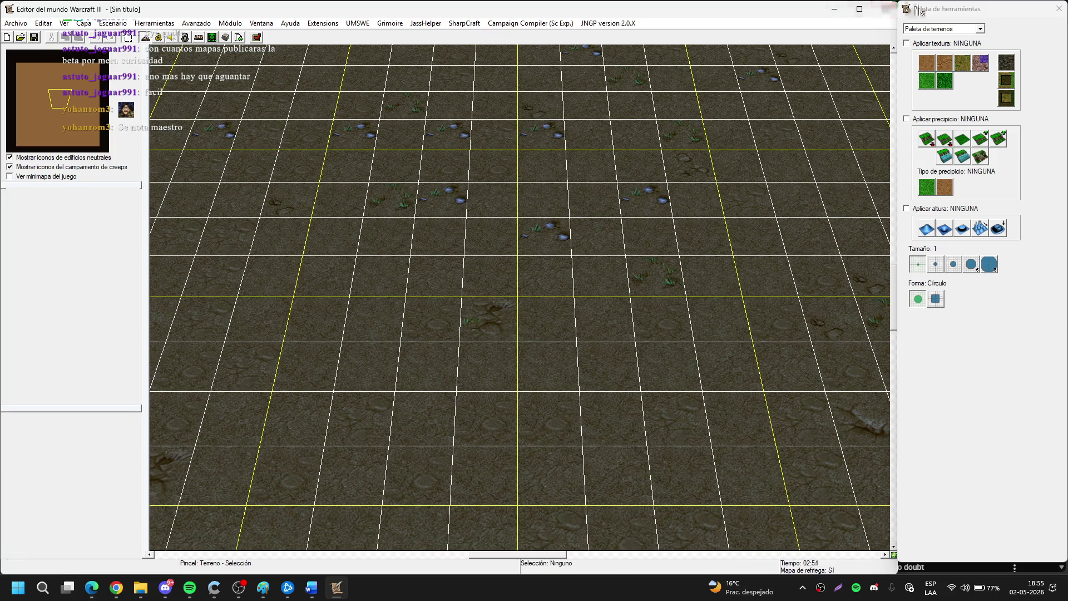
{"action": "left_click", "coordinate": [884, 9]}
{"action": "left_click", "coordinate": [885, 9]}
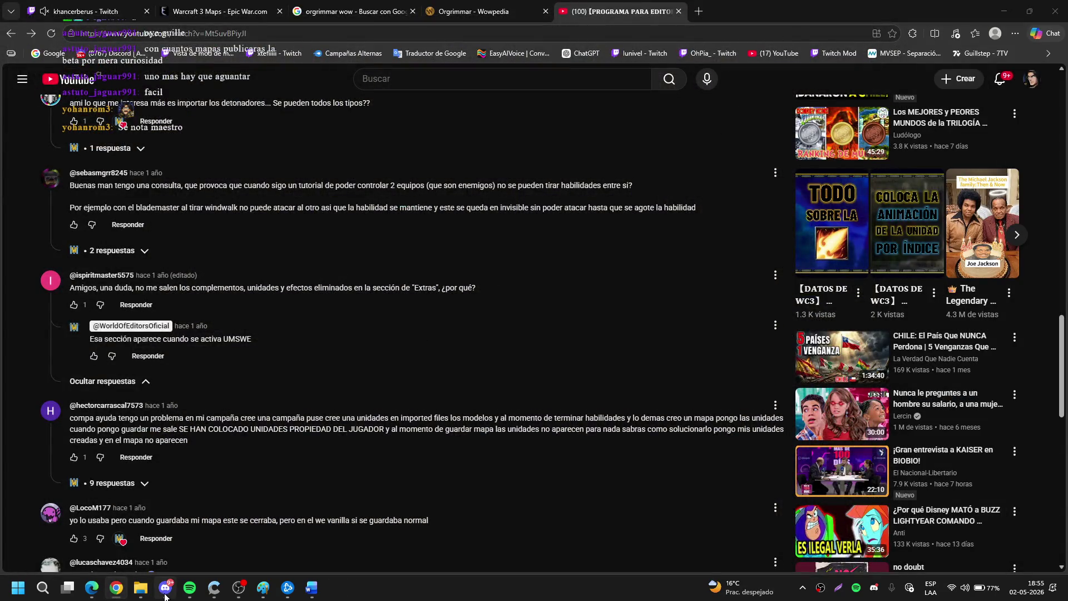
Relaunch the World Editor from the taskbar so an untitled map opens.
{"action": "left_click", "coordinate": [140, 587]}
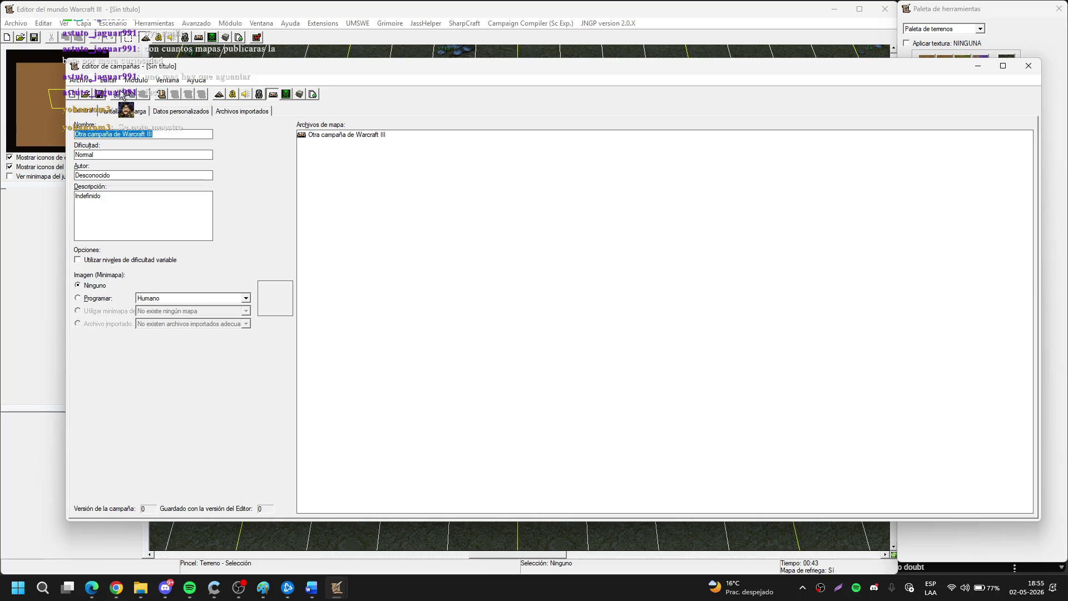
Export ReyExanime02Interludio.w3x from the 08ReyExanime.w3n campaign, replacing the existing file, and close the Campaign Editor.
{"action": "left_click", "coordinate": [86, 81]}
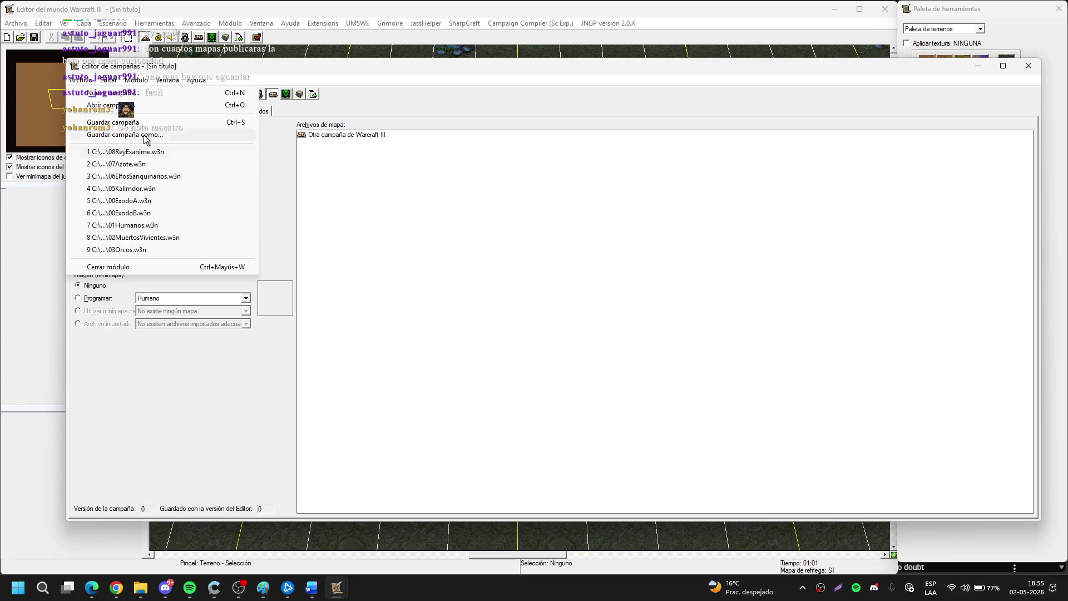
{"action": "left_click", "coordinate": [153, 158]}
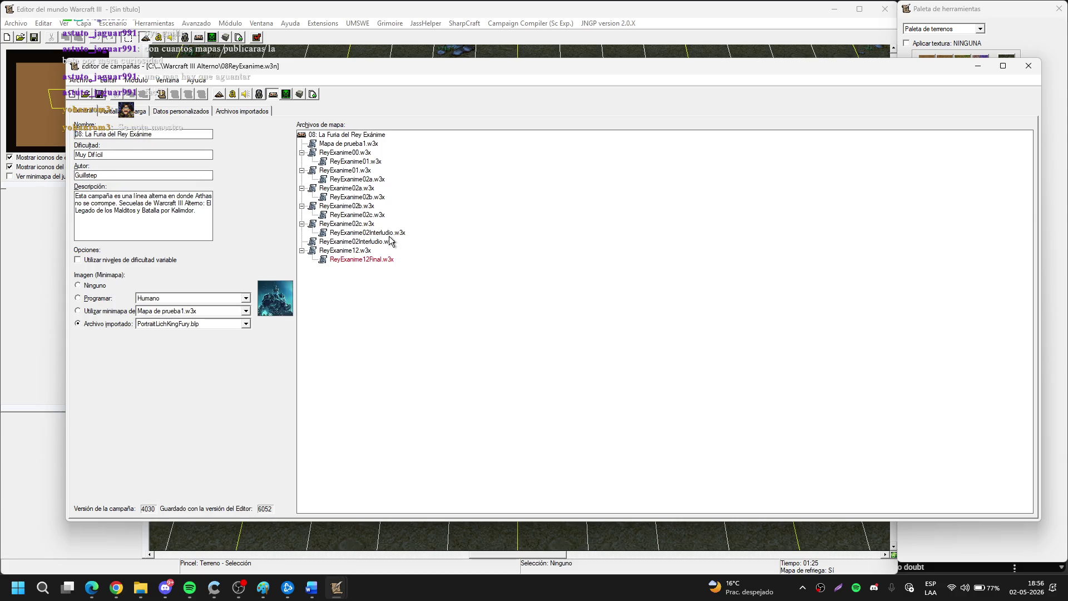
{"action": "left_click", "coordinate": [389, 236]}
{"action": "left_click", "coordinate": [379, 244]}
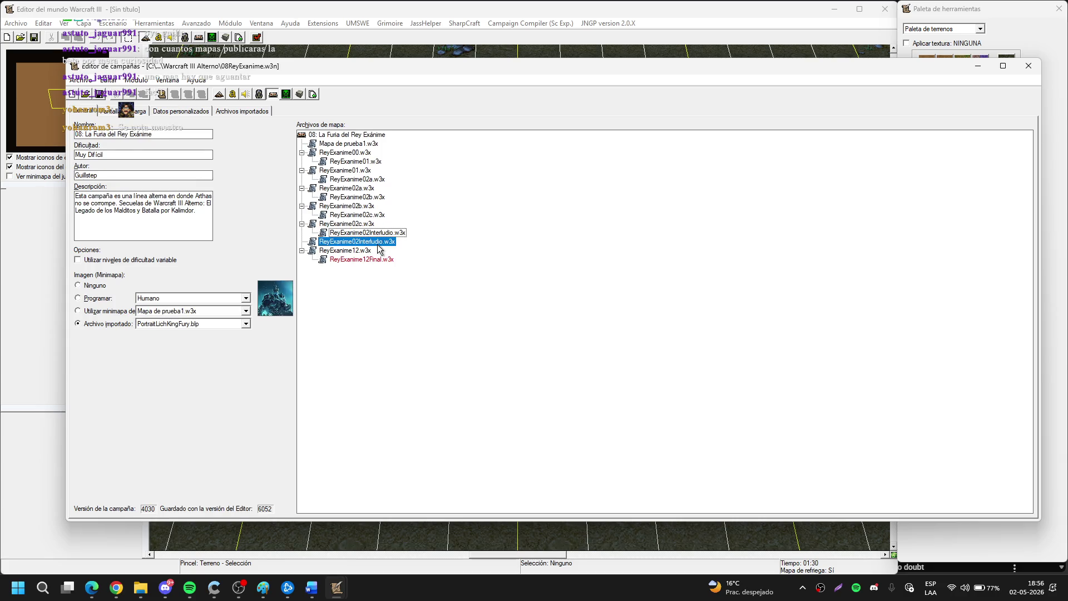
{"action": "double_click", "coordinate": [379, 248]}
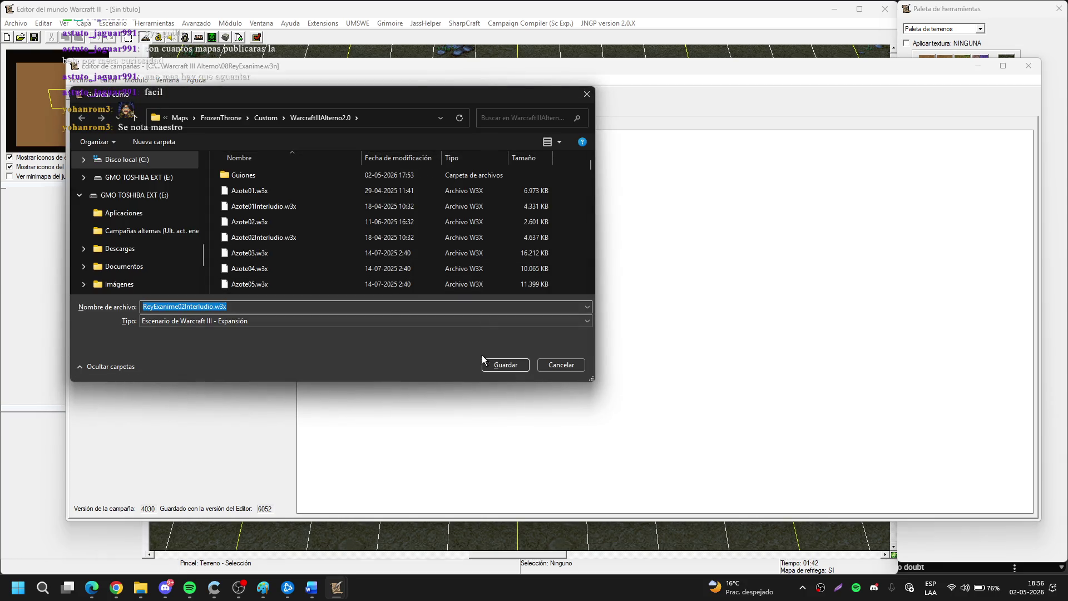
{"action": "left_click", "coordinate": [503, 364]}
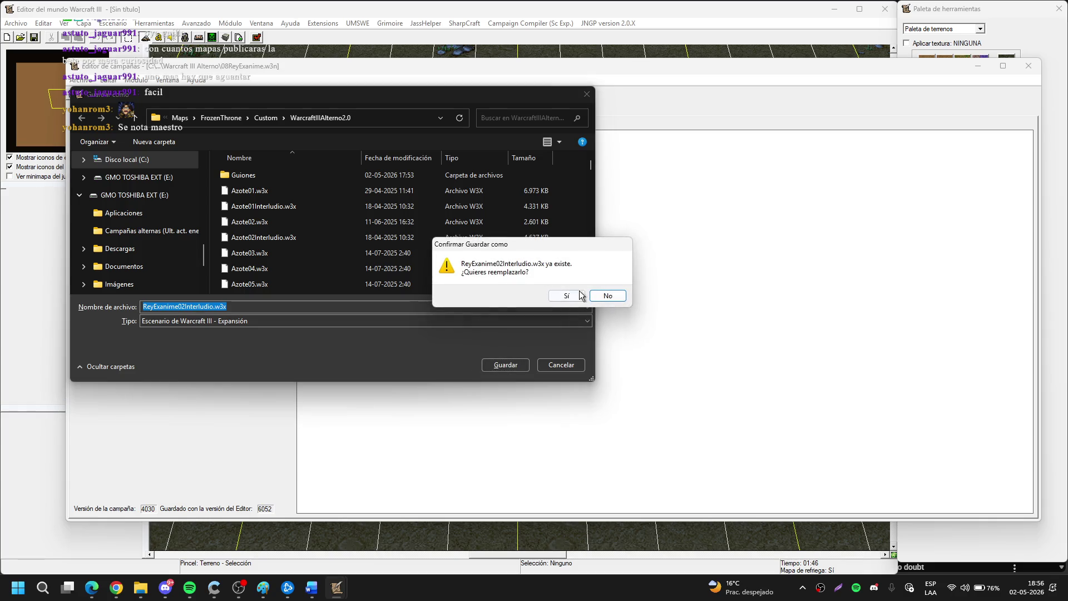
{"action": "left_click", "coordinate": [583, 295]}
{"action": "left_click", "coordinate": [978, 66]}
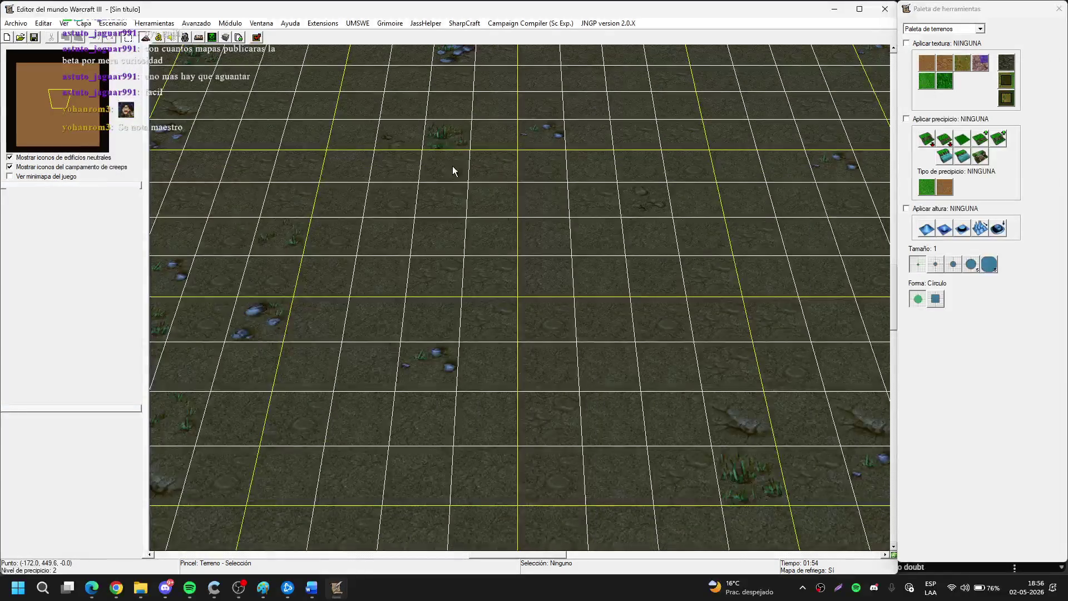
Open ReyExanime02Interludio.w3x from the WarcraftIIIAlterno2.0 folder with Ctrl+O.
{"action": "key", "text": "ctrl+o"}
{"action": "type", "text": "re"}
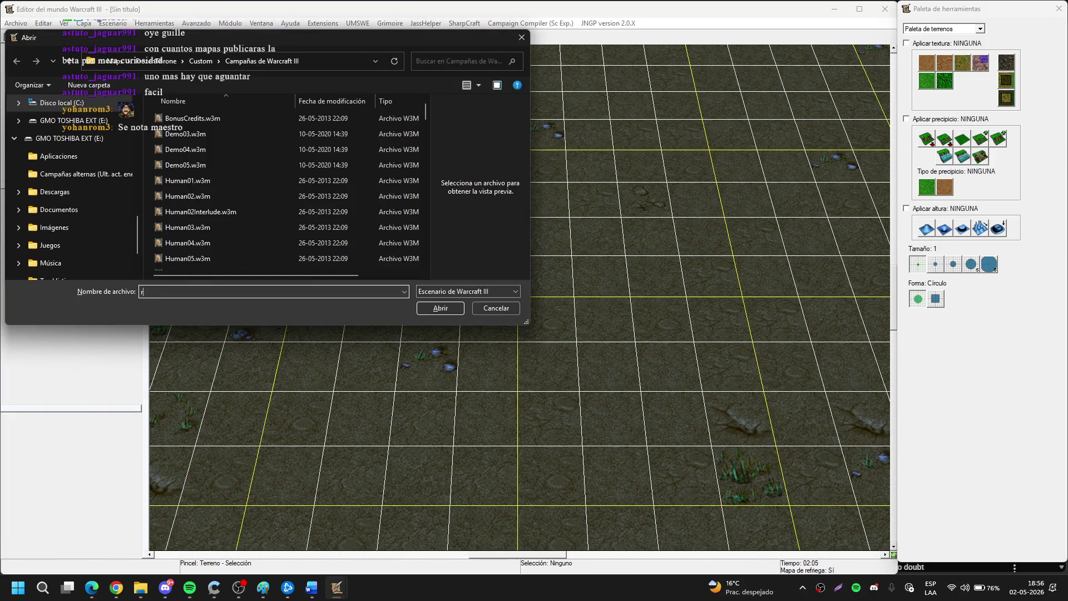
{"action": "scroll", "coordinate": [86, 227], "scroll_direction": "up", "scroll_amount": 5}
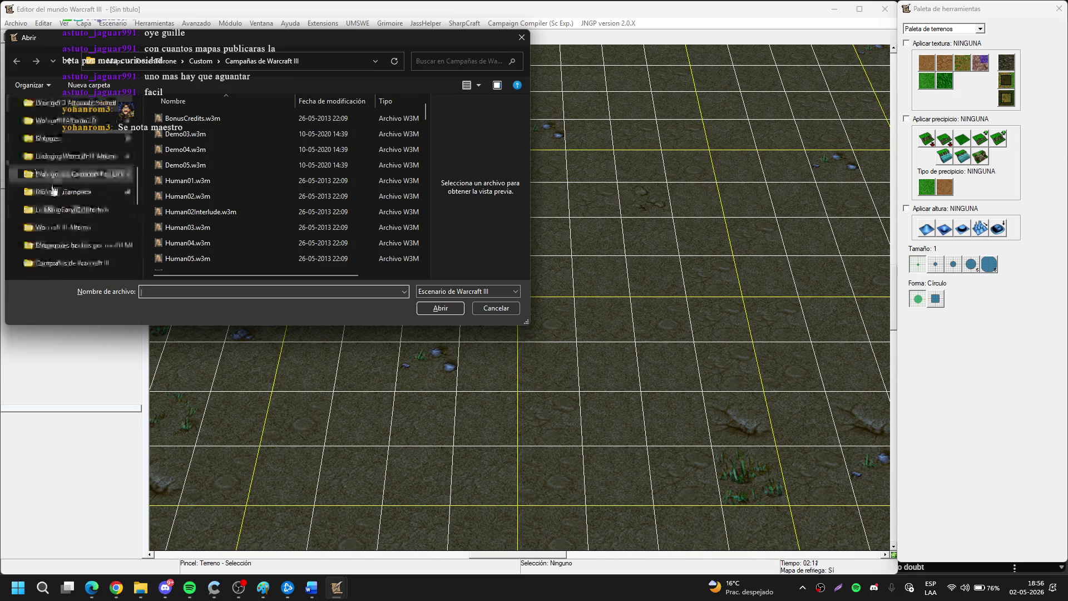
{"action": "left_click", "coordinate": [86, 227]}
{"action": "left_click", "coordinate": [184, 293]}
{"action": "type", "text": "reyx"}
{"action": "key", "text": "BackSpace"}
{"action": "type", "text": "ex"}
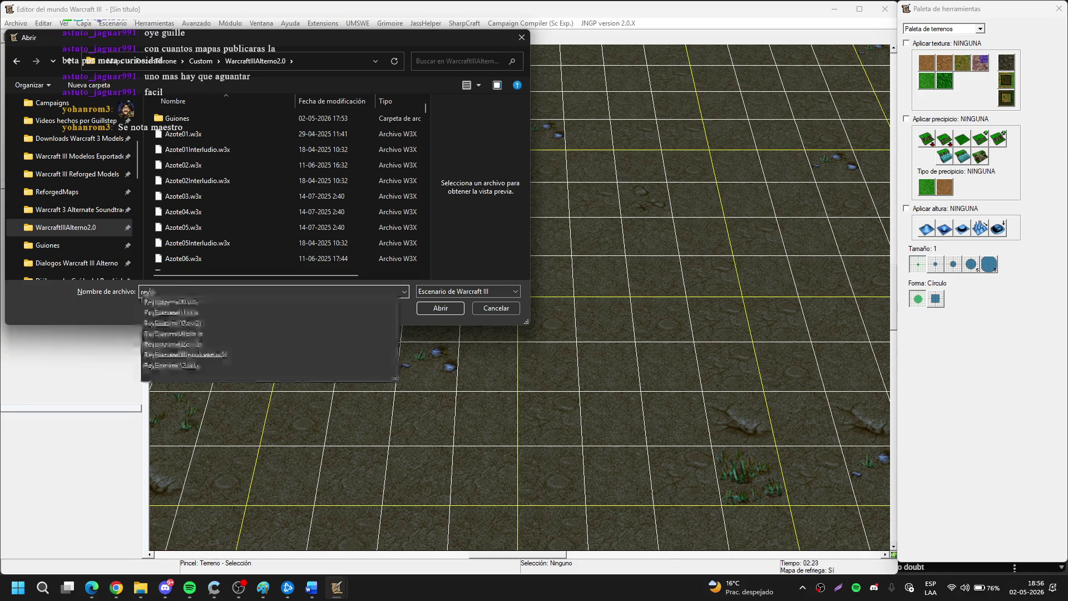
{"action": "left_click", "coordinate": [217, 356]}
{"action": "left_click", "coordinate": [436, 311]}
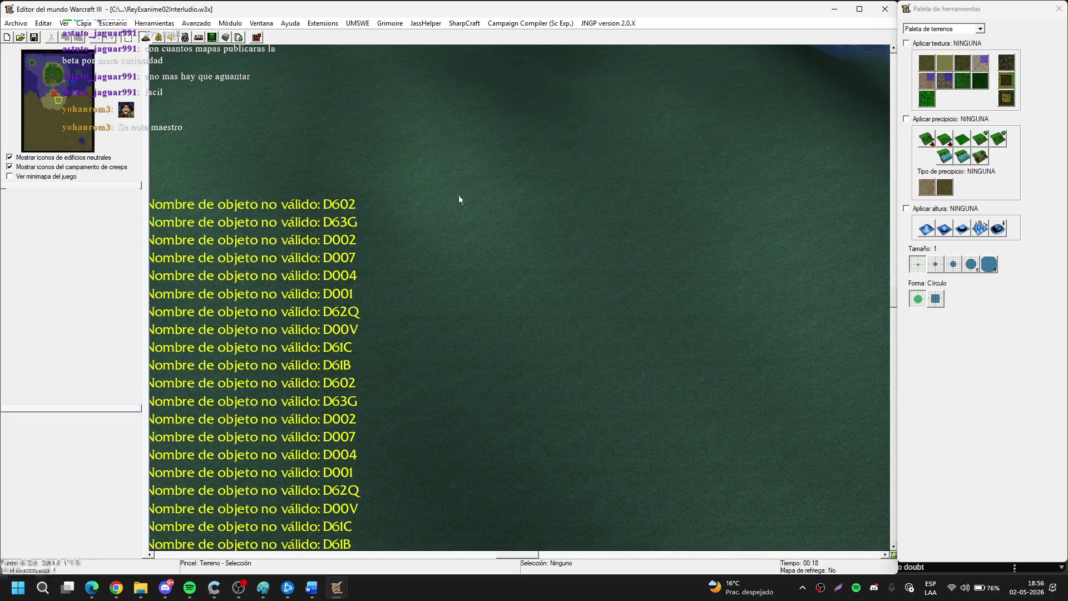
{"action": "left_click", "coordinate": [357, 25]}
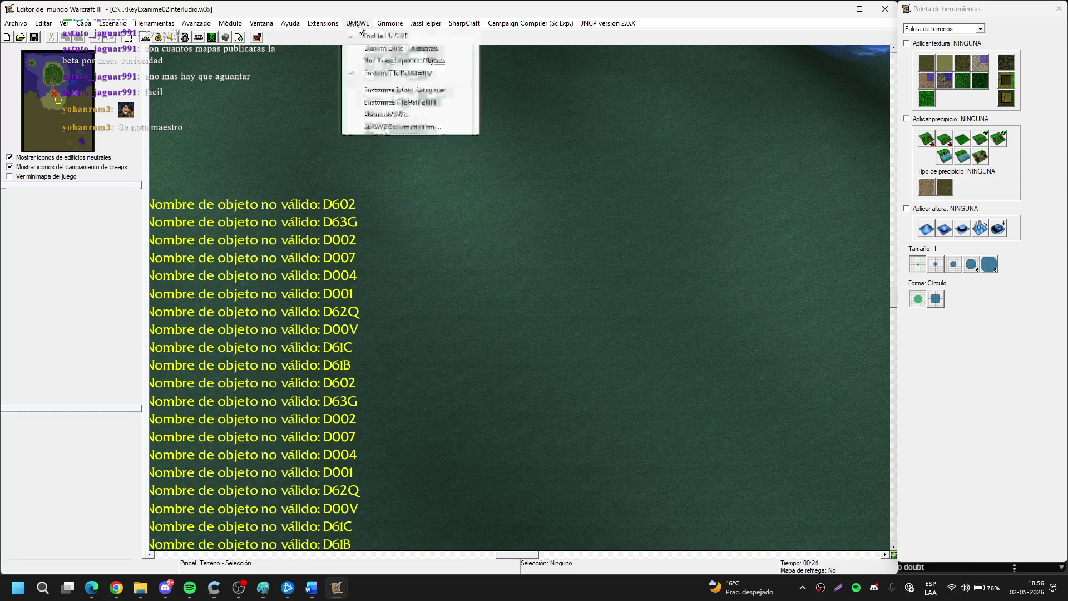
Open and close the tile pathability configuration, dismissing its error.
{"action": "left_click", "coordinate": [391, 103]}
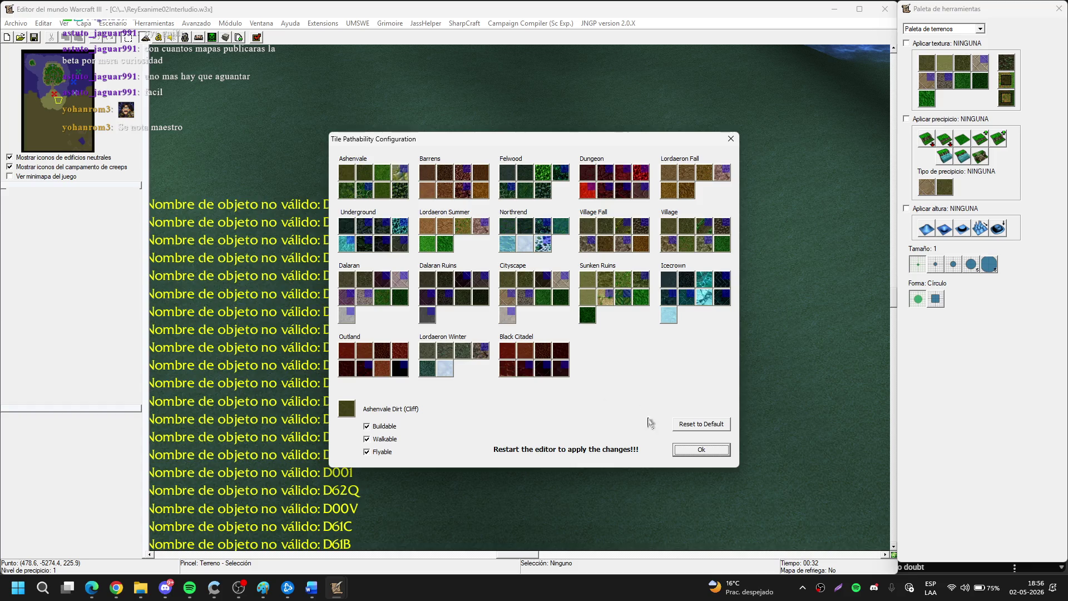
{"action": "left_click", "coordinate": [716, 451]}
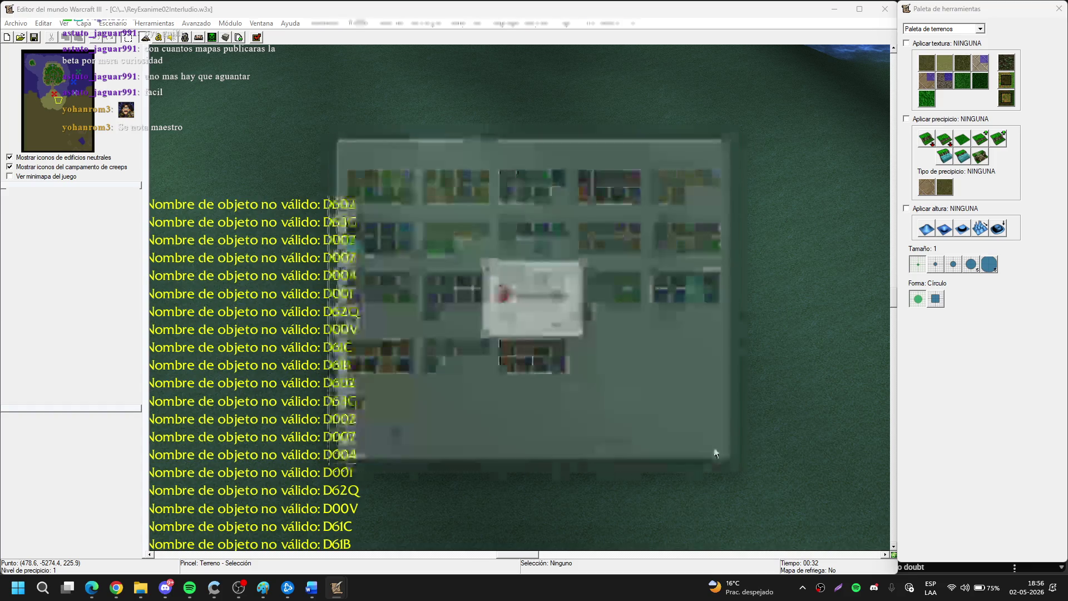
{"action": "left_click", "coordinate": [559, 328]}
In the Grimex tileset customisation window, add seven Barrens tiles to Selected Tiles.
{"action": "left_click", "coordinate": [320, 23]}
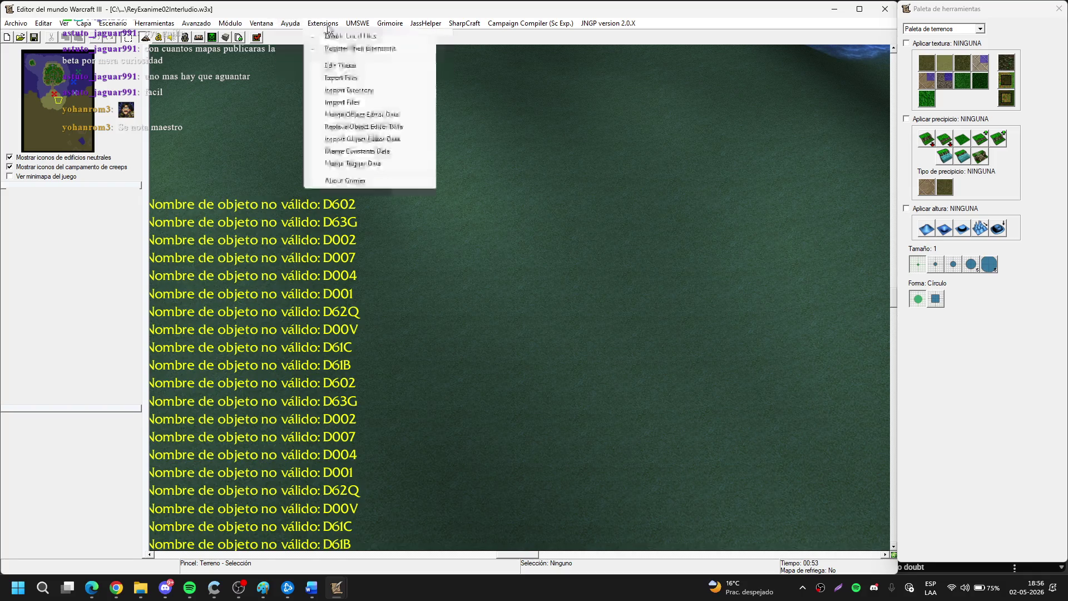
{"action": "left_click", "coordinate": [343, 61]}
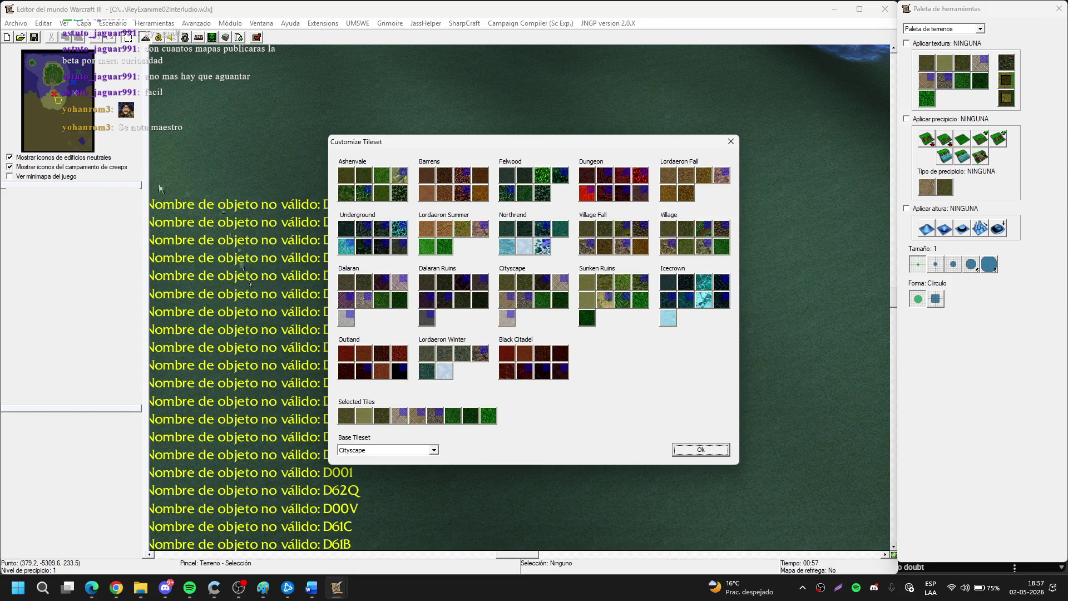
{"action": "left_click", "coordinate": [428, 171]}
{"action": "left_click", "coordinate": [444, 176]}
{"action": "left_click", "coordinate": [464, 177]}
{"action": "left_click", "coordinate": [482, 176]}
{"action": "left_click", "coordinate": [427, 194]}
{"action": "left_click", "coordinate": [444, 194]}
{"action": "left_click", "coordinate": [462, 194]}
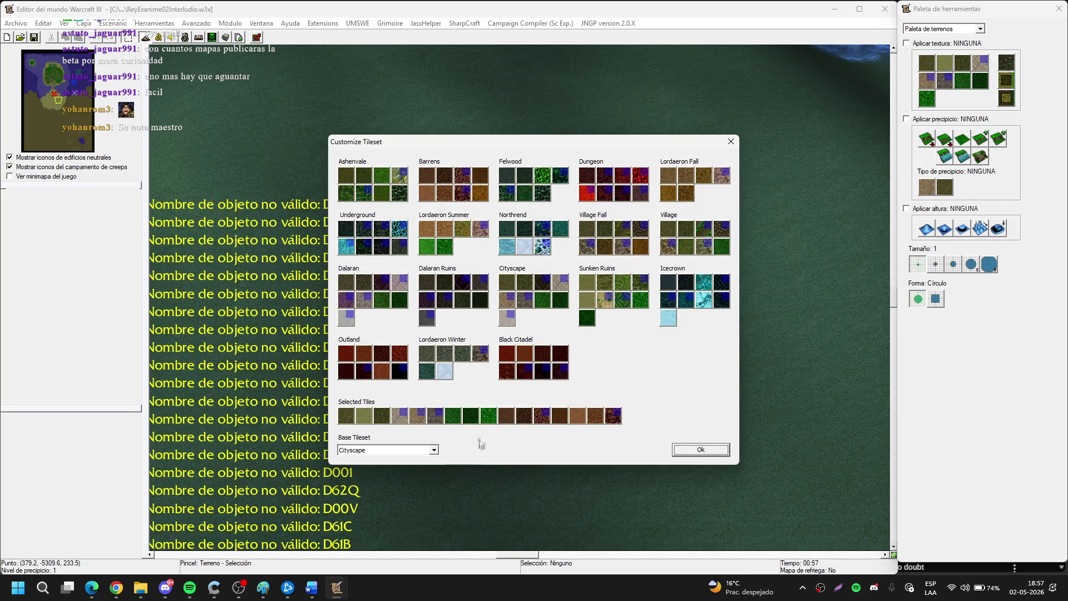
Replace the dark-brown tile with a golden Barrens tile and apply the tileset.
{"action": "mouse_move", "coordinate": [617, 415]}
{"action": "left_mouse_down"}
{"action": "mouse_move", "coordinate": [584, 427]}
{"action": "mouse_move", "coordinate": [564, 418]}
{"action": "left_mouse_up"}
{"action": "left_click_drag", "start_coordinate": [480, 194], "coordinate": [616, 418]}
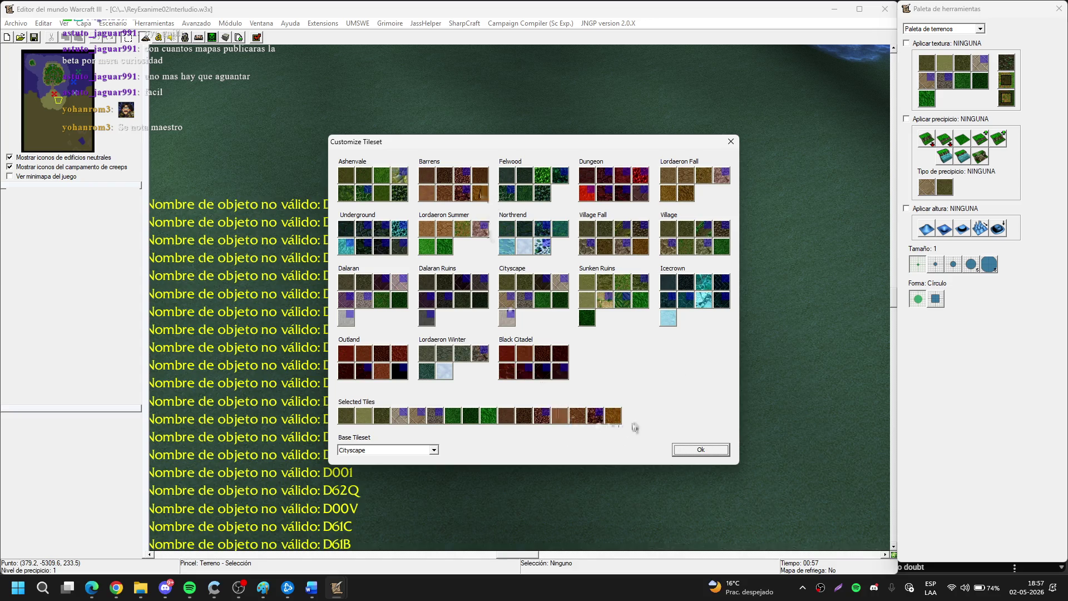
{"action": "left_click", "coordinate": [694, 453]}
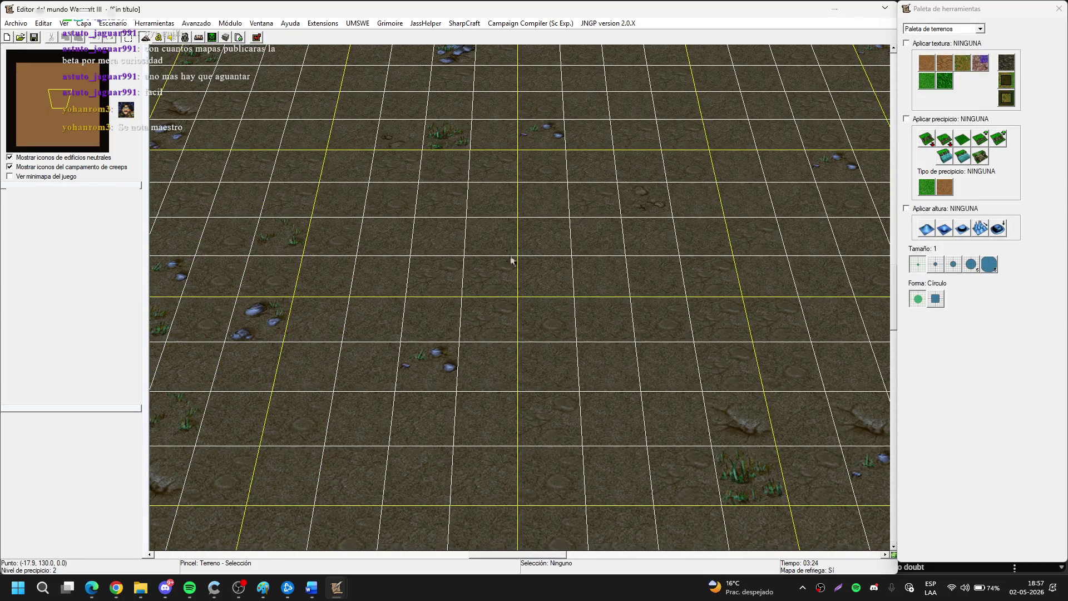
Reopen ReyExanime02Interludio.w3x via Ctrl+O and the 're' autocomplete suggestion.
{"action": "key", "text": "ctrl+o"}
{"action": "type", "text": "rey"}
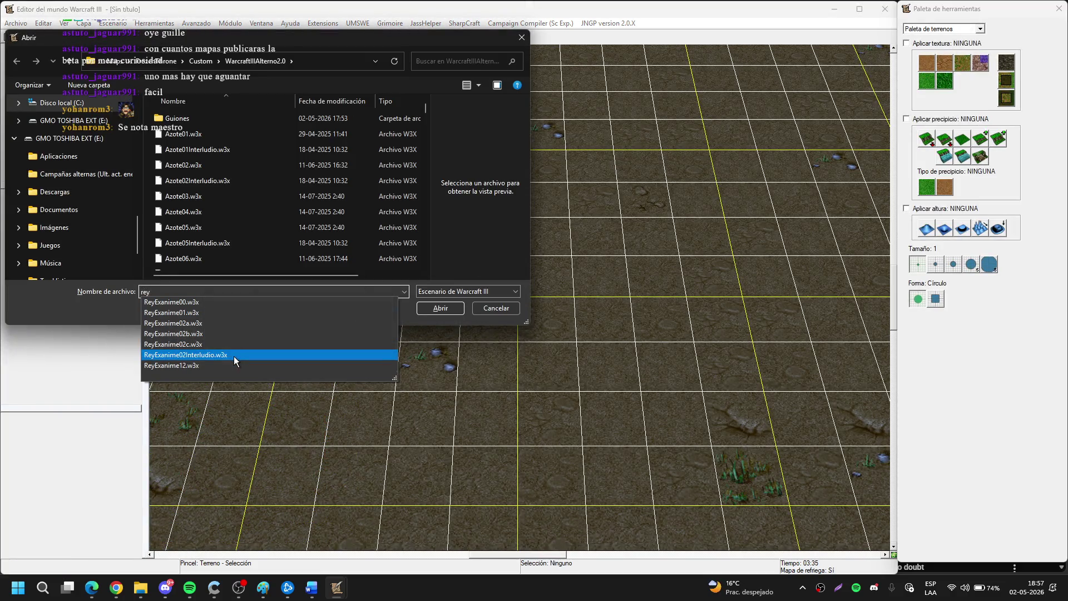
{"action": "left_click", "coordinate": [234, 356]}
{"action": "key", "text": "Return"}
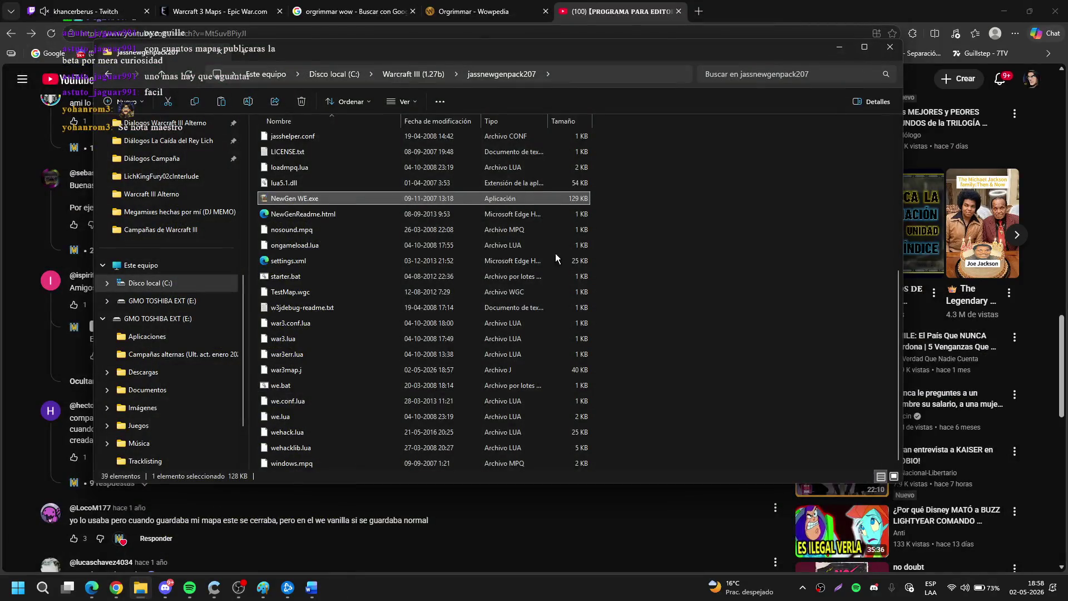
Launch World Editor.exe from the Warcraft III (1.27b) folder and minimise Explorer.
{"action": "left_click", "coordinate": [425, 76]}
{"action": "scroll", "coordinate": [422, 316], "scroll_direction": "down", "scroll_amount": 20}
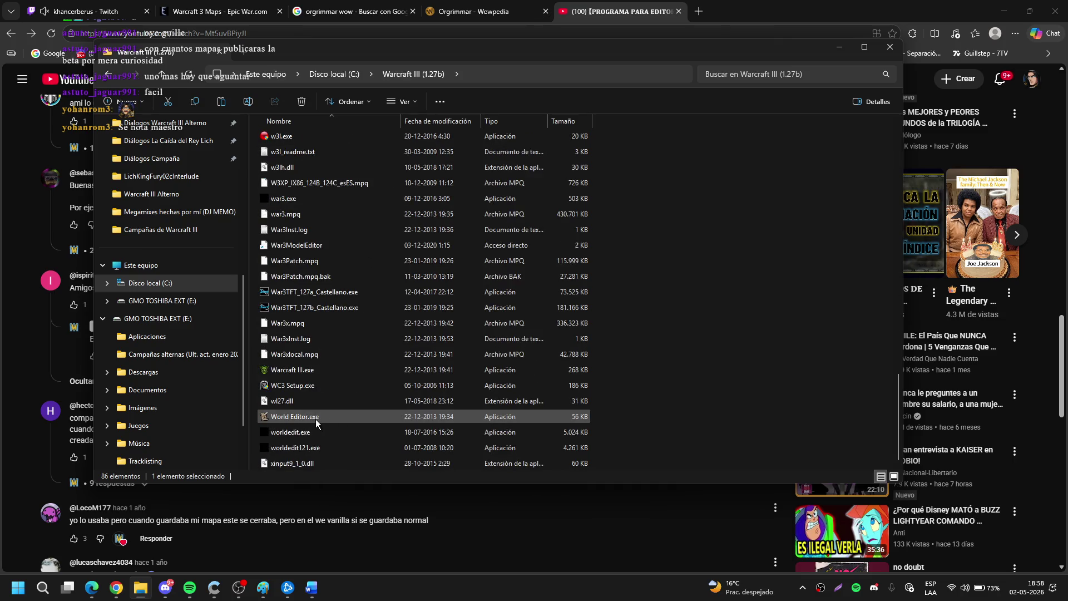
{"action": "left_click", "coordinate": [306, 416]}
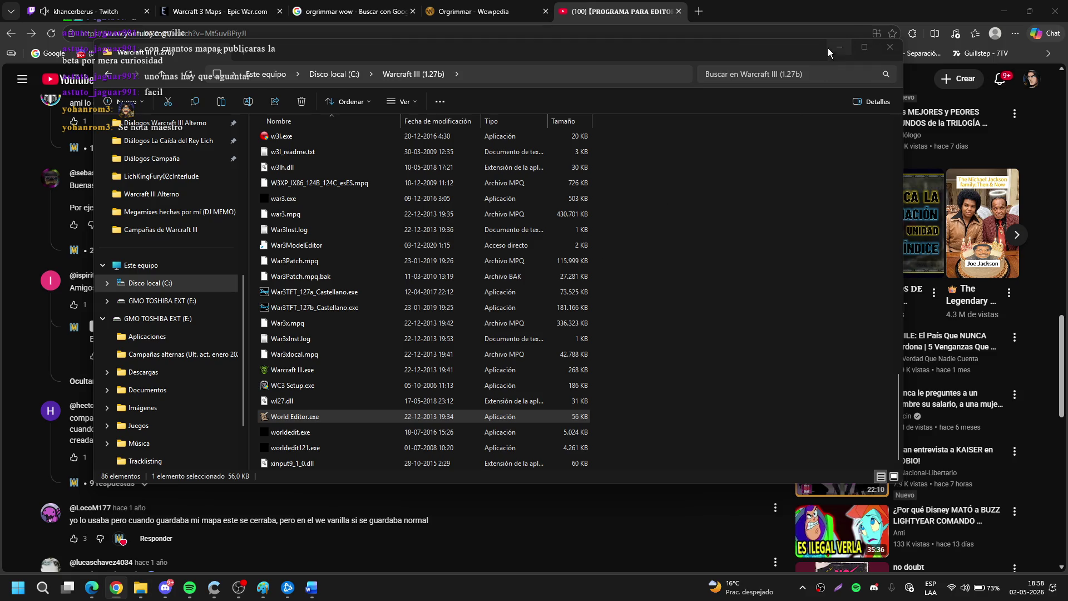
{"action": "left_click", "coordinate": [840, 49]}
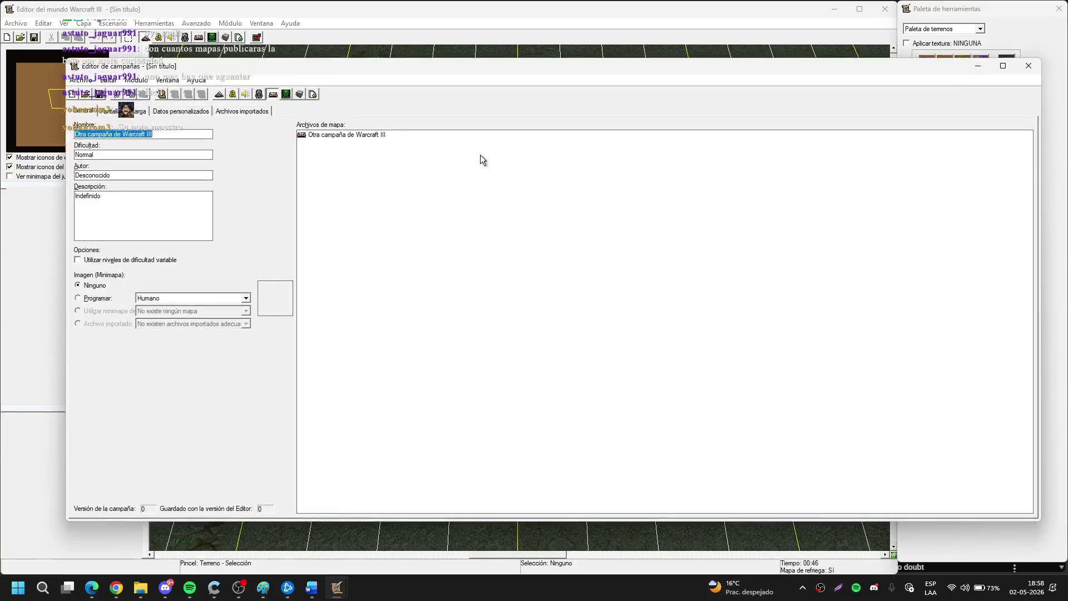
Load the recent 08ReyExanime.w3n campaign and select its ReyExanime02Interludio map.
{"action": "left_click", "coordinate": [80, 80]}
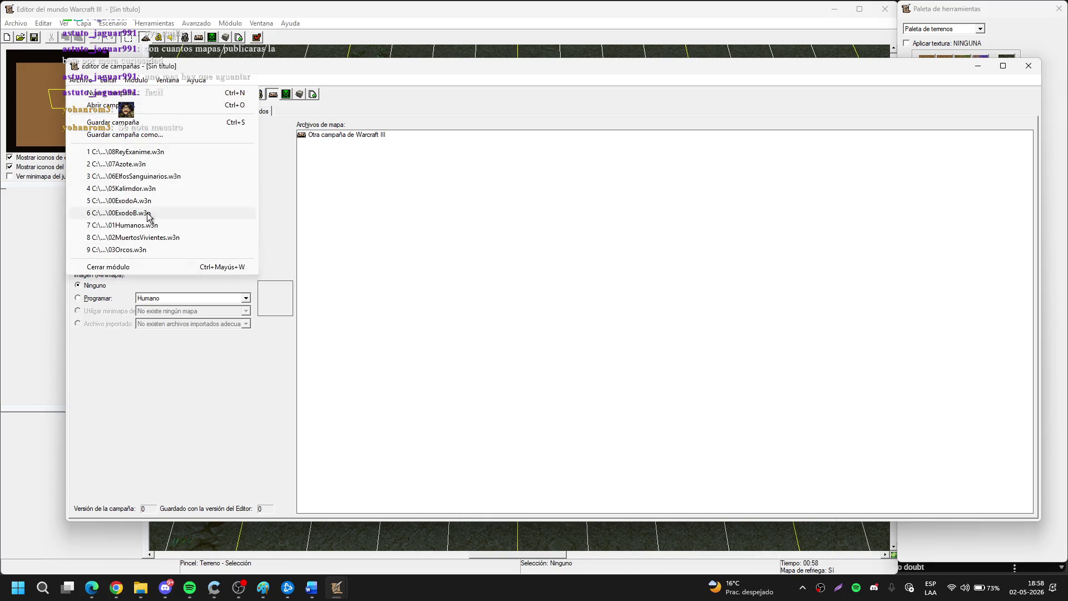
{"action": "left_click", "coordinate": [158, 152]}
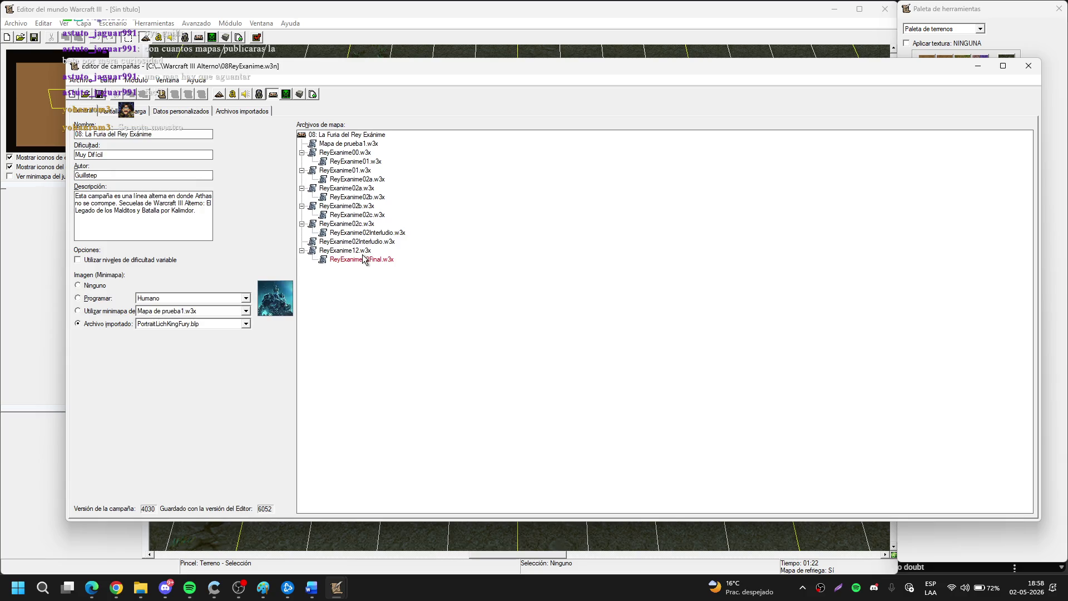
{"action": "left_click", "coordinate": [376, 243]}
{"action": "double_click", "coordinate": [376, 243]}
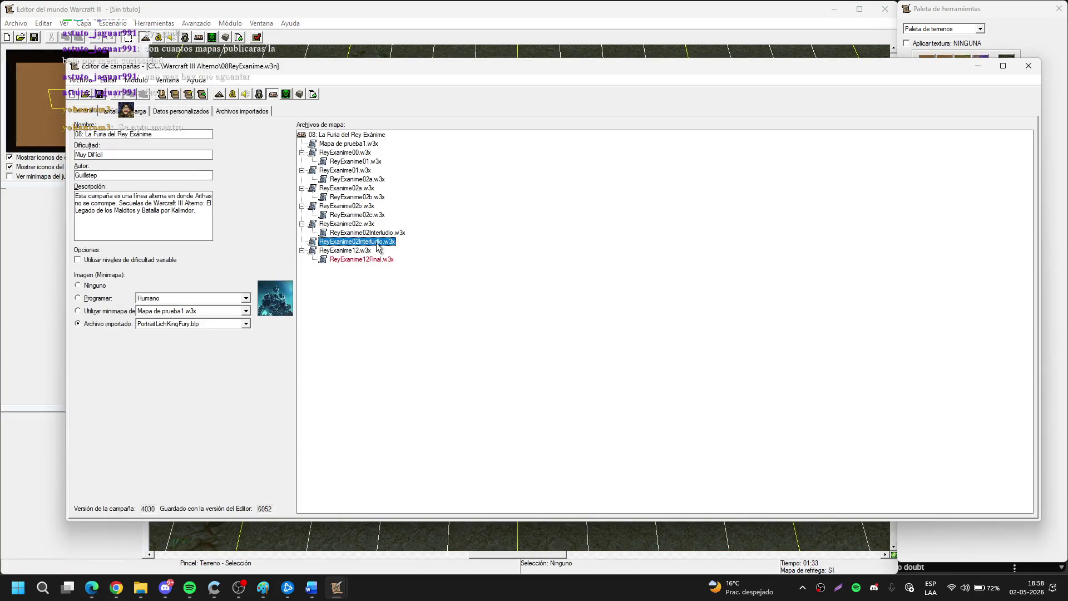
Use Editar mapa to open ReyExanime02Interludio.w3x in the World Editor.
{"action": "right_click", "coordinate": [377, 246]}
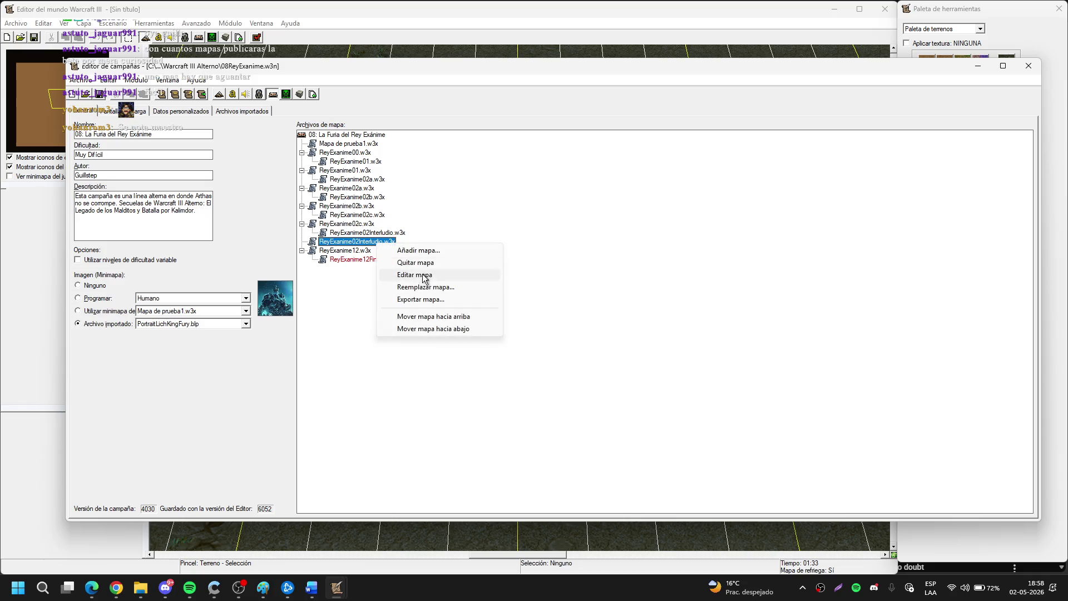
{"action": "left_click", "coordinate": [437, 286]}
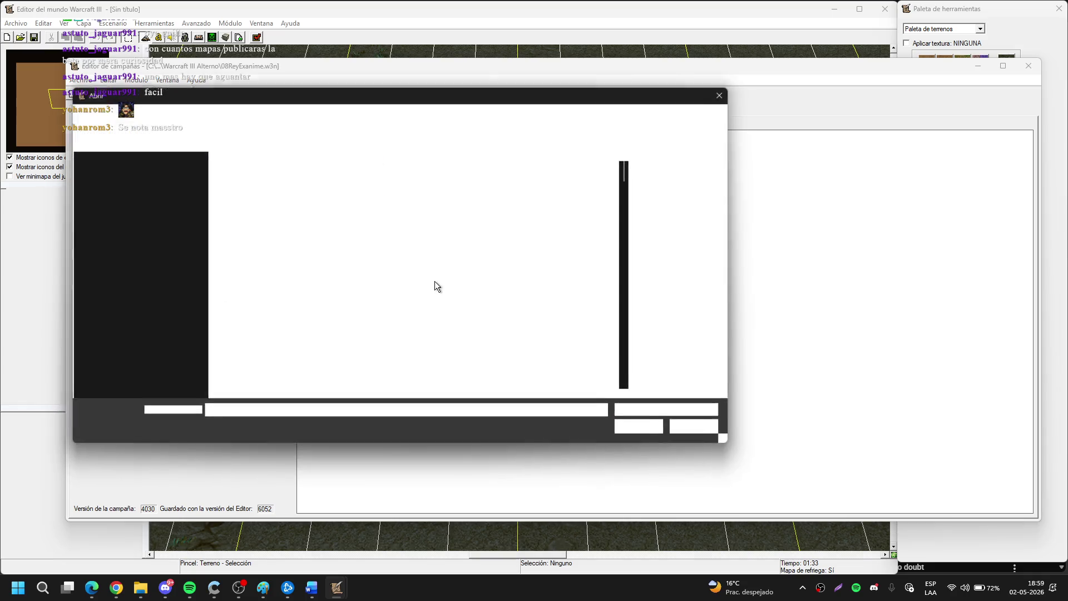
{"action": "type", "text": "rey"}
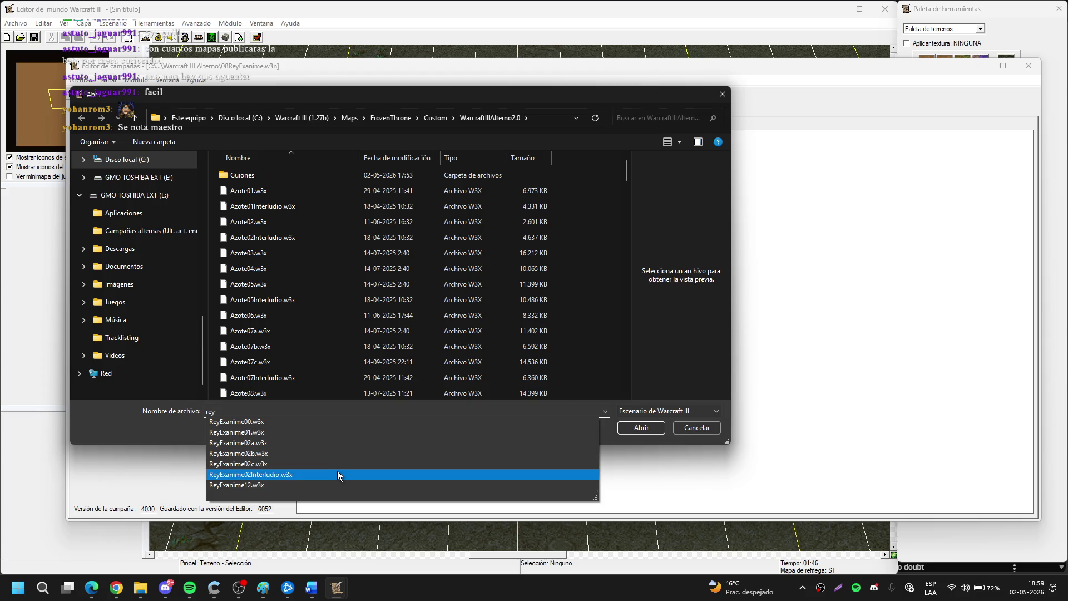
{"action": "left_click", "coordinate": [337, 473]}
{"action": "left_click", "coordinate": [628, 430]}
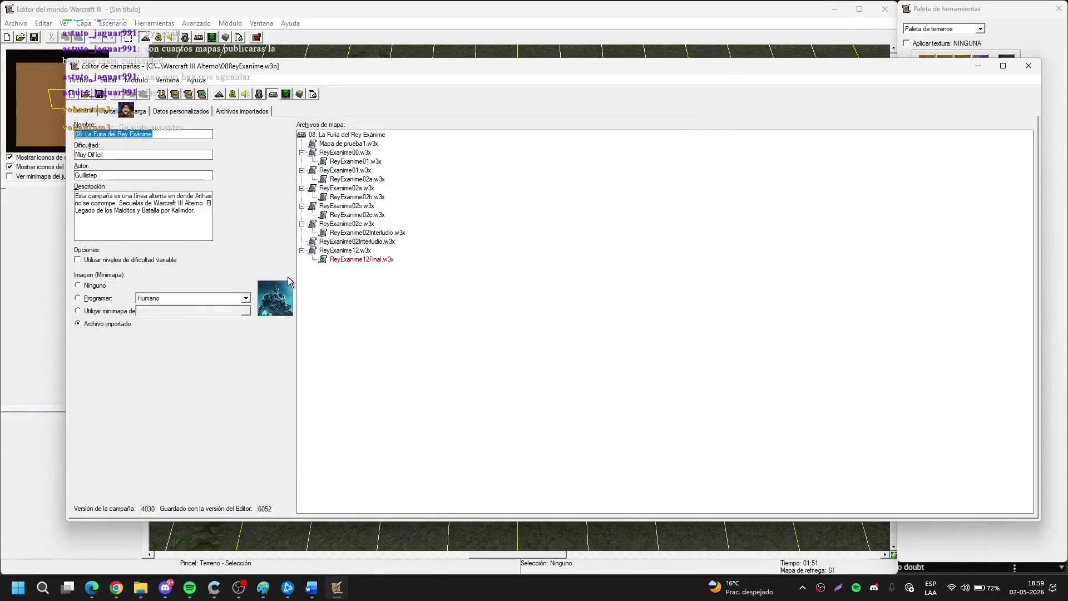
{"action": "double_click", "coordinate": [377, 243]}
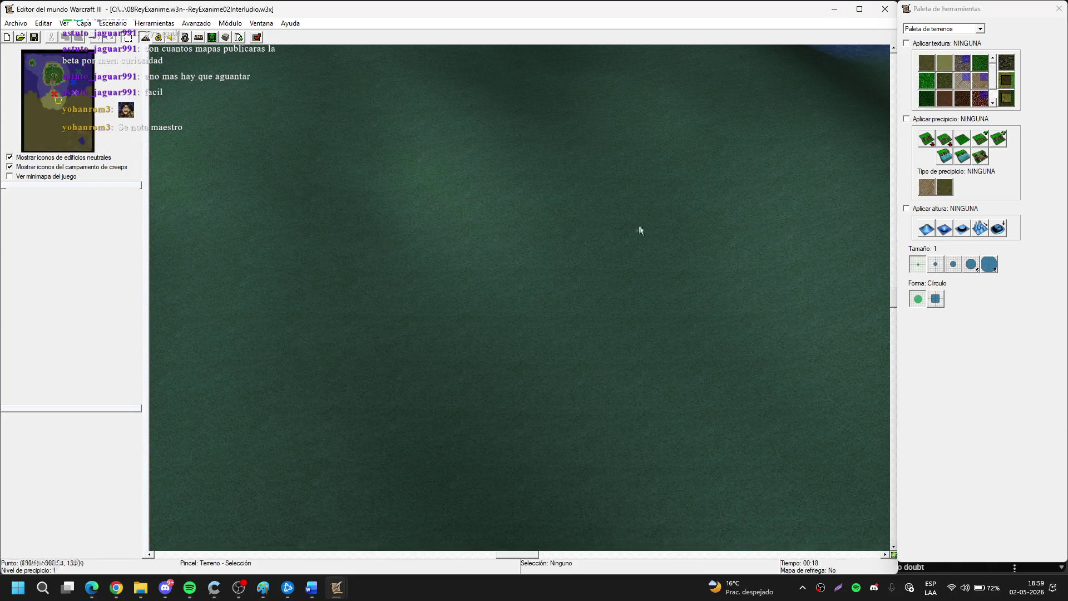
{"action": "left_click", "coordinate": [990, 103]}
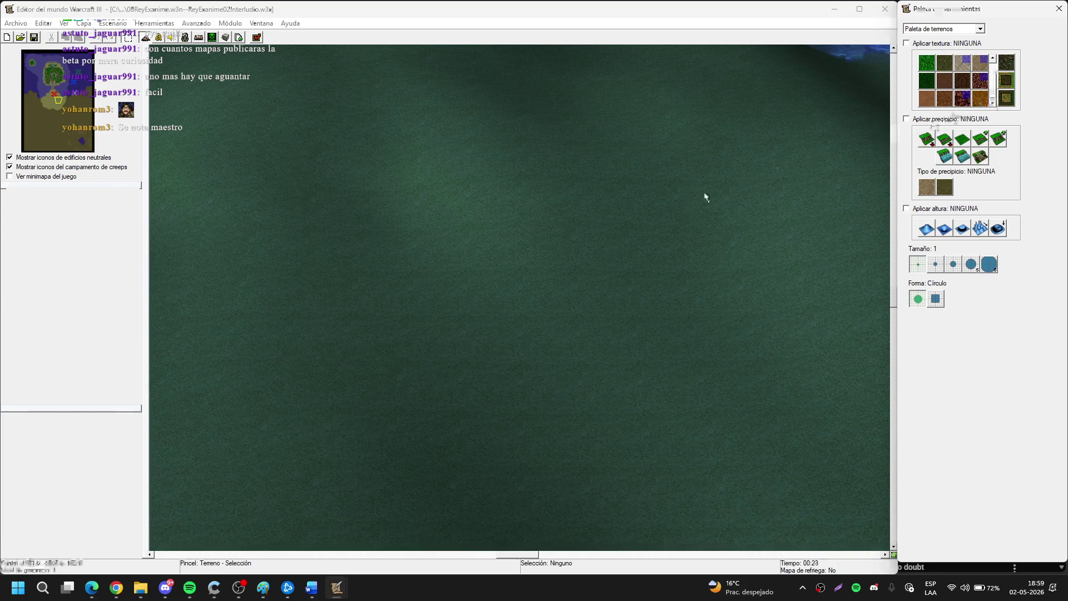
Paint a brown Hierba grass patch beside the lake with a size 2 brush.
{"action": "left_click", "coordinate": [87, 143]}
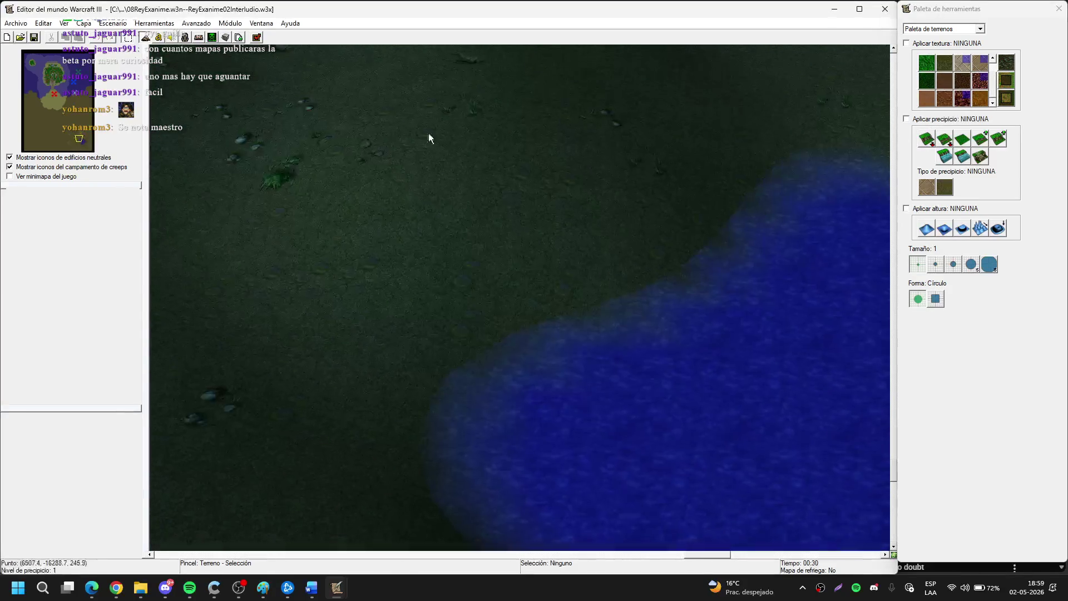
{"action": "left_click", "coordinate": [935, 269]}
{"action": "mouse_move", "coordinate": [489, 206]}
{"action": "left_mouse_down"}
{"action": "mouse_move", "coordinate": [429, 223]}
{"action": "mouse_move", "coordinate": [429, 191]}
{"action": "mouse_move", "coordinate": [467, 217]}
{"action": "mouse_move", "coordinate": [567, 178]}
{"action": "left_mouse_up"}
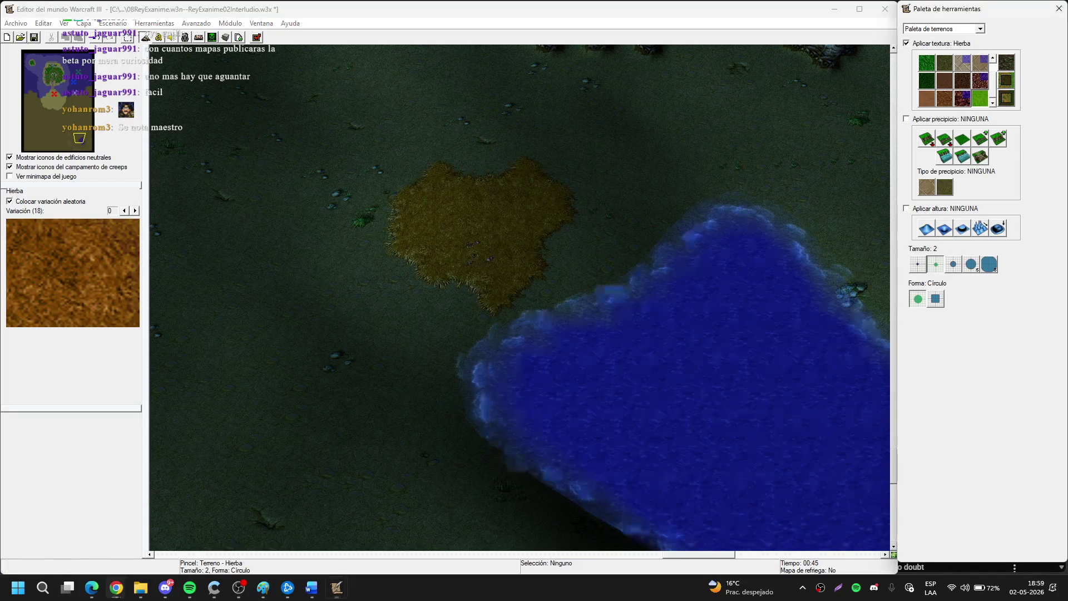
{"action": "left_click_drag", "start_coordinate": [859, 291], "coordinate": [469, 240]}
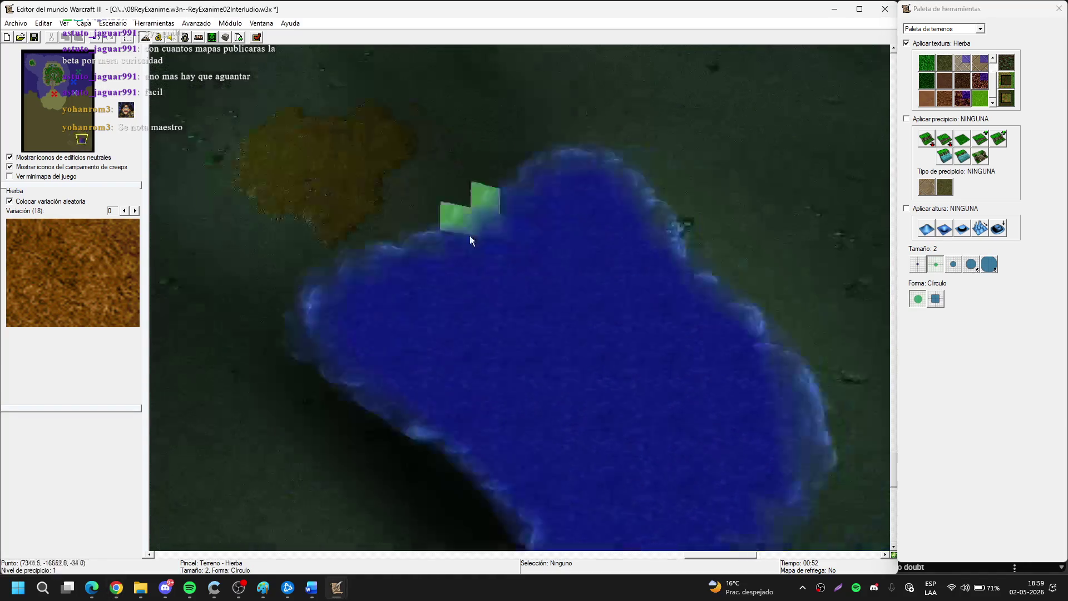
{"action": "left_click_drag", "start_coordinate": [323, 278], "coordinate": [590, 165]}
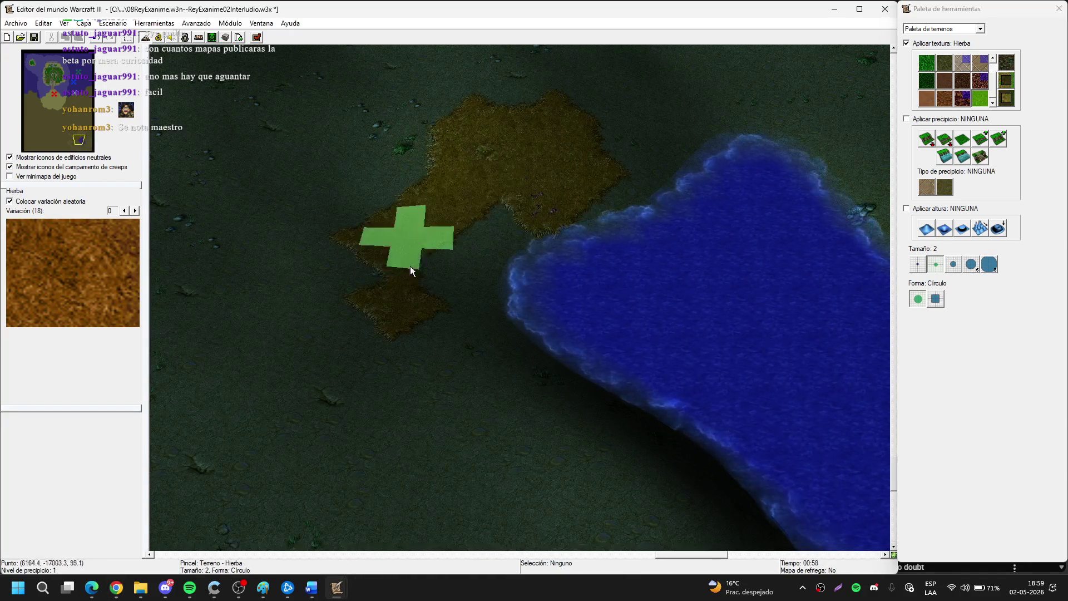
Save the map changes into 08ReyExanime.w3n with Ctrl+S.
{"action": "key", "text": "ctrl+s"}
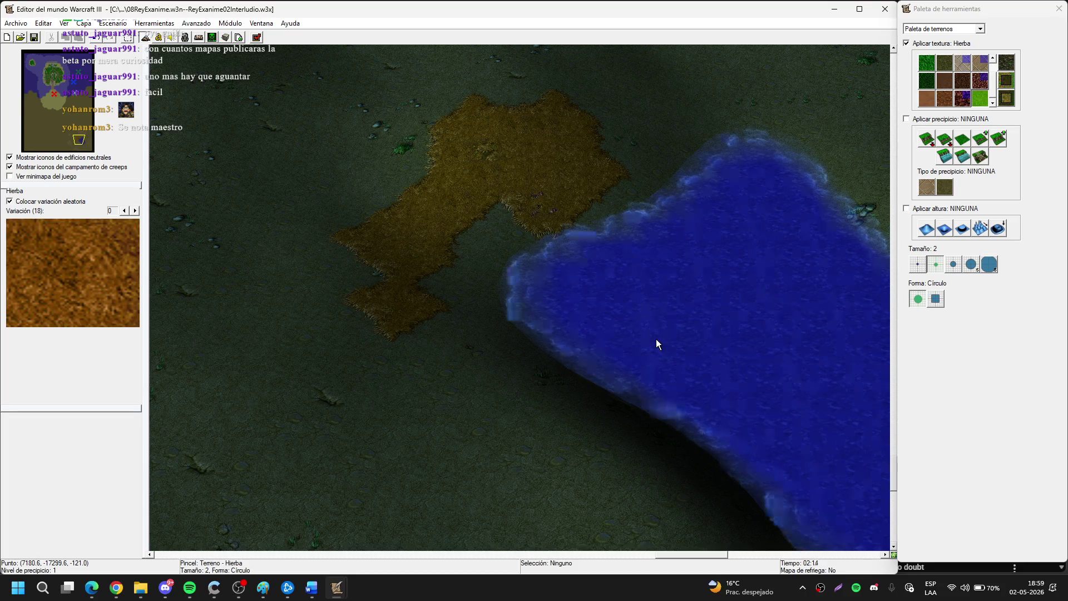
{"action": "key", "text": "Left"}
{"action": "key", "text": "Up"}
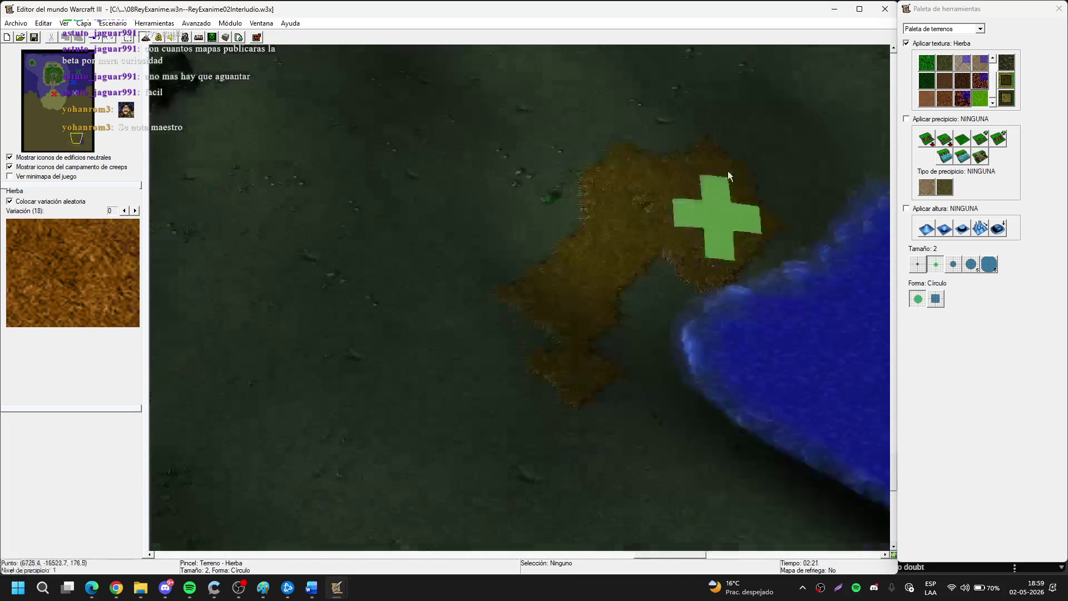
{"action": "scroll", "coordinate": [592, 116], "scroll_direction": "down", "scroll_amount": 3}
{"action": "scroll", "coordinate": [558, 304], "scroll_direction": "up", "scroll_amount": 3}
{"action": "scroll", "coordinate": [561, 218], "scroll_direction": "down", "scroll_amount": 2}
{"action": "scroll", "coordinate": [516, 305], "scroll_direction": "up", "scroll_amount": 2}
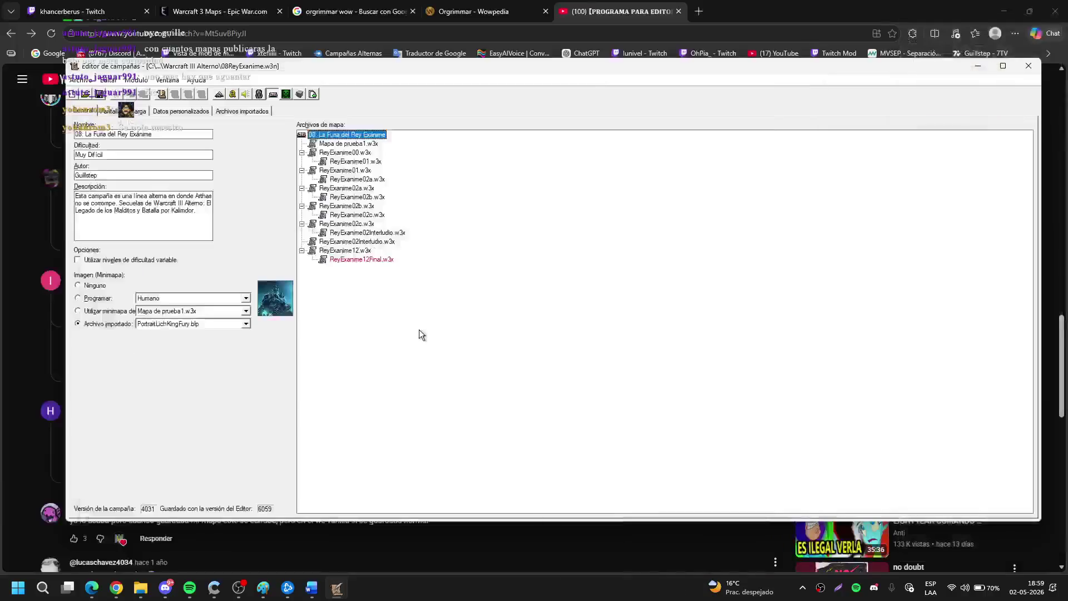
Minimize the campaign editor, close the YouTube tab, hide the browser and restore World Editor.
{"action": "left_click", "coordinate": [977, 66]}
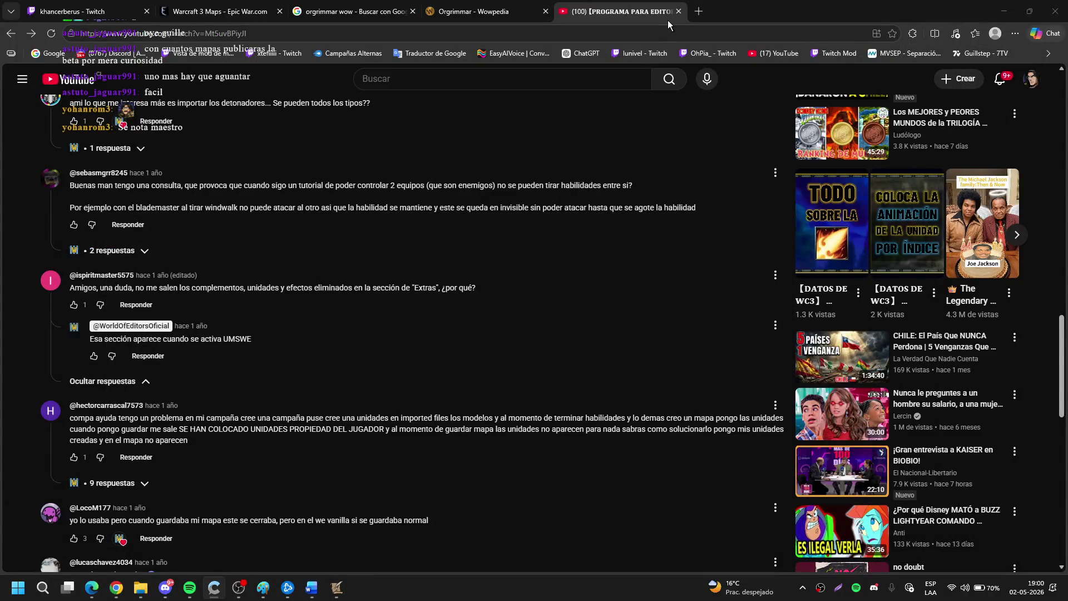
{"action": "left_click", "coordinate": [678, 11]}
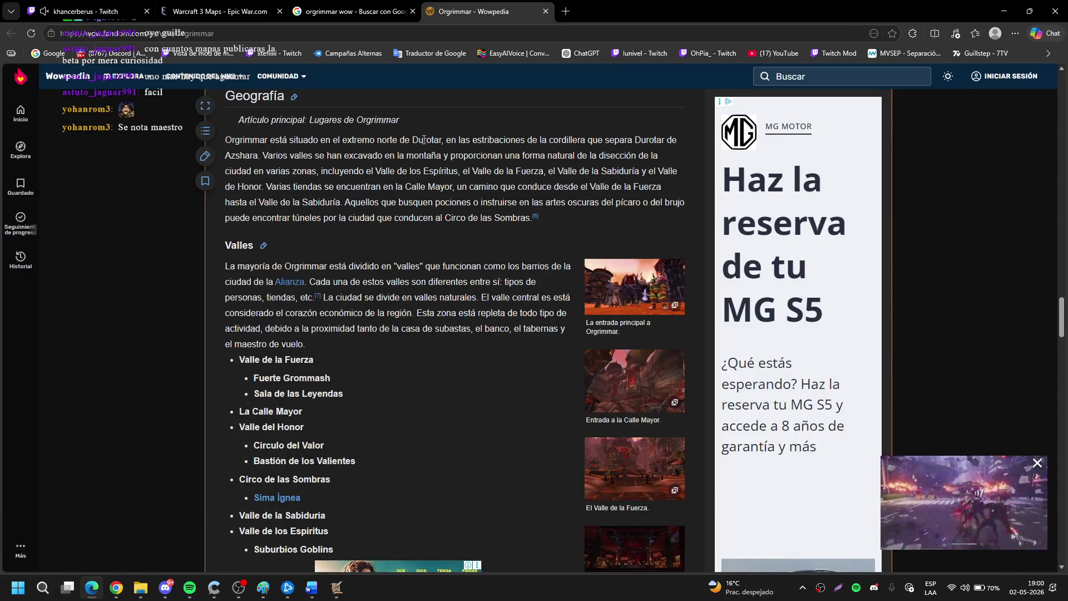
{"action": "left_click", "coordinate": [1004, 6]}
{"action": "left_click", "coordinate": [337, 587]}
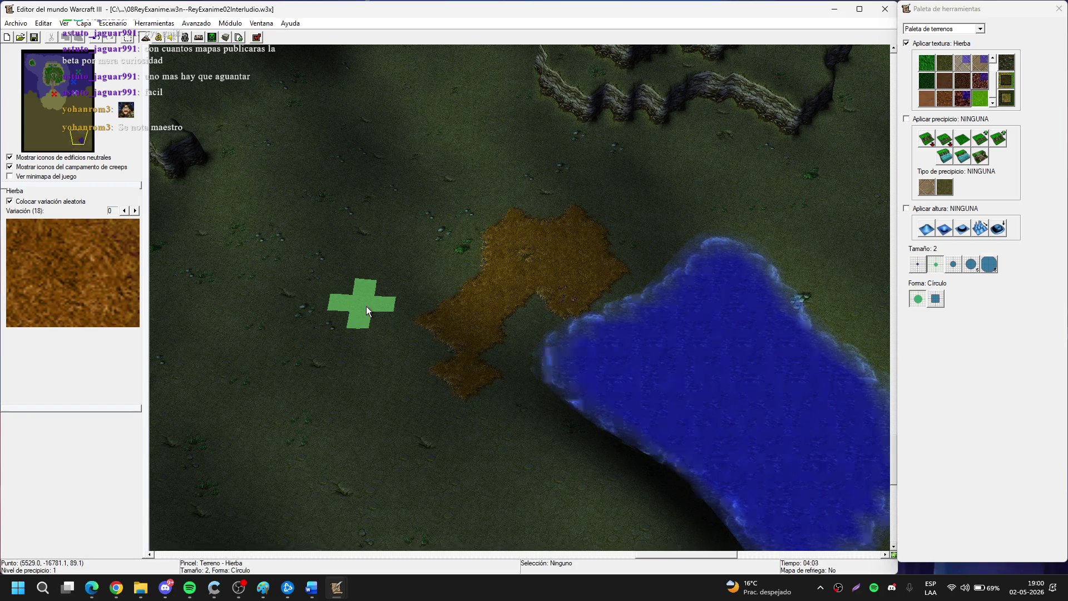
Raise a hill on the hillside with the Alzar height tool at brush size 5.
{"action": "scroll", "coordinate": [548, 441], "scroll_direction": "up", "scroll_amount": 5}
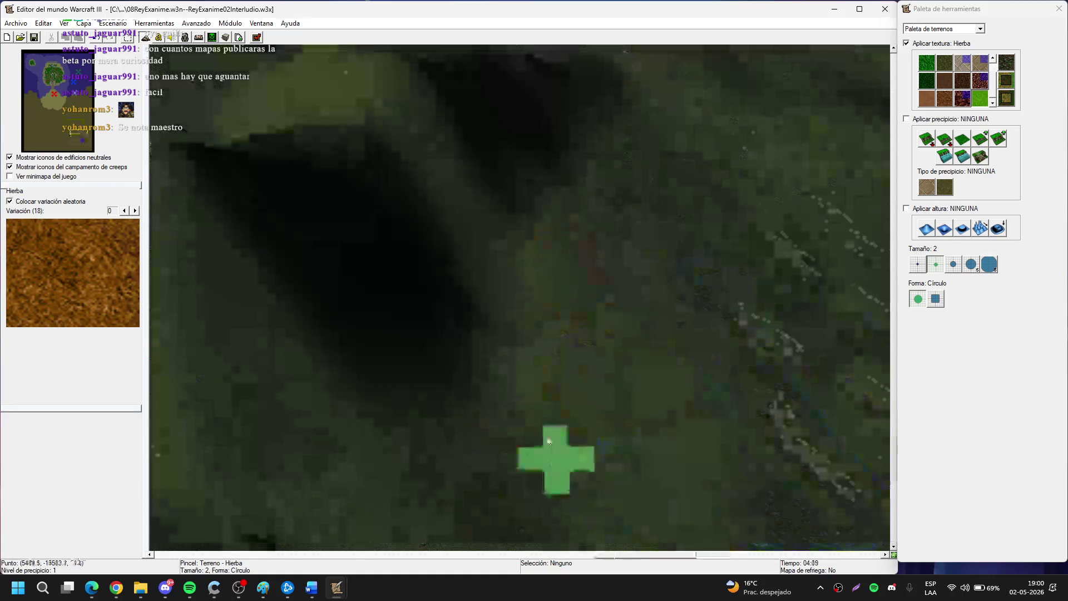
{"action": "scroll", "coordinate": [549, 441], "scroll_direction": "down", "scroll_amount": 5}
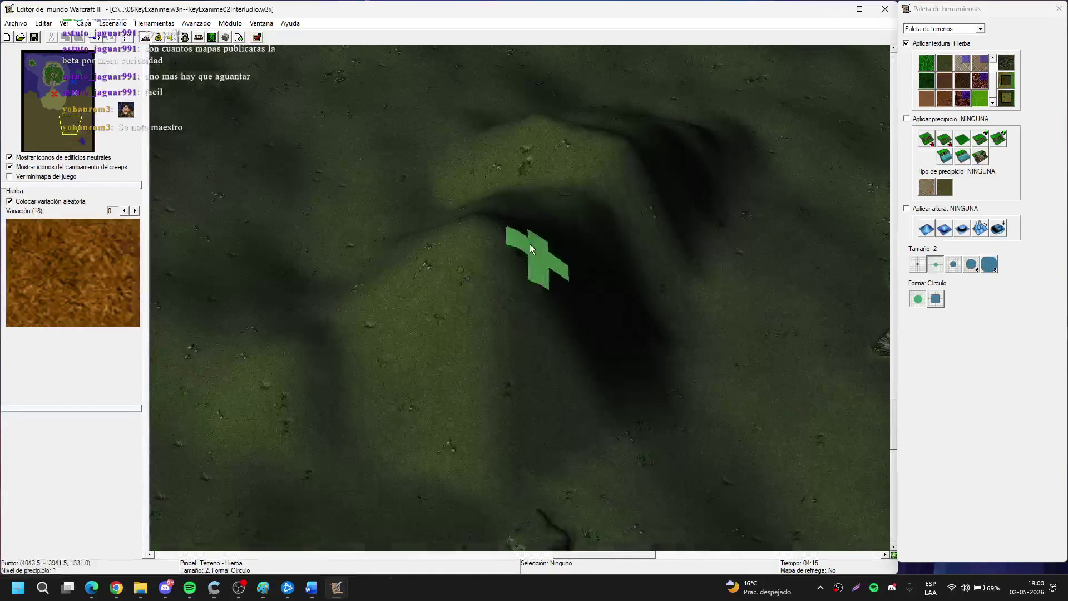
{"action": "left_click", "coordinate": [919, 233]}
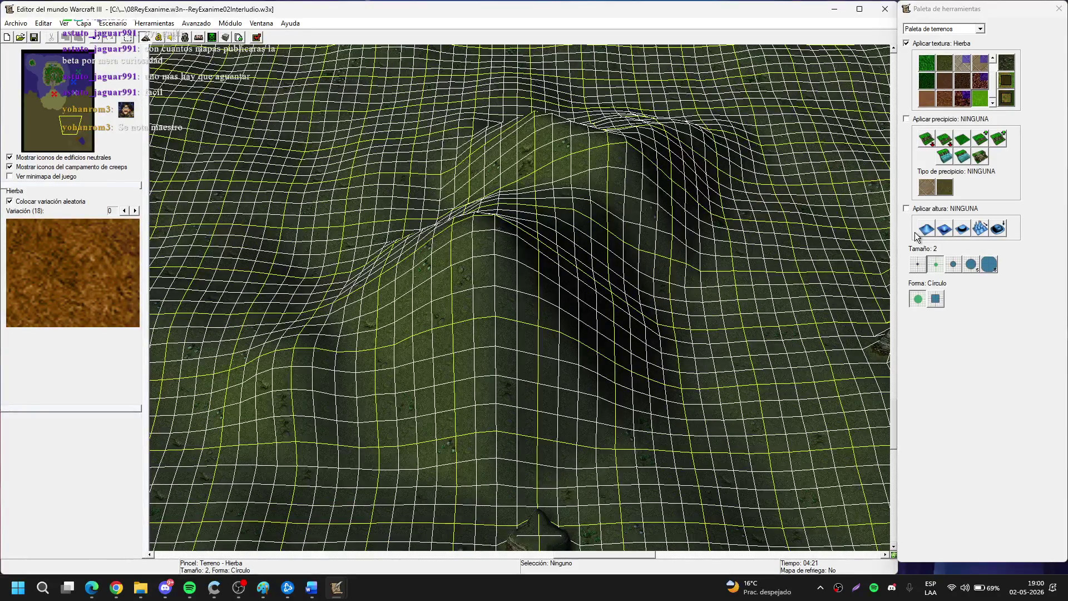
{"action": "left_click", "coordinate": [967, 268]}
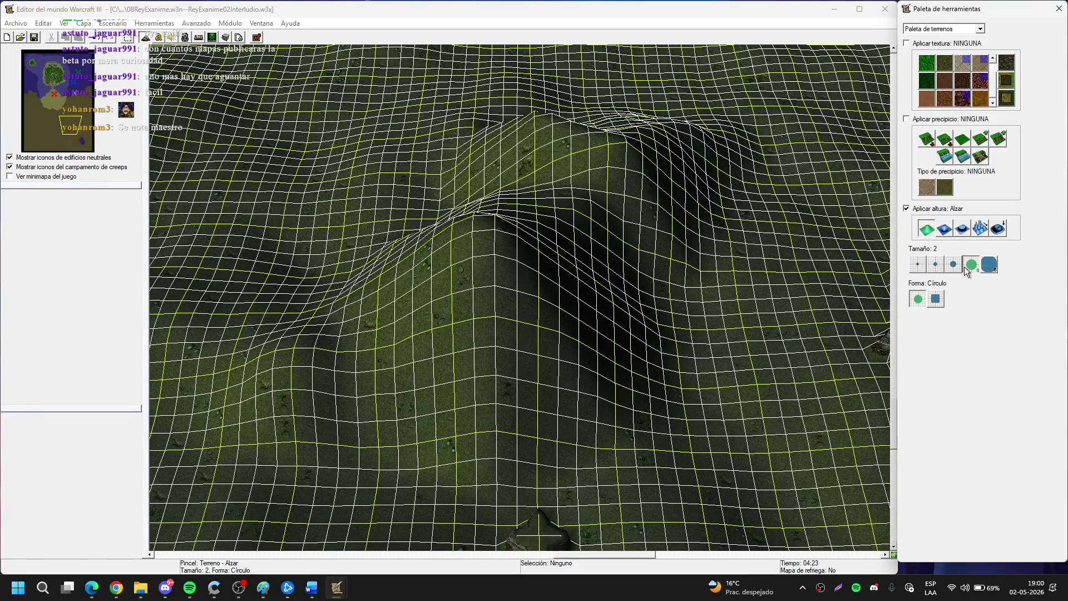
{"action": "left_click", "coordinate": [492, 219]}
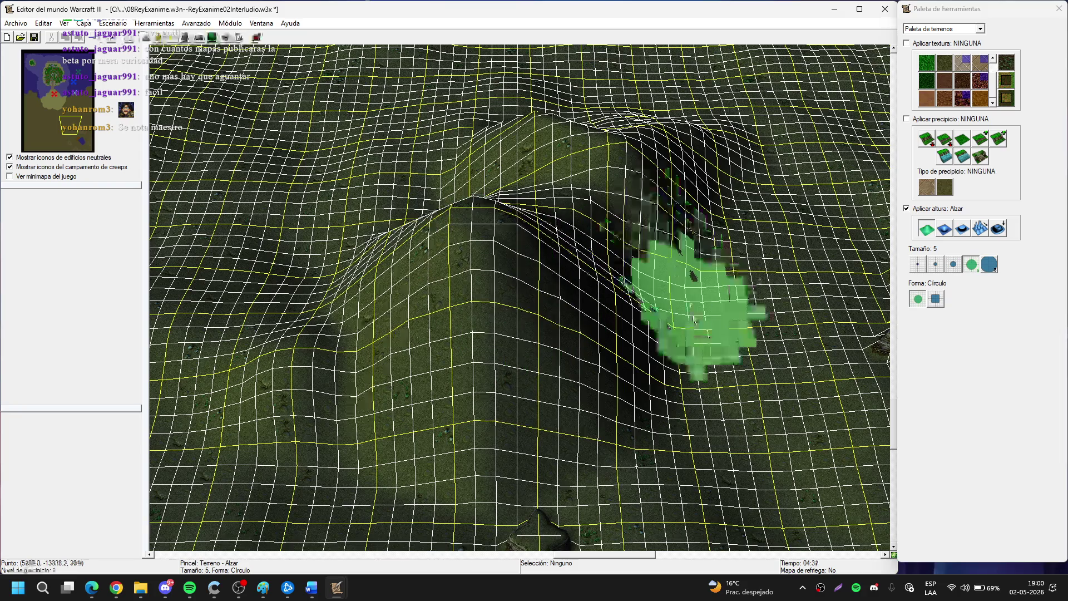
{"action": "key", "text": "Down"}
{"action": "scroll", "coordinate": [556, 262], "scroll_direction": "up", "scroll_amount": 3}
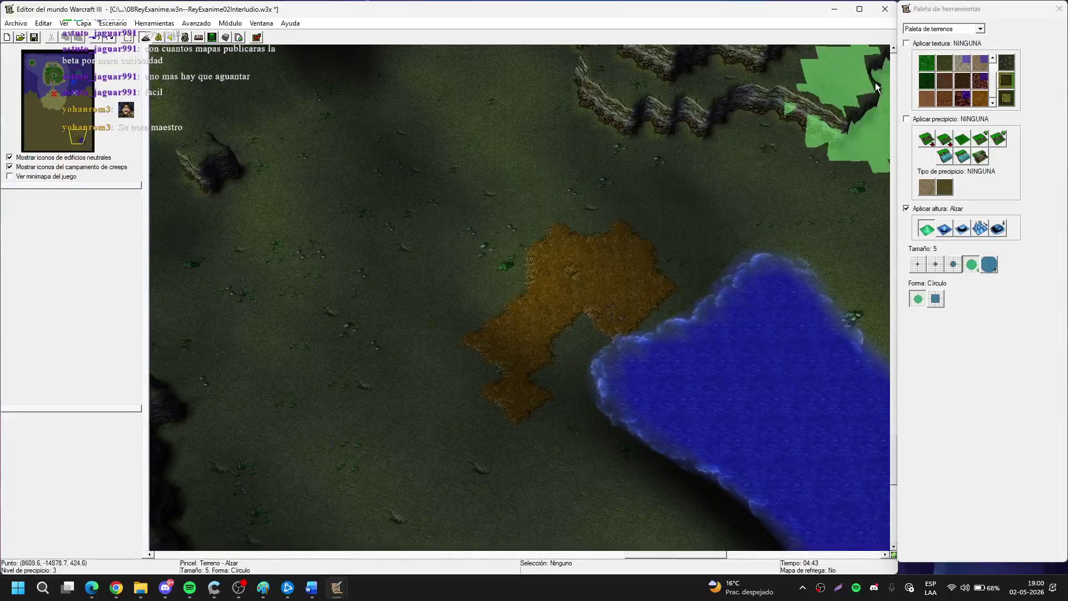
{"action": "scroll", "coordinate": [945, 78], "scroll_direction": "up", "scroll_amount": 1}
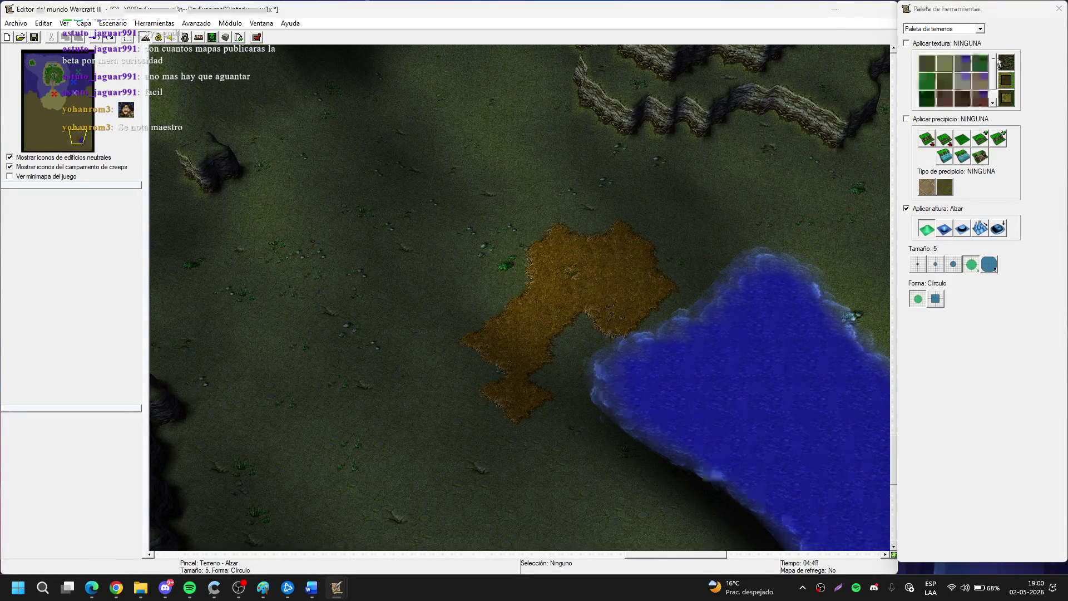
Raise a second hill farther north with Alzar and enlarge the brush to size 8.
{"action": "left_click", "coordinate": [933, 78]}
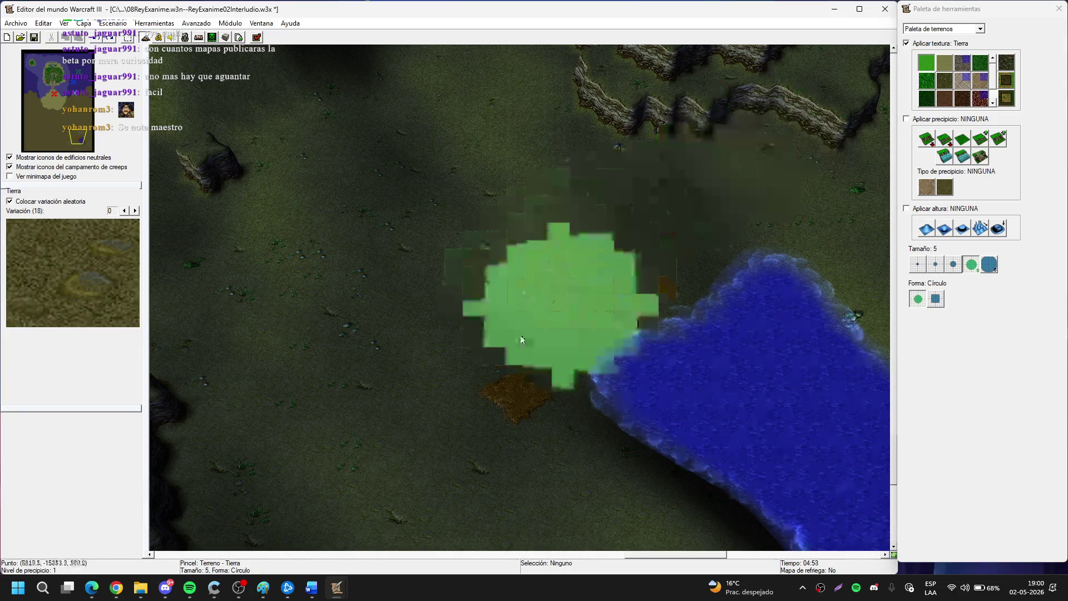
{"action": "right_click", "coordinate": [542, 267]}
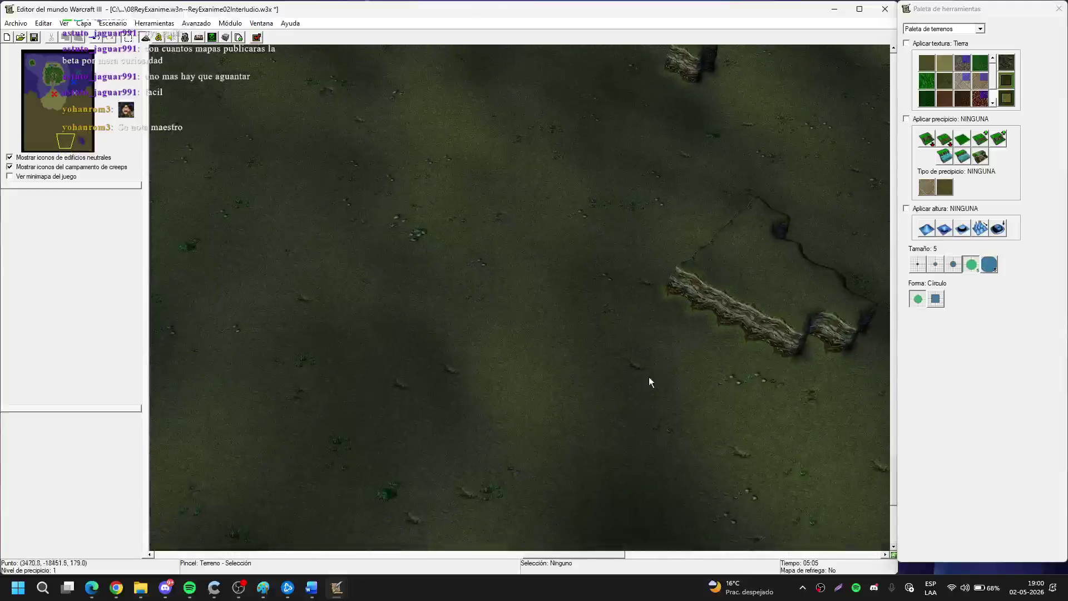
{"action": "key", "text": "g"}
{"action": "left_click", "coordinate": [925, 228]}
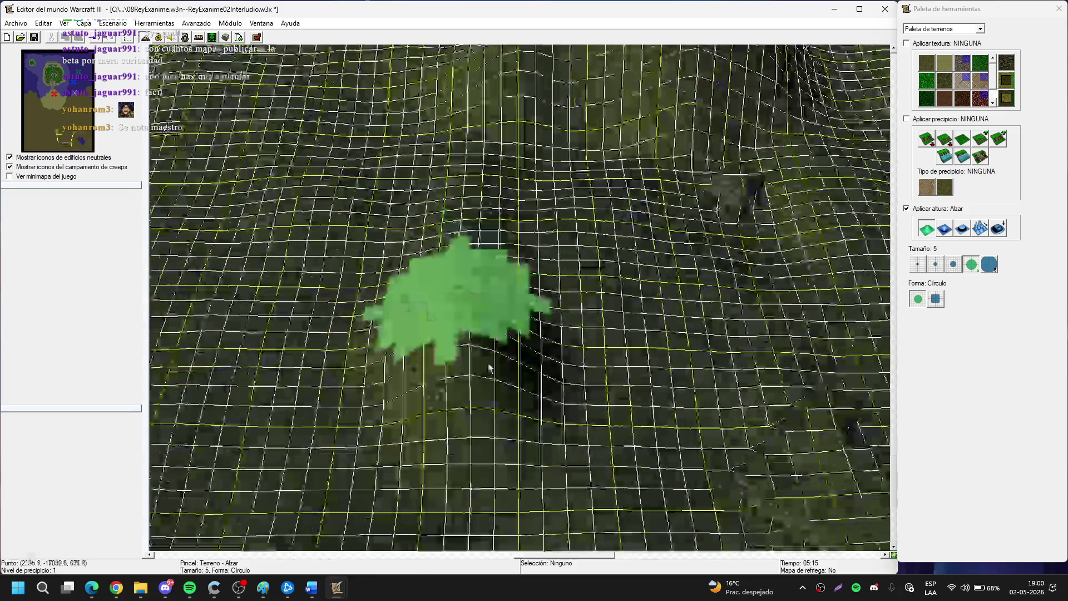
{"action": "key", "text": "Up"}
{"action": "left_click", "coordinate": [387, 352]}
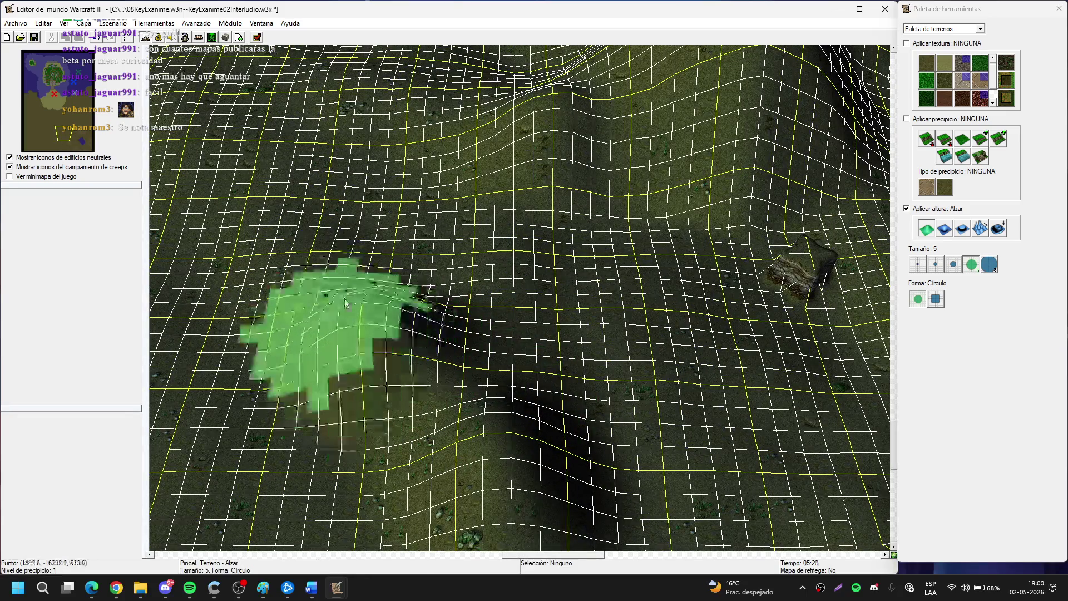
{"action": "left_click", "coordinate": [988, 265]}
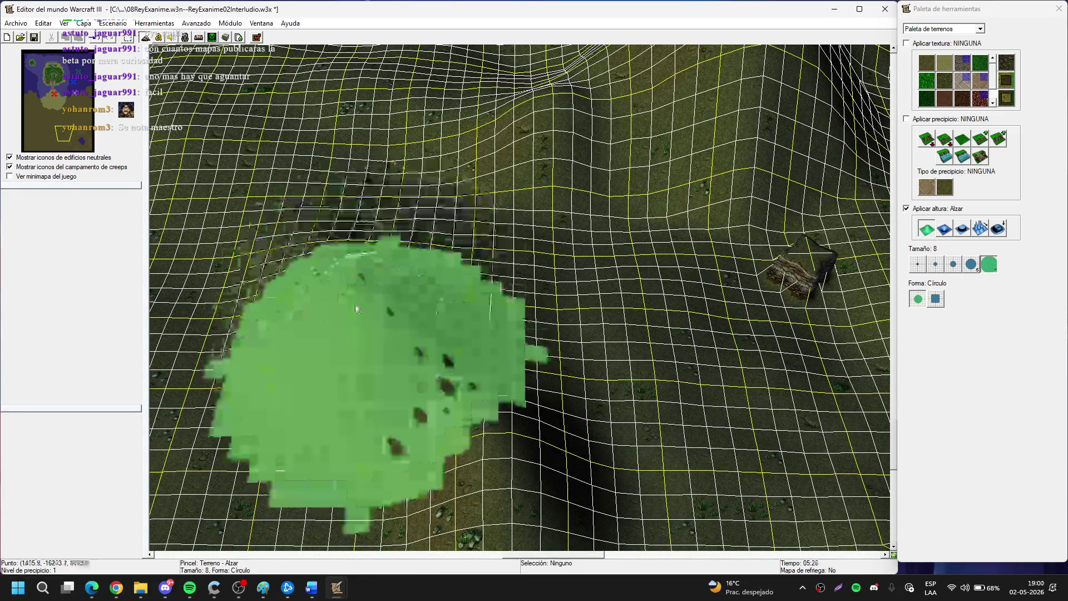
Raise a broad hill across the slope with the size 8 Alzar brush.
{"action": "key", "text": "Down"}
{"action": "mouse_move", "coordinate": [455, 271]}
{"action": "left_mouse_down"}
{"action": "mouse_move", "coordinate": [429, 274]}
{"action": "mouse_move", "coordinate": [333, 203]}
{"action": "mouse_move", "coordinate": [410, 222]}
{"action": "mouse_move", "coordinate": [447, 188]}
{"action": "mouse_move", "coordinate": [441, 226]}
{"action": "mouse_move", "coordinate": [503, 350]}
{"action": "mouse_move", "coordinate": [503, 317]}
{"action": "mouse_move", "coordinate": [539, 265]}
{"action": "mouse_move", "coordinate": [608, 341]}
{"action": "mouse_move", "coordinate": [529, 294]}
{"action": "left_mouse_up"}
{"action": "mouse_move", "coordinate": [601, 334]}
{"action": "left_mouse_down"}
{"action": "mouse_move", "coordinate": [508, 313]}
{"action": "mouse_move", "coordinate": [476, 381]}
{"action": "mouse_move", "coordinate": [555, 440]}
{"action": "mouse_move", "coordinate": [565, 462]}
{"action": "mouse_move", "coordinate": [329, 232]}
{"action": "mouse_move", "coordinate": [389, 214]}
{"action": "mouse_move", "coordinate": [302, 277]}
{"action": "mouse_move", "coordinate": [339, 297]}
{"action": "mouse_move", "coordinate": [410, 261]}
{"action": "mouse_move", "coordinate": [424, 238]}
{"action": "mouse_move", "coordinate": [513, 213]}
{"action": "mouse_move", "coordinate": [267, 234]}
{"action": "mouse_move", "coordinate": [410, 195]}
{"action": "mouse_move", "coordinate": [376, 239]}
{"action": "mouse_move", "coordinate": [363, 425]}
{"action": "mouse_move", "coordinate": [599, 312]}
{"action": "mouse_move", "coordinate": [500, 345]}
{"action": "mouse_move", "coordinate": [165, 553]}
{"action": "mouse_move", "coordinate": [867, 400]}
{"action": "mouse_move", "coordinate": [892, 362]}
{"action": "mouse_move", "coordinate": [476, 296]}
{"action": "mouse_move", "coordinate": [352, 173]}
{"action": "mouse_move", "coordinate": [529, 119]}
{"action": "mouse_move", "coordinate": [405, 233]}
{"action": "left_mouse_up"}
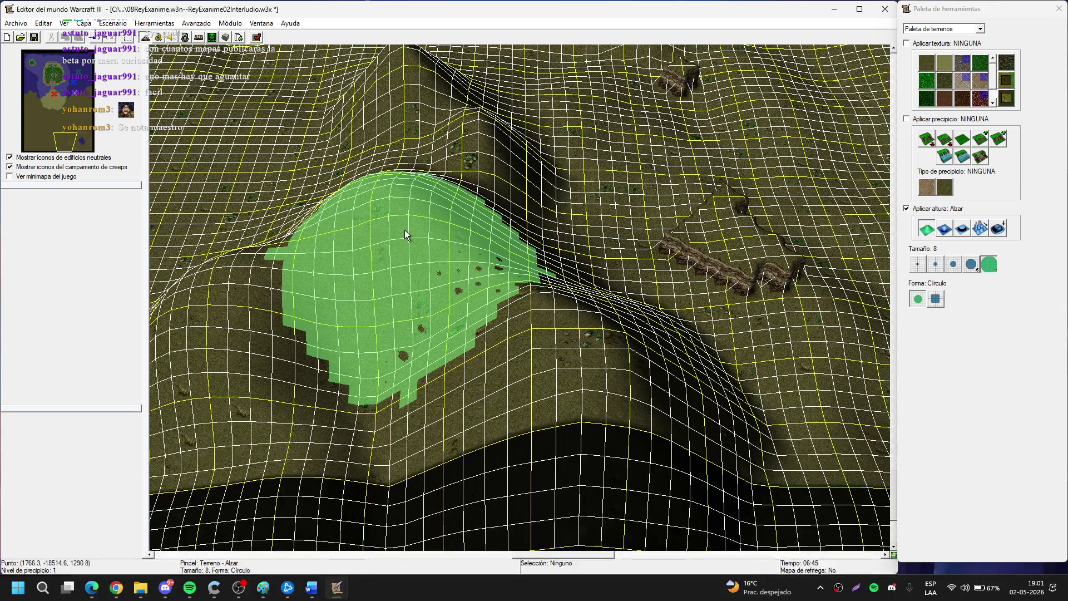
Raise a tall mound beside the cliffs along the dark map edge.
{"action": "key", "text": "Up"}
{"action": "key", "text": "Up"}
{"action": "key", "text": "Up"}
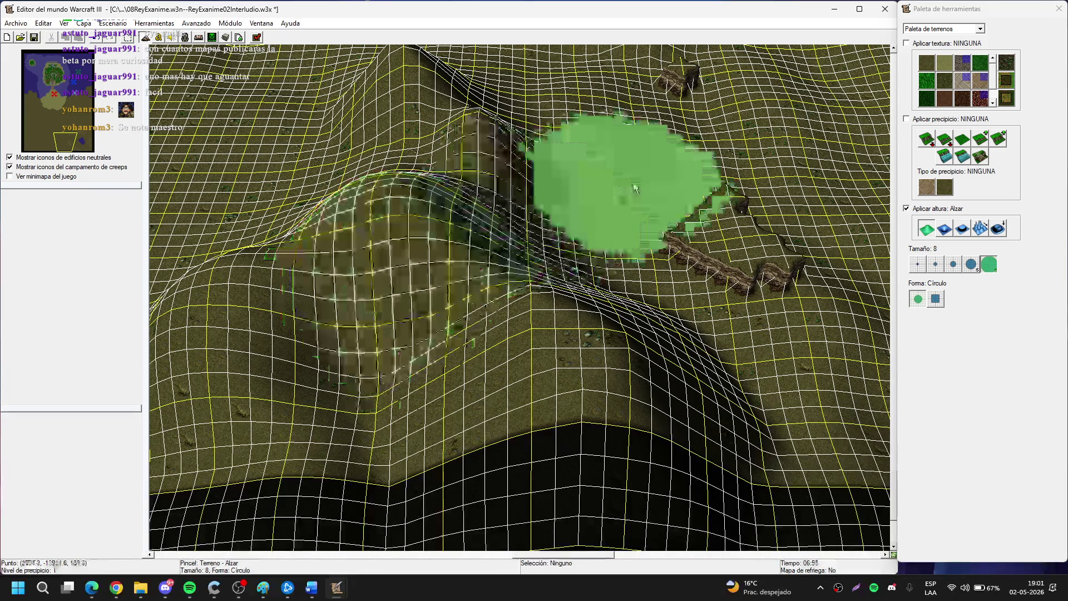
{"action": "key", "text": "Up"}
{"action": "key", "text": "Up"}
{"action": "key", "text": "Up"}
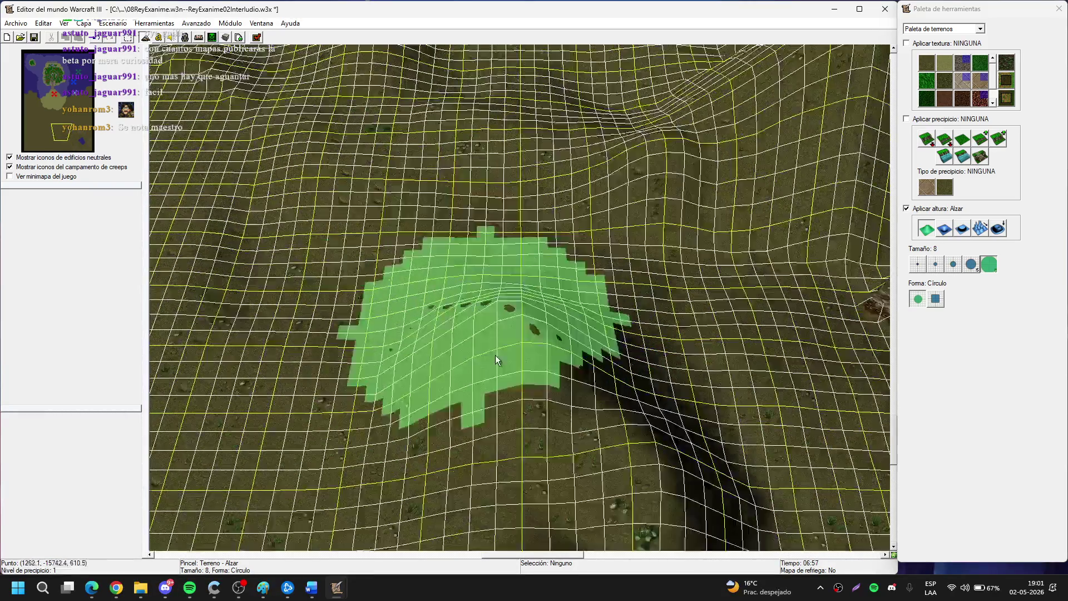
{"action": "key", "text": "Up"}
{"action": "key", "text": "Up"}
{"action": "key", "text": "Up"}
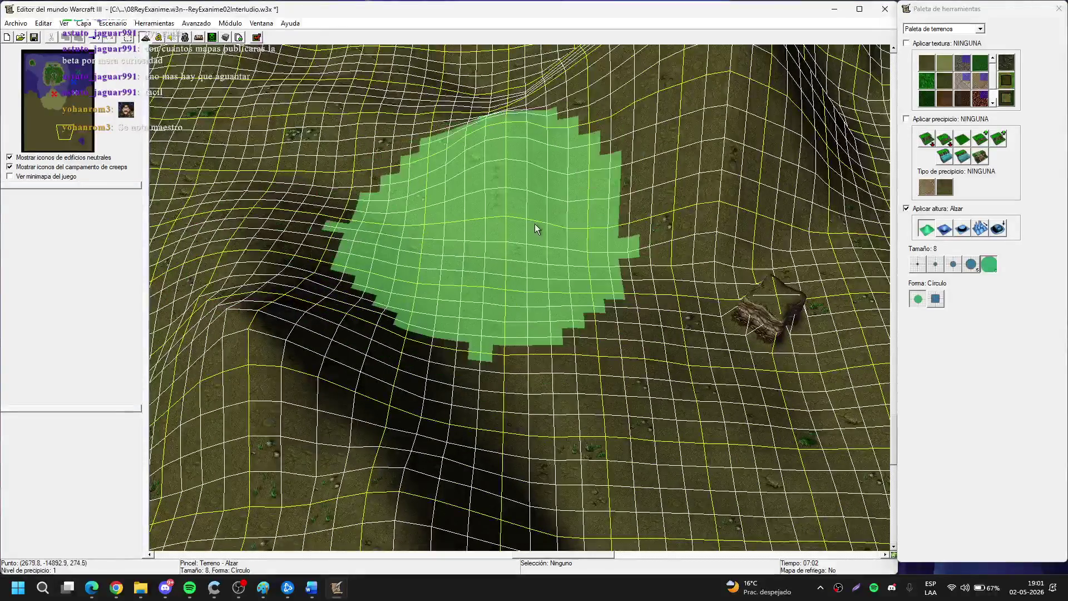
{"action": "key", "text": "Down"}
{"action": "key", "text": "Down"}
{"action": "key", "text": "Down"}
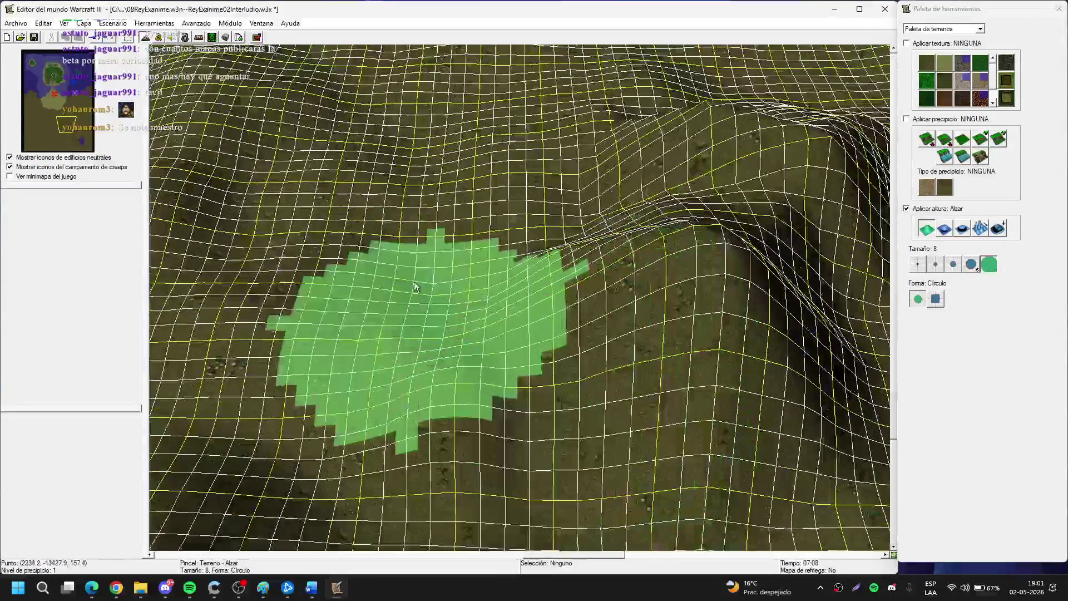
{"action": "key", "text": "Right"}
{"action": "key", "text": "Right"}
{"action": "key", "text": "Right"}
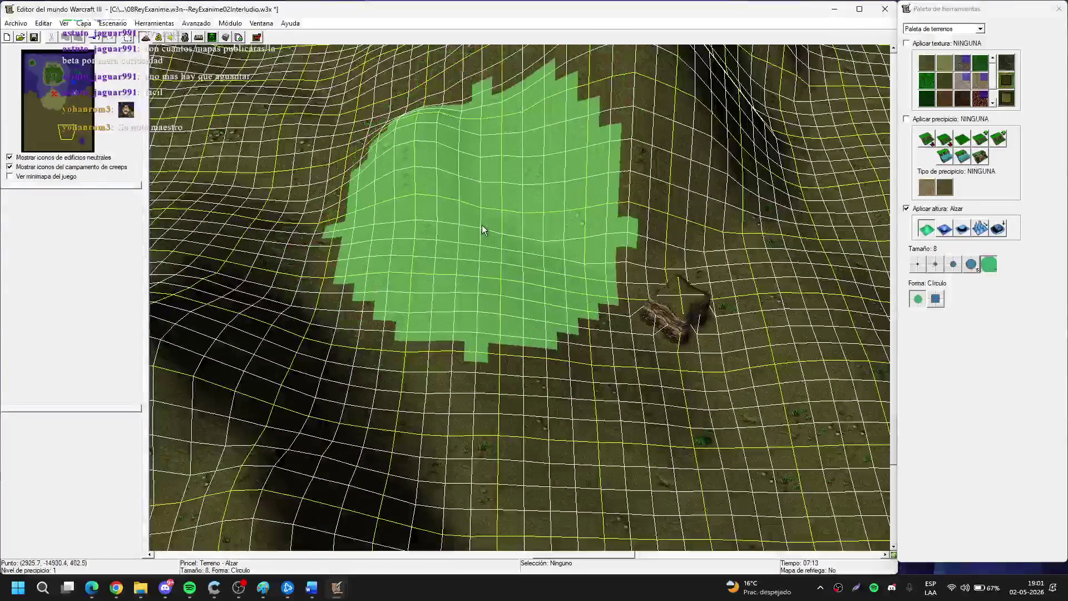
{"action": "key", "text": "Up"}
{"action": "key", "text": "Up"}
{"action": "key", "text": "Up"}
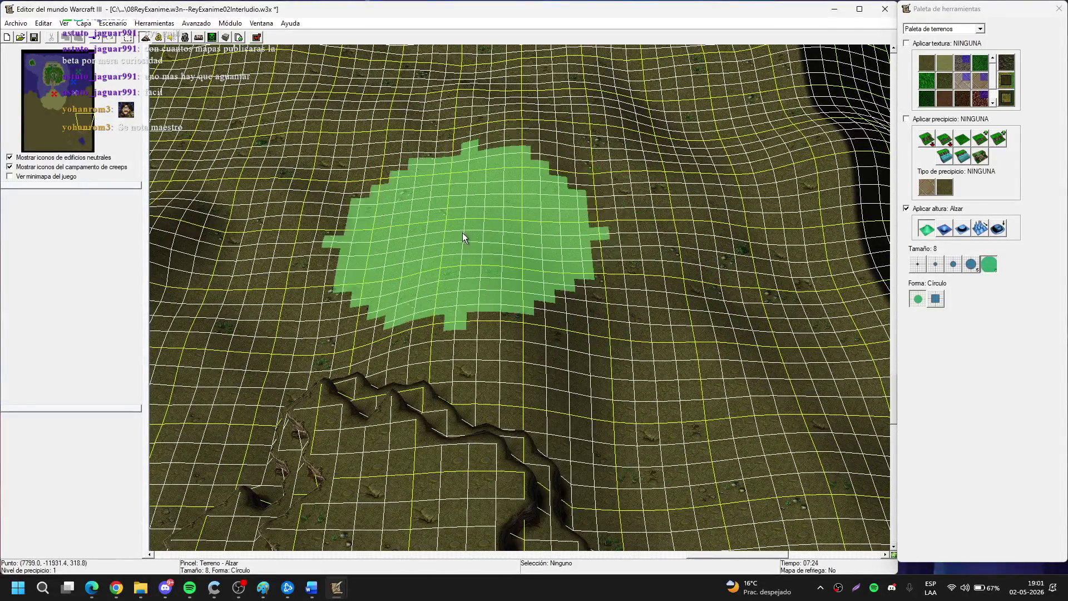
{"action": "key", "text": "Down"}
{"action": "key", "text": "Down"}
{"action": "key", "text": "Down"}
{"action": "key", "text": "Up"}
{"action": "key", "text": "Up"}
{"action": "key", "text": "Up"}
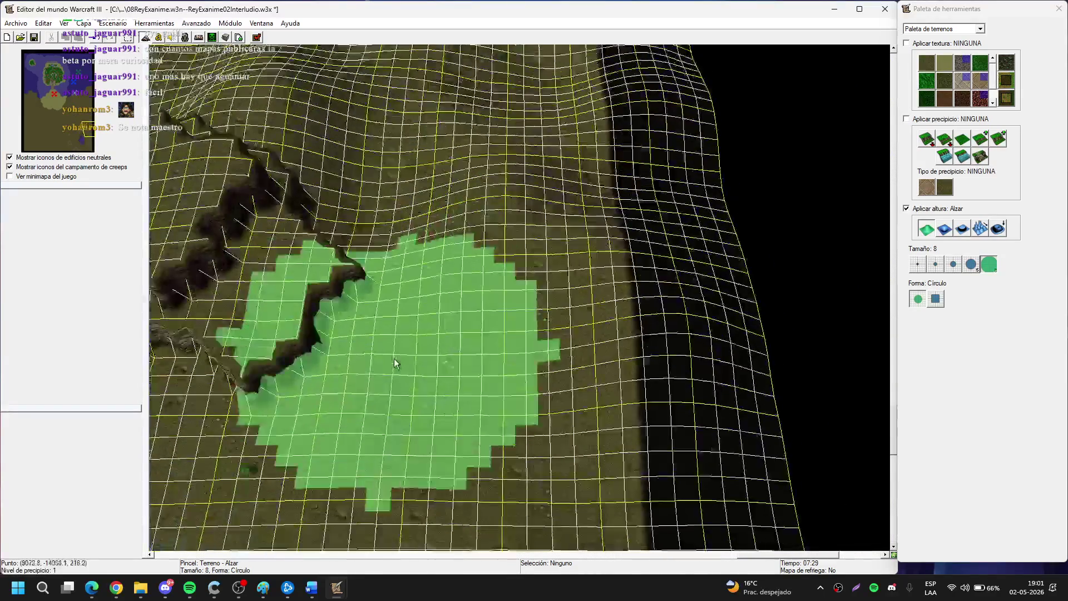
{"action": "mouse_move", "coordinate": [536, 304]}
{"action": "left_mouse_down"}
{"action": "mouse_move", "coordinate": [476, 146]}
{"action": "mouse_move", "coordinate": [451, 119]}
{"action": "mouse_move", "coordinate": [429, 115]}
{"action": "mouse_move", "coordinate": [464, 245]}
{"action": "mouse_move", "coordinate": [439, 211]}
{"action": "mouse_move", "coordinate": [622, 191]}
{"action": "mouse_move", "coordinate": [608, 197]}
{"action": "mouse_move", "coordinate": [770, 241]}
{"action": "mouse_move", "coordinate": [603, 291]}
{"action": "mouse_move", "coordinate": [615, 154]}
{"action": "mouse_move", "coordinate": [636, 132]}
{"action": "mouse_move", "coordinate": [648, 235]}
{"action": "mouse_move", "coordinate": [572, 329]}
{"action": "mouse_move", "coordinate": [588, 341]}
{"action": "mouse_move", "coordinate": [607, 191]}
{"action": "mouse_move", "coordinate": [604, 269]}
{"action": "mouse_move", "coordinate": [517, 284]}
{"action": "mouse_move", "coordinate": [474, 169]}
{"action": "left_mouse_up"}
{"action": "key", "text": "Up"}
{"action": "key", "text": "Up"}
{"action": "key", "text": "Up"}
{"action": "key", "text": "Right"}
{"action": "key", "text": "Right"}
{"action": "key", "text": "Right"}
{"action": "key", "text": "Down"}
{"action": "key", "text": "Down"}
{"action": "key", "text": "Down"}
{"action": "key", "text": "Down"}
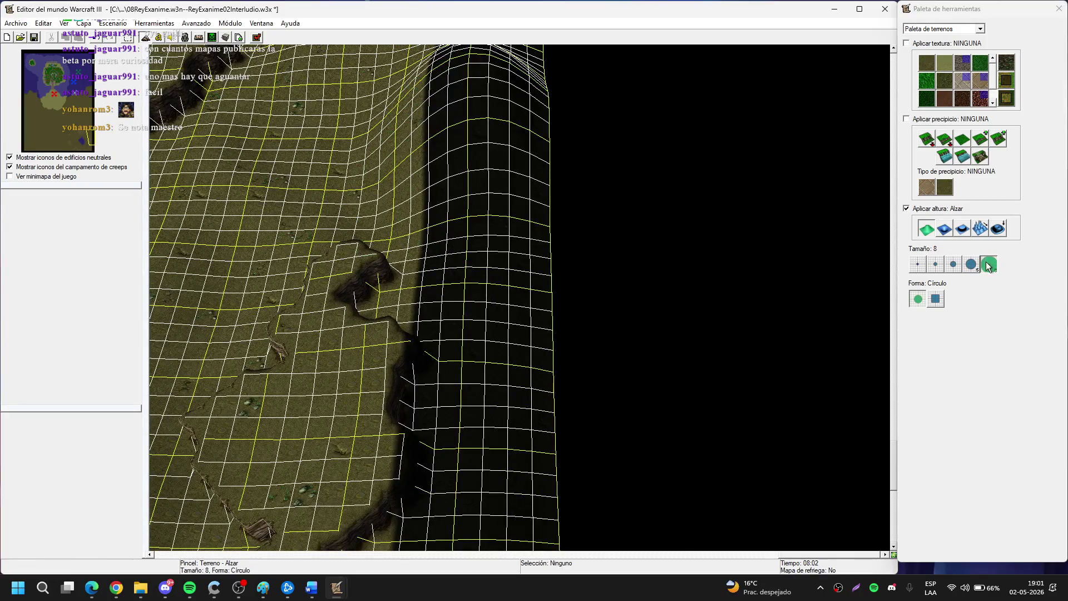
Raise steep hills along the map edge with the Alzar brush at size 5.
{"action": "left_click", "coordinate": [970, 264]}
{"action": "key", "text": "Up"}
{"action": "key", "text": "Left"}
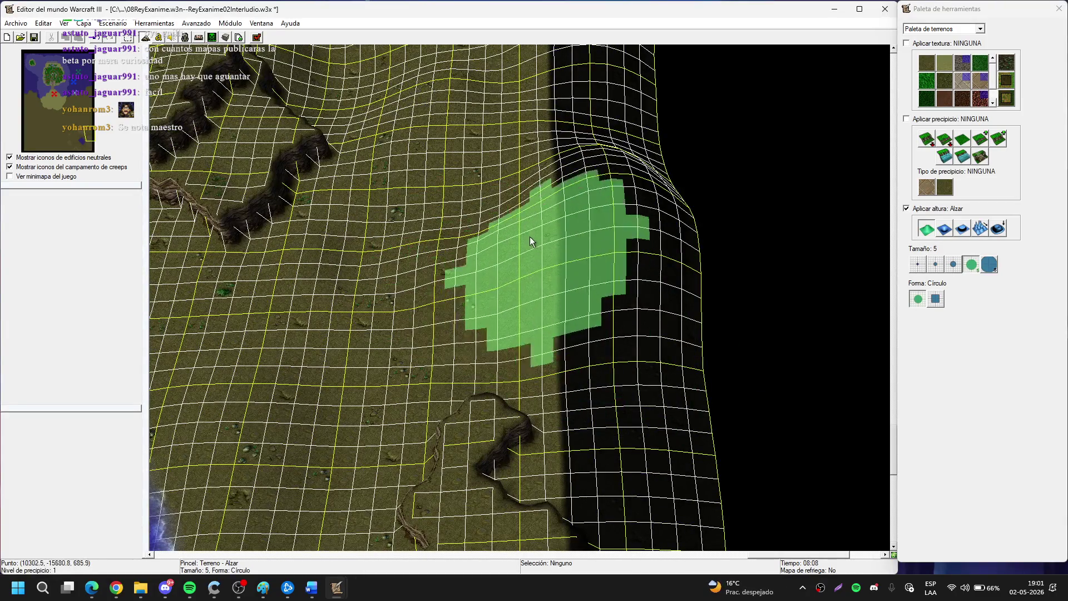
{"action": "scroll", "coordinate": [558, 329], "scroll_direction": "up", "scroll_amount": 3}
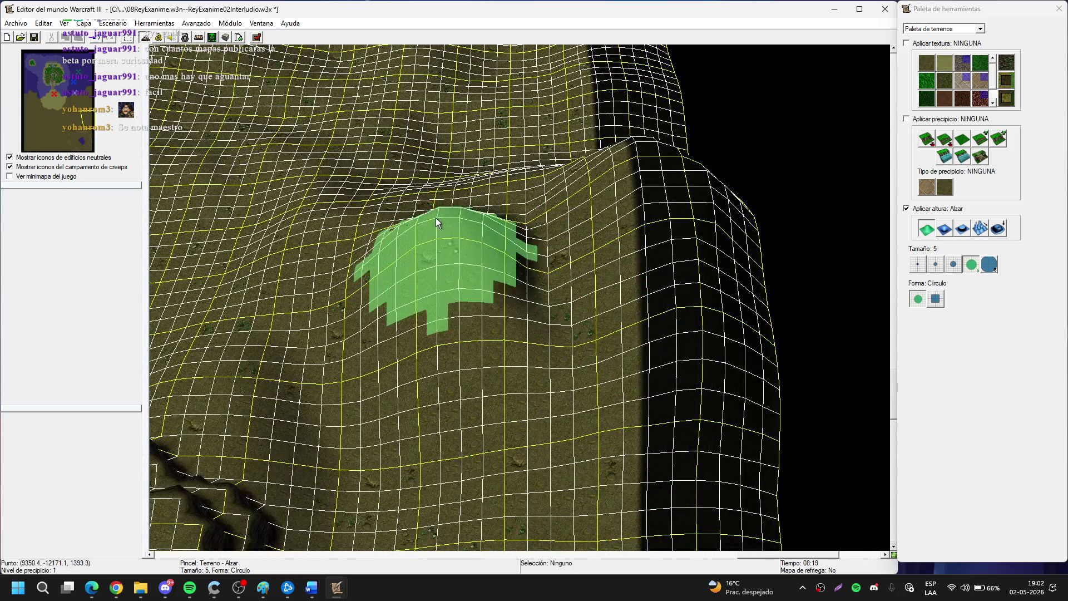
{"action": "key", "text": "Down"}
{"action": "key", "text": "Down"}
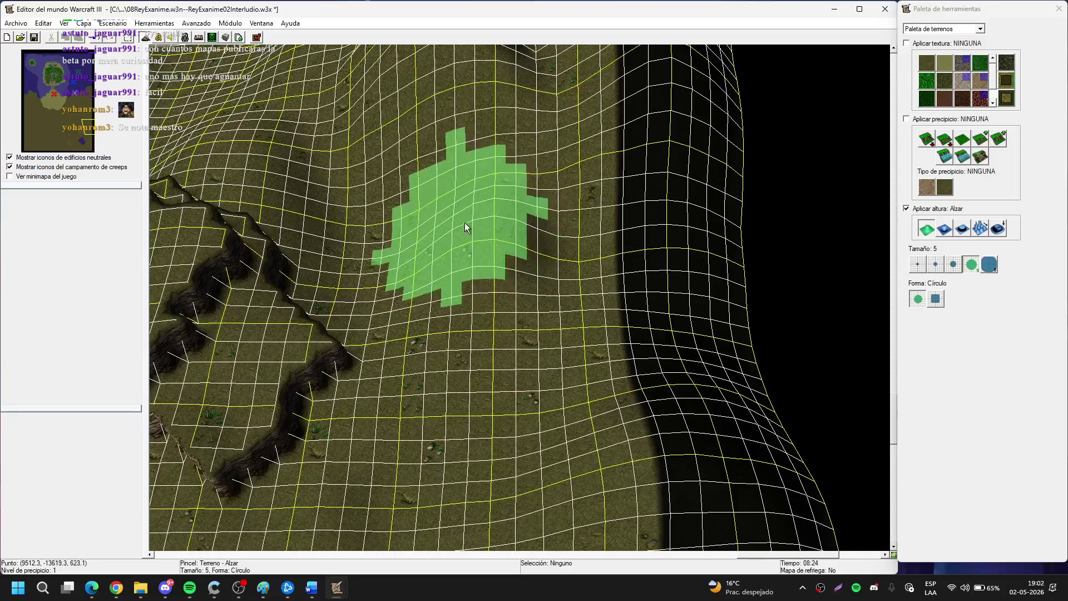
{"action": "mouse_move", "coordinate": [467, 183]}
{"action": "left_mouse_down"}
{"action": "mouse_move", "coordinate": [559, 208]}
{"action": "mouse_move", "coordinate": [540, 189]}
{"action": "mouse_move", "coordinate": [560, 231]}
{"action": "left_mouse_up"}
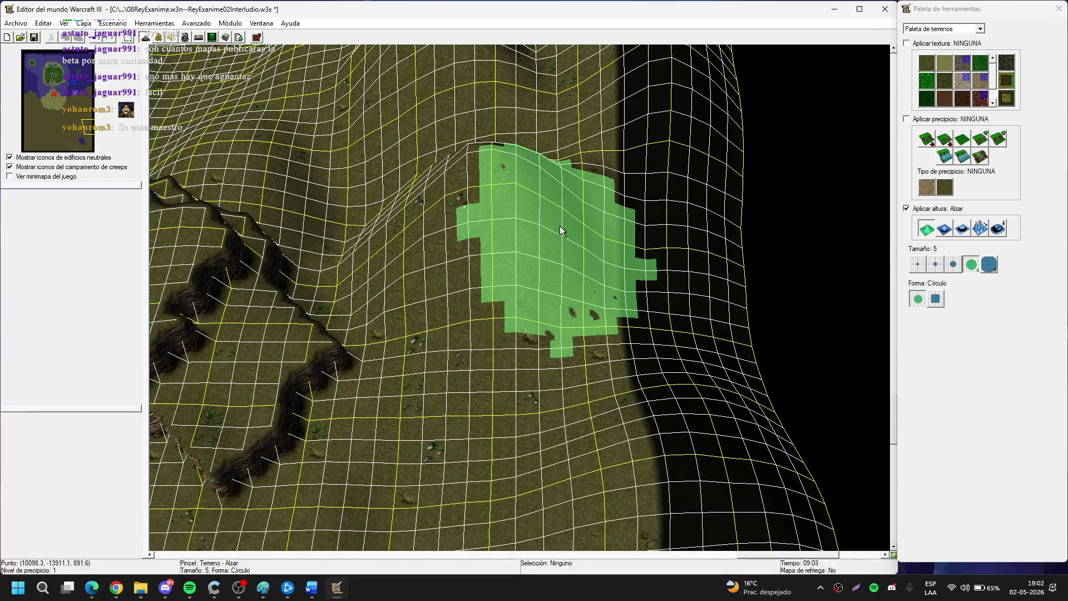
{"action": "left_click_drag", "start_coordinate": [484, 264], "coordinate": [833, 267]}
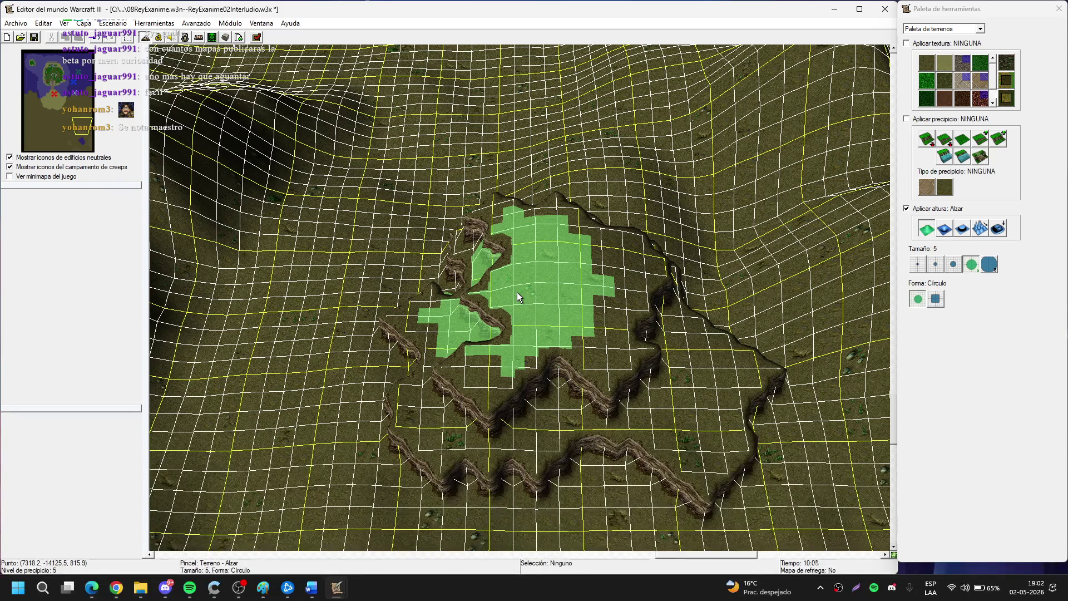
Rotate the camera around the cliffs and select the Subir dos cliff tool.
{"action": "scroll", "coordinate": [537, 255], "scroll_direction": "up", "scroll_amount": 3}
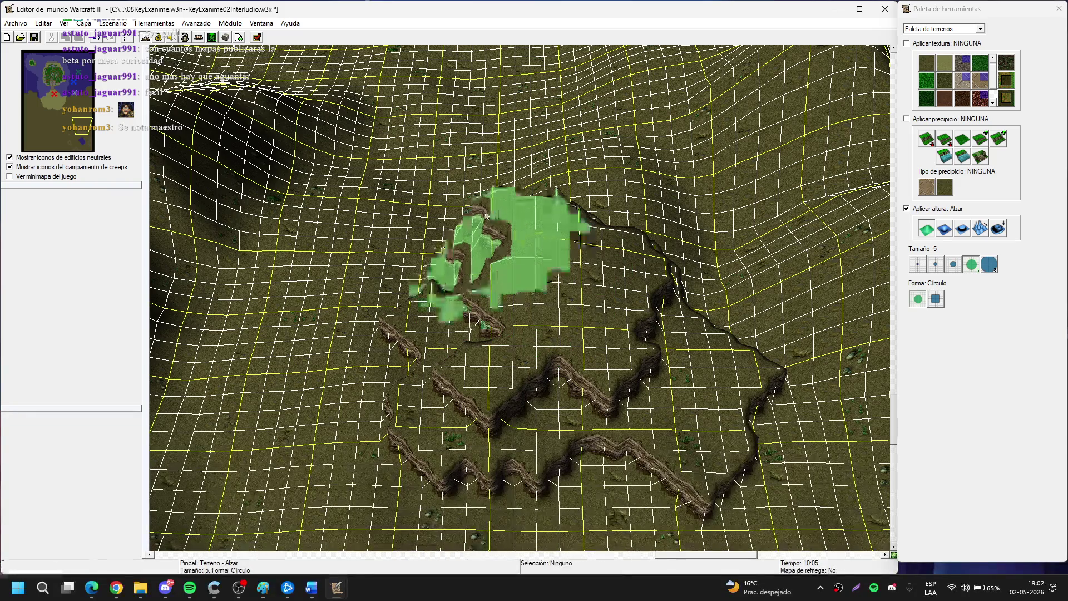
{"action": "scroll", "coordinate": [364, 175], "scroll_direction": "down", "scroll_amount": 3}
{"action": "scroll", "coordinate": [543, 286], "scroll_direction": "up", "scroll_amount": 4}
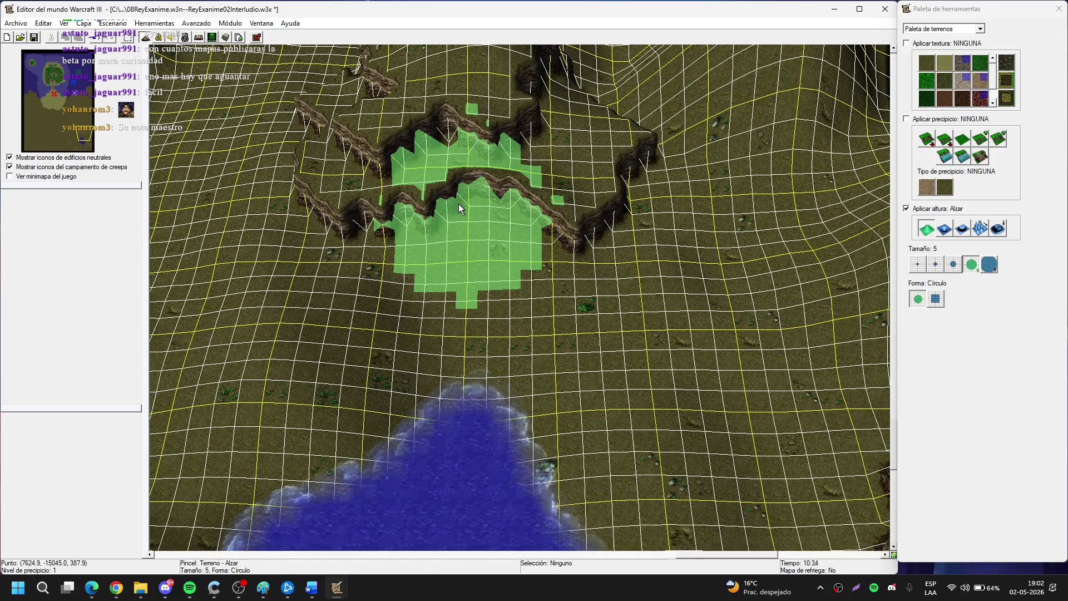
{"action": "mouse_move", "coordinate": [458, 204]}
{"action": "left_mouse_down"}
{"action": "mouse_move", "coordinate": [521, 365]}
{"action": "mouse_move", "coordinate": [369, 289]}
{"action": "mouse_move", "coordinate": [465, 333]}
{"action": "mouse_move", "coordinate": [548, 274]}
{"action": "mouse_move", "coordinate": [456, 298]}
{"action": "mouse_move", "coordinate": [579, 204]}
{"action": "left_mouse_up"}
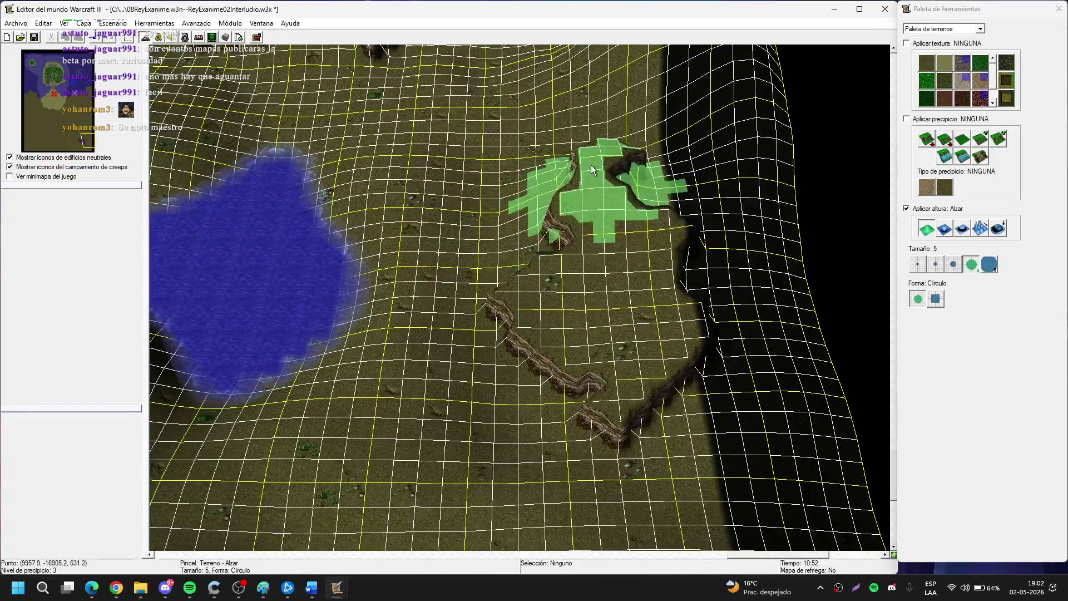
{"action": "left_click", "coordinate": [998, 138]}
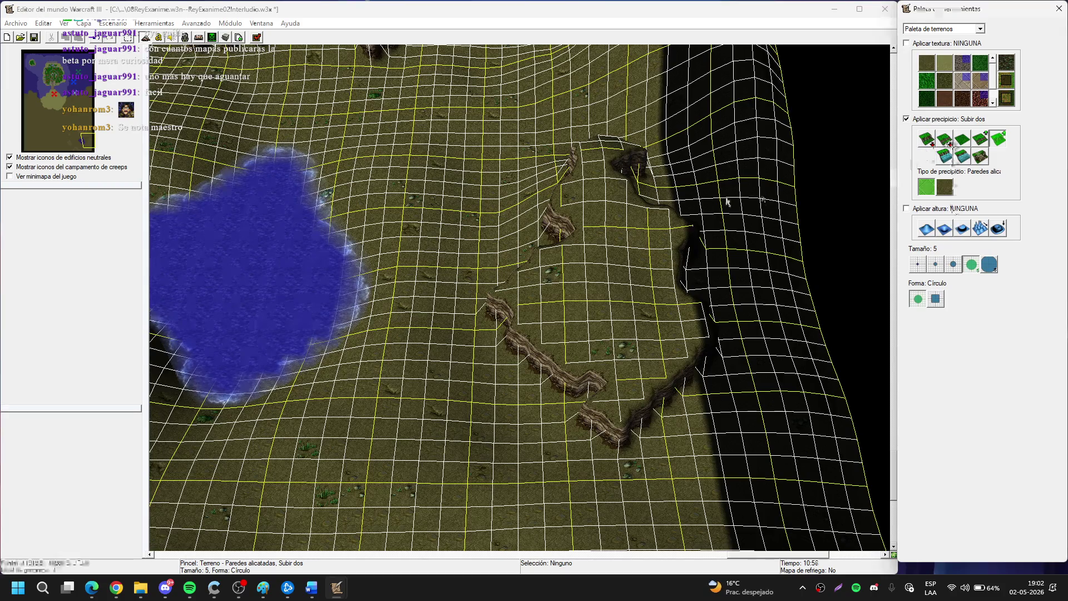
Raise Precipicio de tierra cliff edges around the plateau at size 3, undoing misplaced cliffs.
{"action": "left_click", "coordinate": [952, 264]}
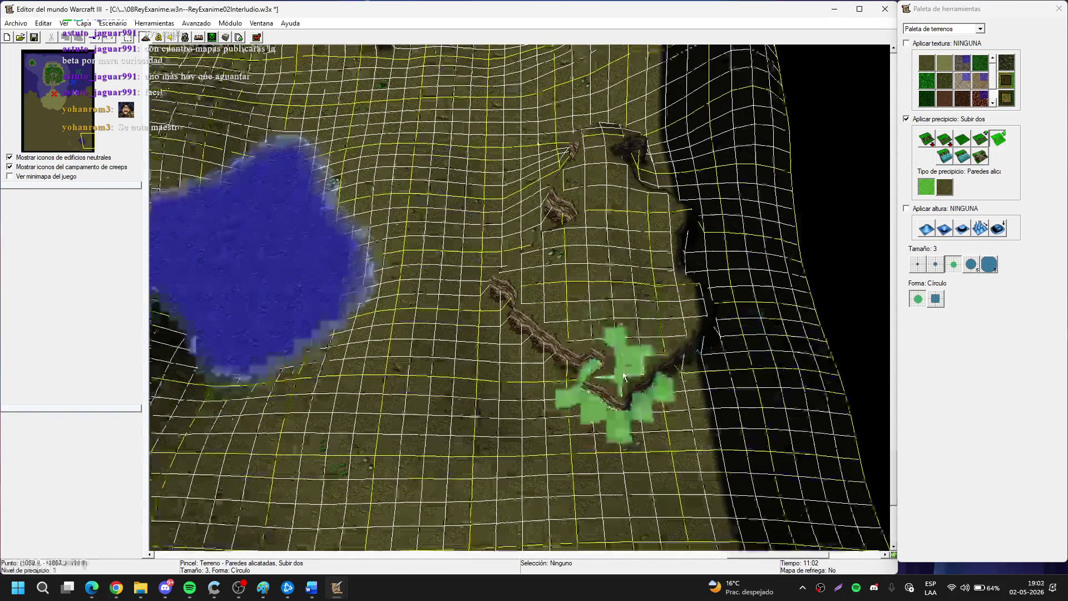
{"action": "left_click", "coordinate": [621, 375]}
{"action": "key", "text": "ctrl+z"}
{"action": "left_click", "coordinate": [926, 187]}
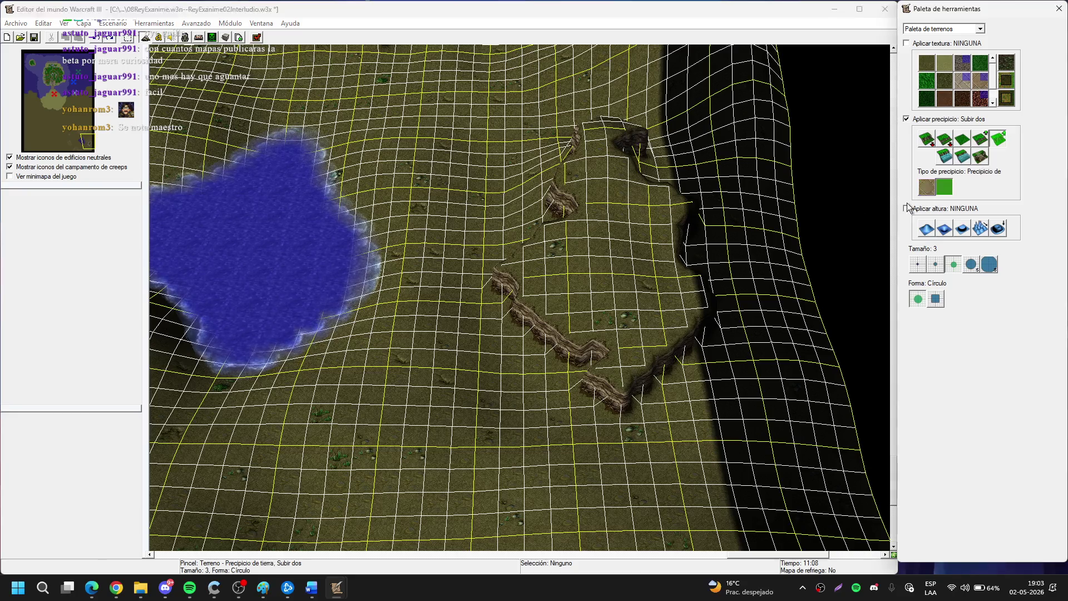
{"action": "left_click", "coordinate": [548, 322]}
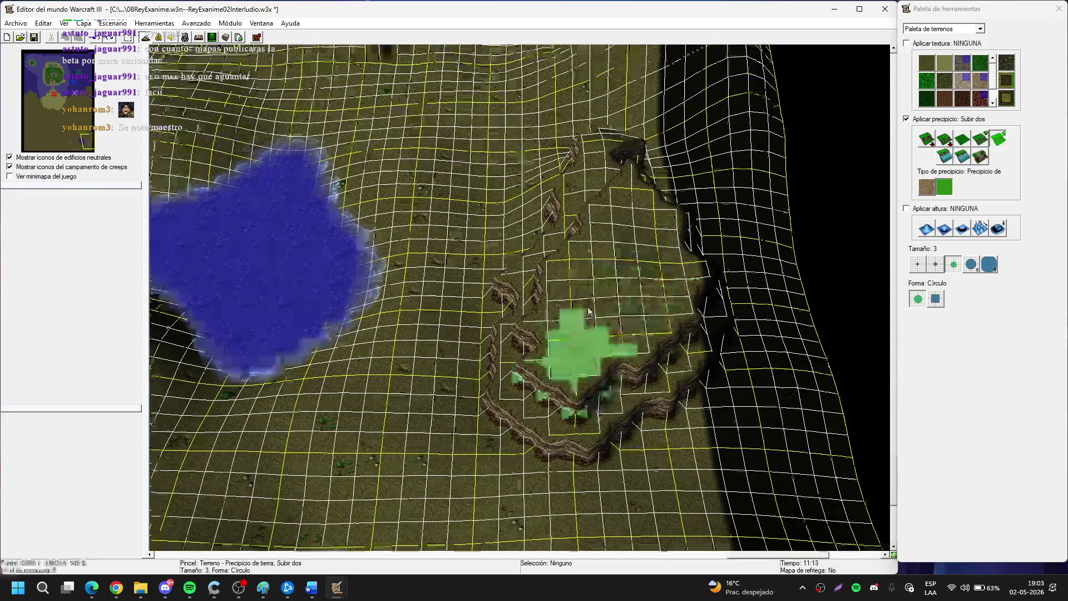
{"action": "scroll", "coordinate": [589, 311], "scroll_direction": "up", "scroll_amount": 3}
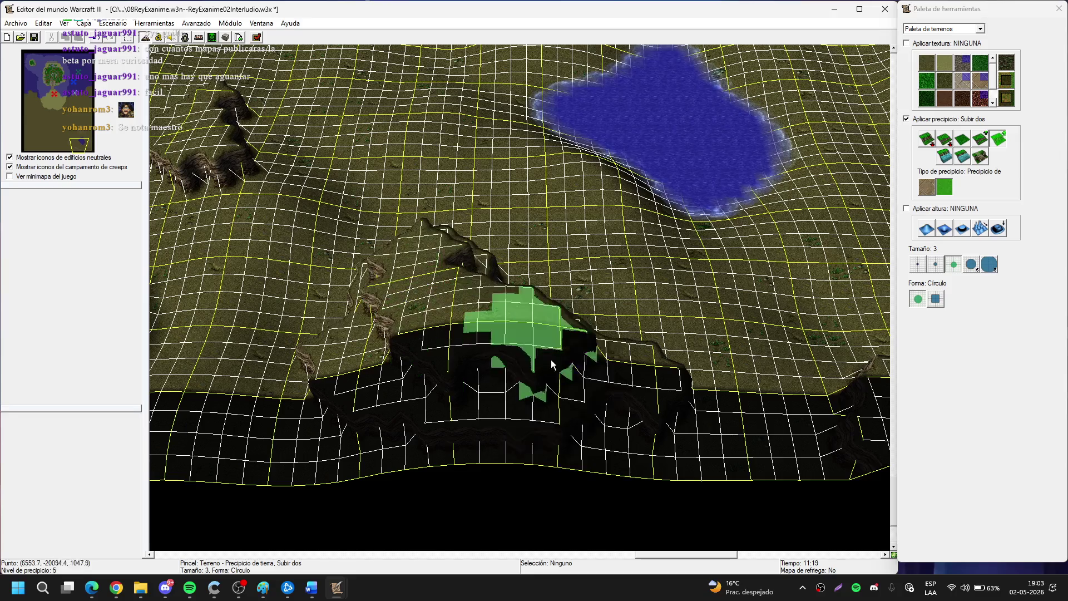
{"action": "left_click", "coordinate": [552, 365]}
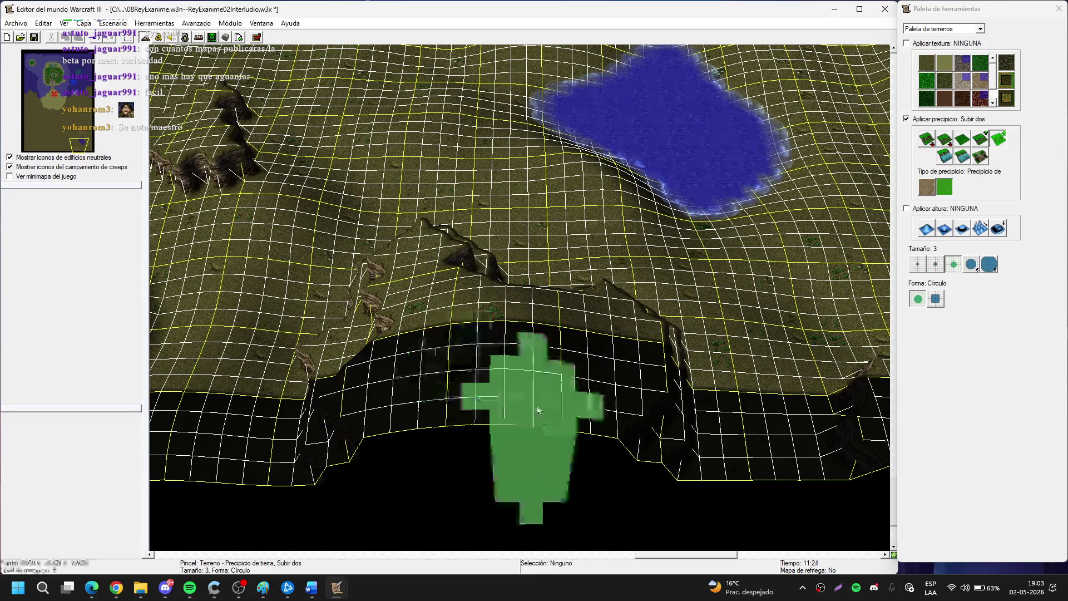
{"action": "scroll", "coordinate": [537, 411], "scroll_direction": "down", "scroll_amount": 3}
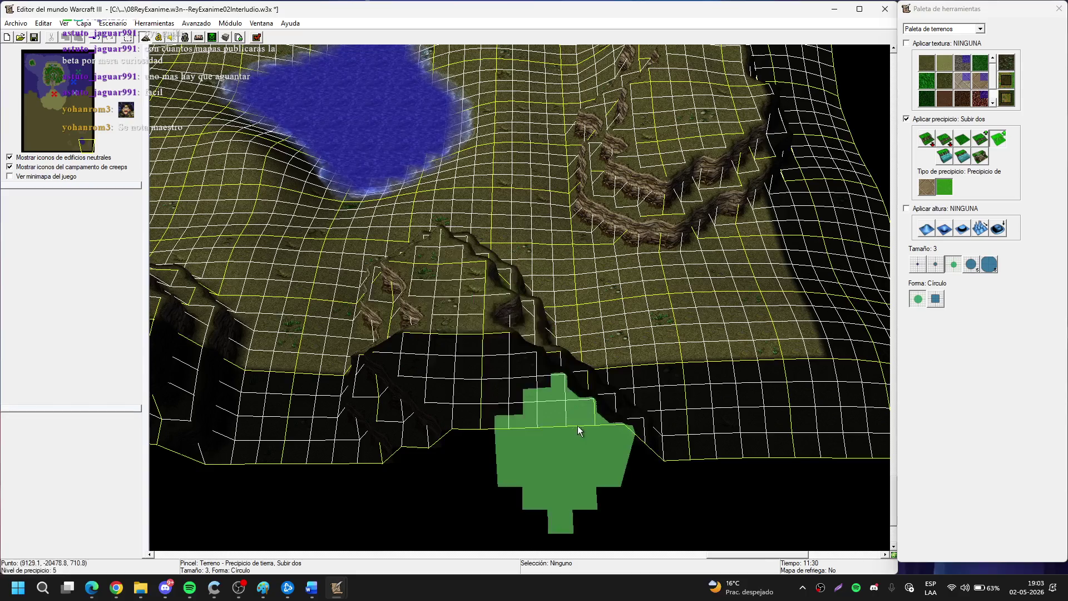
{"action": "scroll", "coordinate": [485, 340], "scroll_direction": "down", "scroll_amount": 5}
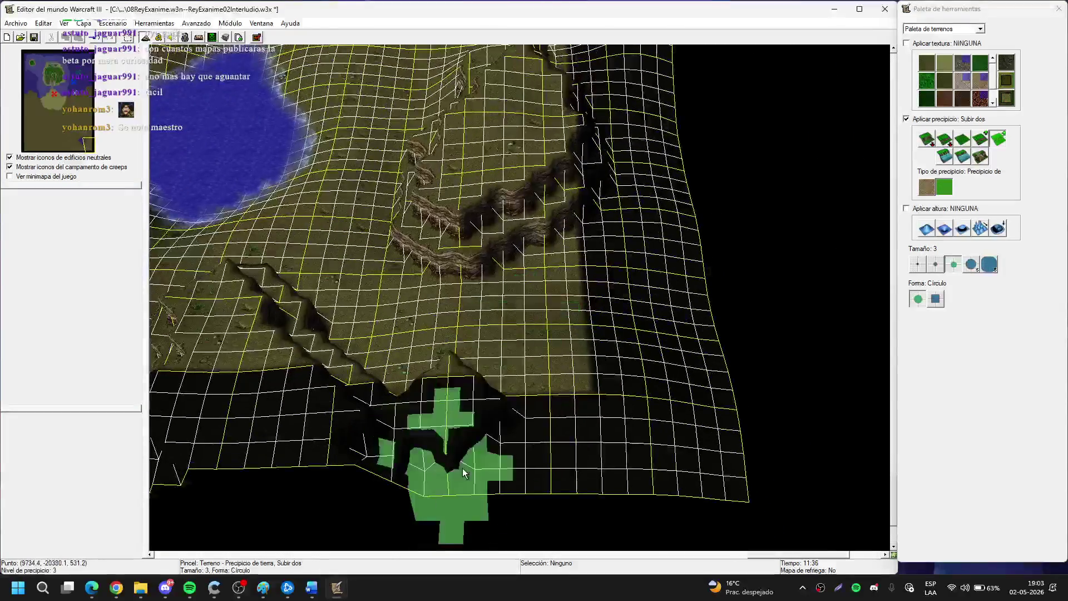
{"action": "left_click", "coordinate": [560, 362]}
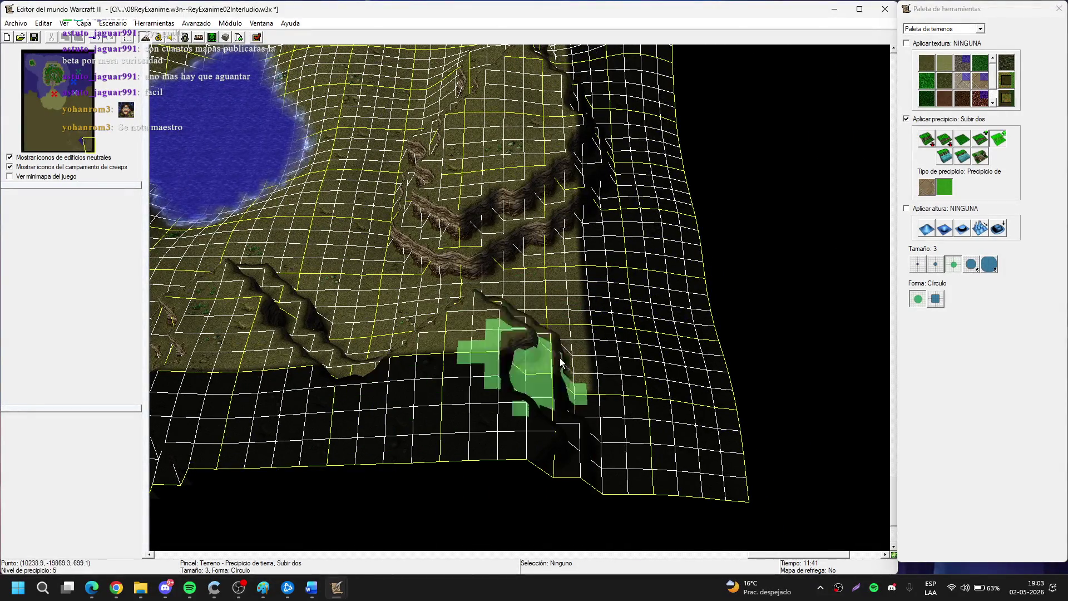
{"action": "key", "text": "ctrl+z"}
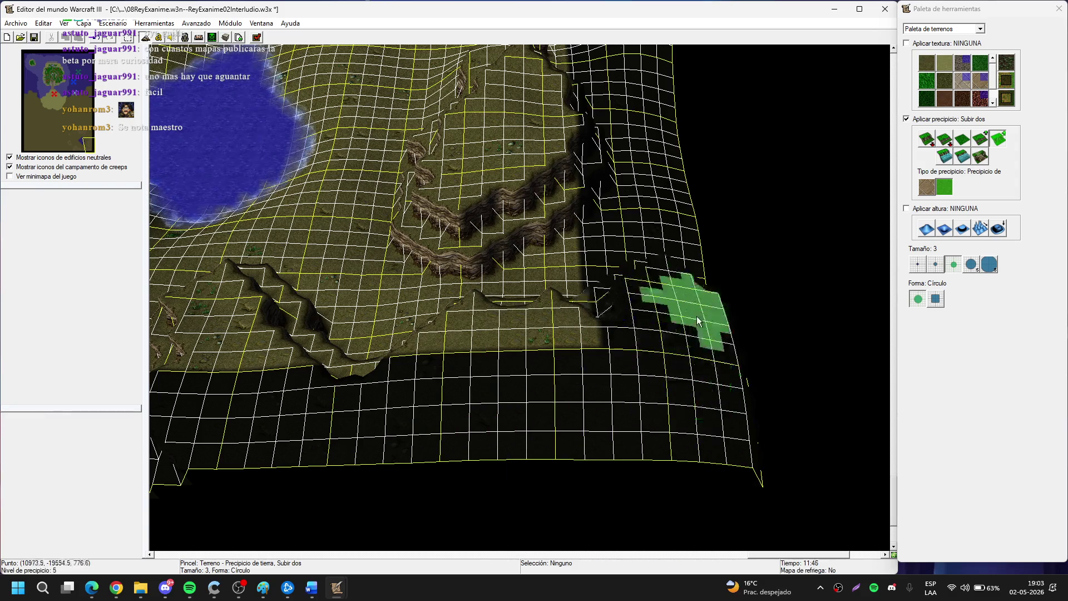
Add a two-tier earth cliff extending up-right near the map edge.
{"action": "key", "text": "Up"}
{"action": "key", "text": "Up"}
{"action": "key", "text": "Up"}
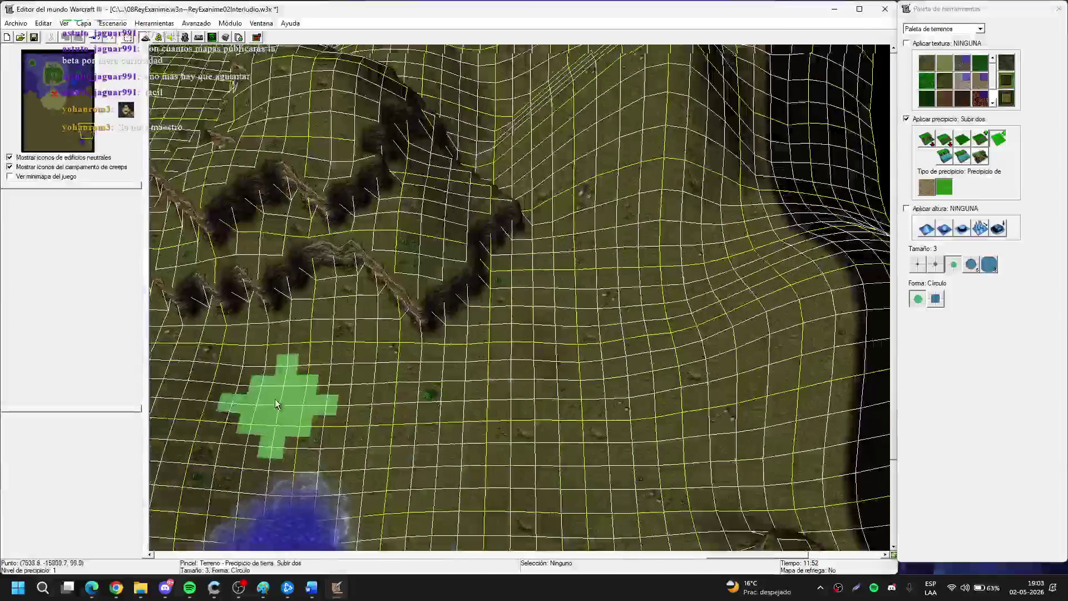
{"action": "key", "text": "Right"}
{"action": "key", "text": "Right"}
{"action": "mouse_move", "coordinate": [575, 256]}
{"action": "left_mouse_down"}
{"action": "mouse_move", "coordinate": [603, 249]}
{"action": "mouse_move", "coordinate": [610, 233]}
{"action": "left_mouse_up"}
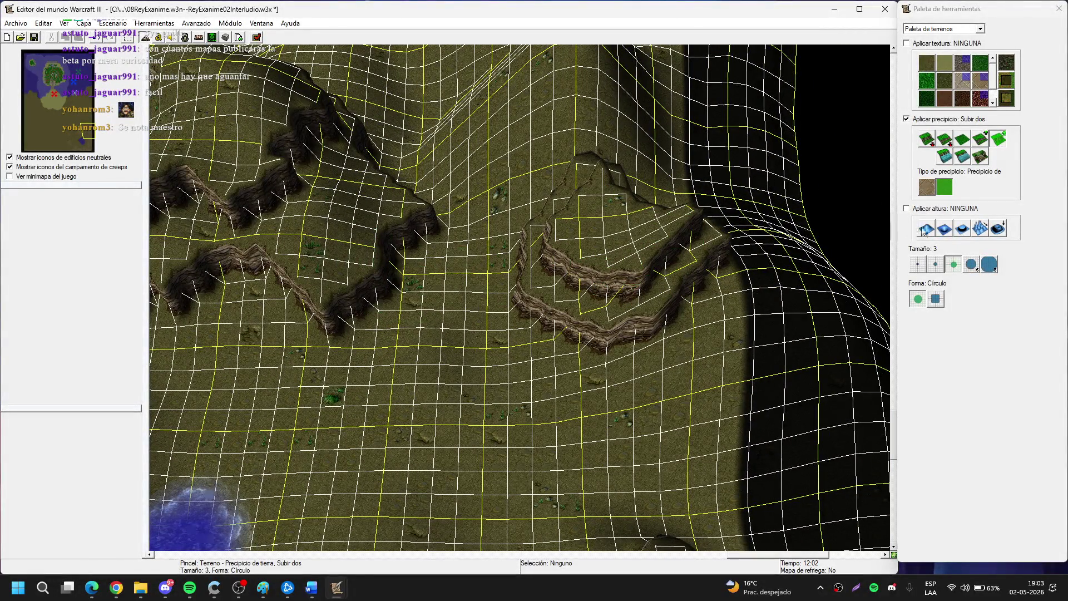
{"action": "left_click", "coordinate": [971, 264]}
Raise a small bump near the lake with a size 5 Alzar brush, then set size 2.
{"action": "left_click", "coordinate": [595, 214]}
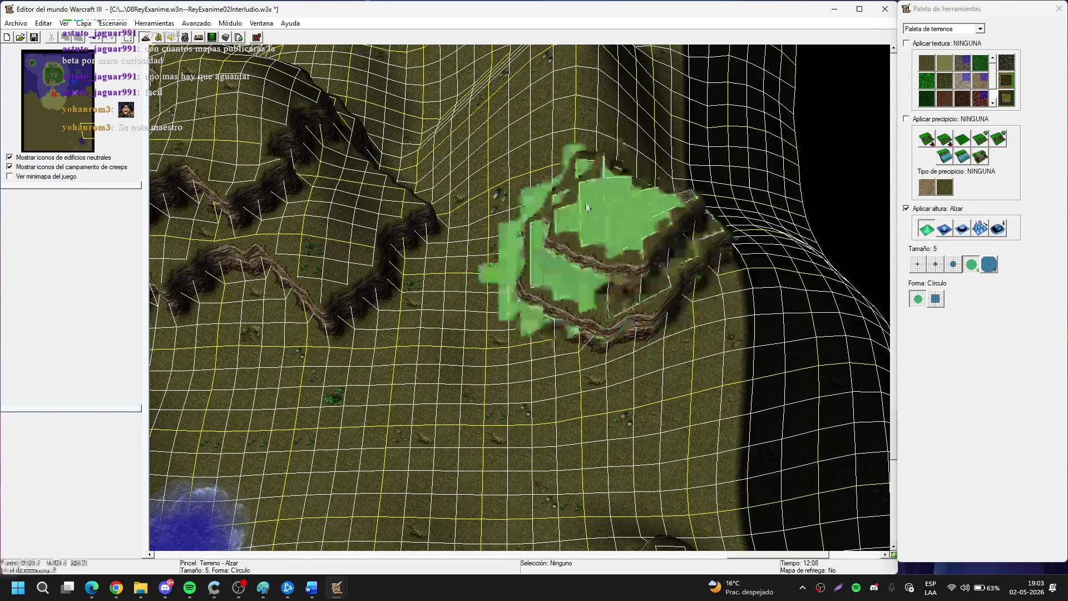
{"action": "scroll", "coordinate": [392, 211], "scroll_direction": "up", "scroll_amount": 5}
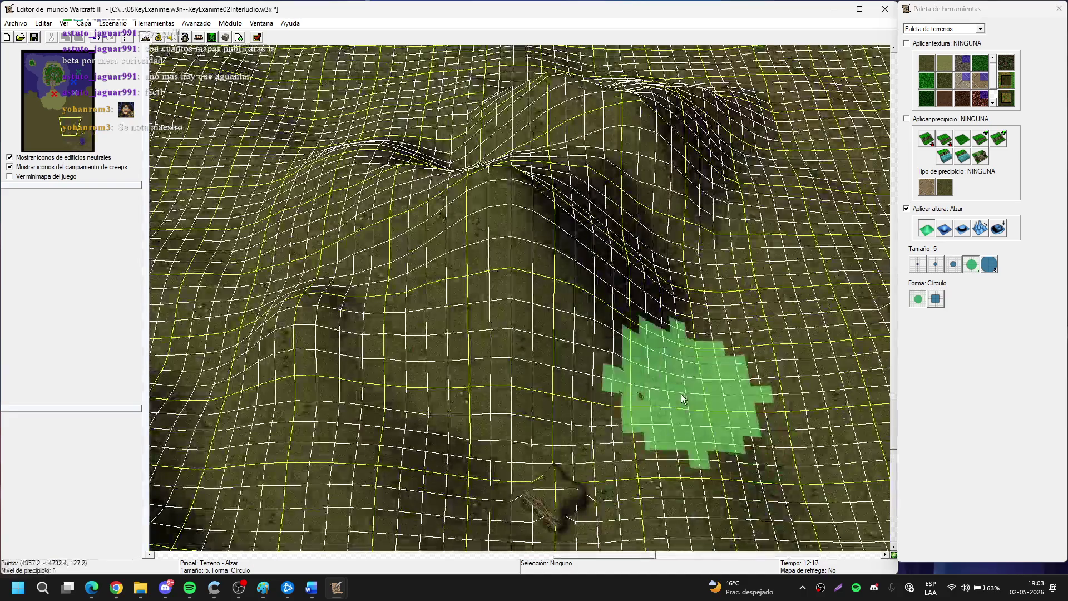
{"action": "left_click", "coordinate": [491, 252]}
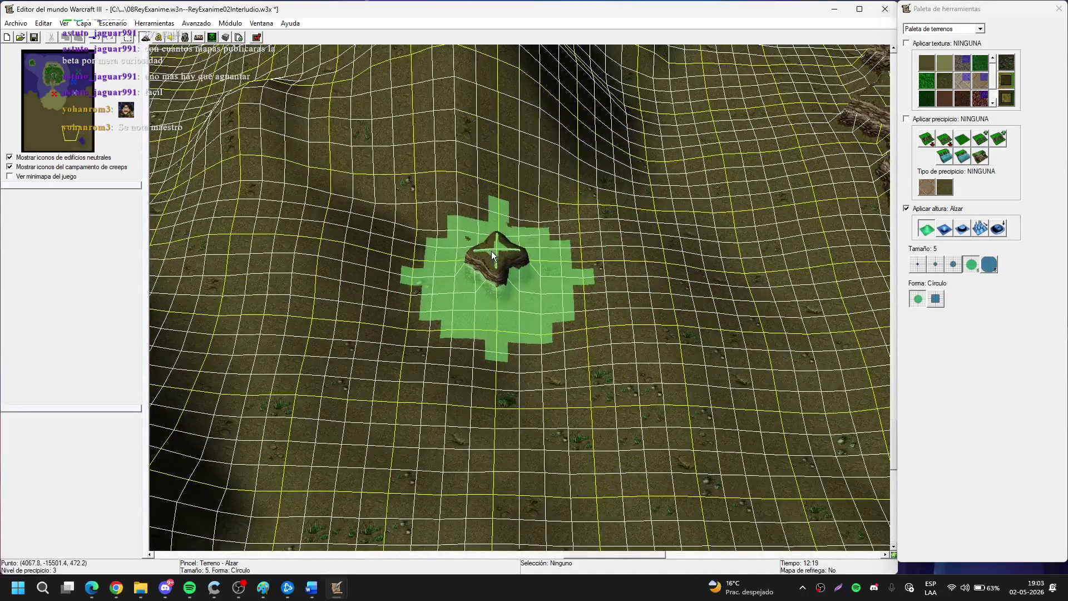
{"action": "scroll", "coordinate": [552, 128], "scroll_direction": "down", "scroll_amount": 3}
{"action": "scroll", "coordinate": [631, 185], "scroll_direction": "up", "scroll_amount": 3}
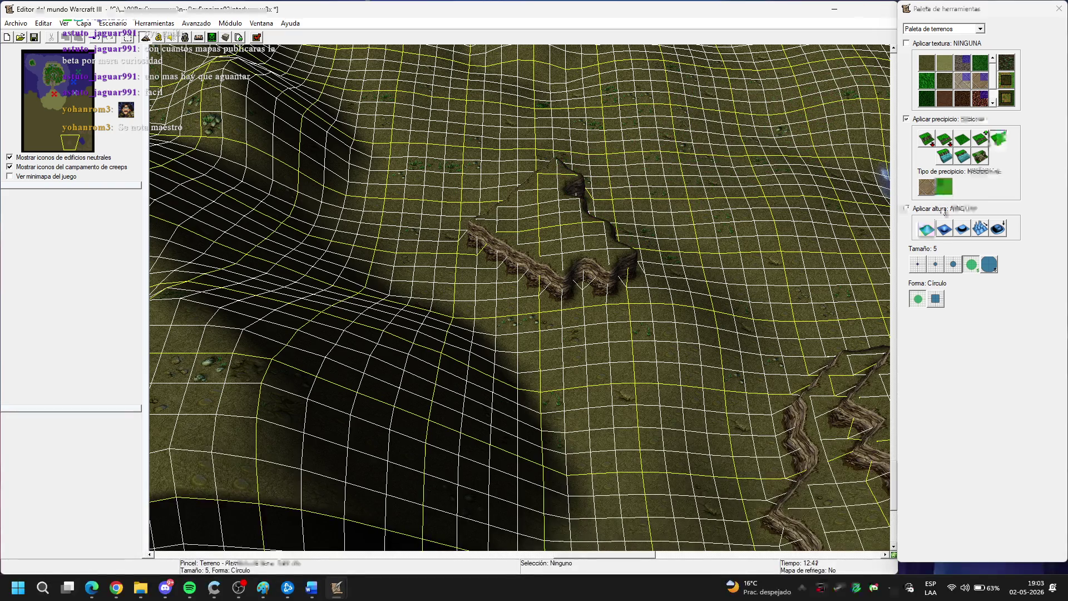
{"action": "left_click", "coordinate": [935, 266]}
Raise a Subir dos cliff plateau around the centre and survey the surrounding cliffs and lake.
{"action": "mouse_move", "coordinate": [498, 303]}
{"action": "left_mouse_down"}
{"action": "mouse_move", "coordinate": [573, 429]}
{"action": "mouse_move", "coordinate": [525, 381]}
{"action": "mouse_move", "coordinate": [536, 393]}
{"action": "mouse_move", "coordinate": [557, 283]}
{"action": "mouse_move", "coordinate": [583, 405]}
{"action": "mouse_move", "coordinate": [557, 465]}
{"action": "mouse_move", "coordinate": [493, 300]}
{"action": "mouse_move", "coordinate": [478, 303]}
{"action": "left_mouse_up"}
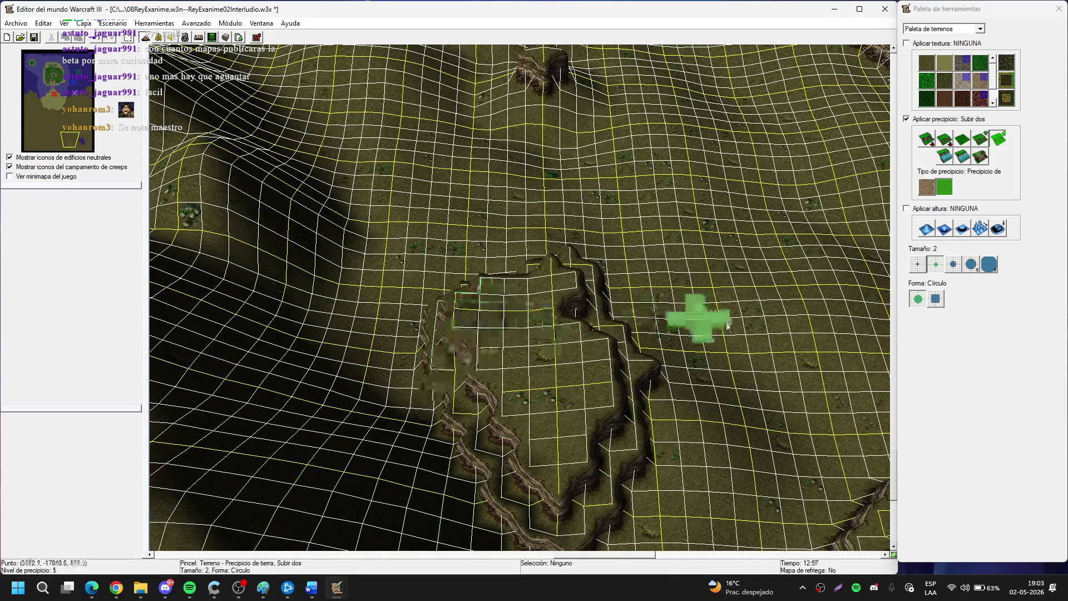
{"action": "key", "text": "Up"}
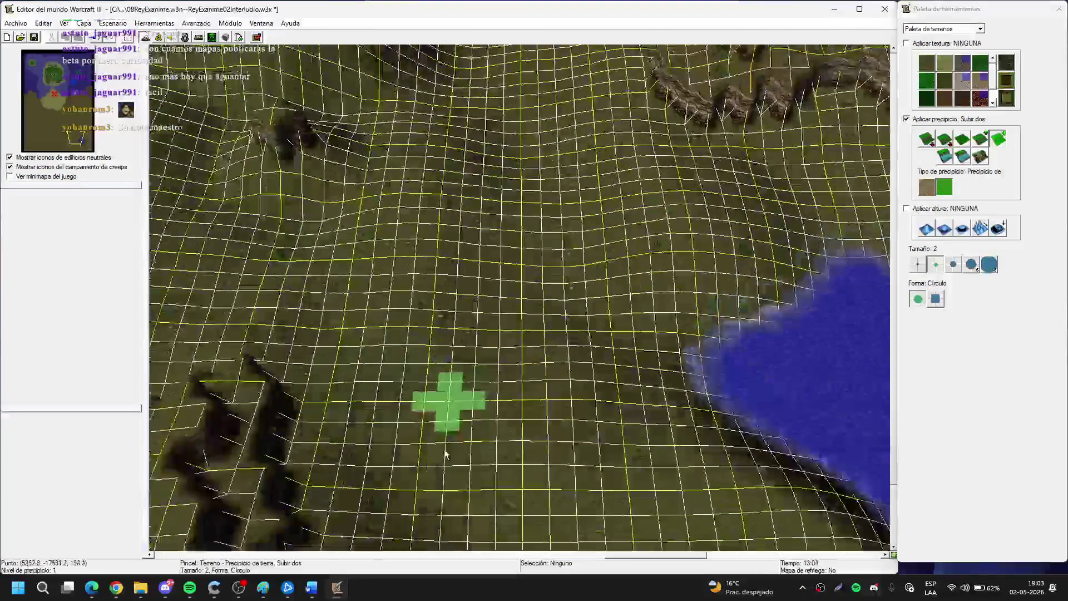
{"action": "key", "text": "Up"}
{"action": "key", "text": "Down"}
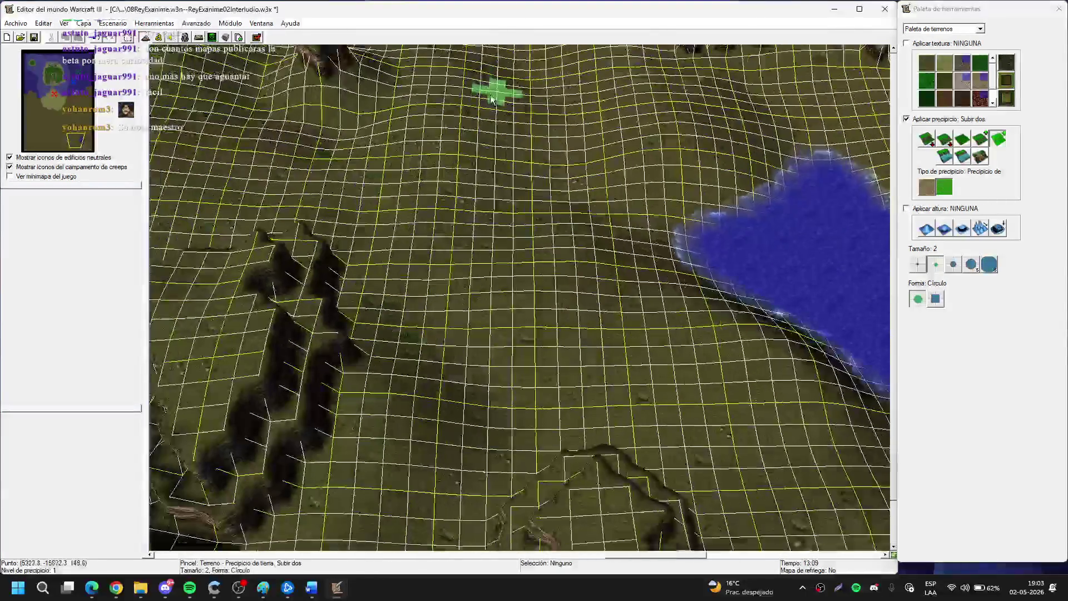
{"action": "key", "text": "Down"}
{"action": "key", "text": "Up"}
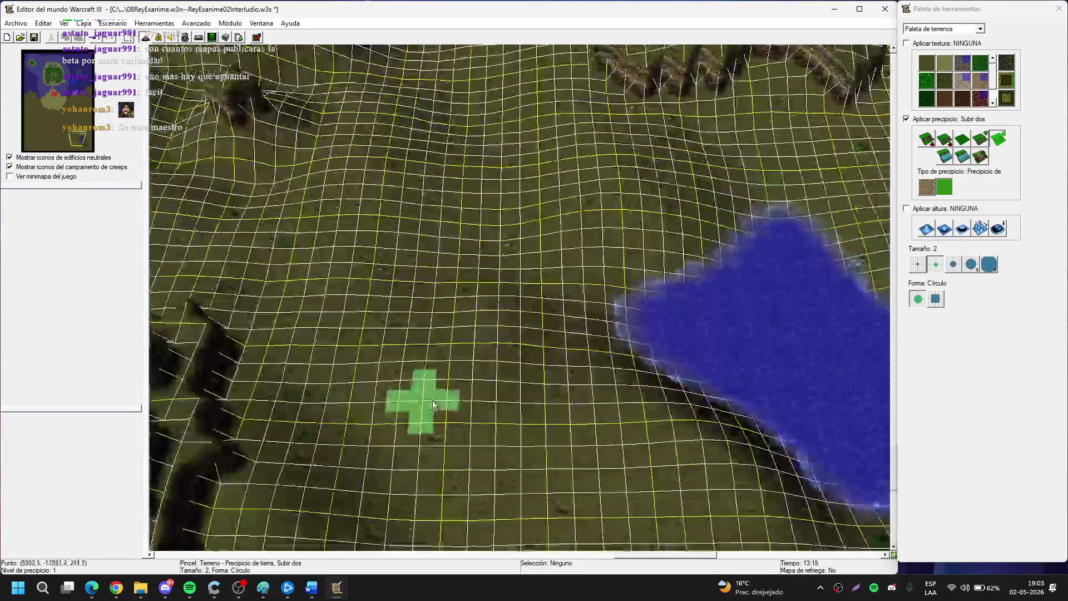
{"action": "key", "text": "Right"}
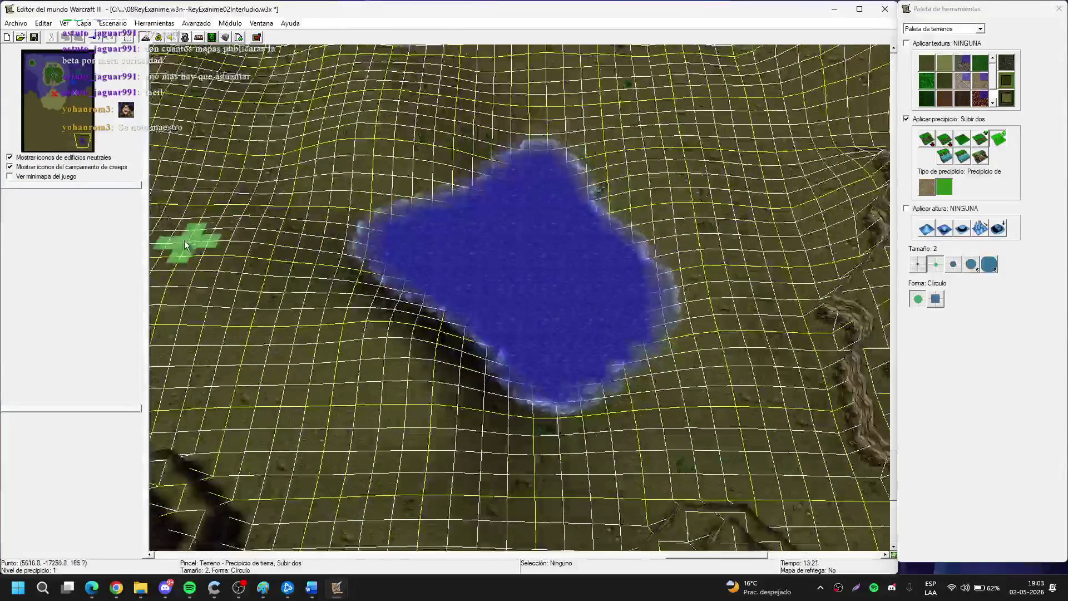
{"action": "key", "text": "Up"}
{"action": "key", "text": "Down"}
{"action": "key", "text": "Left"}
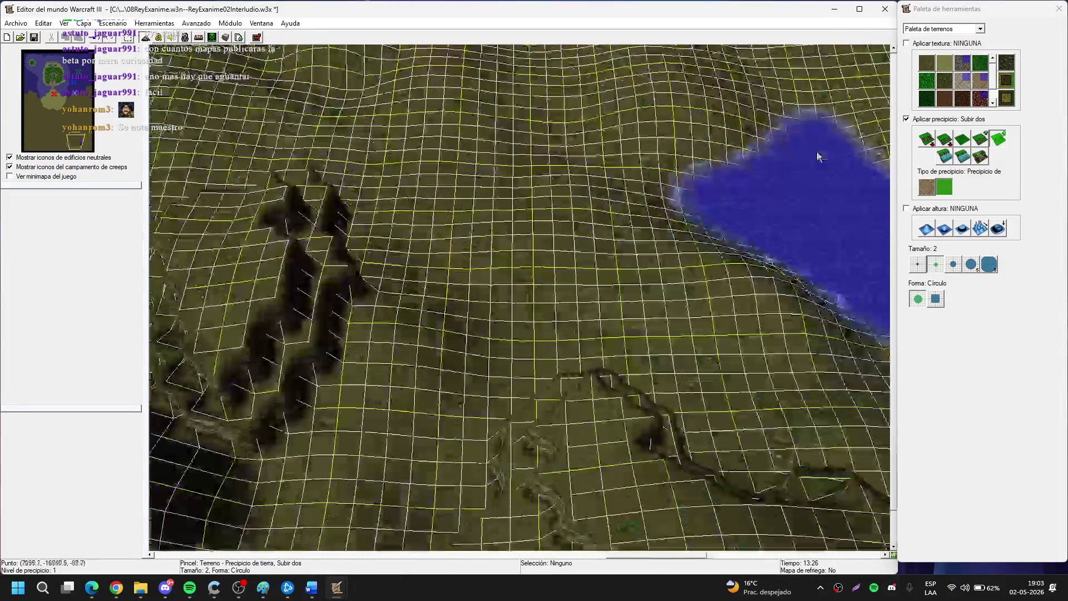
{"action": "key", "text": "Down"}
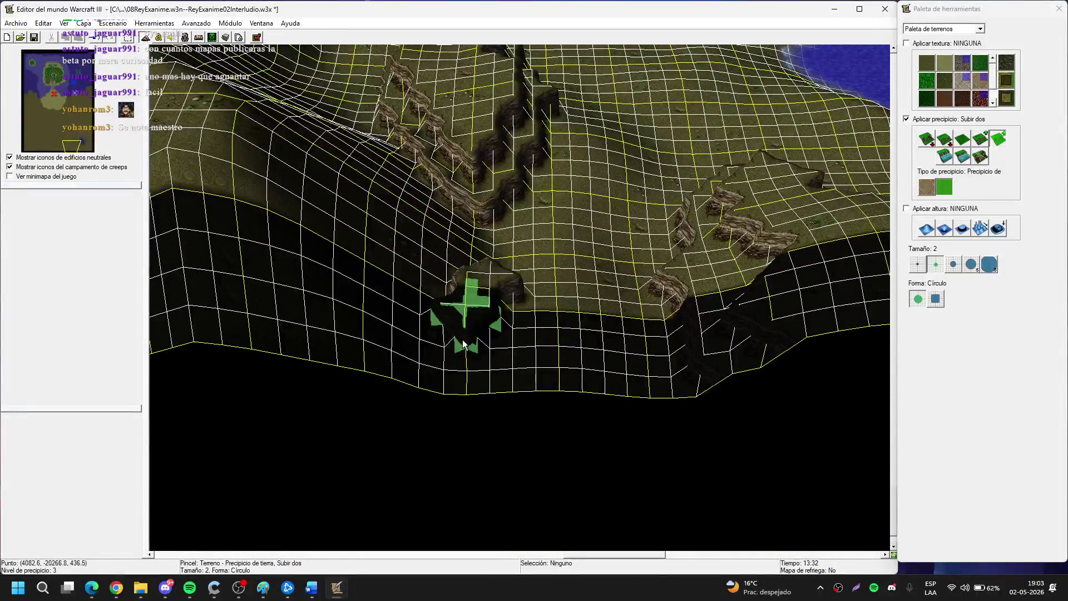
Add a cliff block near the southern edge and extend it down to the map edge.
{"action": "left_click", "coordinate": [464, 344]}
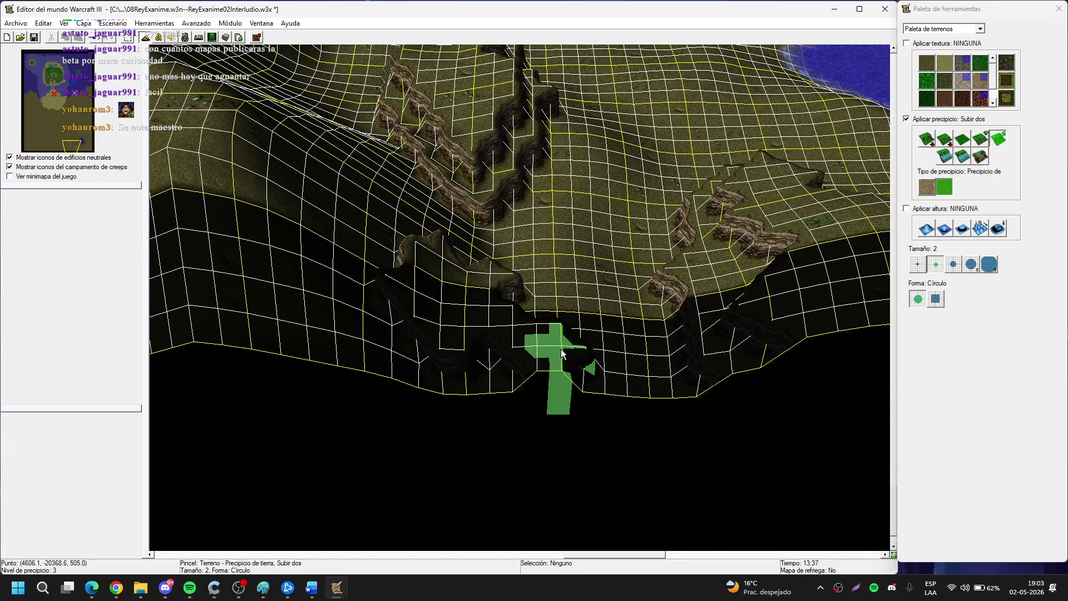
{"action": "key", "text": "Up"}
{"action": "mouse_move", "coordinate": [459, 338]}
{"action": "left_mouse_down"}
{"action": "mouse_move", "coordinate": [426, 286]}
{"action": "mouse_move", "coordinate": [581, 429]}
{"action": "mouse_move", "coordinate": [616, 379]}
{"action": "mouse_move", "coordinate": [626, 383]}
{"action": "left_mouse_up"}
{"action": "key", "text": "Up"}
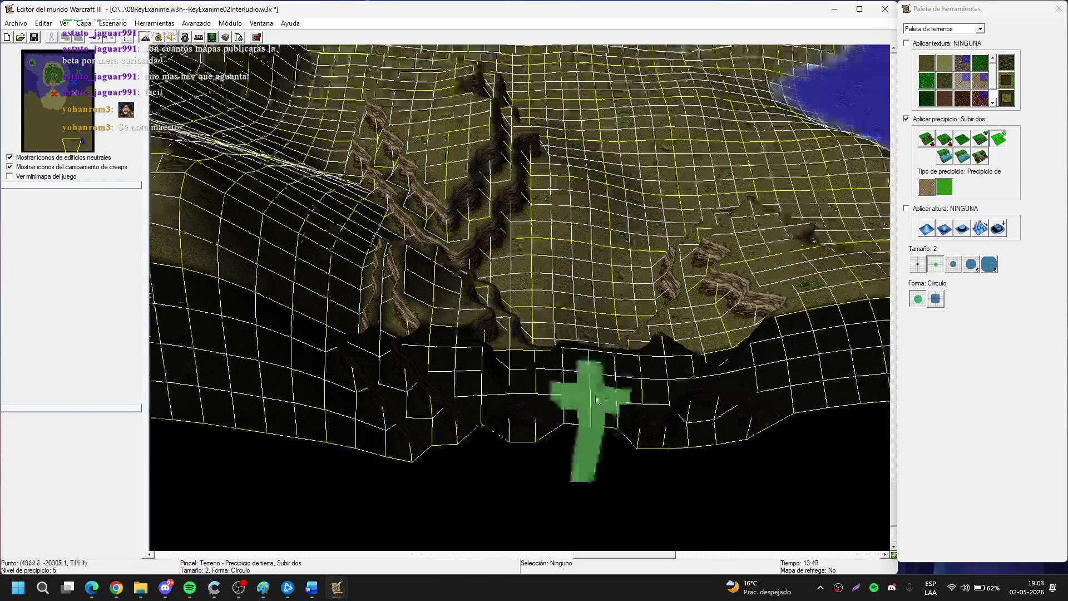
{"action": "key", "text": "Up"}
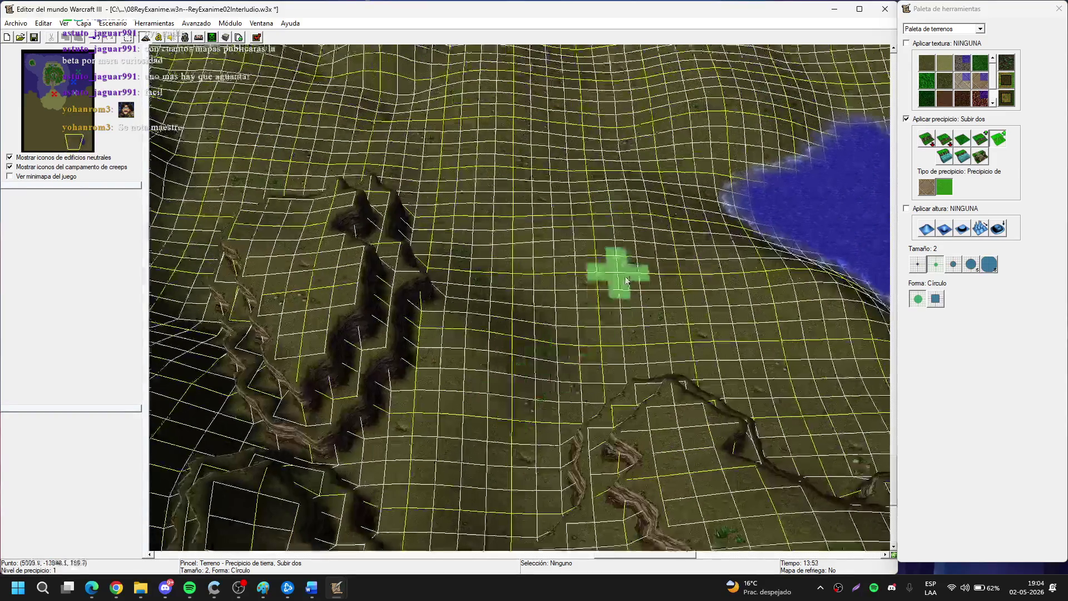
{"action": "key", "text": "Left"}
{"action": "key", "text": "Up"}
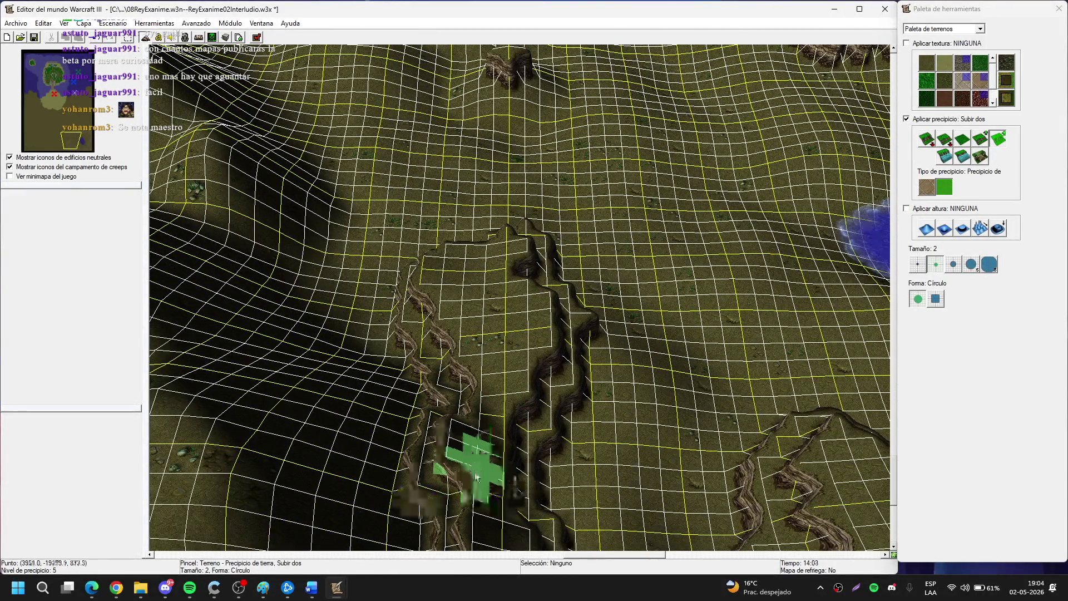
{"action": "key", "text": "Down"}
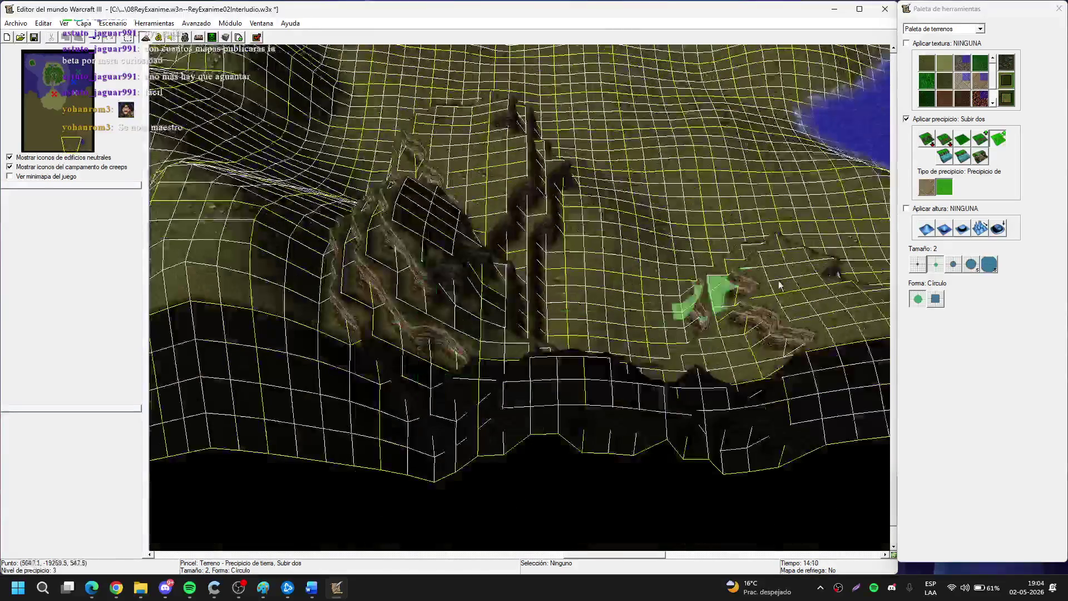
{"action": "left_click", "coordinate": [926, 229]}
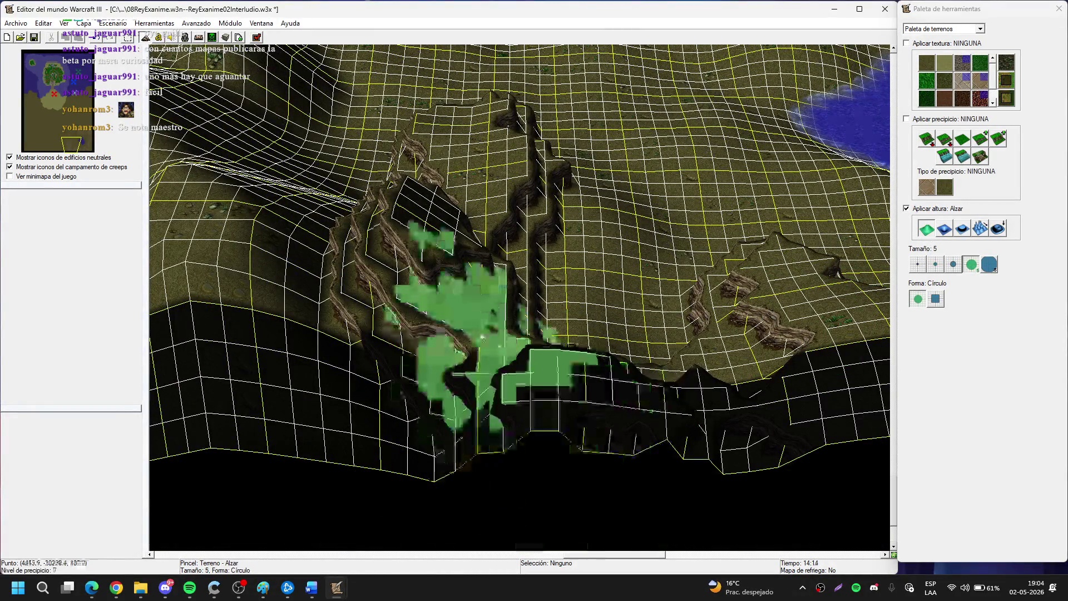
Raise the ground over the southern cliffs with Alzar after briefly trying Suavizar, then bring up Spotify.
{"action": "scroll", "coordinate": [465, 345], "scroll_direction": "up", "scroll_amount": 3}
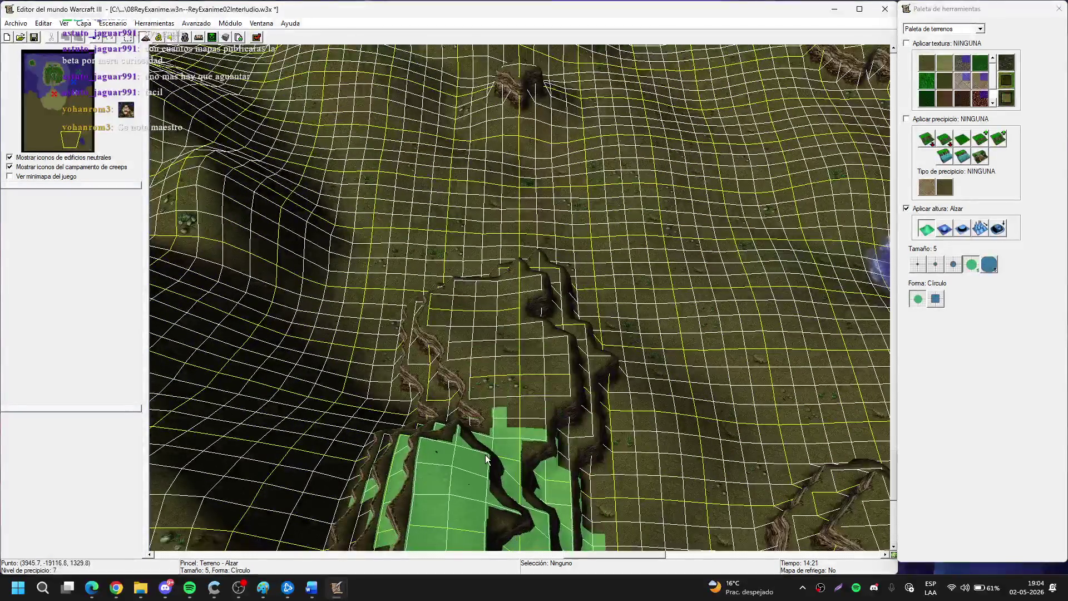
{"action": "left_click_drag", "start_coordinate": [505, 435], "coordinate": [505, 435]}
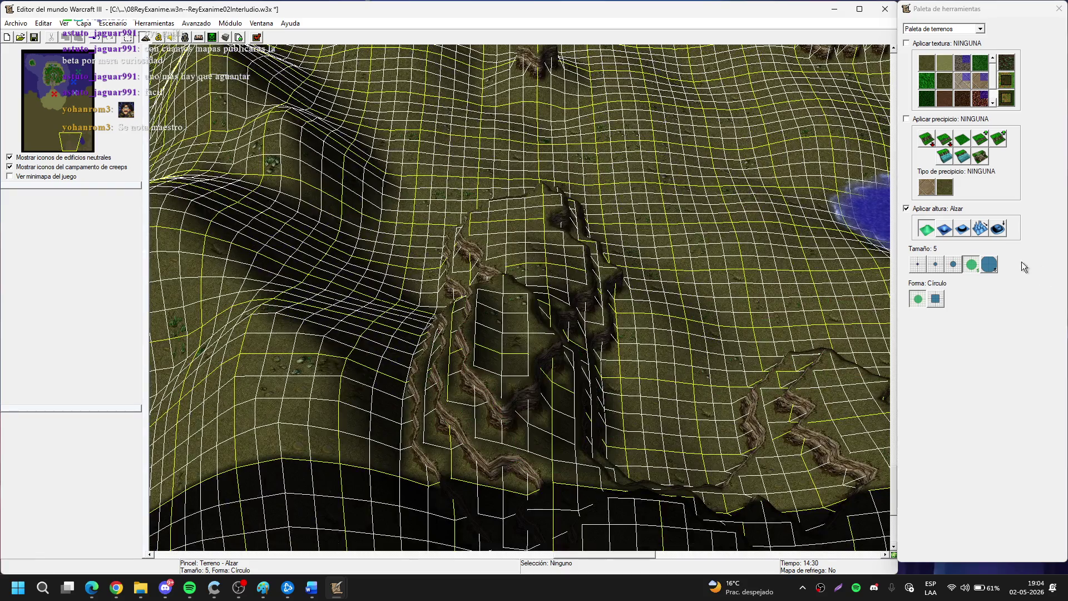
{"action": "left_click", "coordinate": [993, 234]}
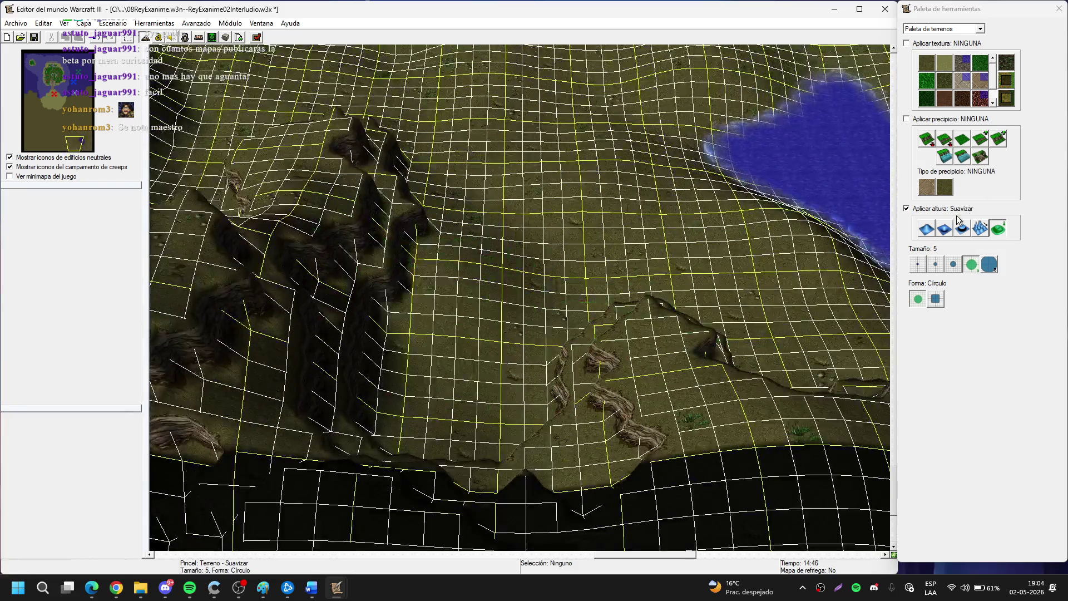
{"action": "left_click", "coordinate": [928, 231]}
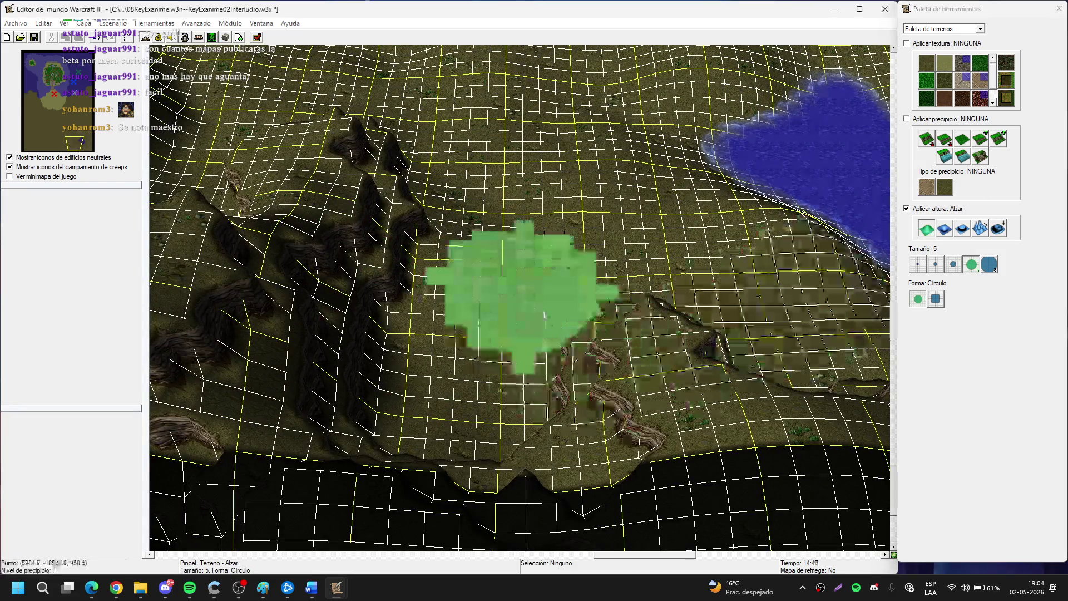
{"action": "key", "text": "Down"}
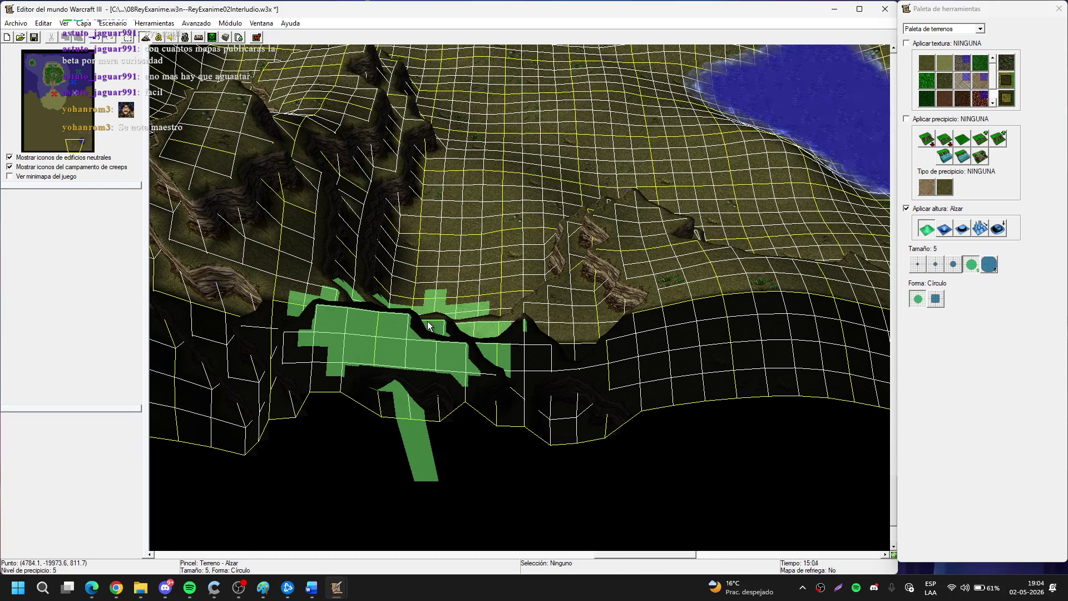
{"action": "key", "text": "Up"}
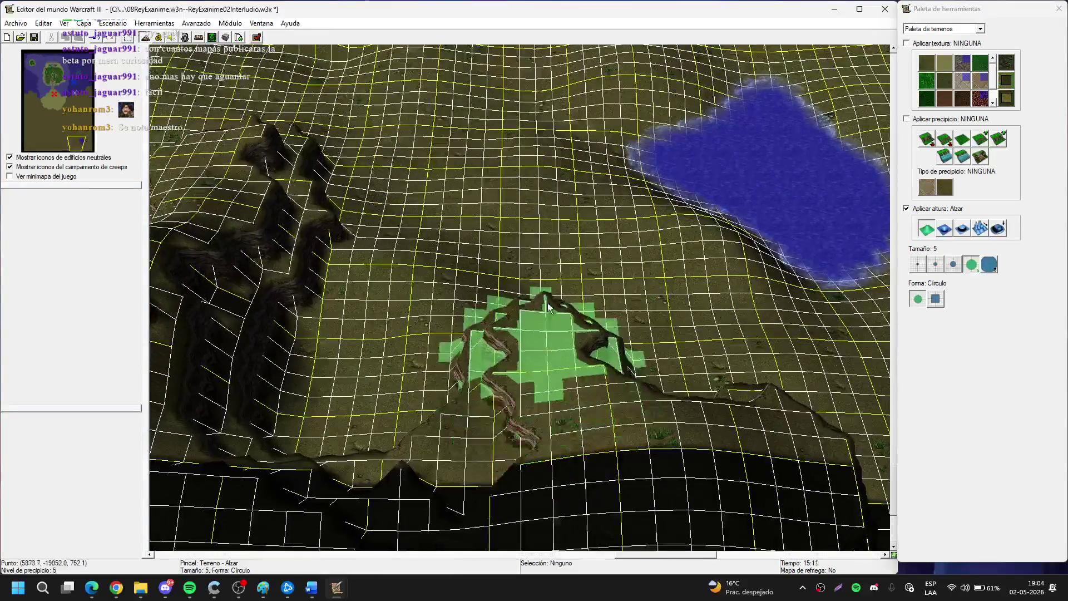
{"action": "key", "text": "Right"}
{"action": "key", "text": "Right"}
{"action": "key", "text": "Right"}
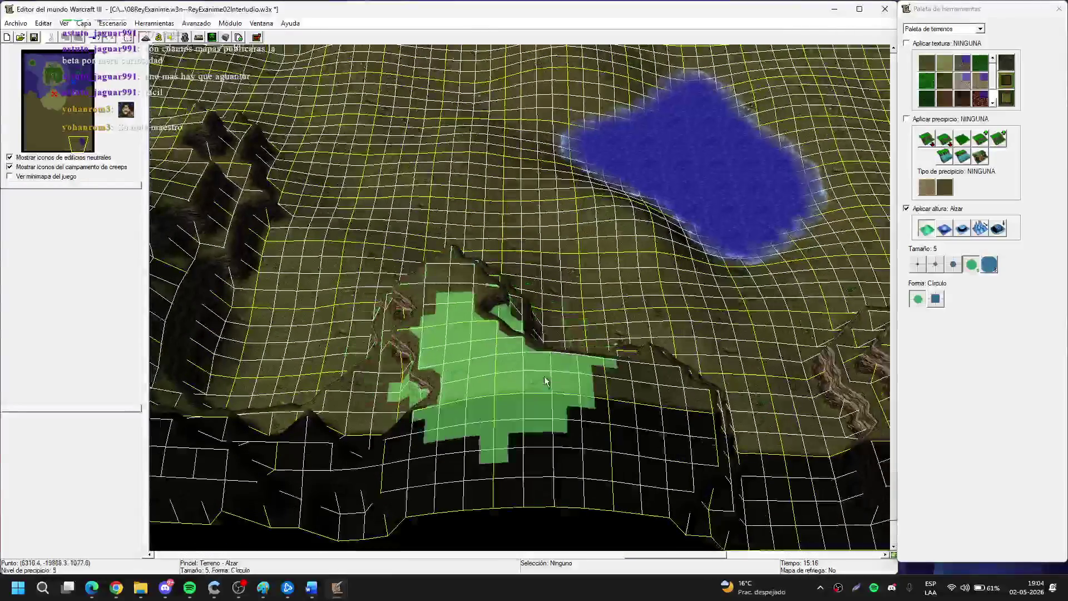
{"action": "key", "text": "Left"}
{"action": "key", "text": "Left"}
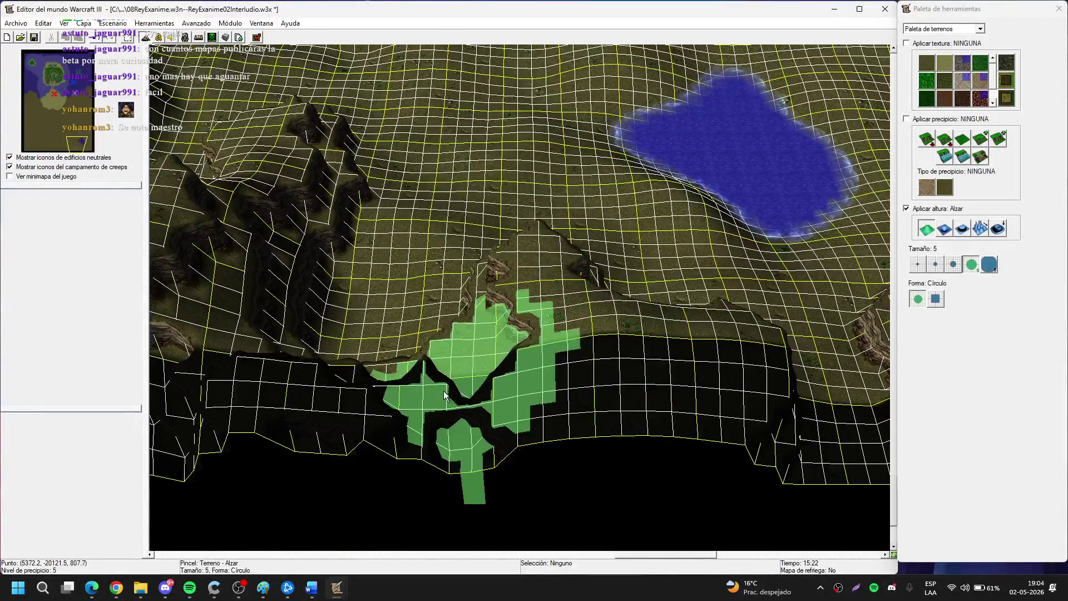
{"action": "key", "text": "Right"}
{"action": "key", "text": "Right"}
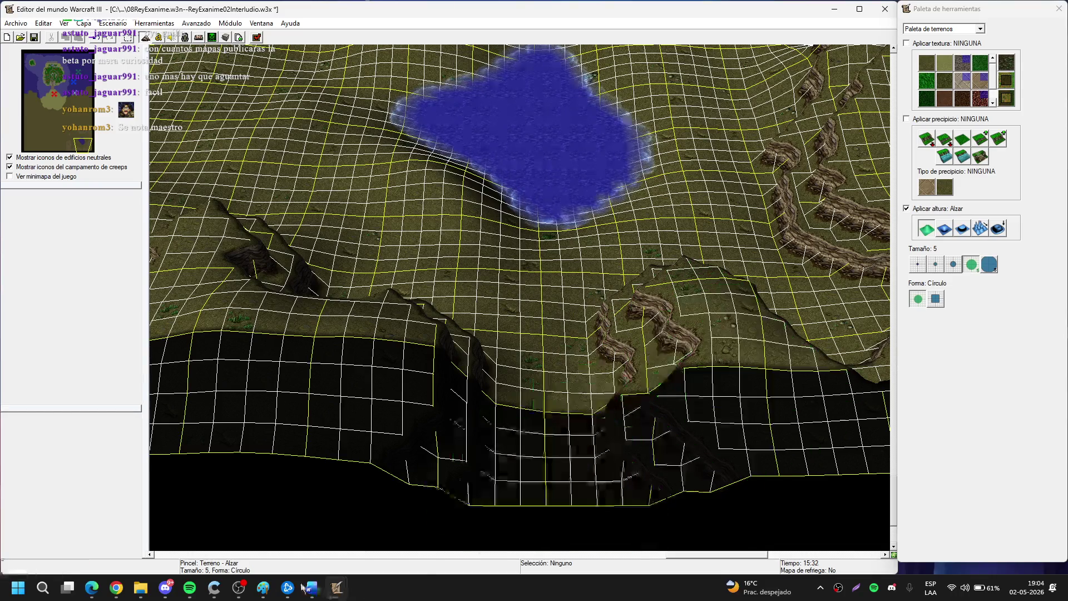
{"action": "left_click", "coordinate": [190, 588]}
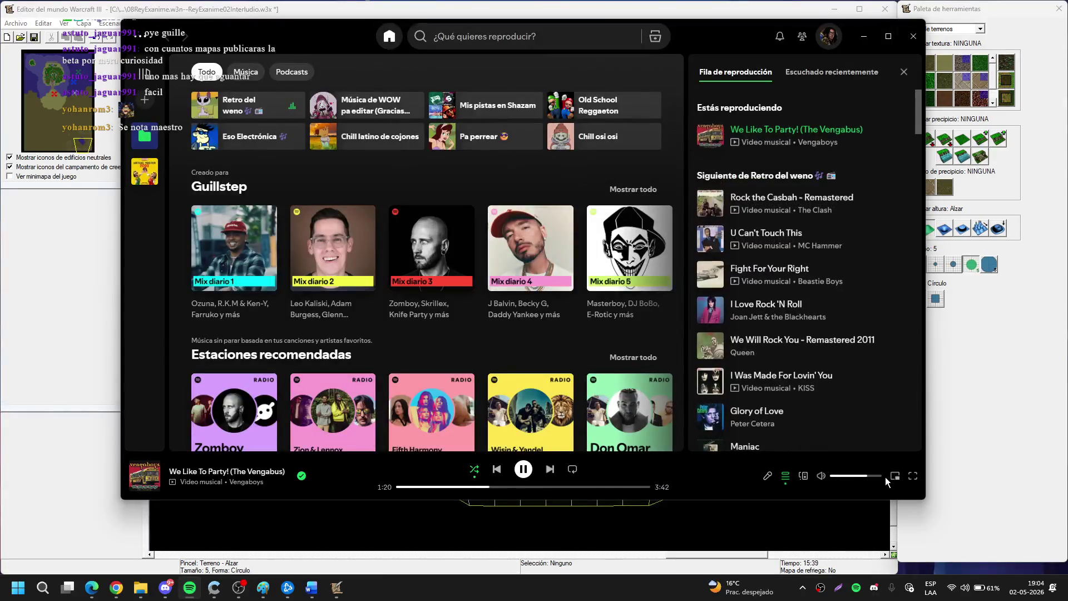
Raise the ground along the lake's southern shore, hiding Spotify before and after.
{"action": "left_click", "coordinate": [856, 49]}
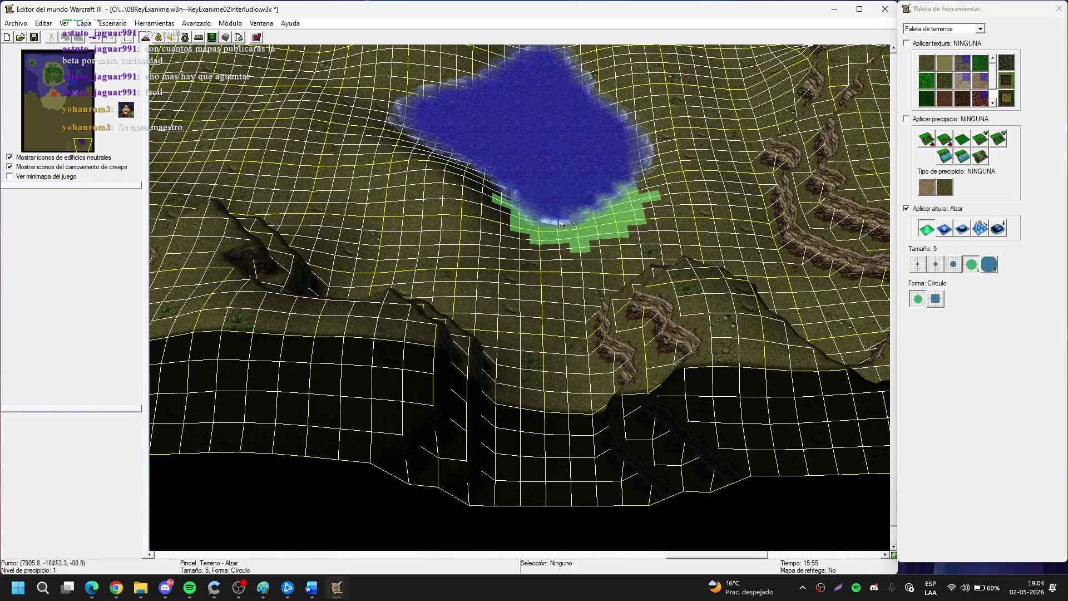
{"action": "left_click", "coordinate": [561, 223]}
{"action": "left_click", "coordinate": [190, 588]}
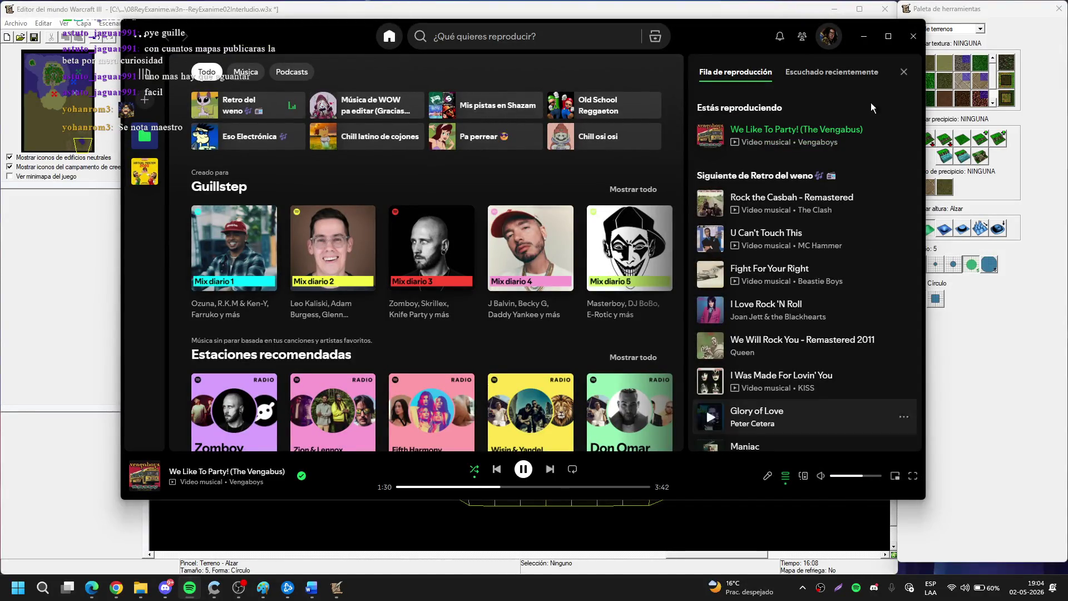
{"action": "left_click", "coordinate": [864, 36]}
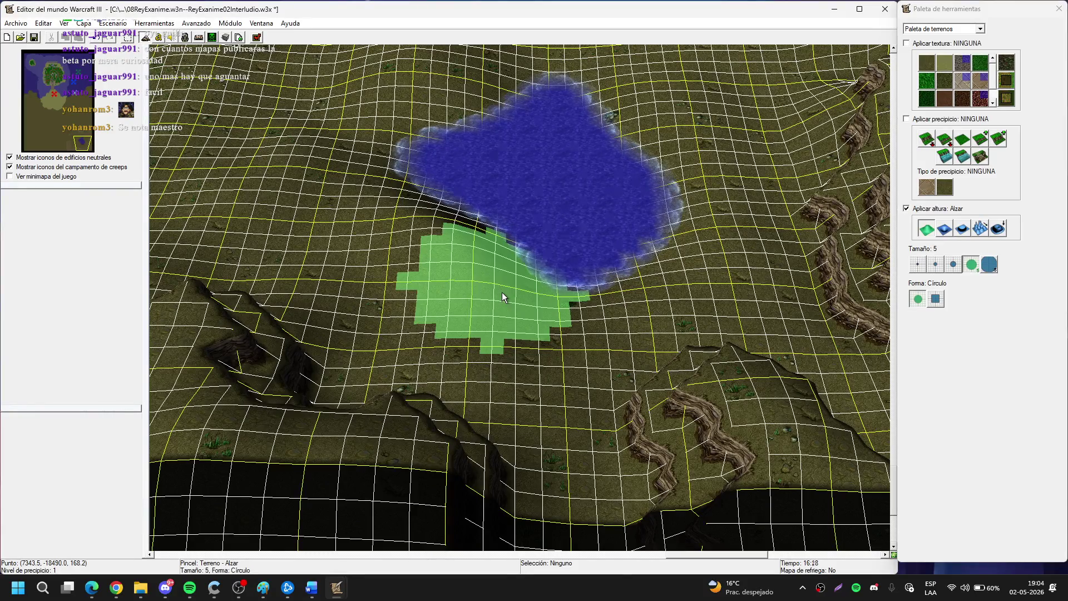
{"action": "mouse_move", "coordinate": [503, 296]}
{"action": "left_mouse_down"}
{"action": "mouse_move", "coordinate": [441, 356]}
{"action": "mouse_move", "coordinate": [389, 173]}
{"action": "mouse_move", "coordinate": [467, 344]}
{"action": "left_mouse_up"}
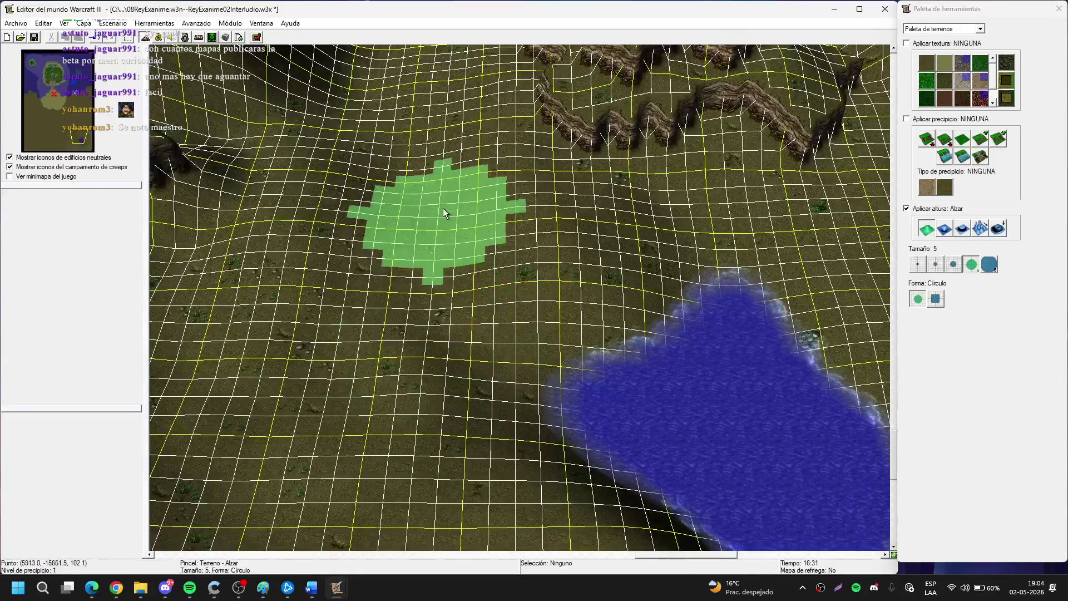
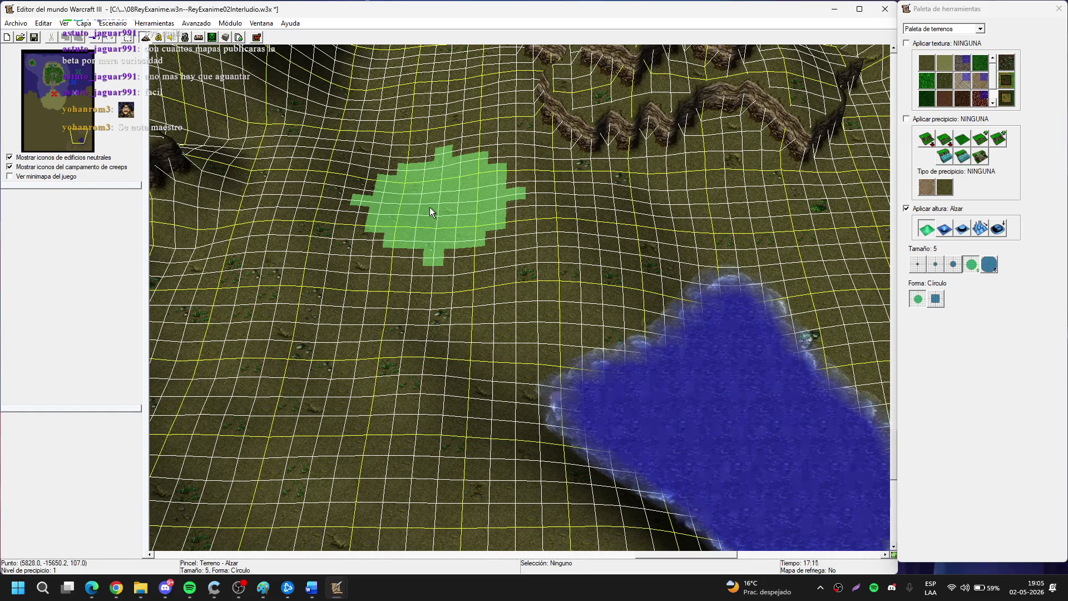
Raise a hill of ground near the lake with the Alzar height brush, then release the brush.
{"action": "mouse_move", "coordinate": [394, 219]}
{"action": "left_mouse_down"}
{"action": "mouse_move", "coordinate": [384, 276]}
{"action": "mouse_move", "coordinate": [558, 388]}
{"action": "left_mouse_up"}
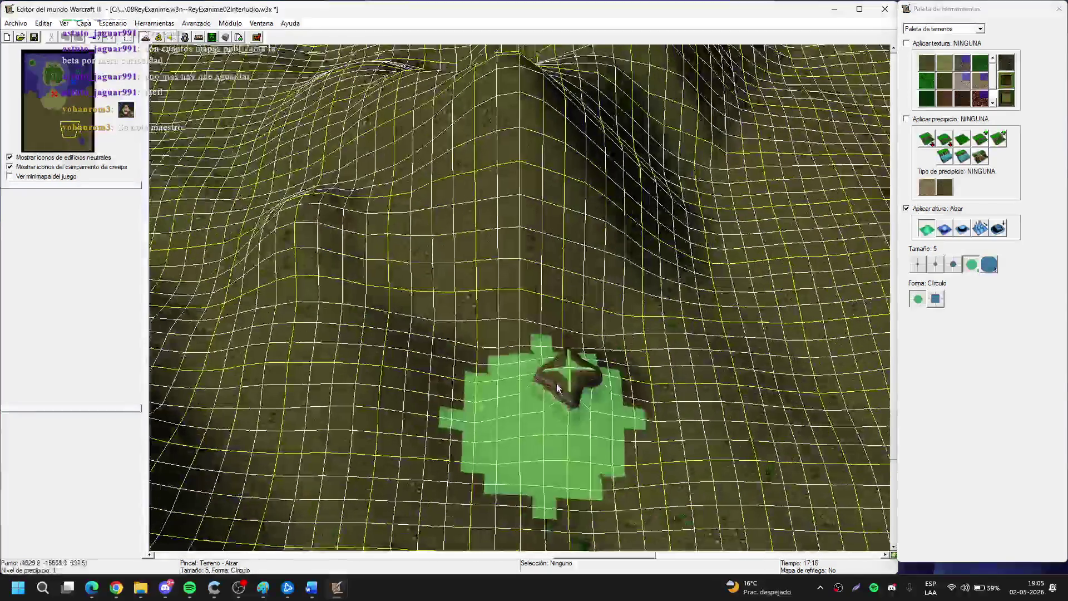
{"action": "key", "text": "ctrl+z"}
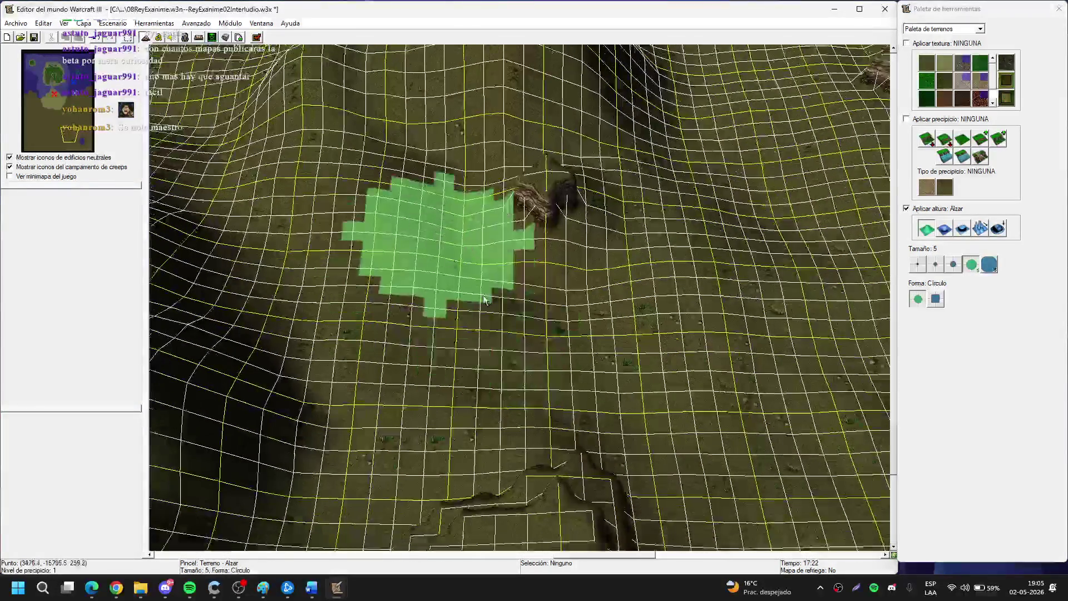
{"action": "key", "text": "Right"}
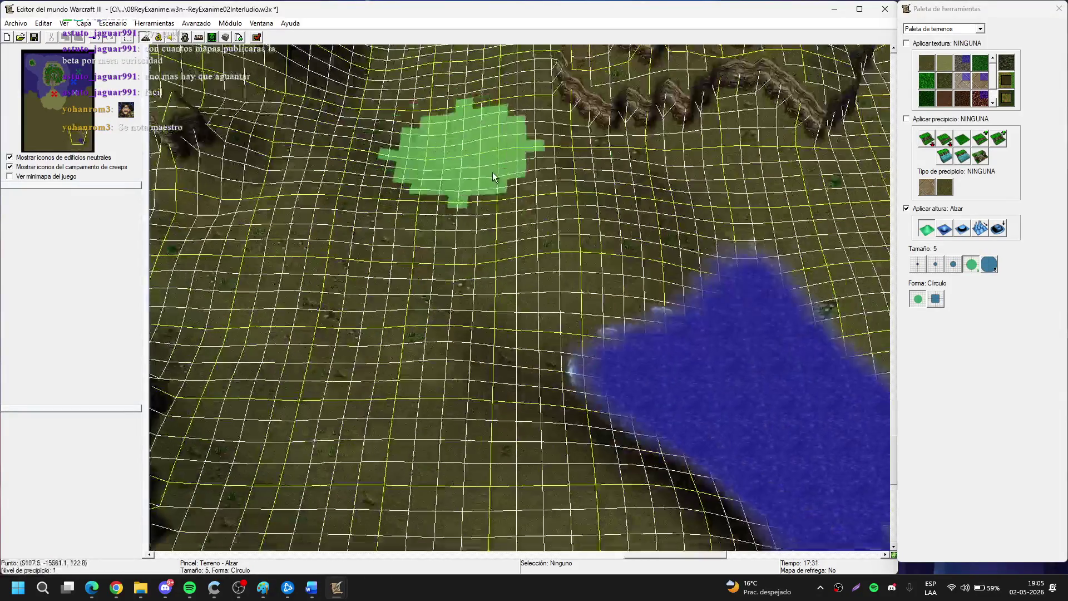
{"action": "right_click", "coordinate": [484, 323]}
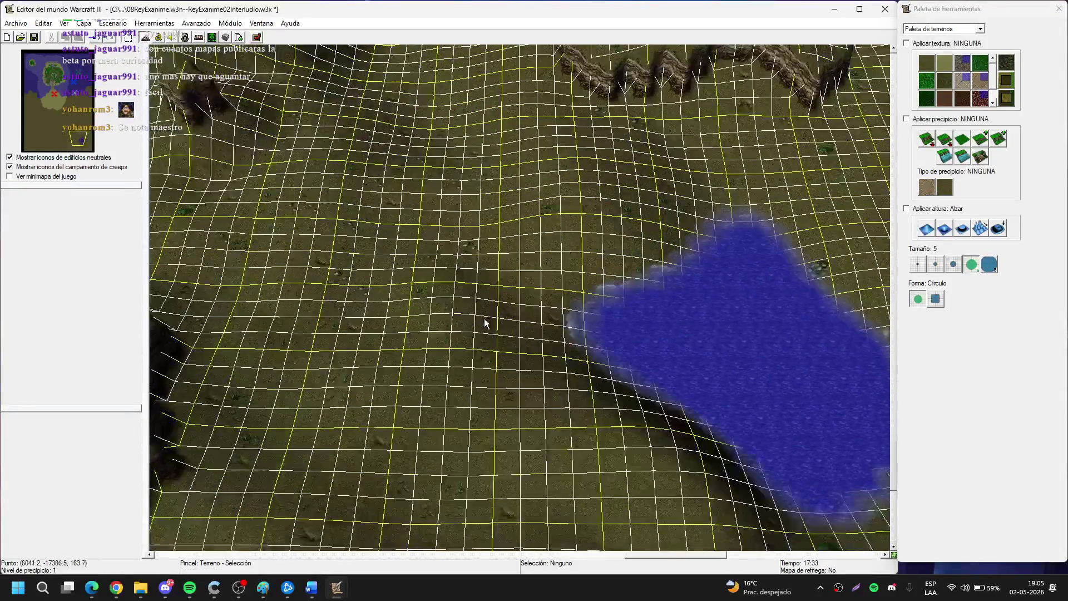
{"action": "key", "text": "Down"}
{"action": "key", "text": "u"}
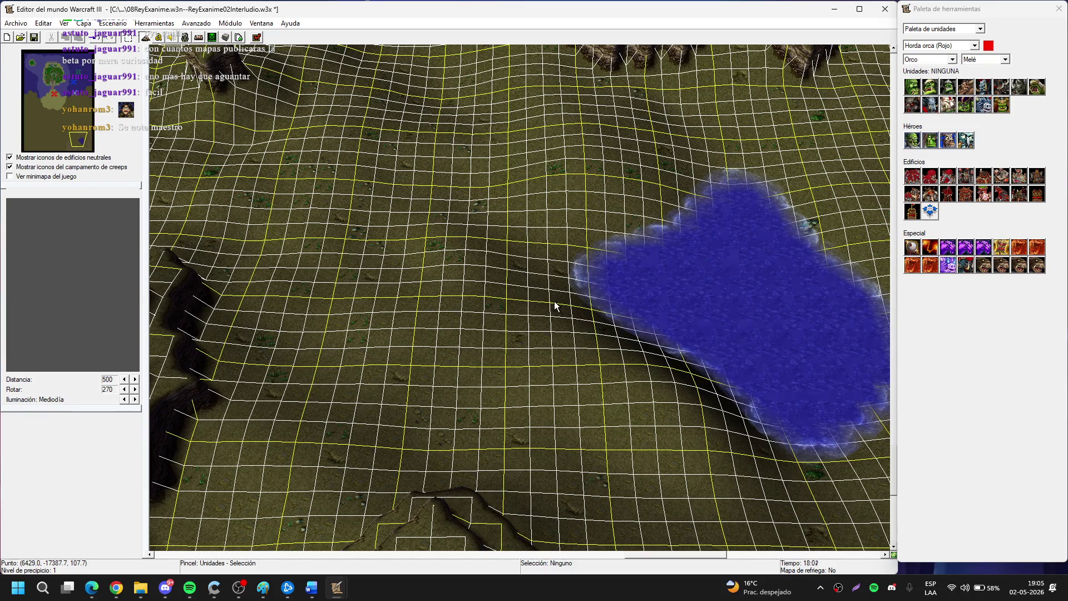
Bring the lake to centre-right and select the Fortaleza de Orgrimmar building from the Orc palette.
{"action": "key", "text": "Down"}
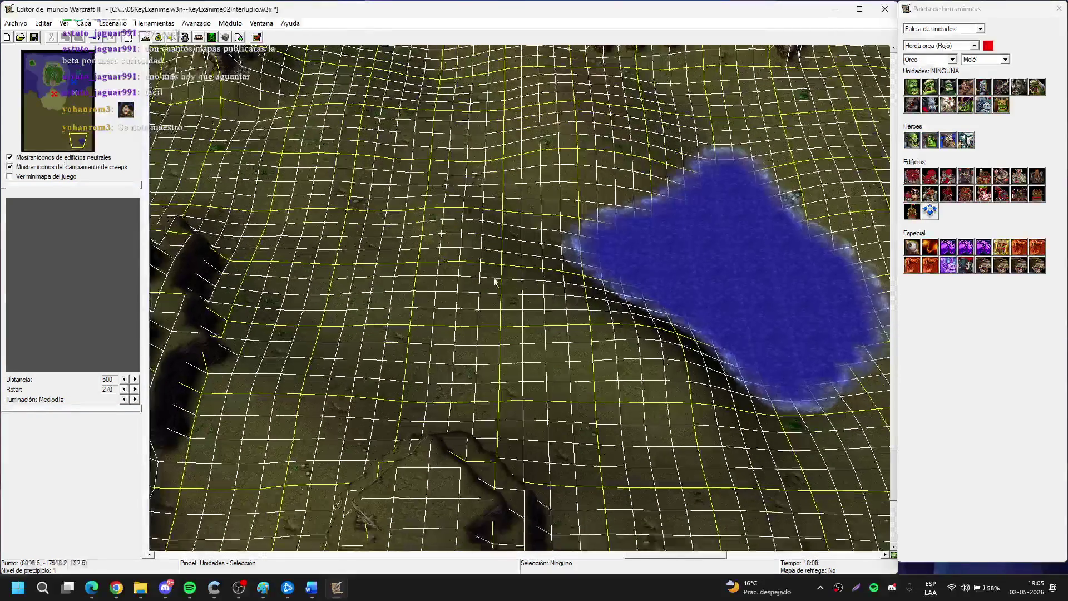
{"action": "key", "text": "Left"}
{"action": "key", "text": "Down"}
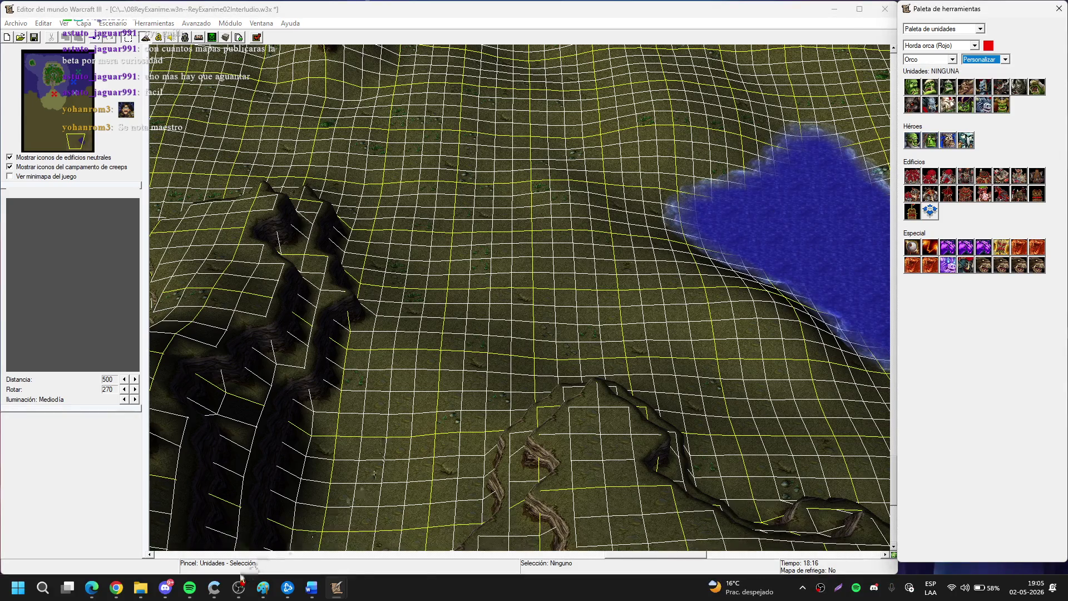
{"action": "left_click", "coordinate": [189, 588]}
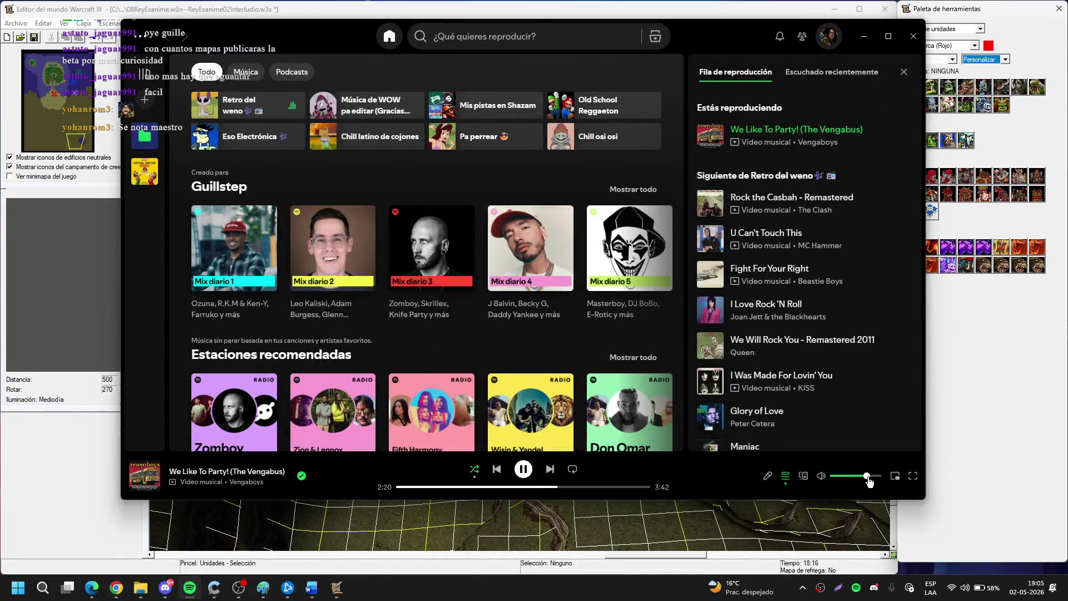
{"action": "left_click", "coordinate": [863, 37]}
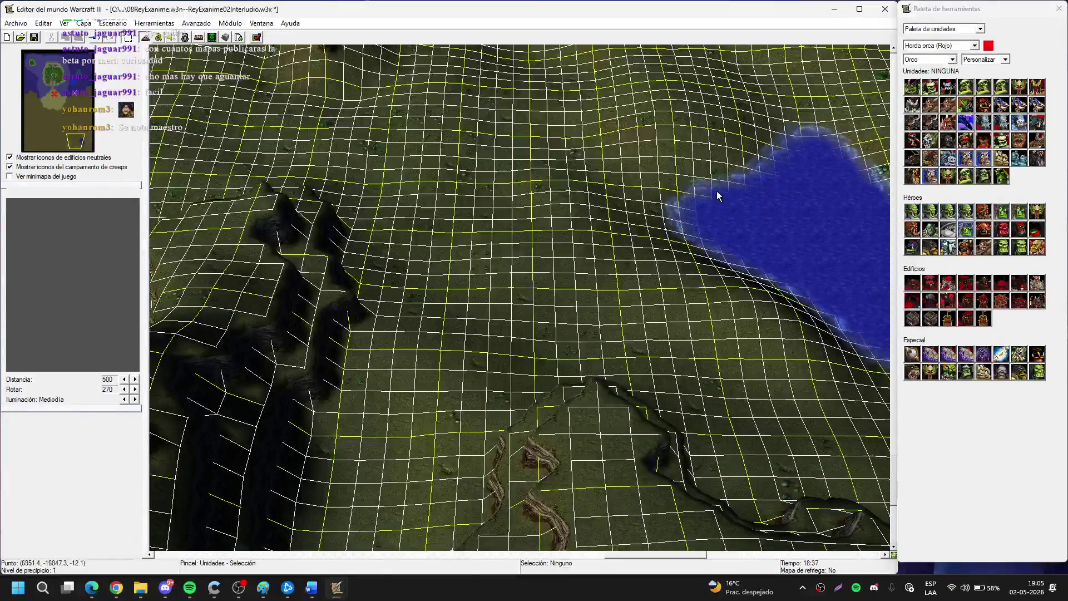
{"action": "left_click_drag", "start_coordinate": [717, 195], "coordinate": [627, 193]}
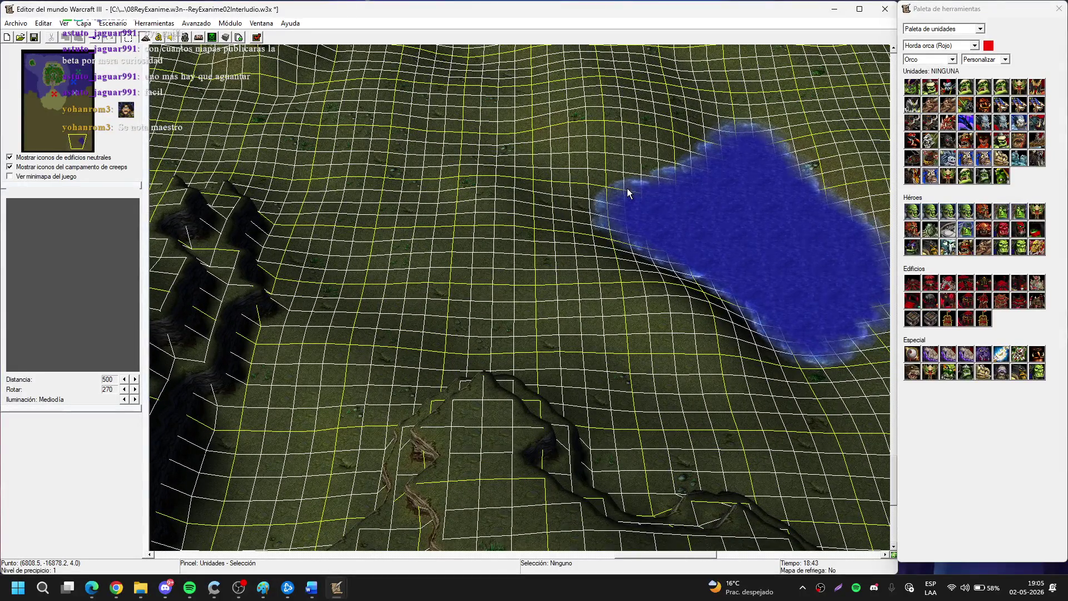
{"action": "mouse_move", "coordinate": [705, 155]}
{"action": "left_mouse_down"}
{"action": "mouse_move", "coordinate": [548, 202]}
{"action": "mouse_move", "coordinate": [470, 240]}
{"action": "mouse_move", "coordinate": [482, 243]}
{"action": "left_mouse_up"}
{"action": "left_click", "coordinate": [949, 284]}
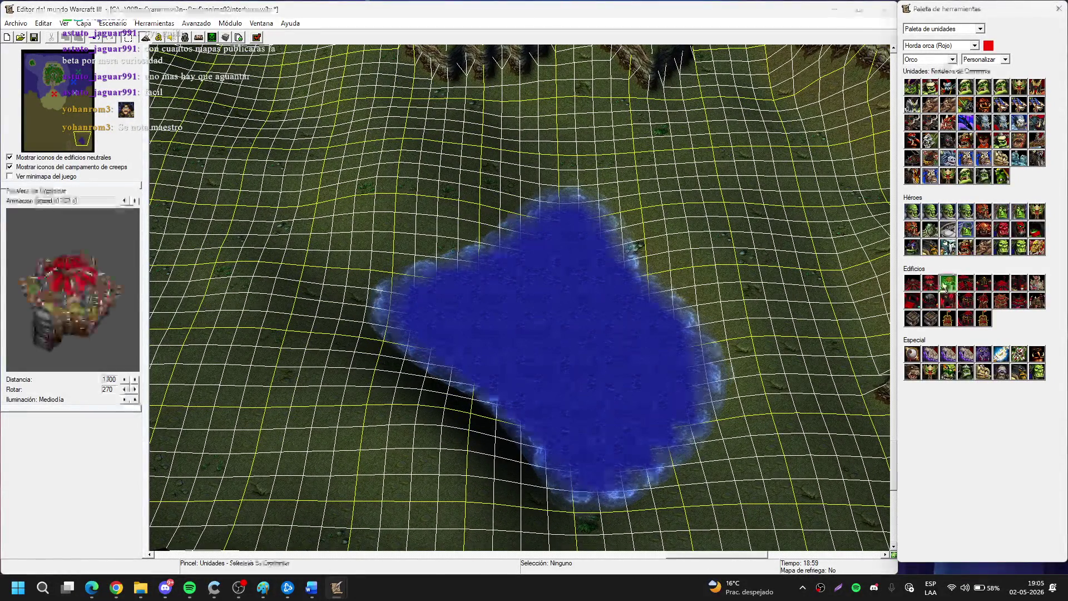
Place the Fortaleza de Orgrimmar northwest of the lake, then re-enable Aplicar altura in the Terrain Palette.
{"action": "mouse_move", "coordinate": [405, 162]}
{"action": "left_mouse_down"}
{"action": "mouse_move", "coordinate": [537, 334]}
{"action": "mouse_move", "coordinate": [712, 425]}
{"action": "mouse_move", "coordinate": [578, 355]}
{"action": "mouse_move", "coordinate": [583, 267]}
{"action": "mouse_move", "coordinate": [696, 232]}
{"action": "mouse_move", "coordinate": [583, 276]}
{"action": "left_mouse_up"}
{"action": "left_click", "coordinate": [559, 298]}
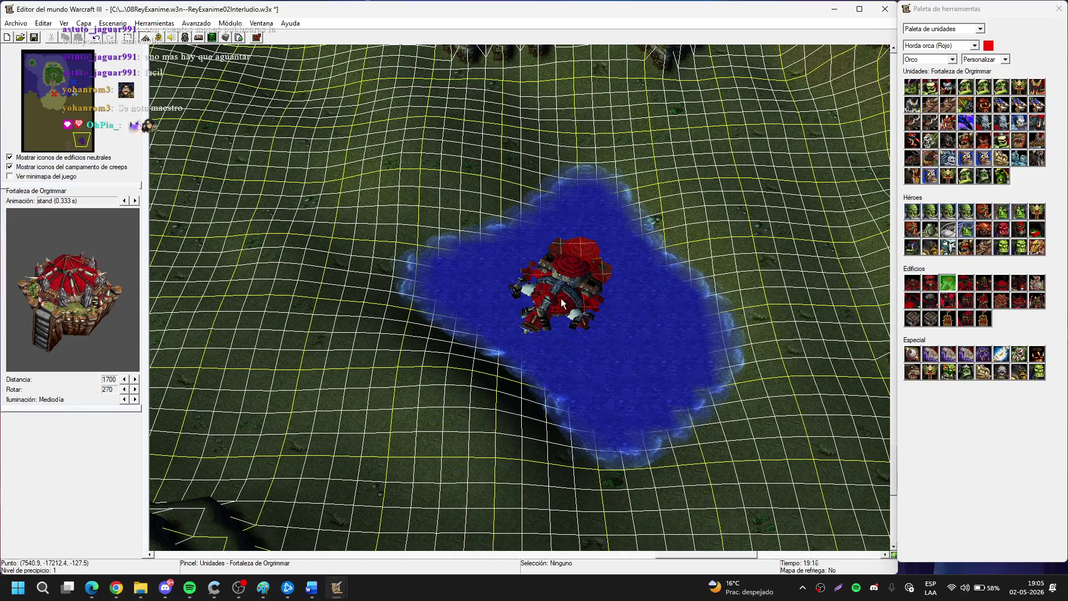
{"action": "left_click_drag", "start_coordinate": [561, 302], "coordinate": [599, 334]}
{"action": "scroll", "coordinate": [535, 258], "scroll_direction": "up", "scroll_amount": 3}
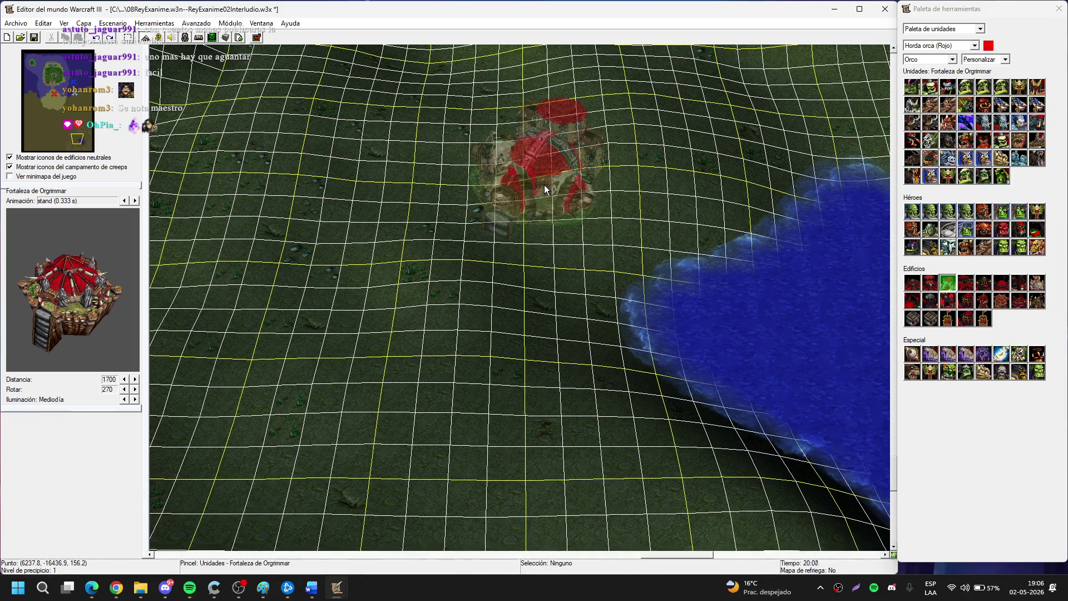
{"action": "mouse_move", "coordinate": [544, 189]}
{"action": "left_mouse_down"}
{"action": "mouse_move", "coordinate": [544, 239]}
{"action": "mouse_move", "coordinate": [513, 265]}
{"action": "mouse_move", "coordinate": [543, 230]}
{"action": "mouse_move", "coordinate": [494, 201]}
{"action": "mouse_move", "coordinate": [506, 223]}
{"action": "left_mouse_up"}
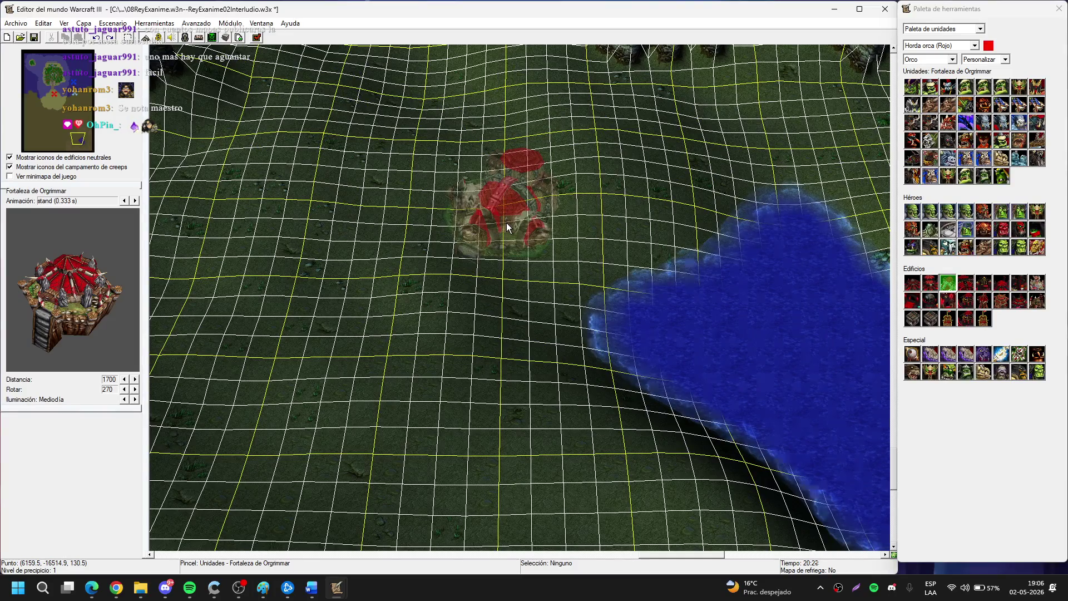
{"action": "scroll", "coordinate": [554, 223], "scroll_direction": "up", "scroll_amount": 3}
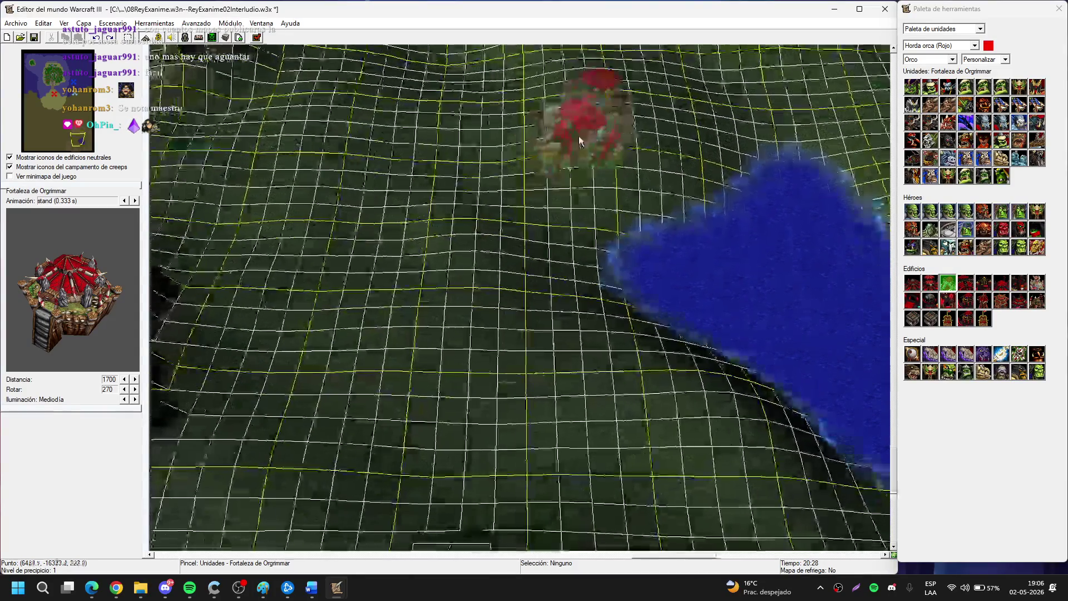
{"action": "scroll", "coordinate": [558, 236], "scroll_direction": "down", "scroll_amount": 3}
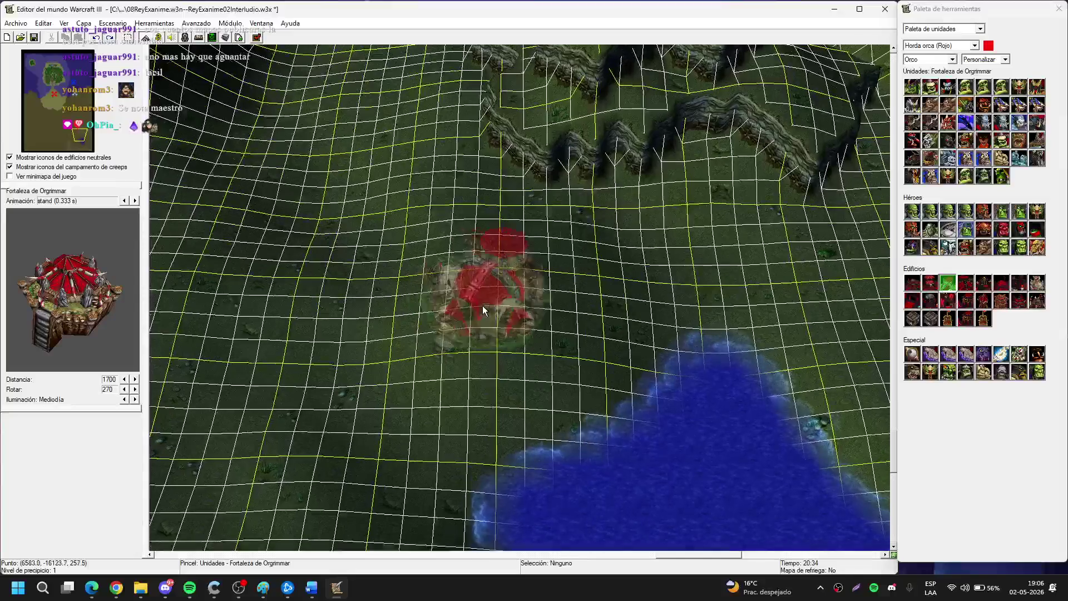
{"action": "left_click", "coordinate": [503, 328]}
{"action": "scroll", "coordinate": [503, 327], "scroll_direction": "up", "scroll_amount": 3}
{"action": "key", "text": "t"}
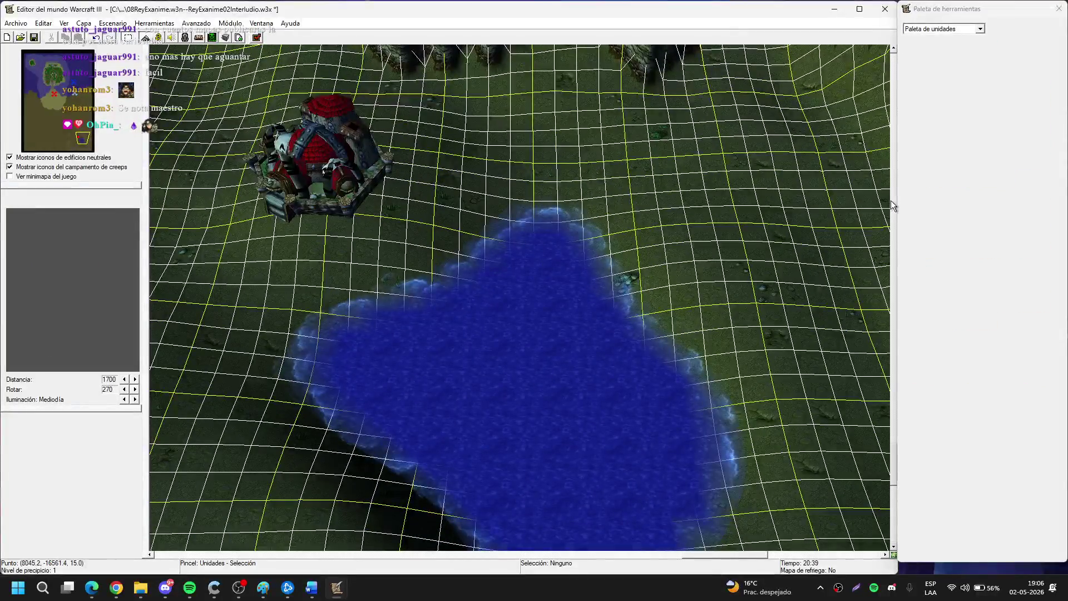
{"action": "left_click", "coordinate": [945, 229]}
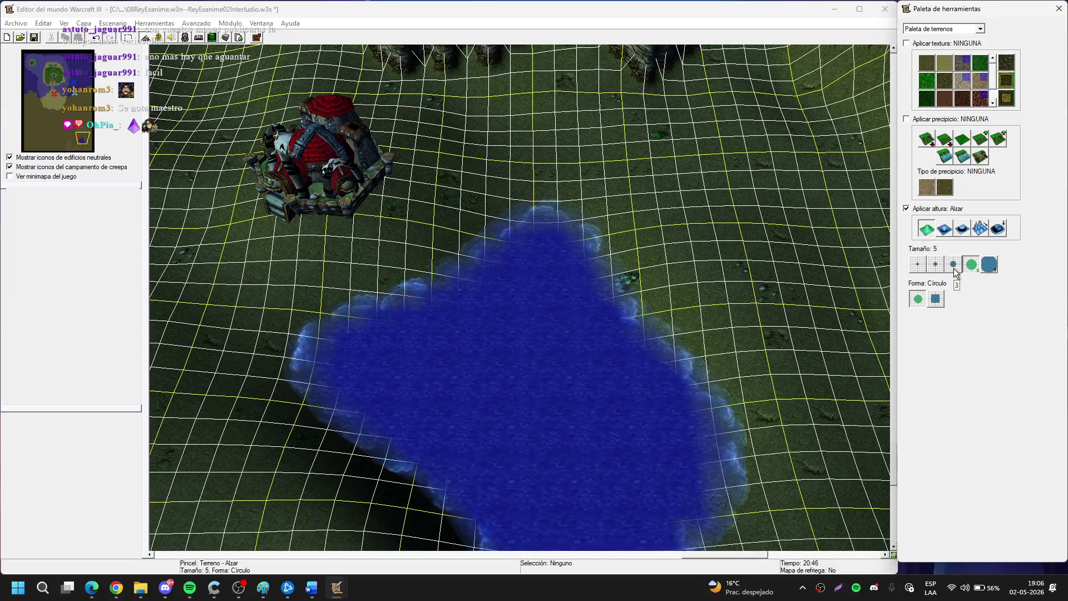
Reshape the north lakeshore with medium Alzar/Bajar brushes, lowering and raising ground by the water.
{"action": "left_click", "coordinate": [953, 264]}
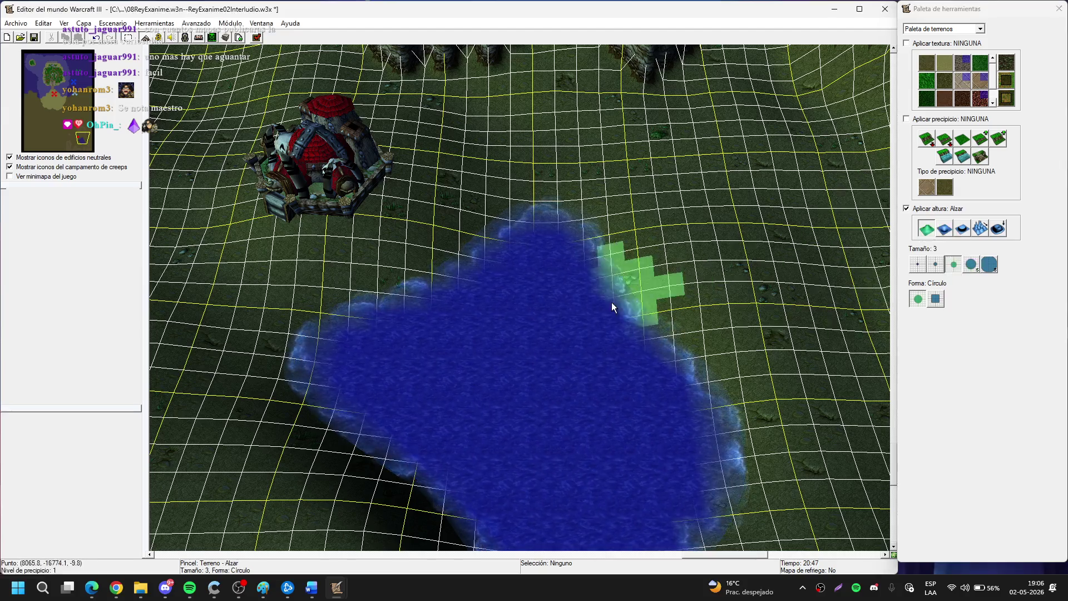
{"action": "left_click", "coordinate": [975, 267]}
{"action": "mouse_move", "coordinate": [547, 294]}
{"action": "left_mouse_down"}
{"action": "mouse_move", "coordinate": [536, 346]}
{"action": "mouse_move", "coordinate": [553, 293]}
{"action": "mouse_move", "coordinate": [483, 306]}
{"action": "mouse_move", "coordinate": [460, 245]}
{"action": "mouse_move", "coordinate": [564, 317]}
{"action": "mouse_move", "coordinate": [629, 258]}
{"action": "mouse_move", "coordinate": [778, 261]}
{"action": "mouse_move", "coordinate": [467, 312]}
{"action": "mouse_move", "coordinate": [550, 365]}
{"action": "mouse_move", "coordinate": [498, 378]}
{"action": "mouse_move", "coordinate": [567, 393]}
{"action": "mouse_move", "coordinate": [455, 365]}
{"action": "mouse_move", "coordinate": [525, 347]}
{"action": "mouse_move", "coordinate": [477, 252]}
{"action": "mouse_move", "coordinate": [398, 291]}
{"action": "mouse_move", "coordinate": [490, 276]}
{"action": "left_mouse_up"}
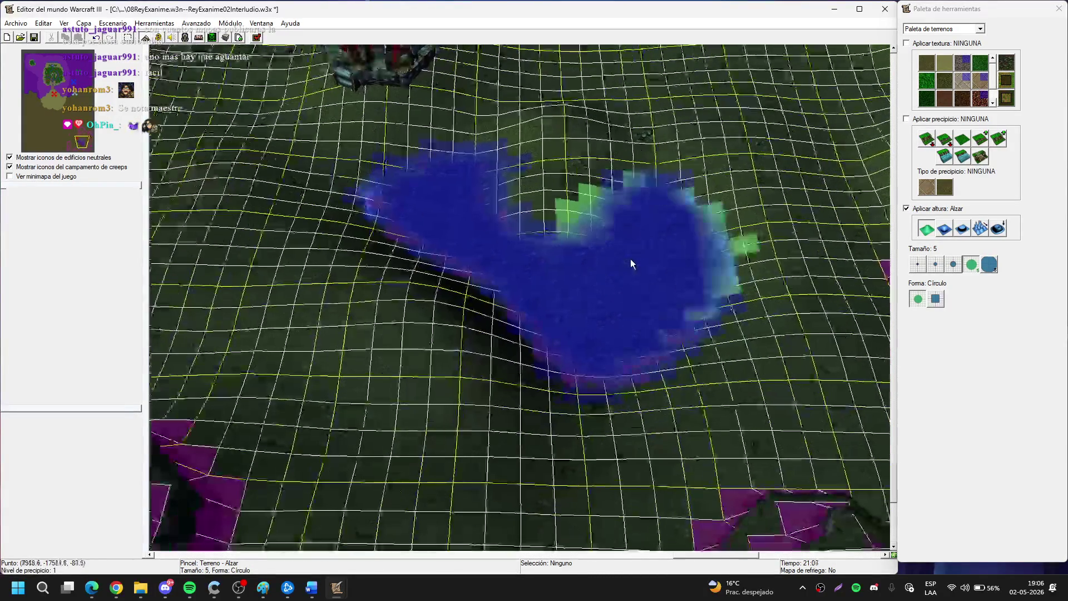
{"action": "key", "text": "shift"}
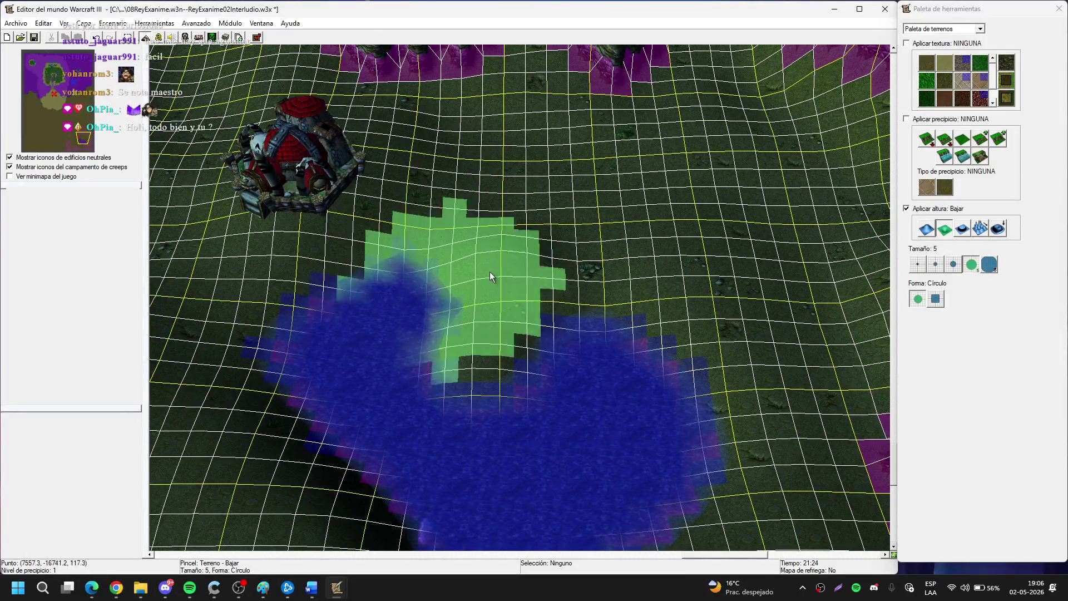
{"action": "left_click", "coordinate": [943, 228]}
{"action": "left_click_drag", "start_coordinate": [409, 305], "coordinate": [460, 269]}
{"action": "right_click", "coordinate": [461, 239]}
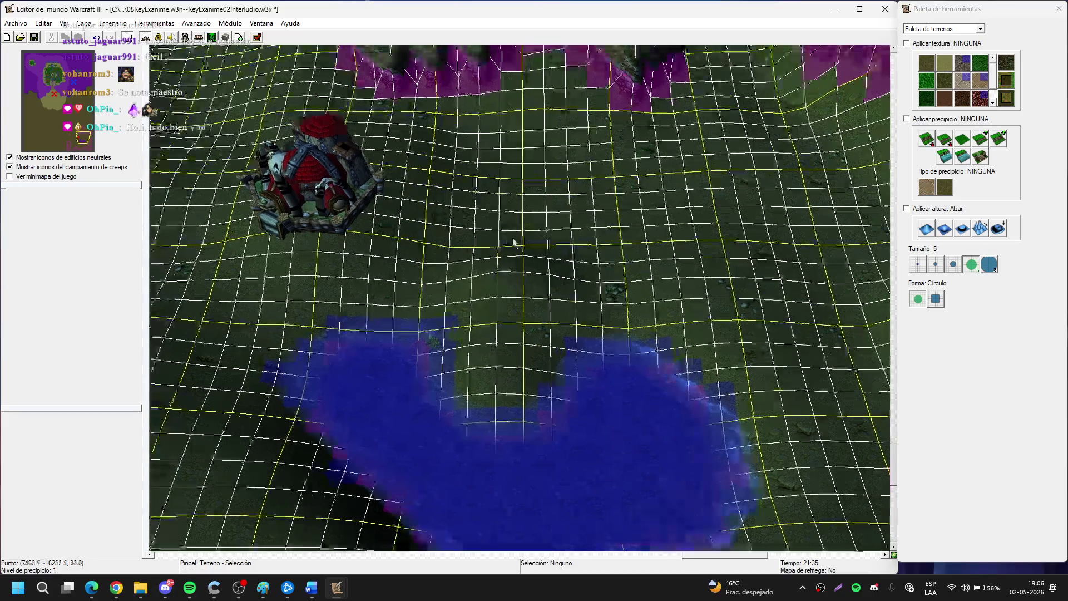
Shift the Orgrimmar fortress slightly to a new spot.
{"action": "key", "text": "u"}
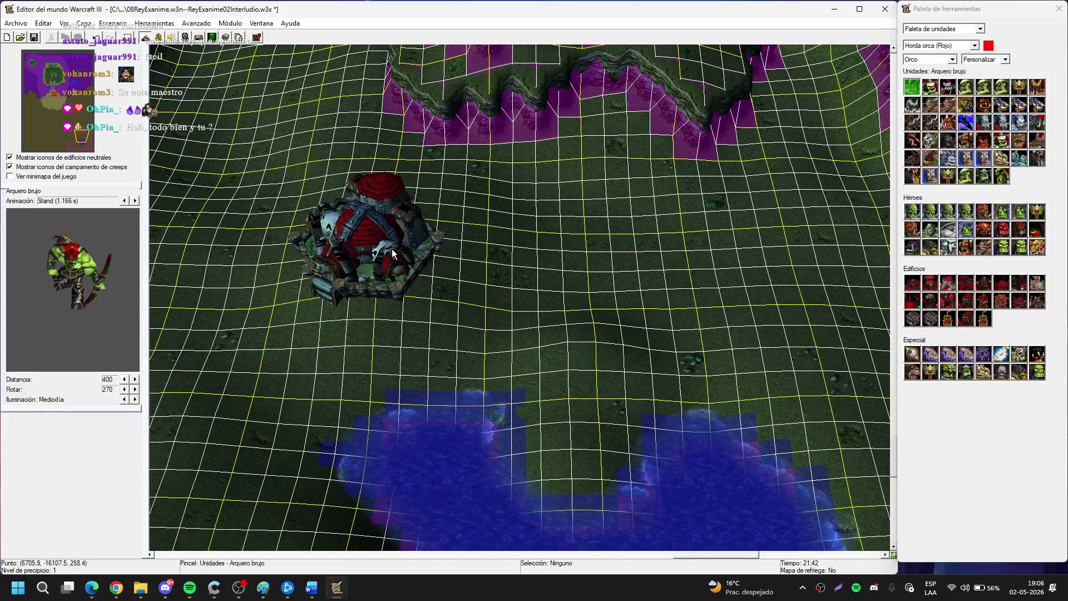
{"action": "right_click", "coordinate": [353, 247]}
{"action": "mouse_move", "coordinate": [351, 250]}
{"action": "left_mouse_down"}
{"action": "mouse_move", "coordinate": [569, 252]}
{"action": "mouse_move", "coordinate": [501, 266]}
{"action": "left_mouse_up"}
Push up a tall plateau beside the fortress with the largest Alzar height brush.
{"action": "key", "text": "t"}
{"action": "left_click", "coordinate": [927, 229]}
{"action": "left_click", "coordinate": [989, 264]}
{"action": "scroll", "coordinate": [621, 296], "scroll_direction": "up", "scroll_amount": 3}
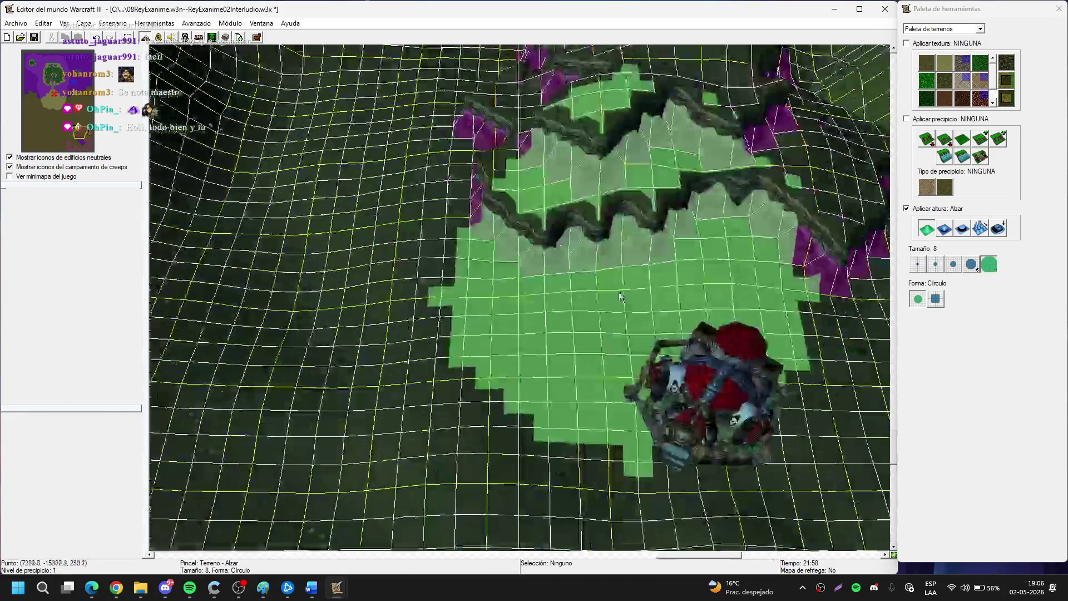
{"action": "scroll", "coordinate": [621, 296], "scroll_direction": "down", "scroll_amount": 3}
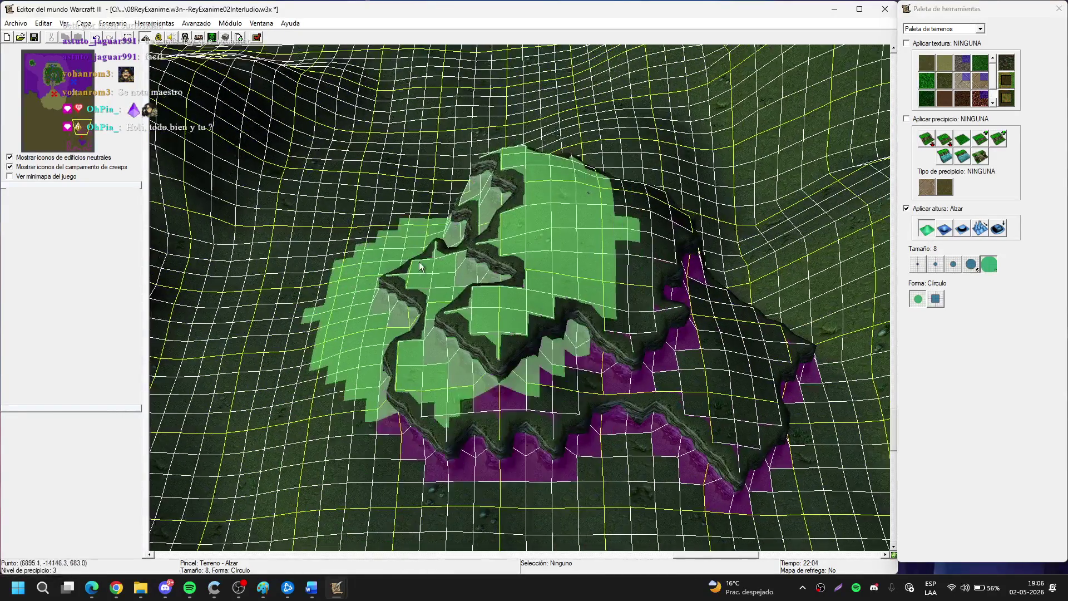
{"action": "scroll", "coordinate": [420, 267], "scroll_direction": "up", "scroll_amount": 5}
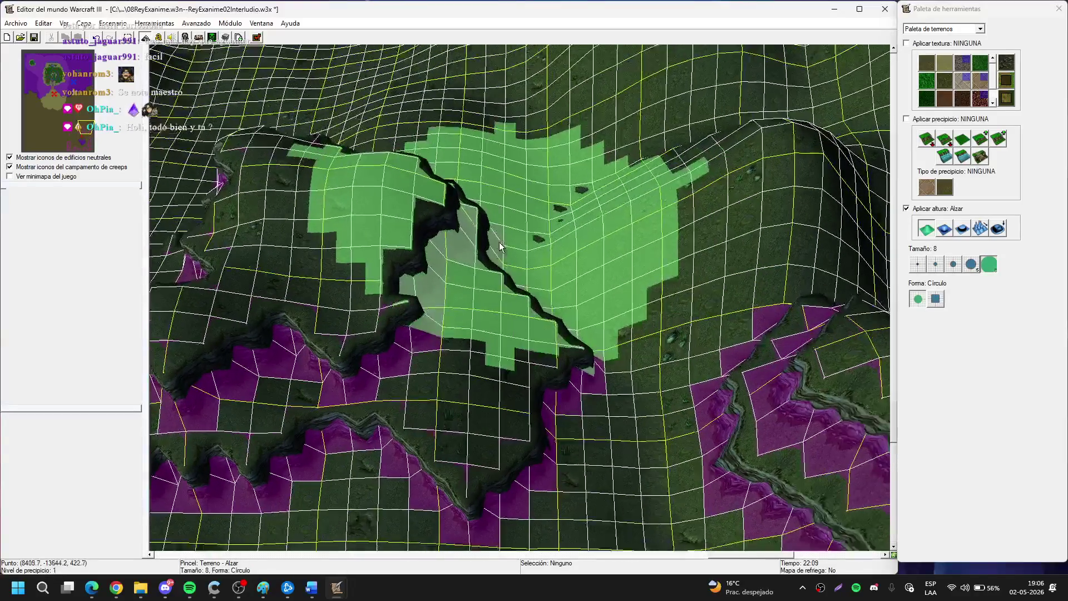
{"action": "mouse_move", "coordinate": [499, 245]}
{"action": "left_mouse_down"}
{"action": "mouse_move", "coordinate": [478, 281]}
{"action": "mouse_move", "coordinate": [559, 181]}
{"action": "left_mouse_up"}
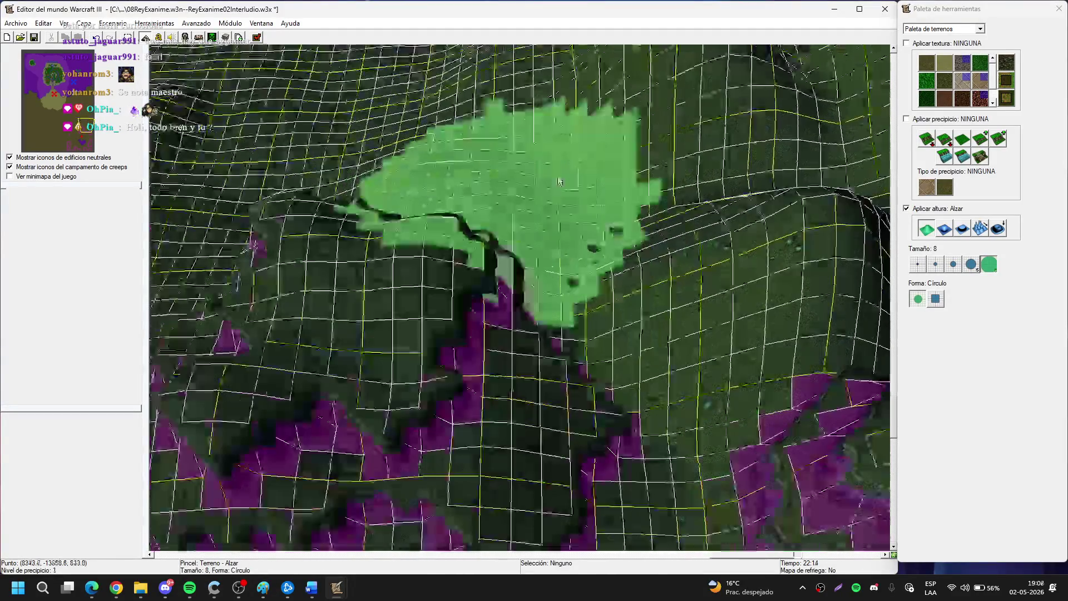
{"action": "scroll", "coordinate": [559, 181], "scroll_direction": "down", "scroll_amount": 3}
{"action": "scroll", "coordinate": [520, 180], "scroll_direction": "up", "scroll_amount": 3}
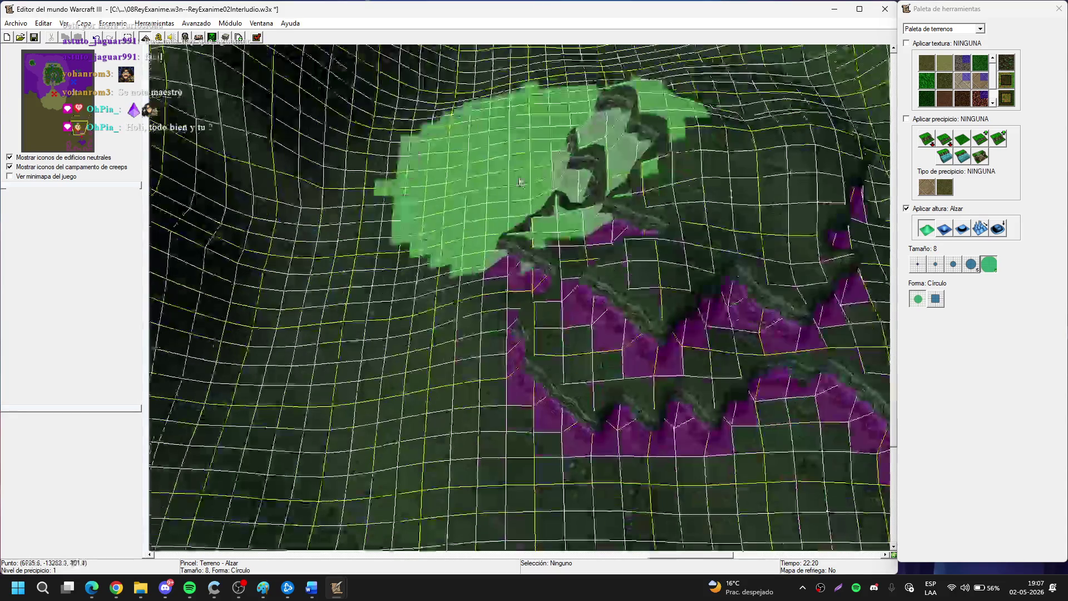
{"action": "scroll", "coordinate": [520, 181], "scroll_direction": "down", "scroll_amount": 3}
{"action": "scroll", "coordinate": [467, 275], "scroll_direction": "up", "scroll_amount": 3}
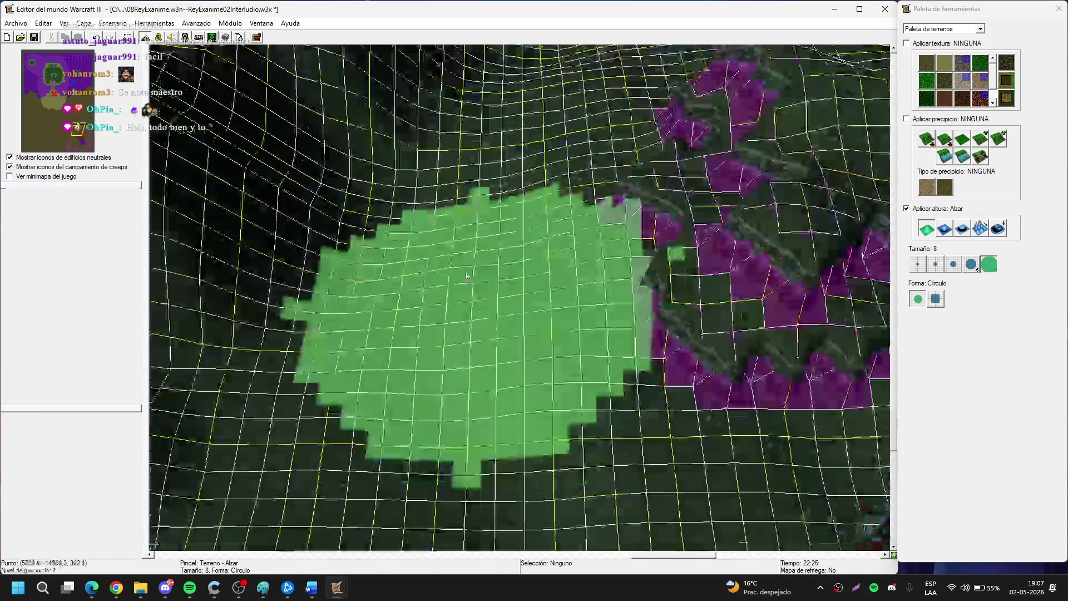
{"action": "scroll", "coordinate": [466, 275], "scroll_direction": "down", "scroll_amount": 3}
{"action": "scroll", "coordinate": [484, 306], "scroll_direction": "up", "scroll_amount": 3}
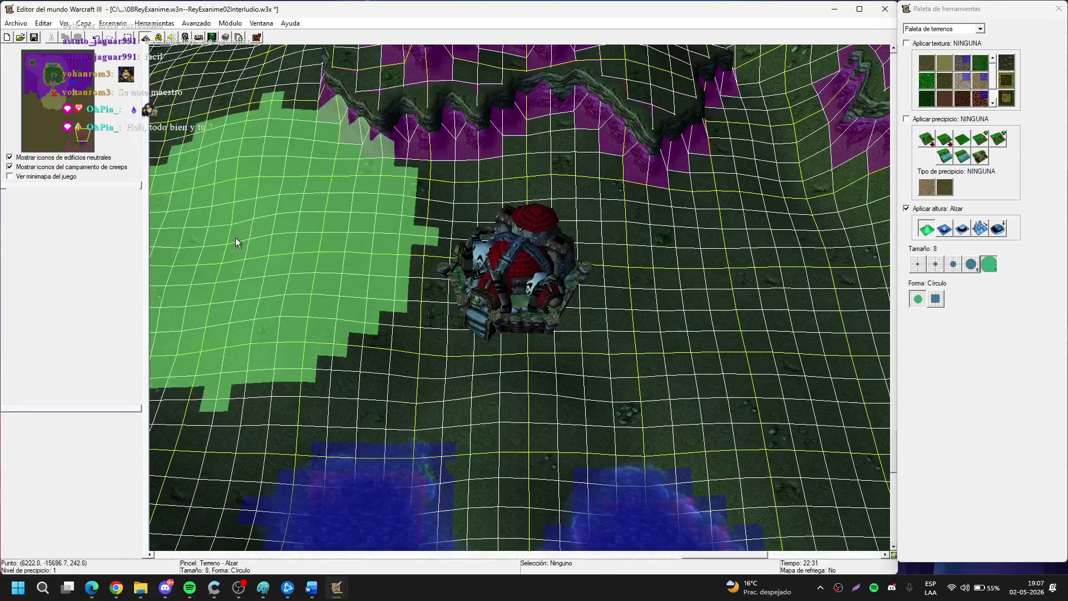
{"action": "scroll", "coordinate": [569, 280], "scroll_direction": "down", "scroll_amount": 3}
{"action": "scroll", "coordinate": [481, 195], "scroll_direction": "up", "scroll_amount": 3}
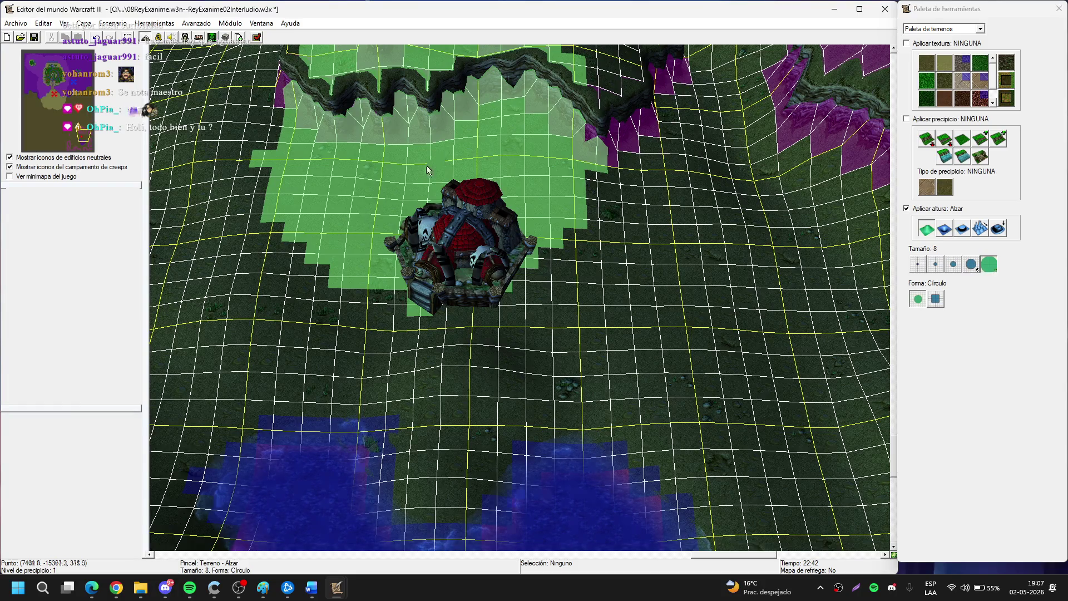
{"action": "scroll", "coordinate": [427, 169], "scroll_direction": "down", "scroll_amount": 2}
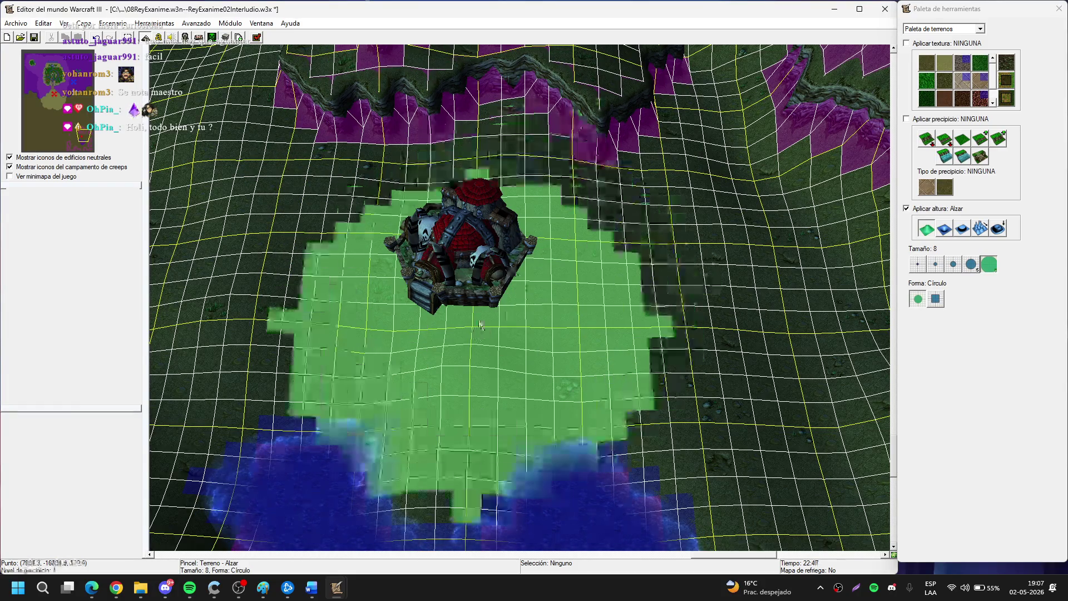
{"action": "scroll", "coordinate": [439, 264], "scroll_direction": "up", "scroll_amount": 3}
{"action": "right_click", "coordinate": [504, 233]}
Nudge the fortress down-left, pan north to the cliff, and switch to the Doodad (Complementos) palette.
{"action": "left_click_drag", "start_coordinate": [504, 260], "coordinate": [498, 305]}
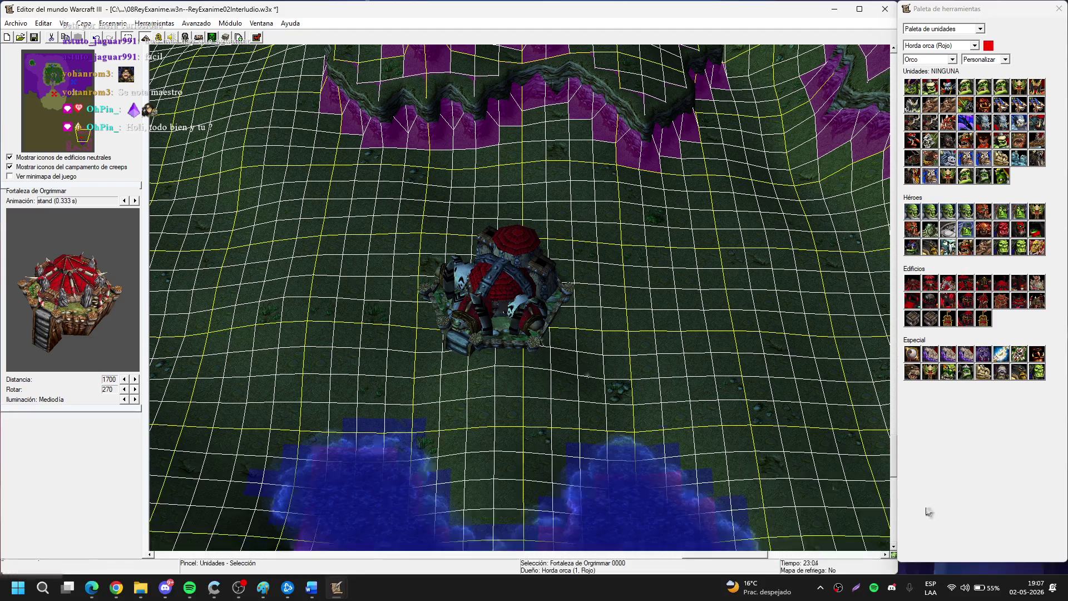
{"action": "key", "text": "Down"}
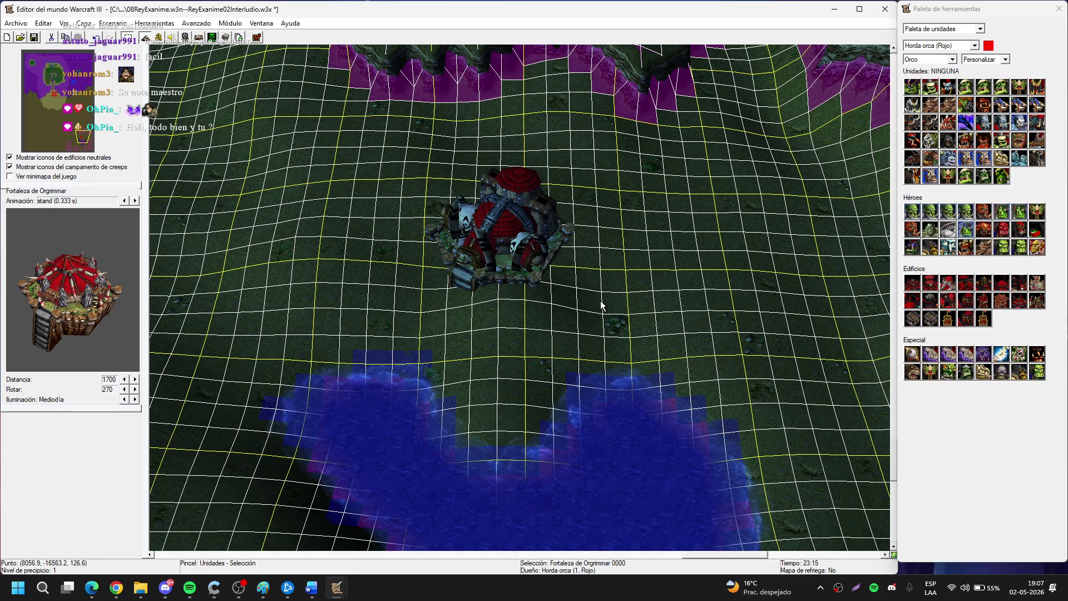
{"action": "scroll", "coordinate": [601, 305], "scroll_direction": "up", "scroll_amount": 2}
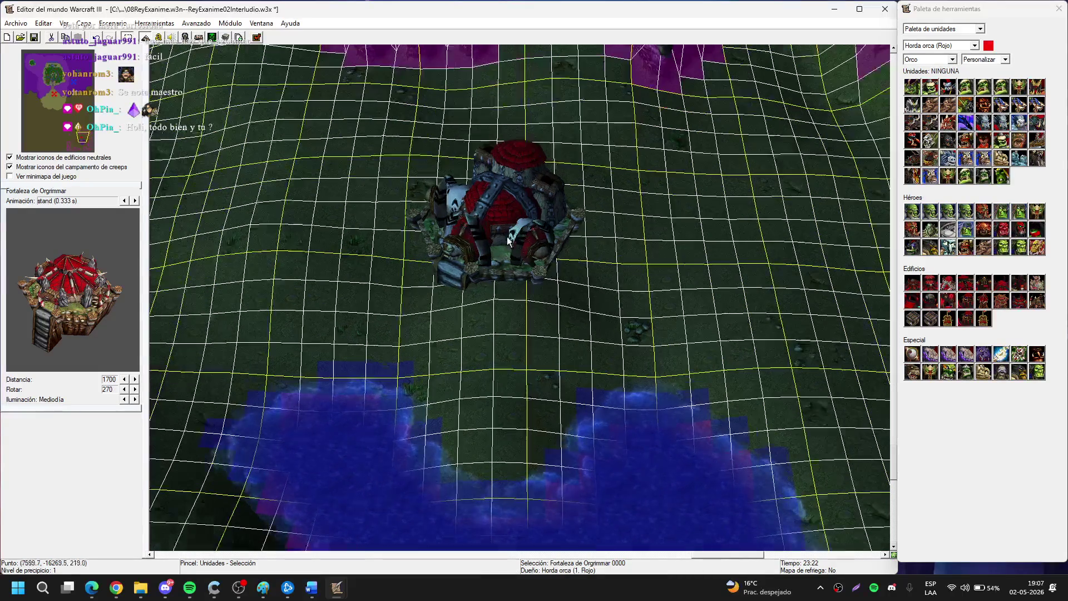
{"action": "key", "text": "Up"}
{"action": "key", "text": "Up"}
{"action": "key", "text": "Up"}
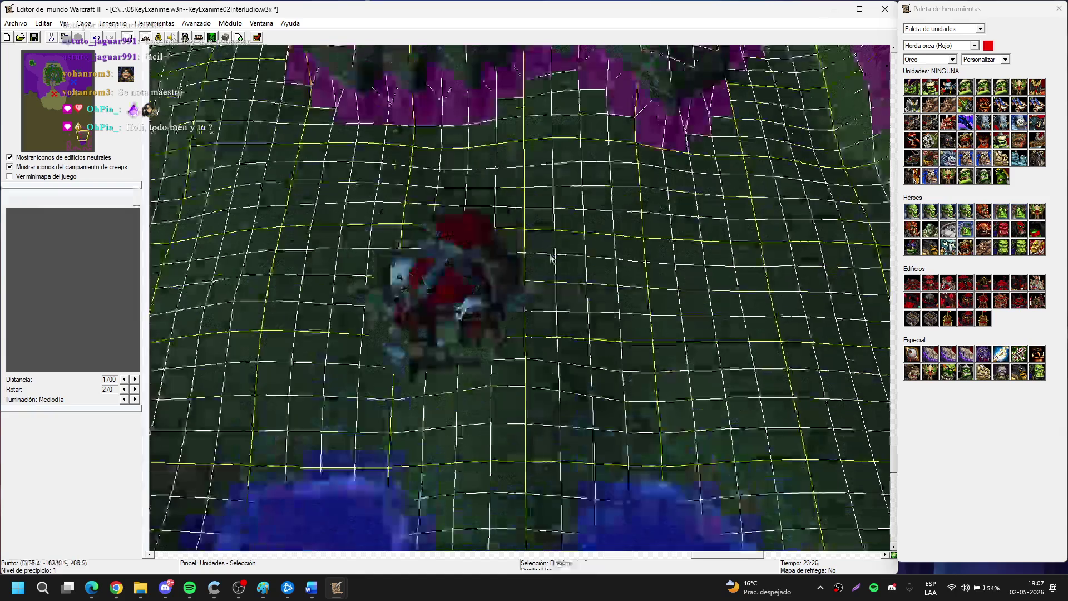
{"action": "key", "text": "d"}
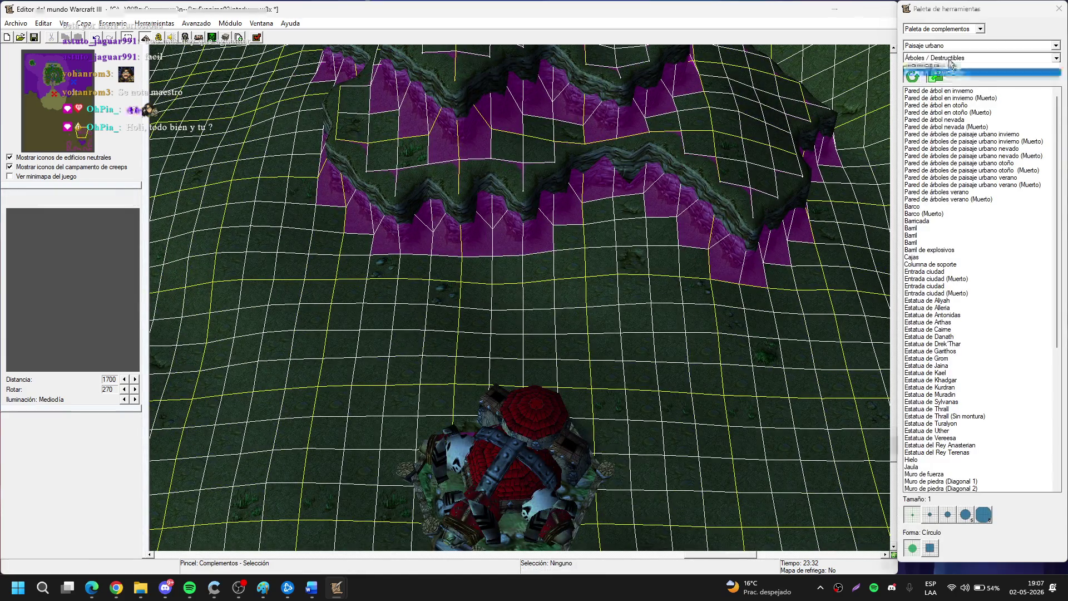
List the Barrens doodads, pick Árbol común de las Planicies at brush size 2, then cancel the brush.
{"action": "left_click", "coordinate": [938, 47]}
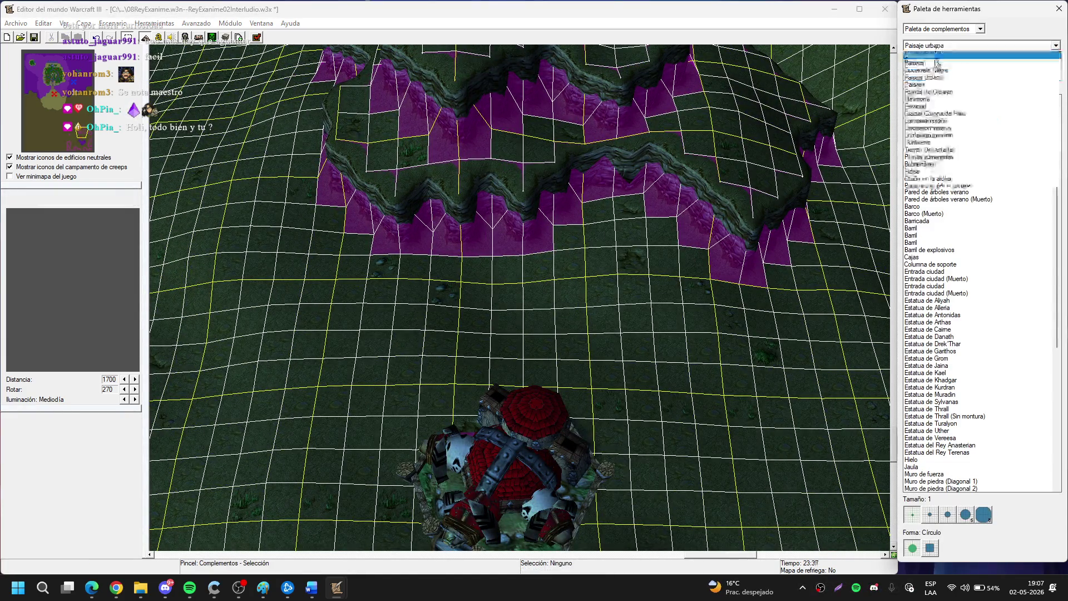
{"action": "left_click", "coordinate": [928, 70]}
{"action": "left_click", "coordinate": [938, 90]}
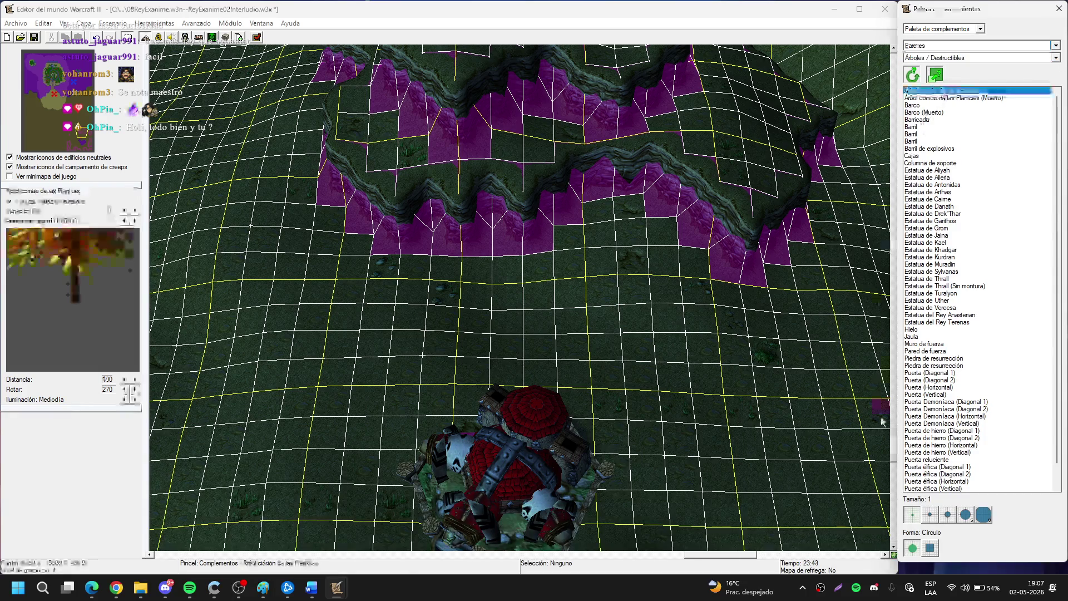
{"action": "left_click", "coordinate": [930, 513]}
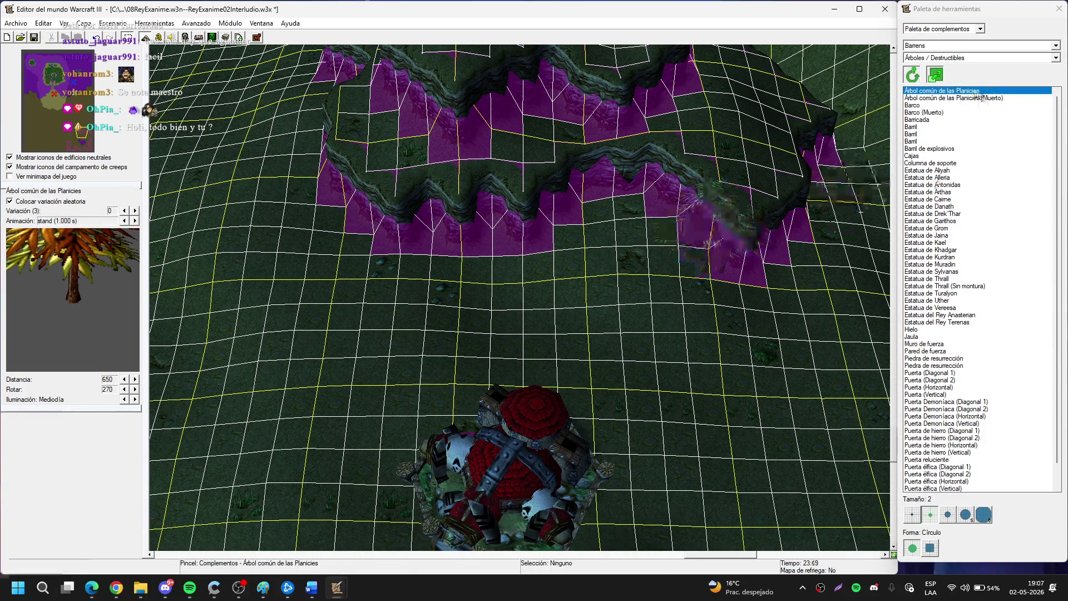
{"action": "scroll", "coordinate": [953, 392], "scroll_direction": "down", "scroll_amount": 1}
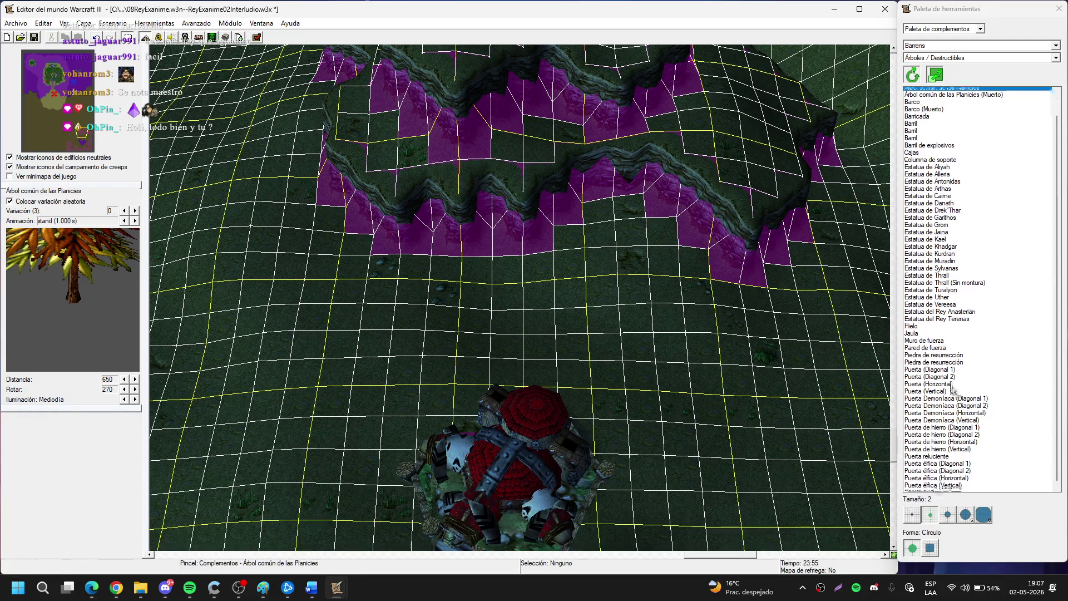
{"action": "scroll", "coordinate": [953, 397], "scroll_direction": "up", "scroll_amount": 1}
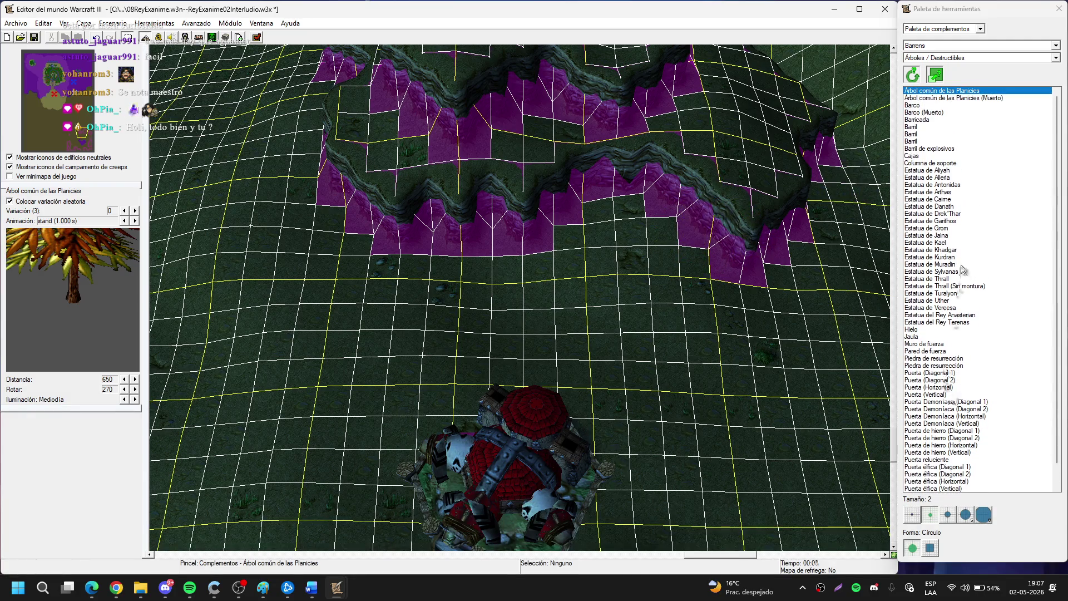
{"action": "right_click", "coordinate": [636, 328]}
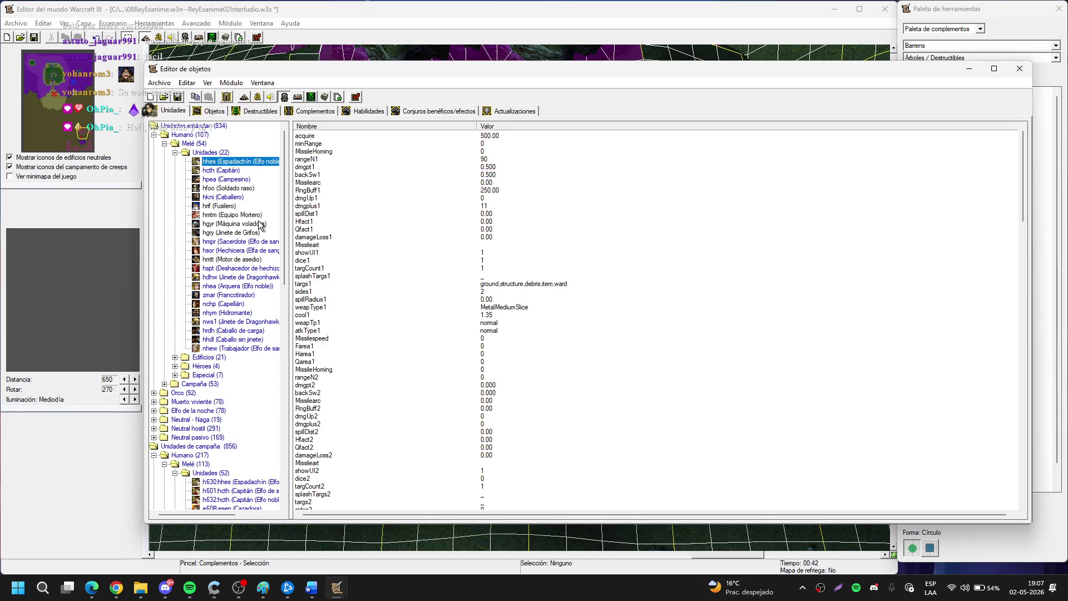
Reset Pared de árboles de Terreno árido to defaults in the Destructibles tab, then minimize the Object Editor.
{"action": "key", "text": "ctrl+d"}
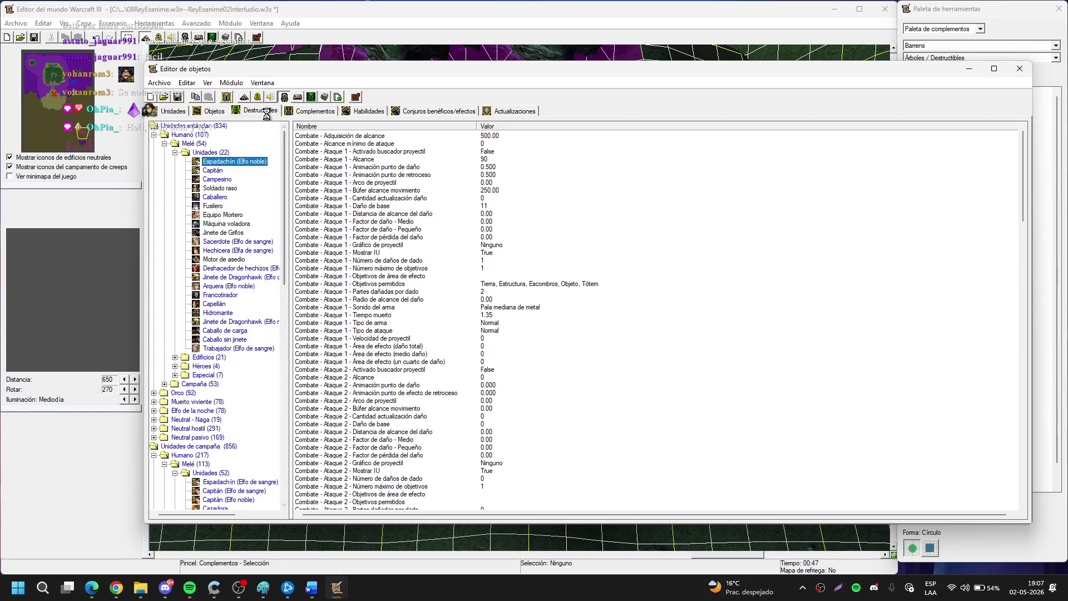
{"action": "left_click", "coordinate": [267, 112]}
{"action": "scroll", "coordinate": [204, 222], "scroll_direction": "up", "scroll_amount": 20}
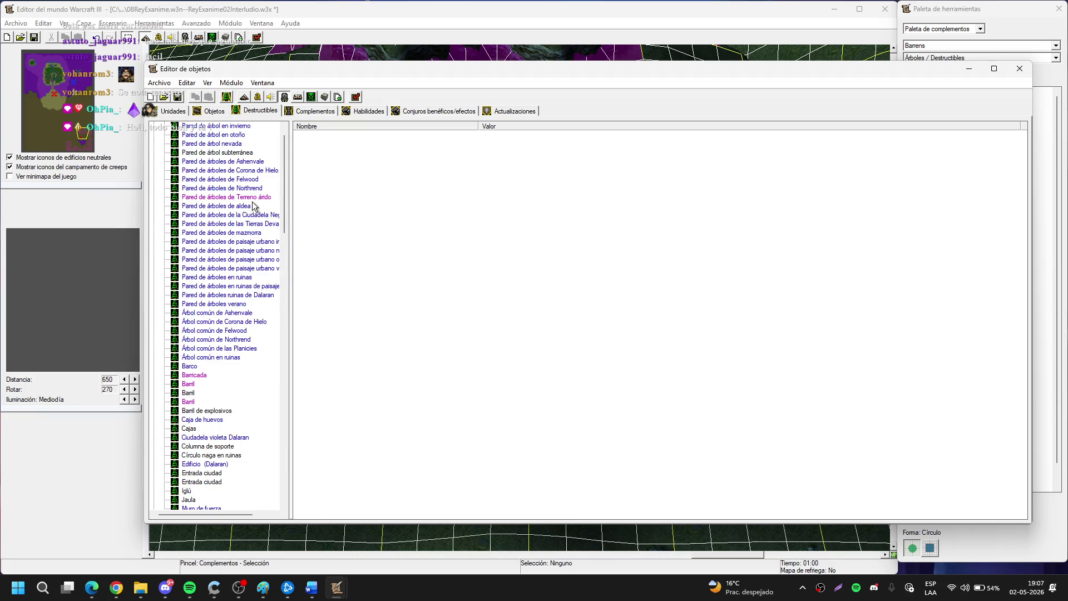
{"action": "left_click", "coordinate": [257, 198]}
{"action": "right_click", "coordinate": [257, 201]}
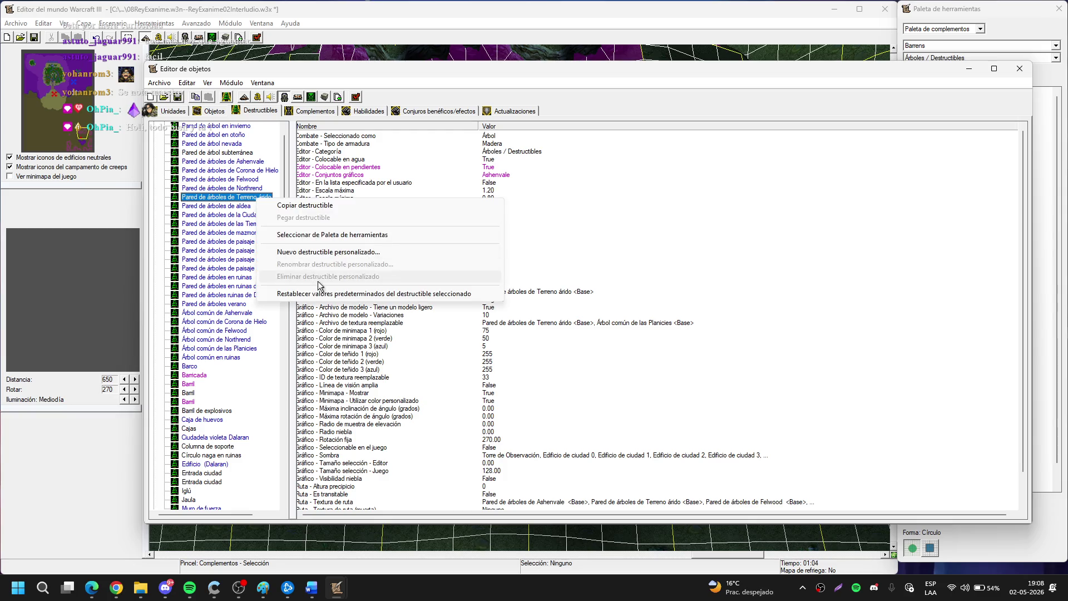
{"action": "left_click", "coordinate": [389, 293]}
{"action": "left_click", "coordinate": [576, 330]}
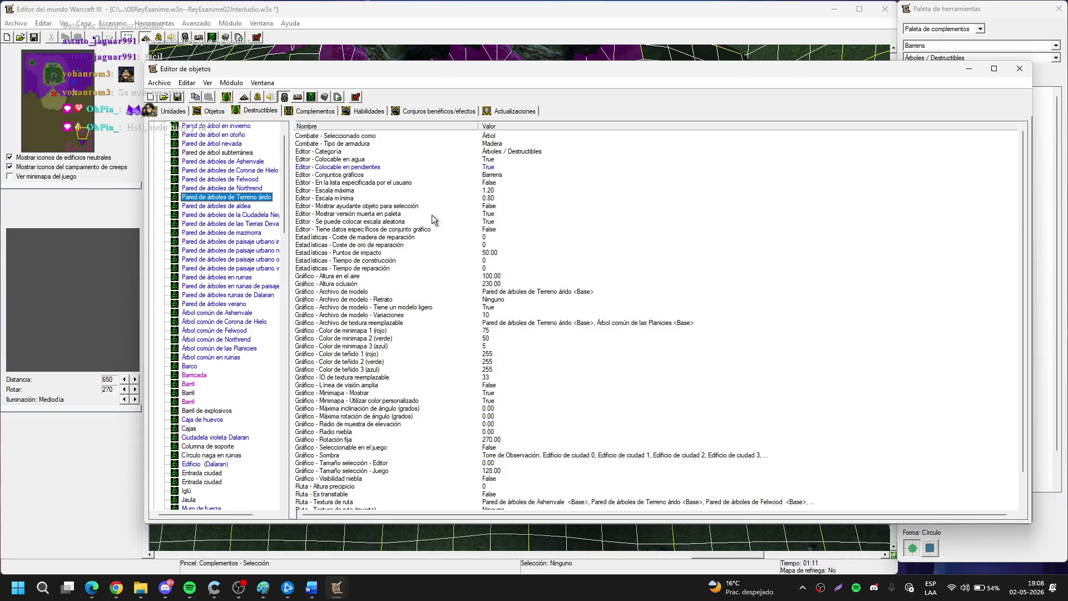
{"action": "left_click", "coordinate": [969, 71]}
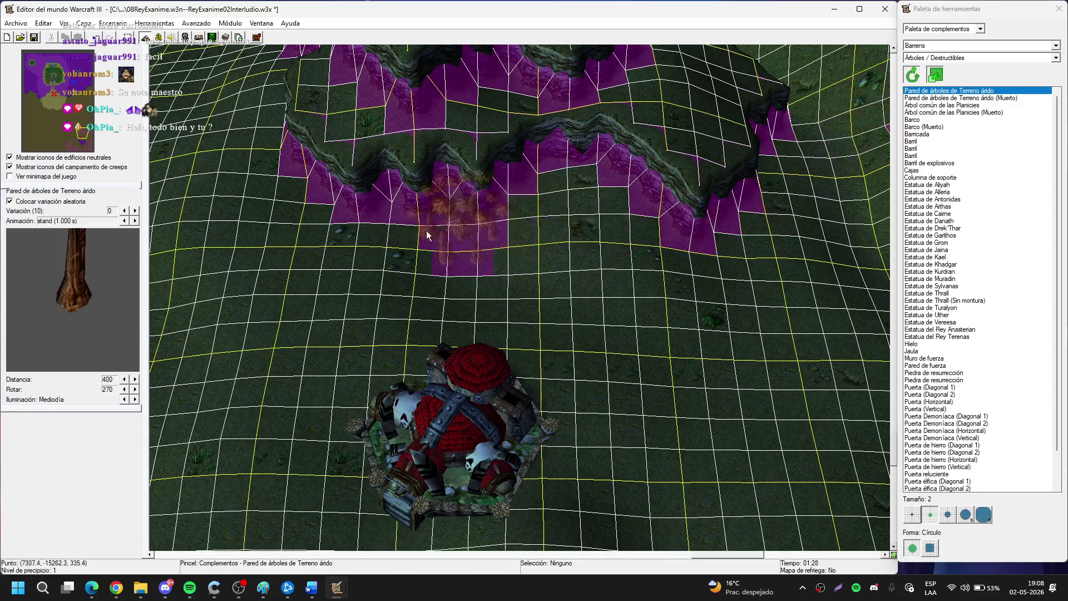
Place Pared de árboles de Terreno árido tree-wall clusters along the cliff base north of the fortress.
{"action": "key", "text": "Left"}
{"action": "key", "text": "Left"}
{"action": "key", "text": "Left"}
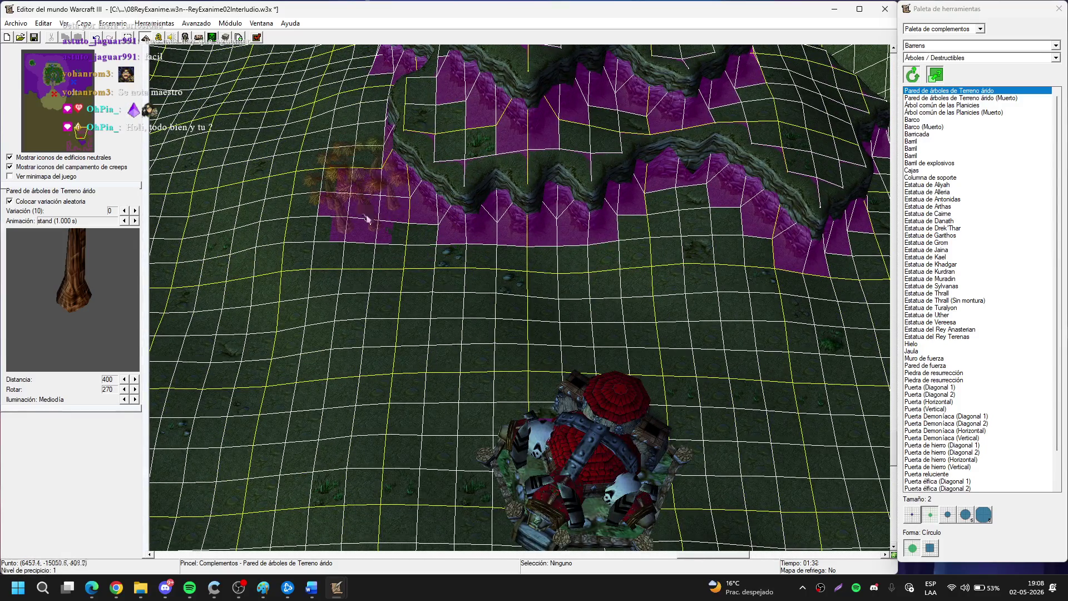
{"action": "left_click", "coordinate": [367, 219]}
{"action": "key", "text": "Right"}
{"action": "key", "text": "Right"}
{"action": "key", "text": "Right"}
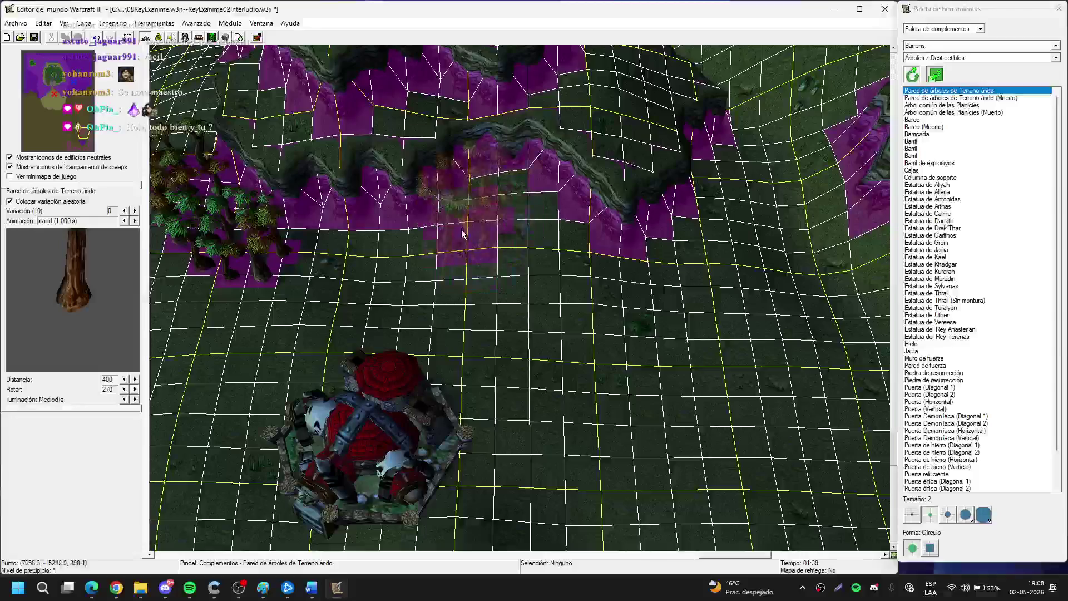
{"action": "left_click", "coordinate": [489, 214]}
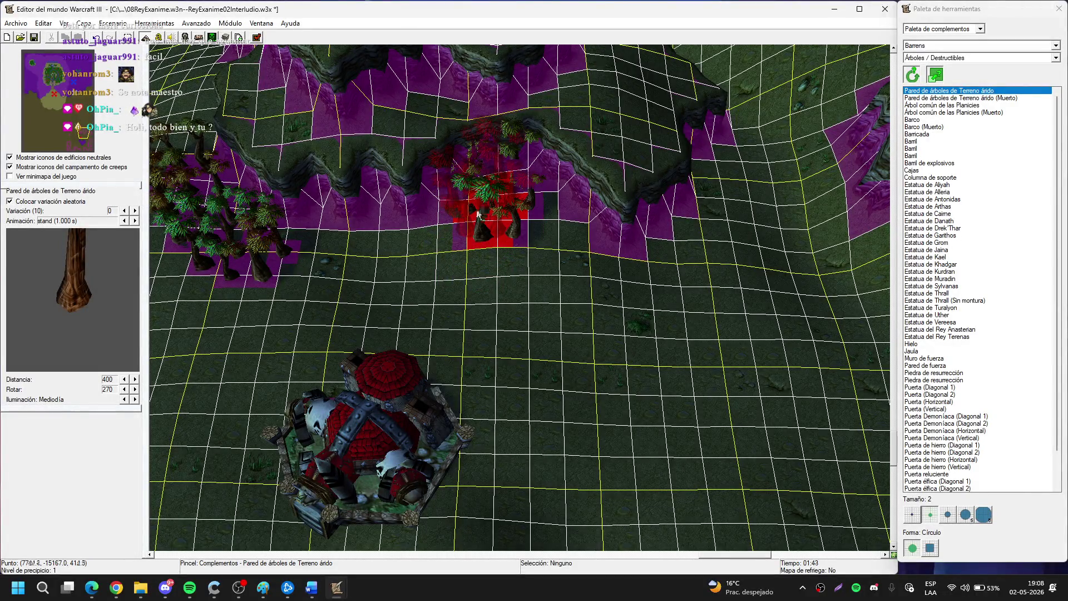
{"action": "mouse_move", "coordinate": [527, 238]}
{"action": "left_mouse_down"}
{"action": "mouse_move", "coordinate": [548, 238]}
{"action": "mouse_move", "coordinate": [465, 222]}
{"action": "left_mouse_up"}
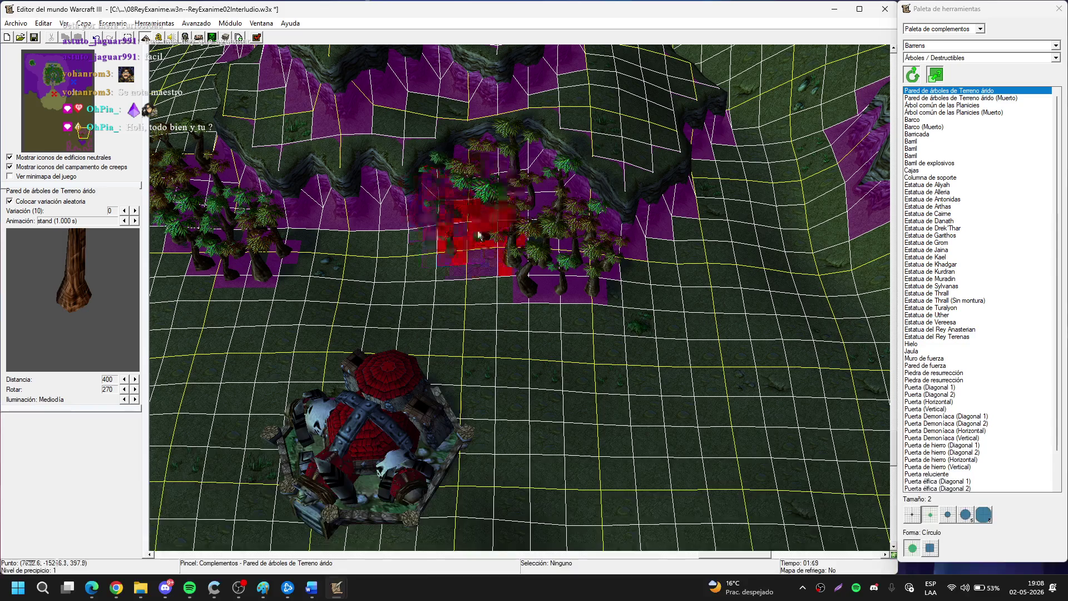
{"action": "key", "text": "Down"}
{"action": "key", "text": "Down"}
{"action": "key", "text": "Down"}
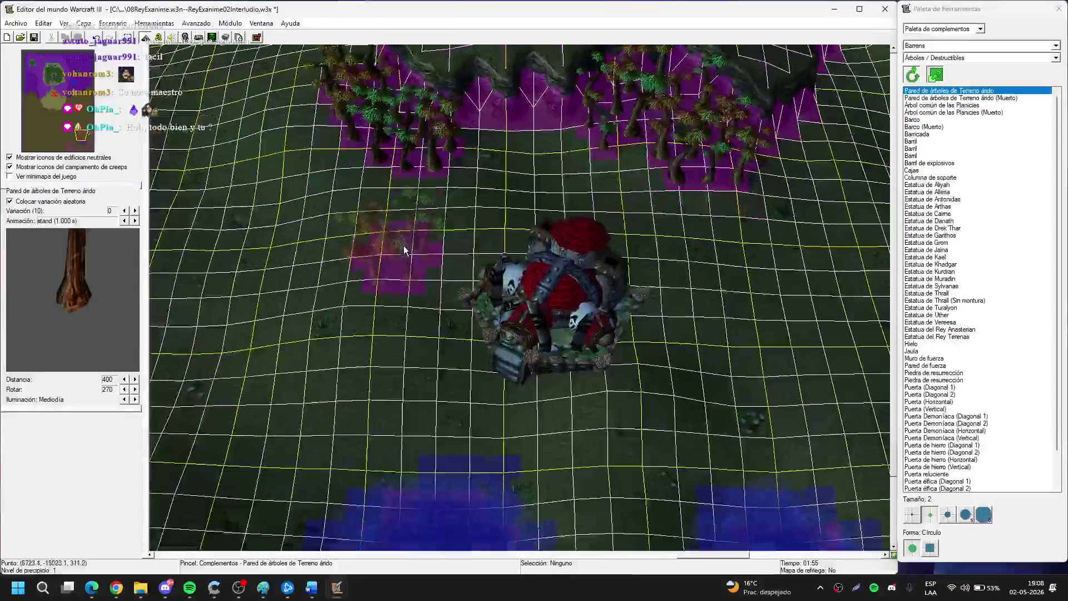
{"action": "key", "text": "Up"}
{"action": "key", "text": "Up"}
{"action": "key", "text": "Up"}
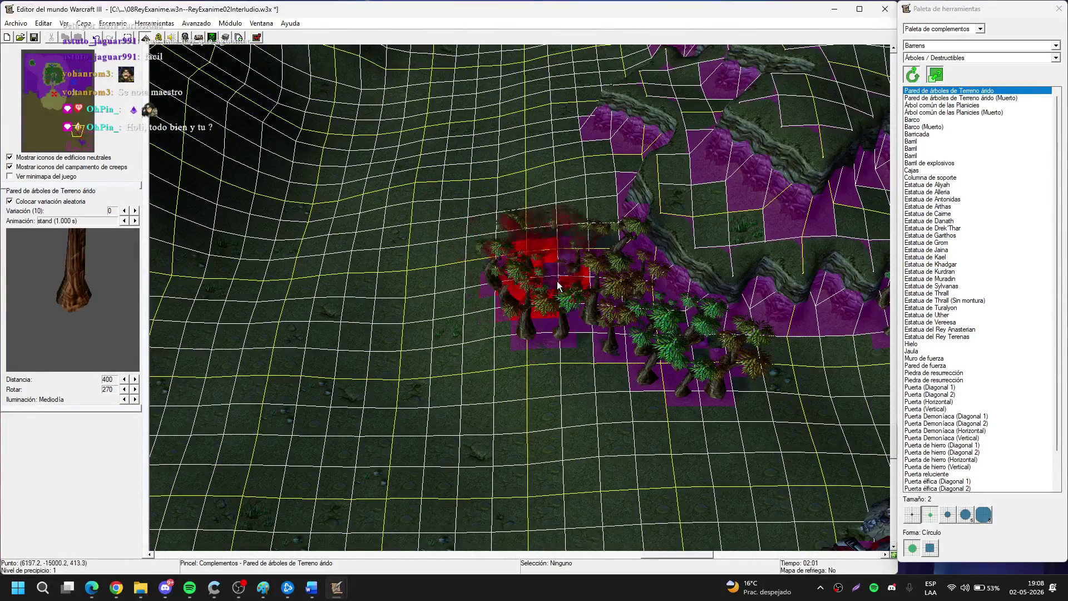
{"action": "key", "text": "Escape"}
{"action": "key", "text": "Down"}
{"action": "key", "text": "Down"}
{"action": "key", "text": "Down"}
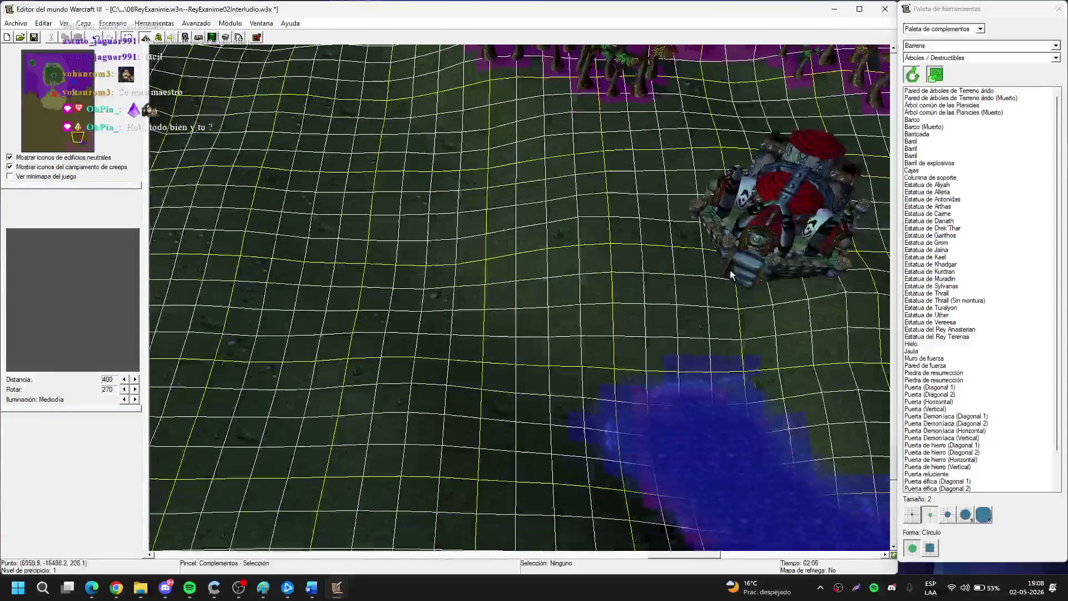
{"action": "key", "text": "t"}
{"action": "key", "text": "Up"}
{"action": "key", "text": "Right"}
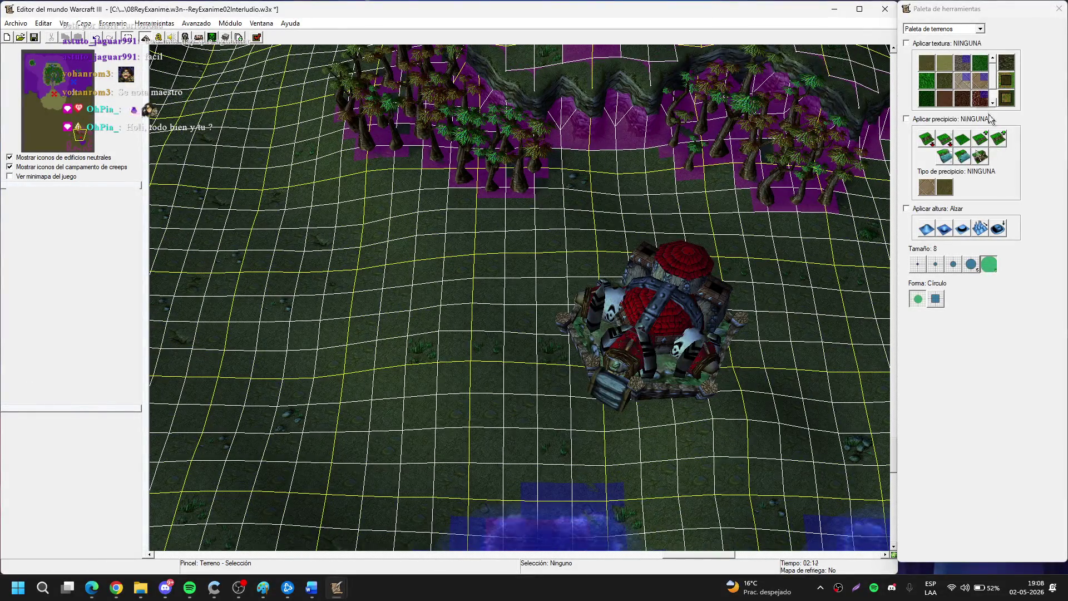
Paint a broad swath of Tierra dirt at brush size 2 below the tree walls.
{"action": "left_click", "coordinate": [991, 104]}
{"action": "left_click", "coordinate": [980, 99]}
{"action": "key", "text": "Up"}
{"action": "key", "text": "Right"}
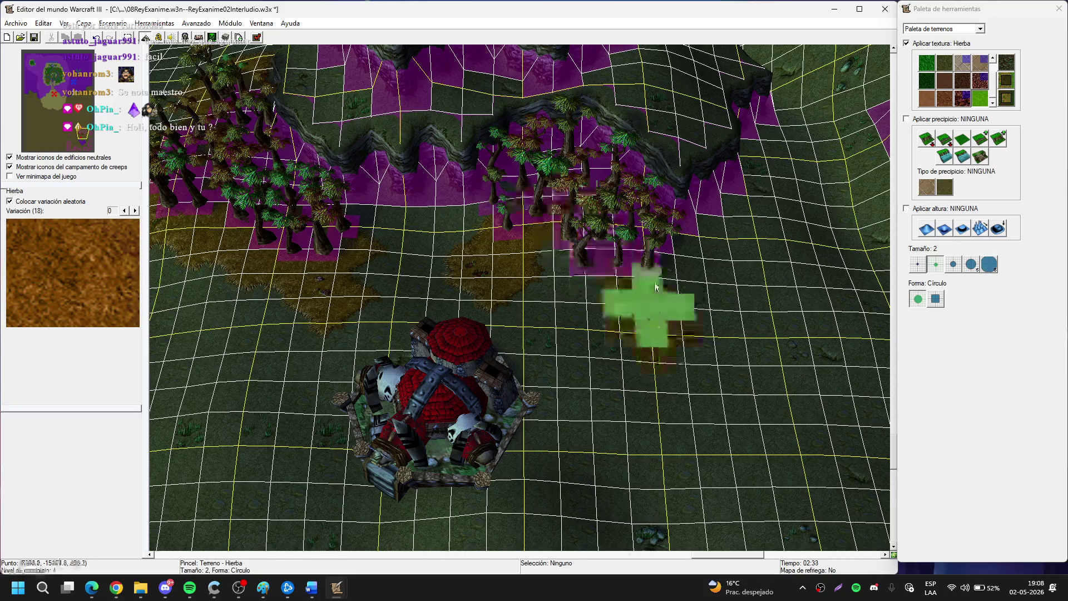
{"action": "key", "text": "Right"}
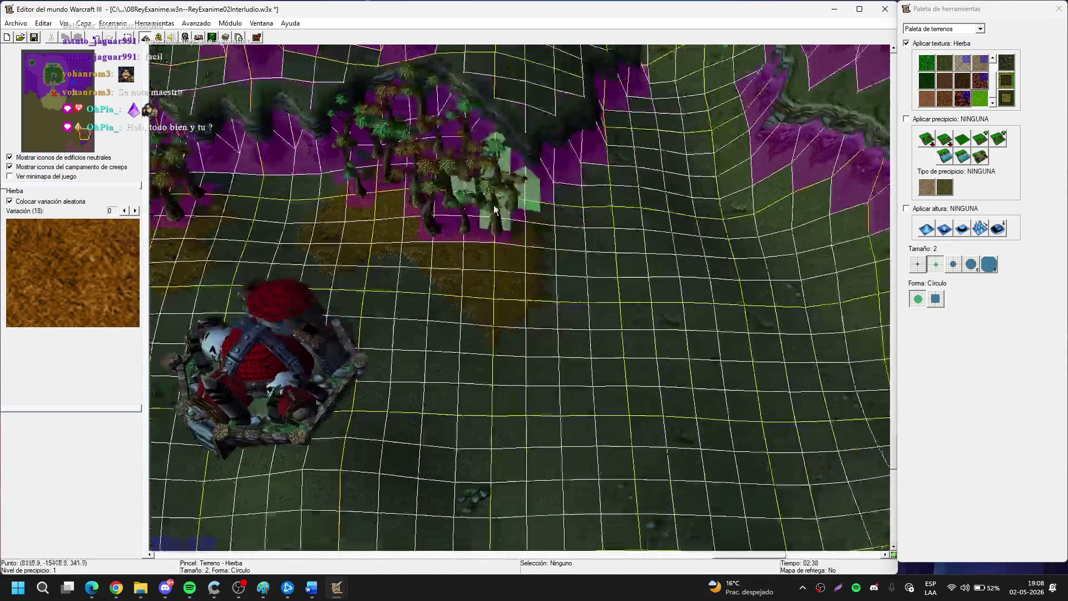
{"action": "left_click", "coordinate": [944, 81]}
{"action": "mouse_move", "coordinate": [845, 215]}
{"action": "left_mouse_down"}
{"action": "mouse_move", "coordinate": [638, 226]}
{"action": "mouse_move", "coordinate": [572, 418]}
{"action": "mouse_move", "coordinate": [553, 342]}
{"action": "left_mouse_up"}
Check the dirt in the in-game display preview, then select the Tierra agreste texture.
{"action": "key", "text": "ctrl+shift+d"}
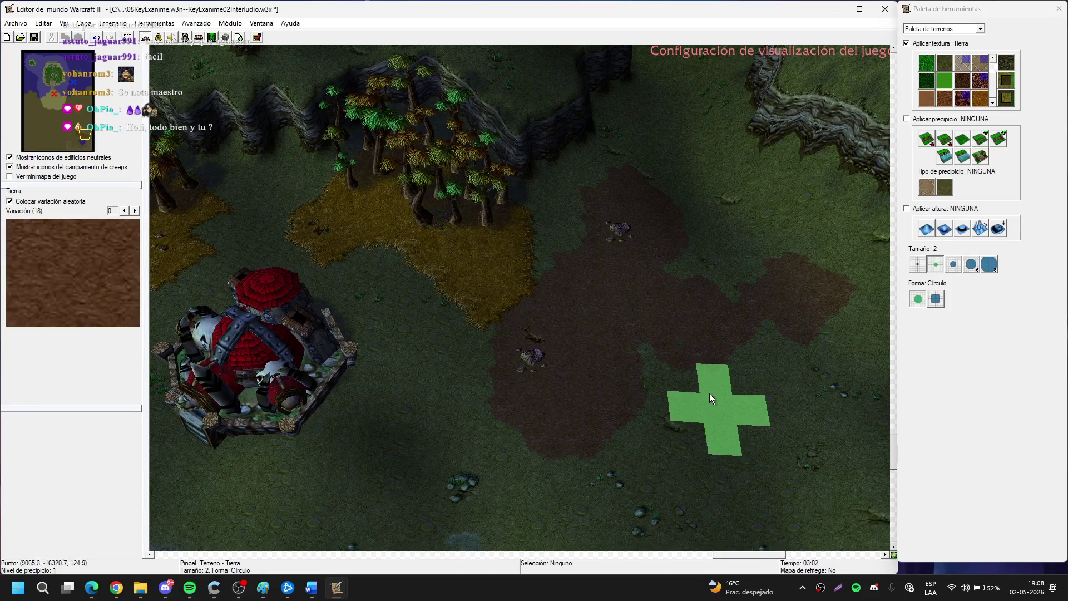
{"action": "left_click_drag", "start_coordinate": [709, 393], "coordinate": [555, 444]}
{"action": "key", "text": "ctrl+shift+d"}
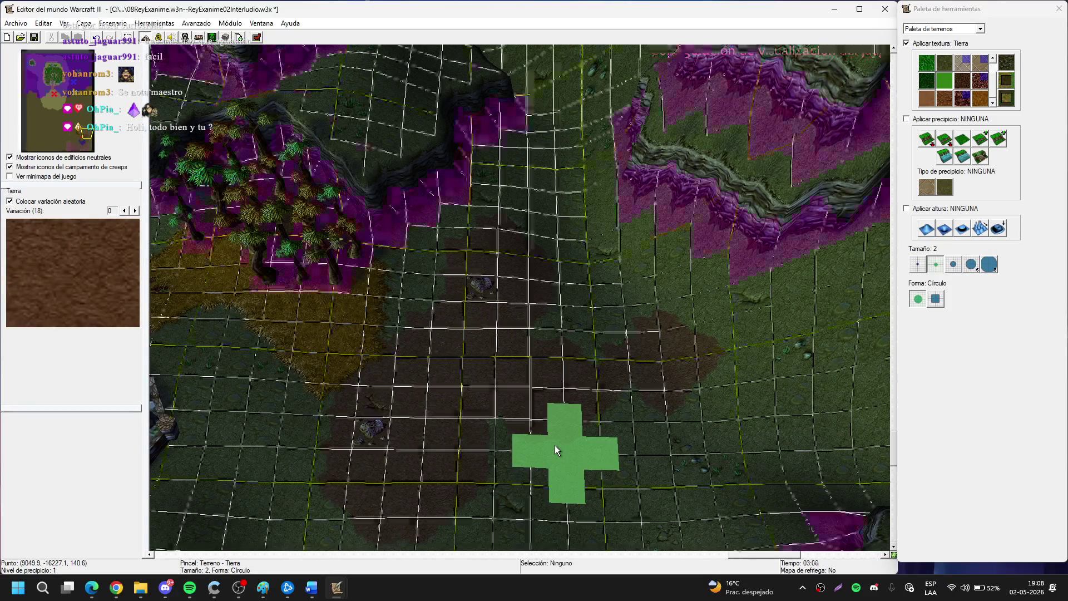
{"action": "mouse_move", "coordinate": [494, 392]}
{"action": "left_mouse_down"}
{"action": "mouse_move", "coordinate": [565, 227]}
{"action": "mouse_move", "coordinate": [621, 319]}
{"action": "left_mouse_up"}
{"action": "mouse_move", "coordinate": [692, 310]}
{"action": "left_mouse_down"}
{"action": "mouse_move", "coordinate": [470, 267]}
{"action": "mouse_move", "coordinate": [608, 132]}
{"action": "mouse_move", "coordinate": [469, 446]}
{"action": "mouse_move", "coordinate": [501, 362]}
{"action": "mouse_move", "coordinate": [417, 311]}
{"action": "left_mouse_up"}
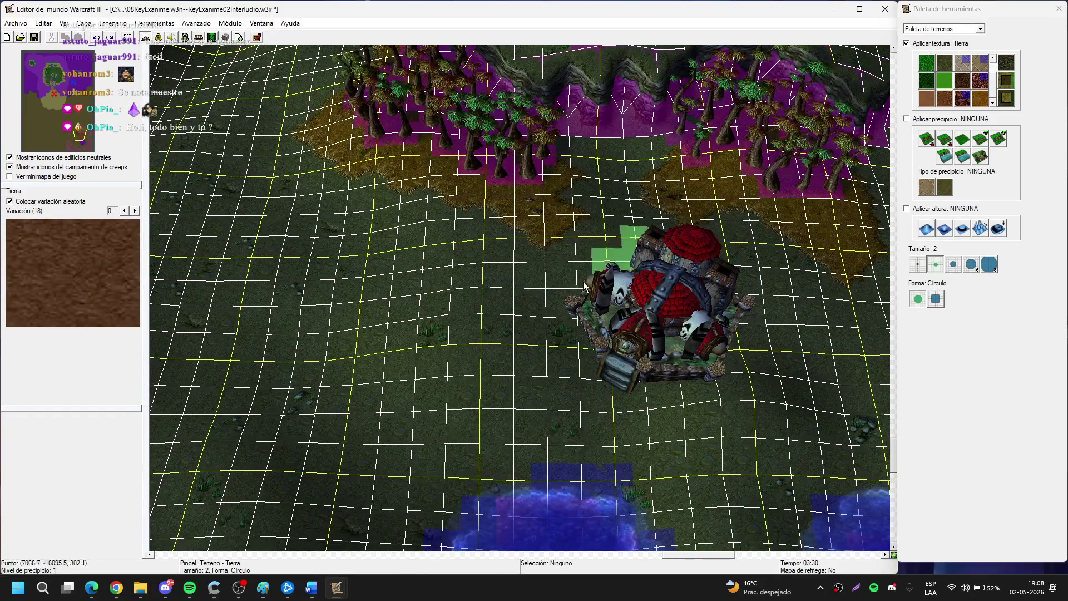
{"action": "left_click", "coordinate": [964, 82]}
Paint rough dirt left of the building, undo a grass attempt, and add a bright green grass patch.
{"action": "mouse_move", "coordinate": [418, 345]}
{"action": "left_mouse_down"}
{"action": "mouse_move", "coordinate": [357, 352]}
{"action": "mouse_move", "coordinate": [382, 417]}
{"action": "mouse_move", "coordinate": [356, 456]}
{"action": "left_mouse_up"}
{"action": "left_click", "coordinate": [944, 62]}
{"action": "left_click_drag", "start_coordinate": [346, 351], "coordinate": [429, 395]}
{"action": "key", "text": "ctrl+z"}
{"action": "key", "text": "ctrl+z"}
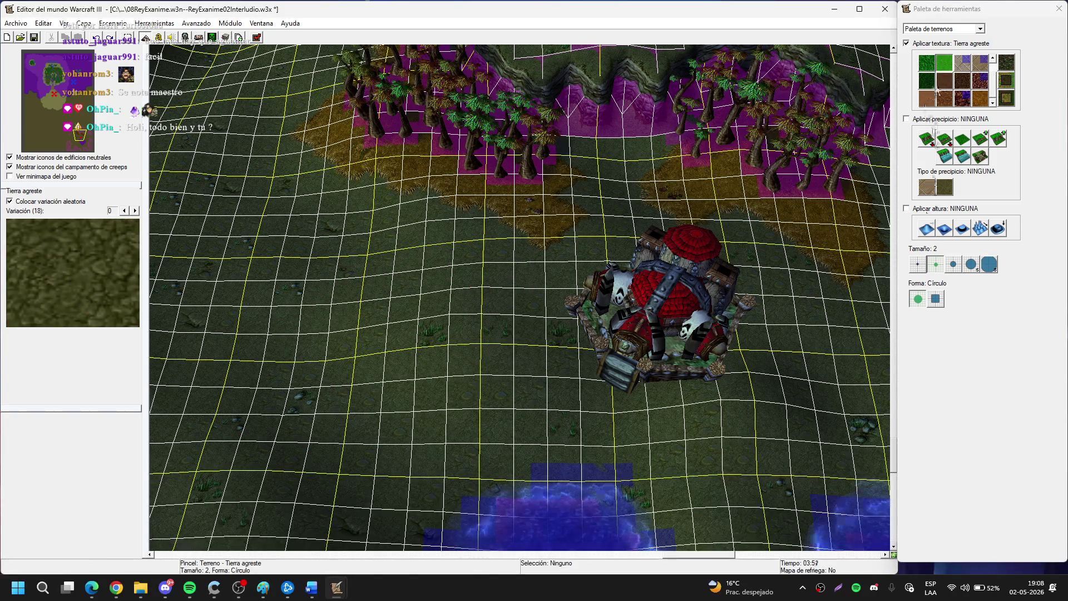
{"action": "left_click", "coordinate": [962, 83]}
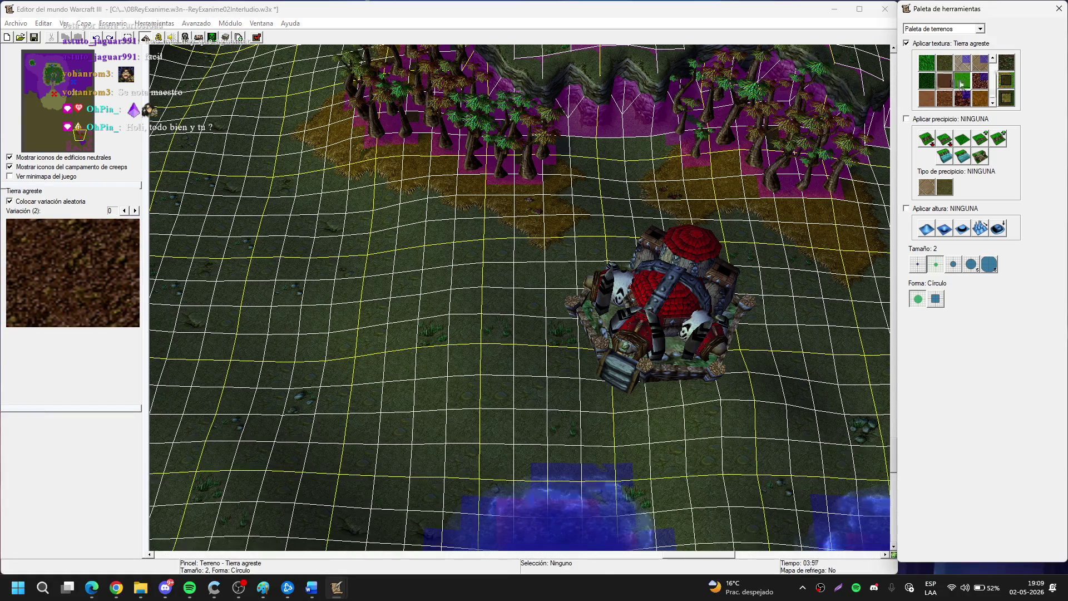
{"action": "left_click", "coordinate": [944, 81]}
{"action": "left_click", "coordinate": [925, 63]}
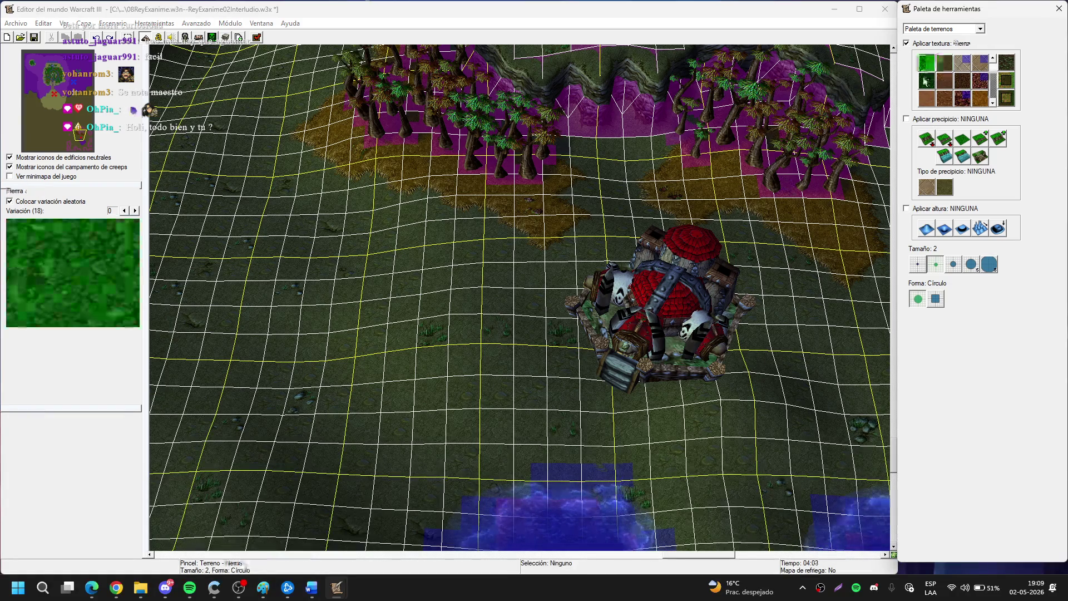
{"action": "left_click", "coordinate": [926, 81]}
{"action": "left_click", "coordinate": [631, 206]}
Paint a Hierba patch and a Desierto sand patch on the ground near the fortress.
{"action": "left_click", "coordinate": [981, 100]}
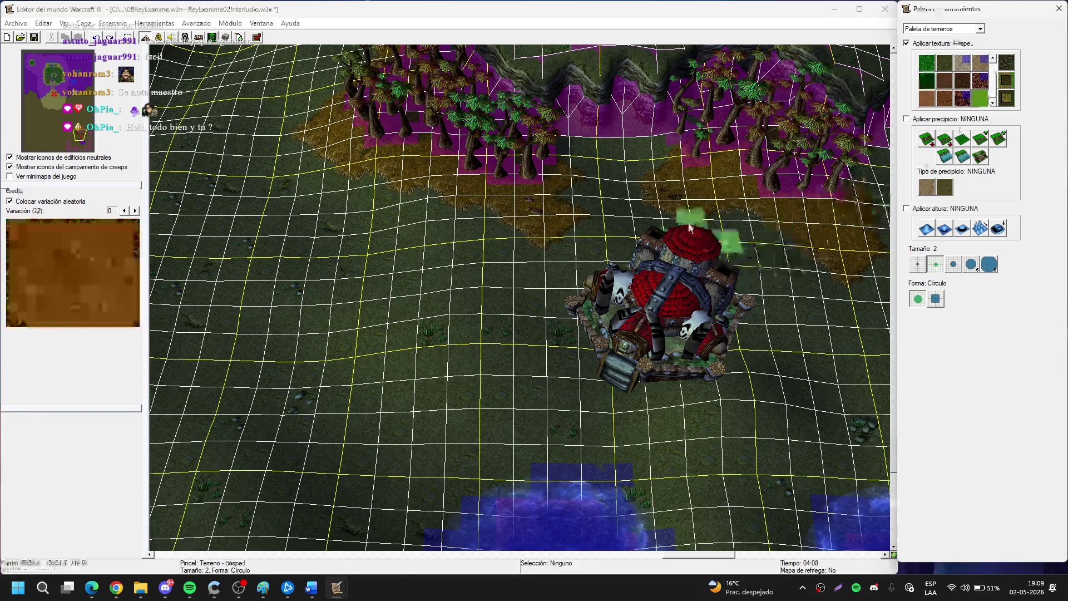
{"action": "key", "text": "Right"}
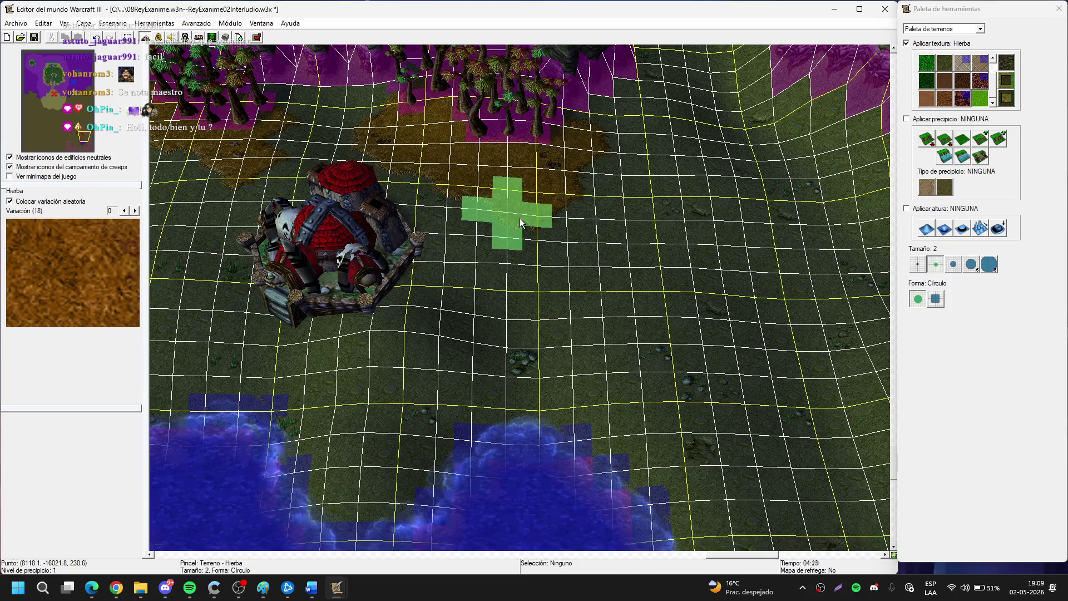
{"action": "key", "text": "Down"}
{"action": "key", "text": "Right"}
{"action": "mouse_move", "coordinate": [518, 245]}
{"action": "left_mouse_down"}
{"action": "mouse_move", "coordinate": [556, 267]}
{"action": "mouse_move", "coordinate": [522, 300]}
{"action": "left_mouse_up"}
{"action": "left_click", "coordinate": [923, 99]}
{"action": "mouse_move", "coordinate": [656, 123]}
{"action": "left_mouse_down"}
{"action": "mouse_move", "coordinate": [625, 225]}
{"action": "mouse_move", "coordinate": [556, 182]}
{"action": "left_mouse_up"}
{"action": "key", "text": "Up"}
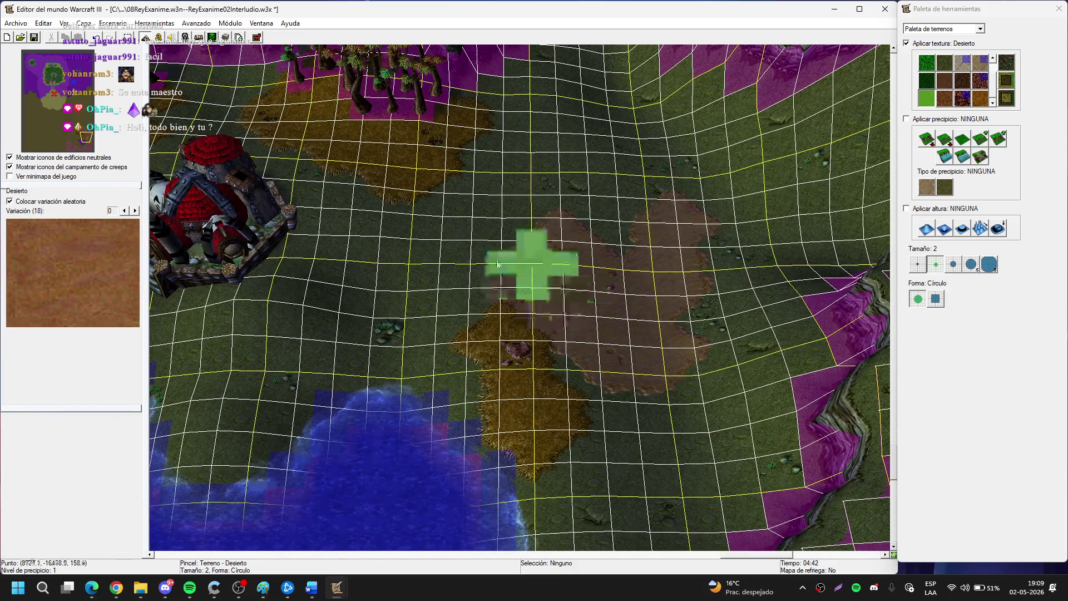
Paint desert dirt with a size-5 brush over the grass left of the orc building.
{"action": "key", "text": "Left"}
{"action": "left_click", "coordinate": [970, 264]}
{"action": "mouse_move", "coordinate": [461, 267]}
{"action": "left_mouse_down"}
{"action": "mouse_move", "coordinate": [359, 368]}
{"action": "mouse_move", "coordinate": [358, 268]}
{"action": "left_mouse_up"}
{"action": "key", "text": "Up"}
{"action": "key", "text": "Left"}
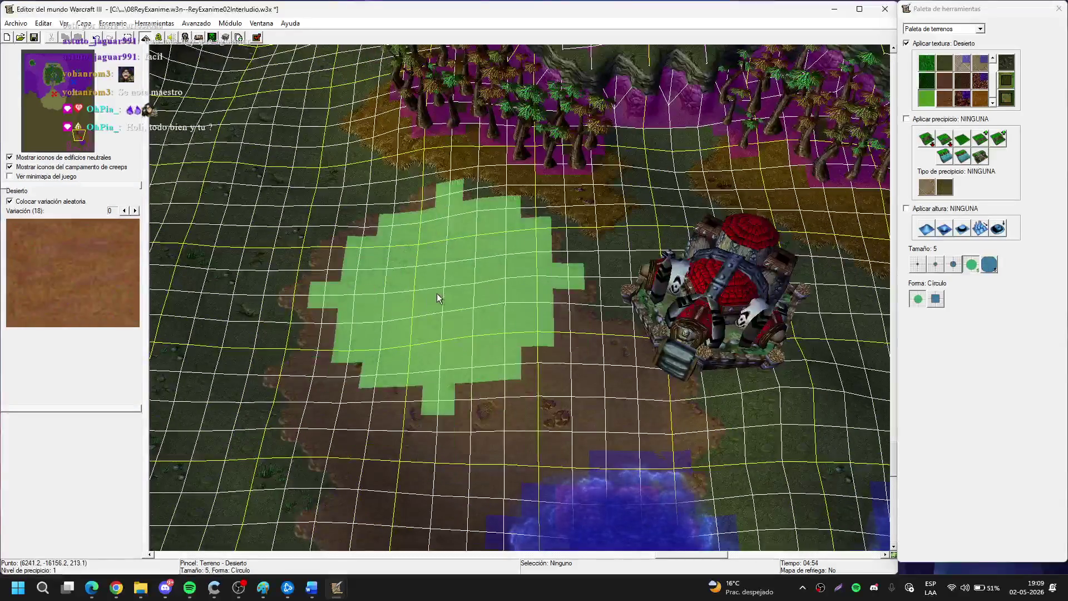
{"action": "left_click_drag", "start_coordinate": [446, 288], "coordinate": [428, 277]}
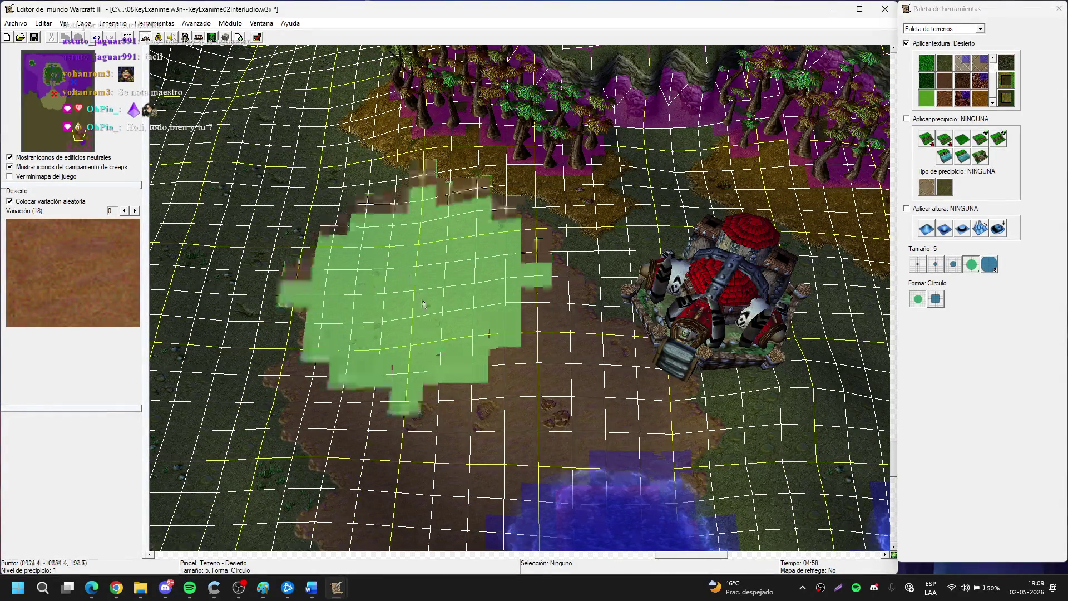
Shrink the brush to size 3 and paint desert over dark grass by the lakeside cliffs.
{"action": "key", "text": "Down"}
{"action": "key", "text": "Down"}
{"action": "key", "text": "Down"}
{"action": "key", "text": "Down"}
{"action": "key", "text": "Down"}
{"action": "key", "text": "Right"}
{"action": "key", "text": "Right"}
{"action": "key", "text": "Right"}
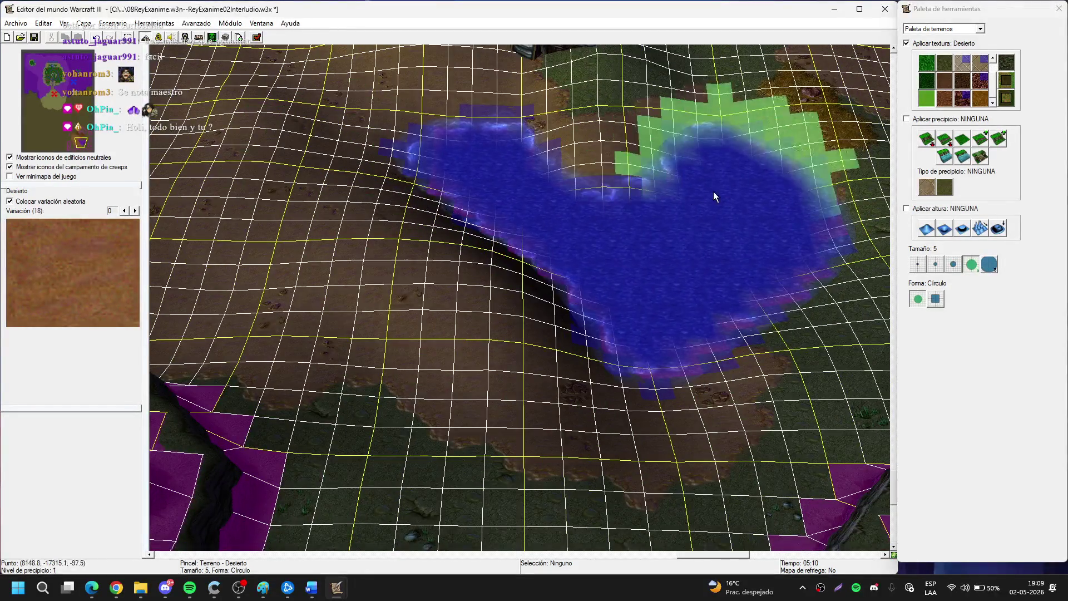
{"action": "key", "text": "Right"}
{"action": "key", "text": "Right"}
{"action": "key", "text": "Down"}
{"action": "key", "text": "Down"}
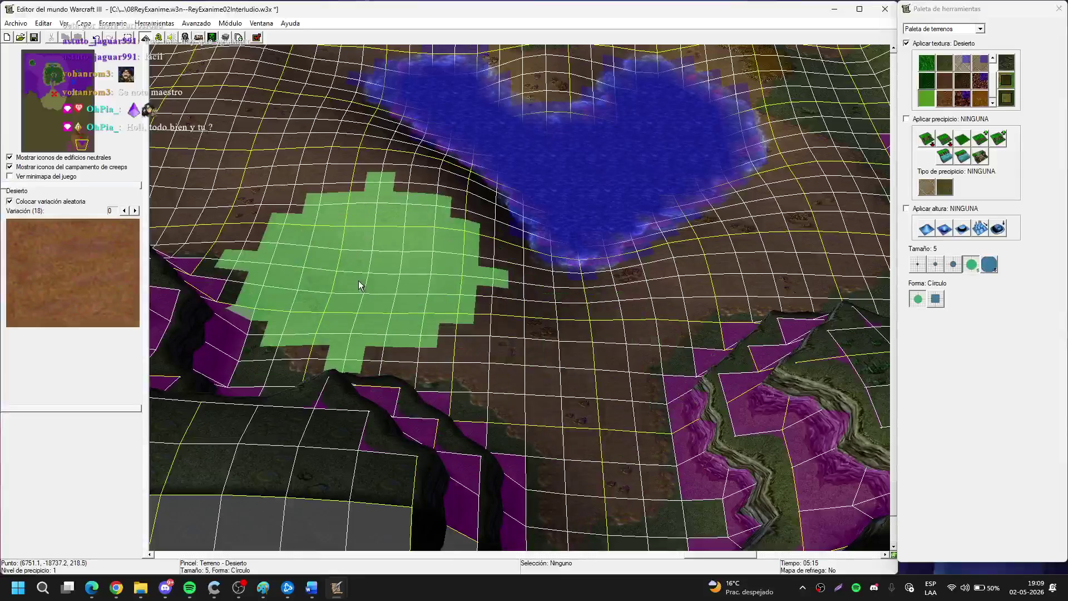
{"action": "key", "text": "Down"}
{"action": "key", "text": "Down"}
{"action": "key", "text": "Right"}
{"action": "key", "text": "Right"}
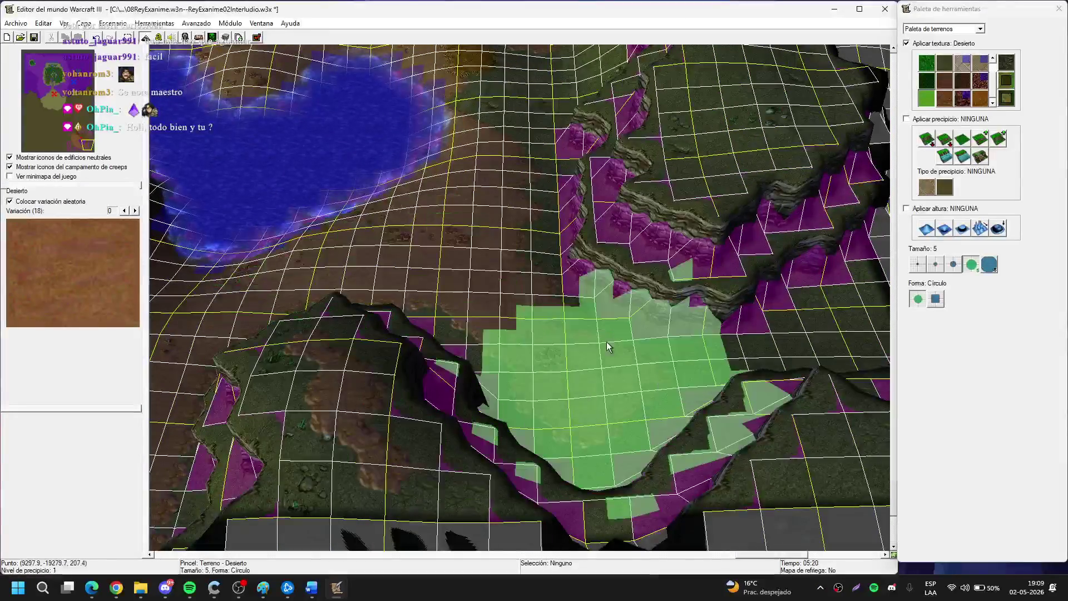
{"action": "left_click", "coordinate": [952, 265]}
{"action": "key", "text": "Right"}
{"action": "key", "text": "Right"}
{"action": "key", "text": "Right"}
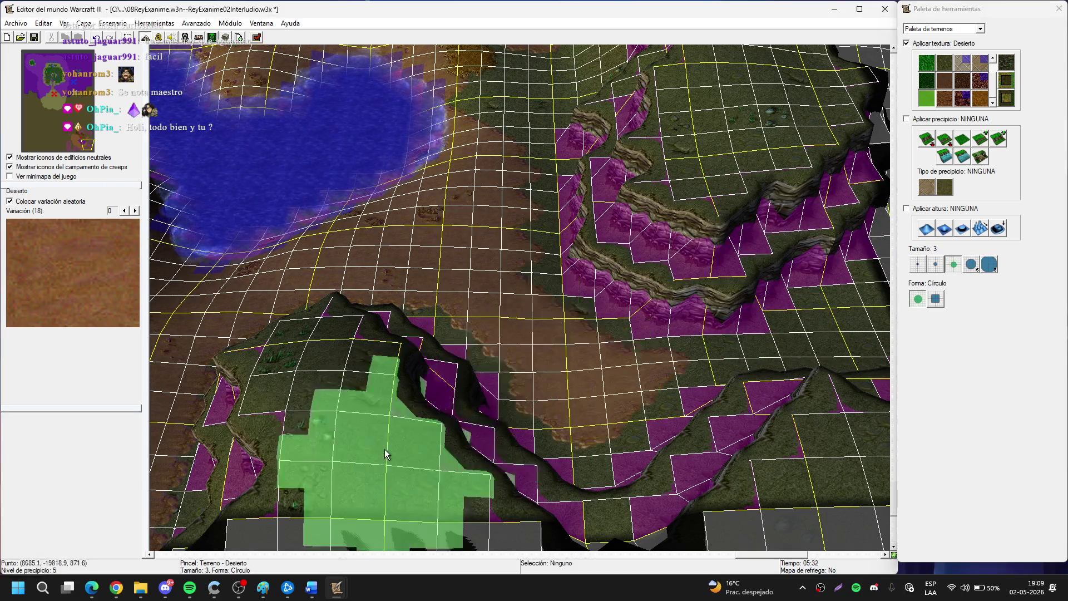
{"action": "key", "text": "Right"}
{"action": "key", "text": "Right"}
{"action": "key", "text": "Right"}
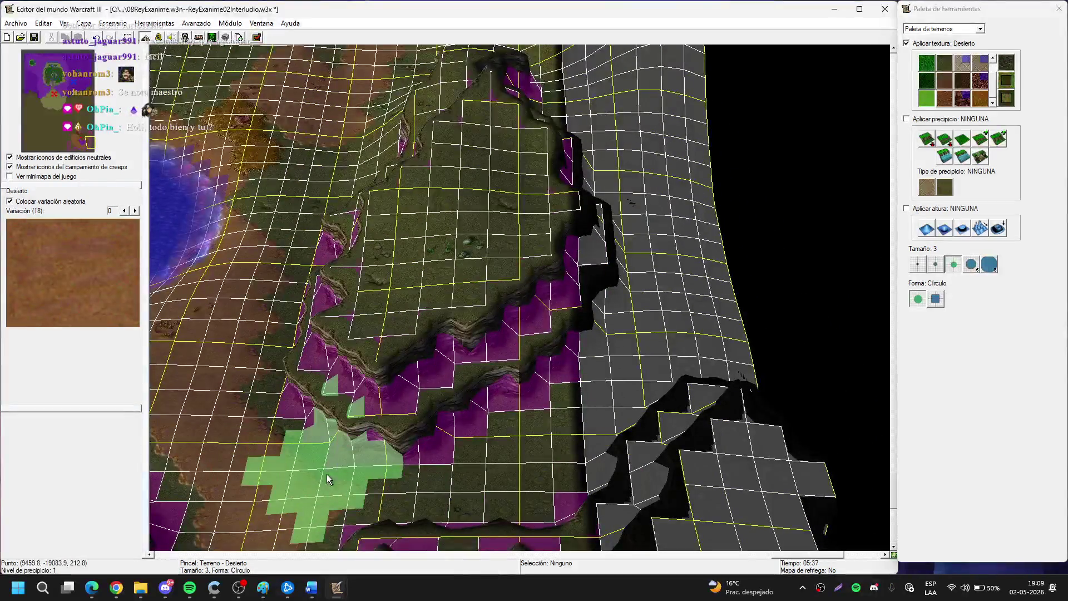
{"action": "key", "text": "Up"}
{"action": "key", "text": "Right"}
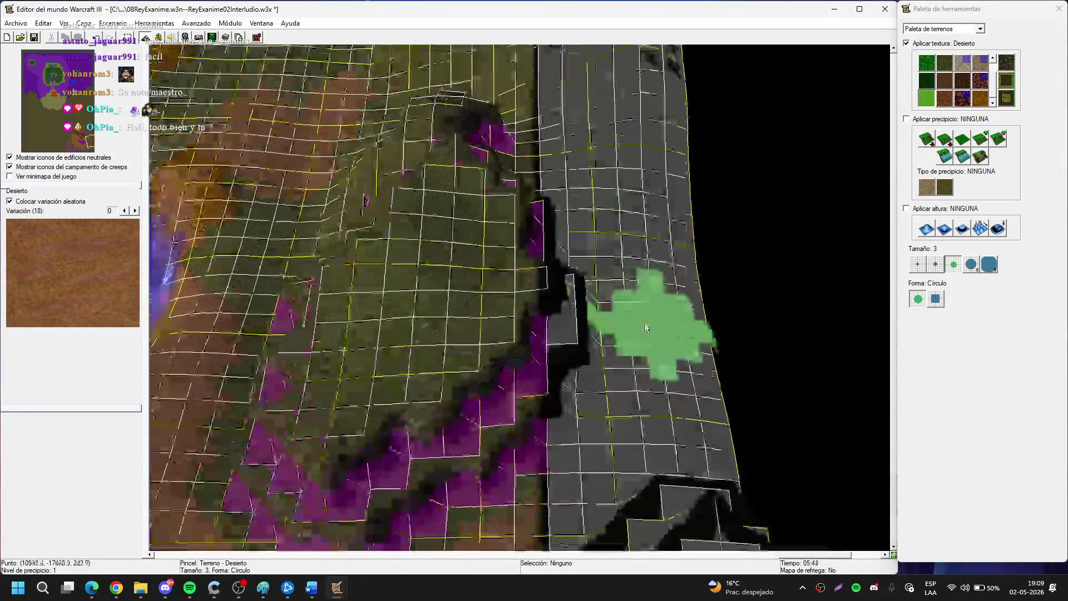
{"action": "key", "text": "Left"}
{"action": "key", "text": "Left"}
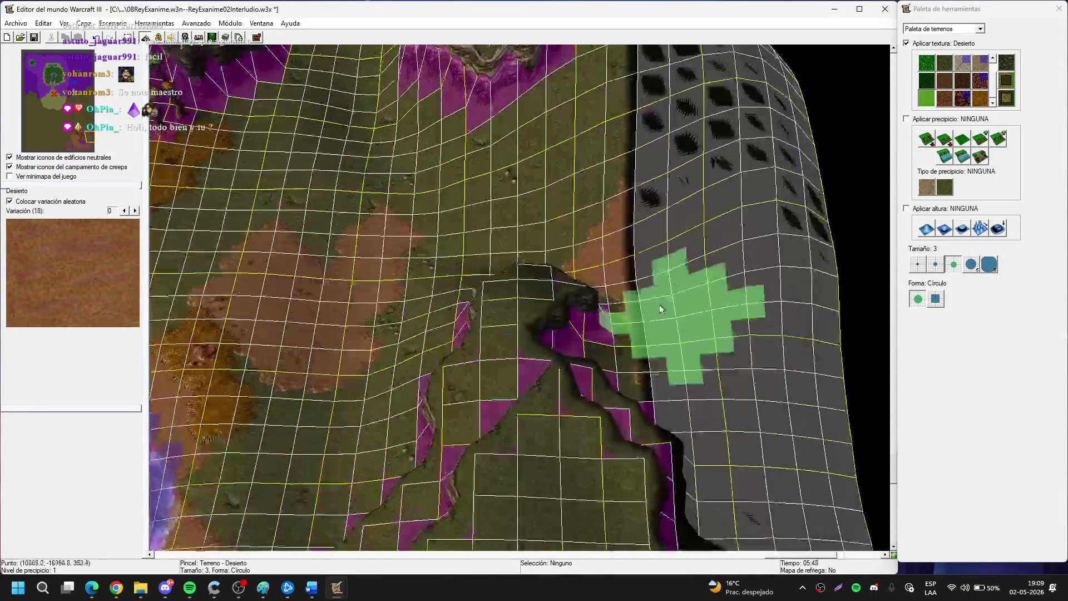
{"action": "key", "text": "Left"}
{"action": "key", "text": "Left"}
{"action": "mouse_move", "coordinate": [516, 296]}
{"action": "left_mouse_down"}
{"action": "mouse_move", "coordinate": [441, 386]}
{"action": "mouse_move", "coordinate": [508, 281]}
{"action": "mouse_move", "coordinate": [491, 267]}
{"action": "mouse_move", "coordinate": [554, 193]}
{"action": "left_mouse_up"}
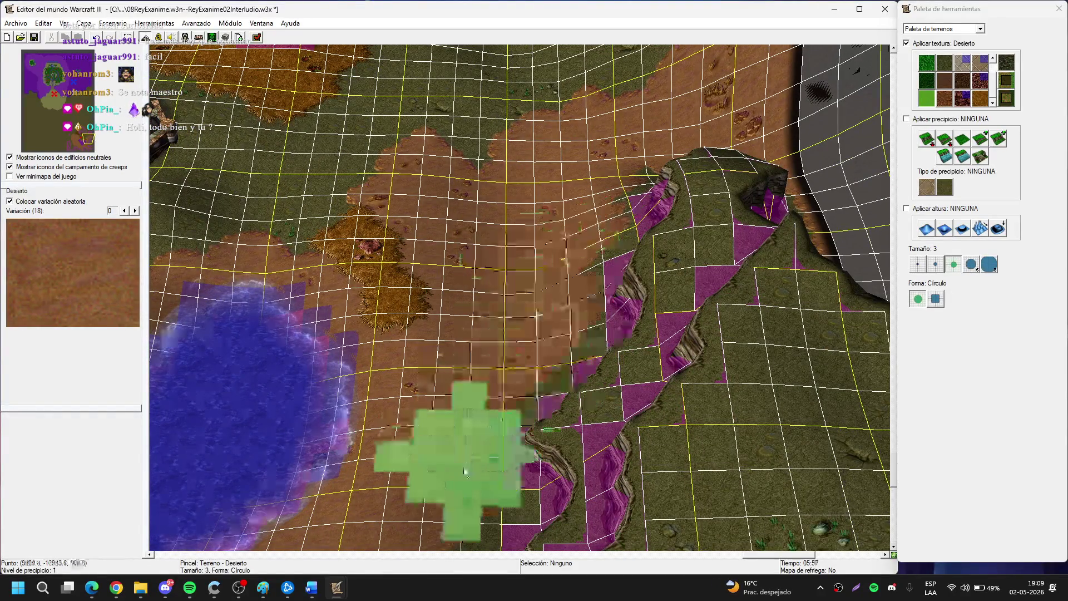
Pan back past the orc building and lake toward the north-west tree line.
{"action": "key", "text": "Up"}
{"action": "key", "text": "Up"}
{"action": "key", "text": "Up"}
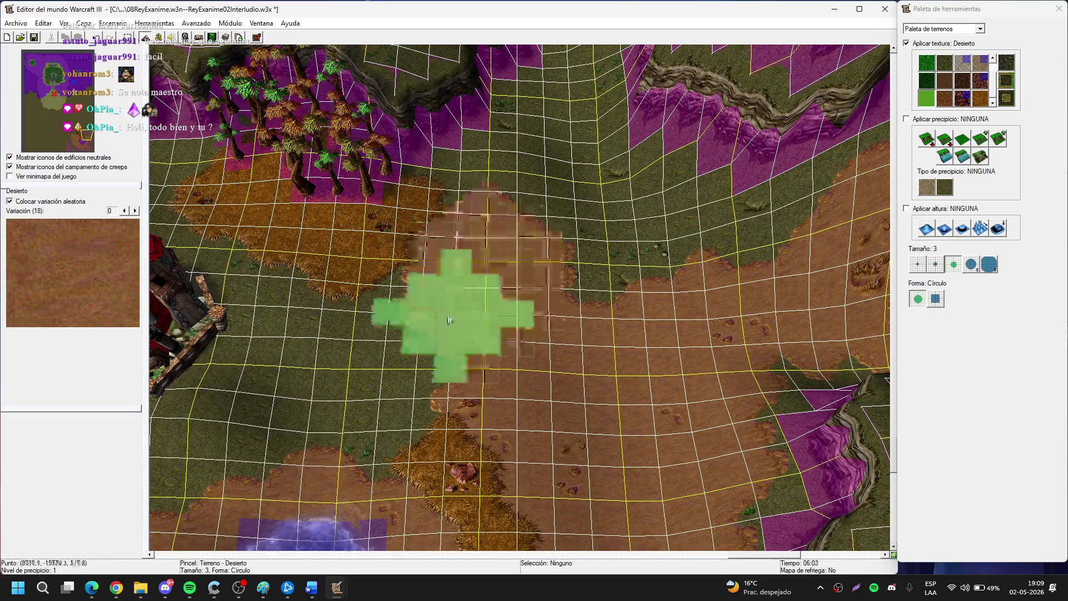
{"action": "key", "text": "Down"}
{"action": "key", "text": "Down"}
{"action": "key", "text": "Left"}
{"action": "key", "text": "Left"}
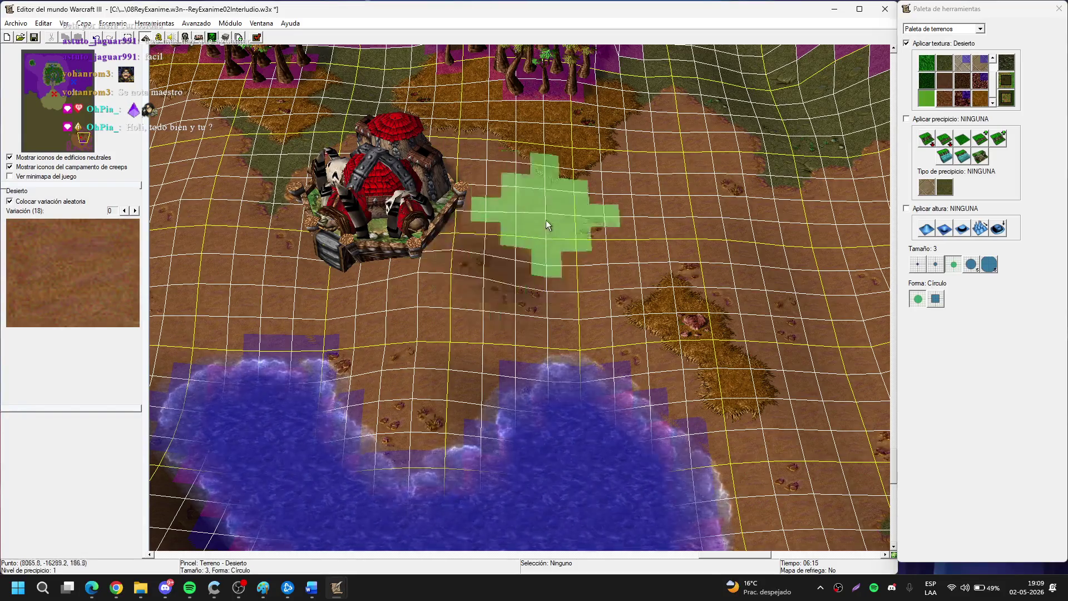
{"action": "key", "text": "Up"}
{"action": "key", "text": "Up"}
{"action": "key", "text": "Left"}
{"action": "key", "text": "Left"}
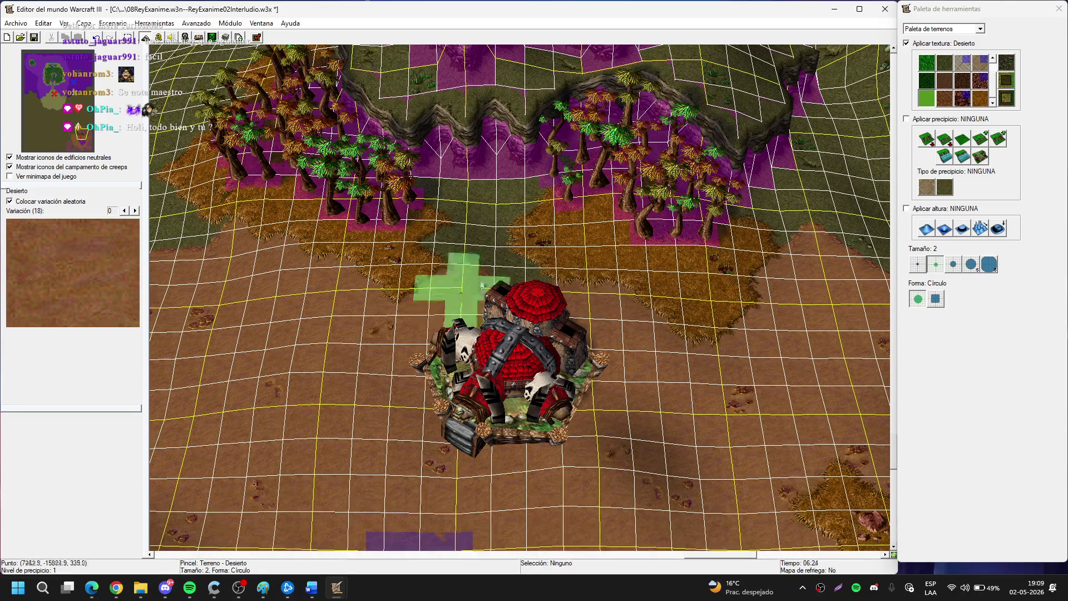
Paint a desert dirt trail up to the tree line.
{"action": "mouse_move", "coordinate": [473, 242]}
{"action": "left_mouse_down"}
{"action": "mouse_move", "coordinate": [473, 200]}
{"action": "mouse_move", "coordinate": [505, 192]}
{"action": "left_mouse_up"}
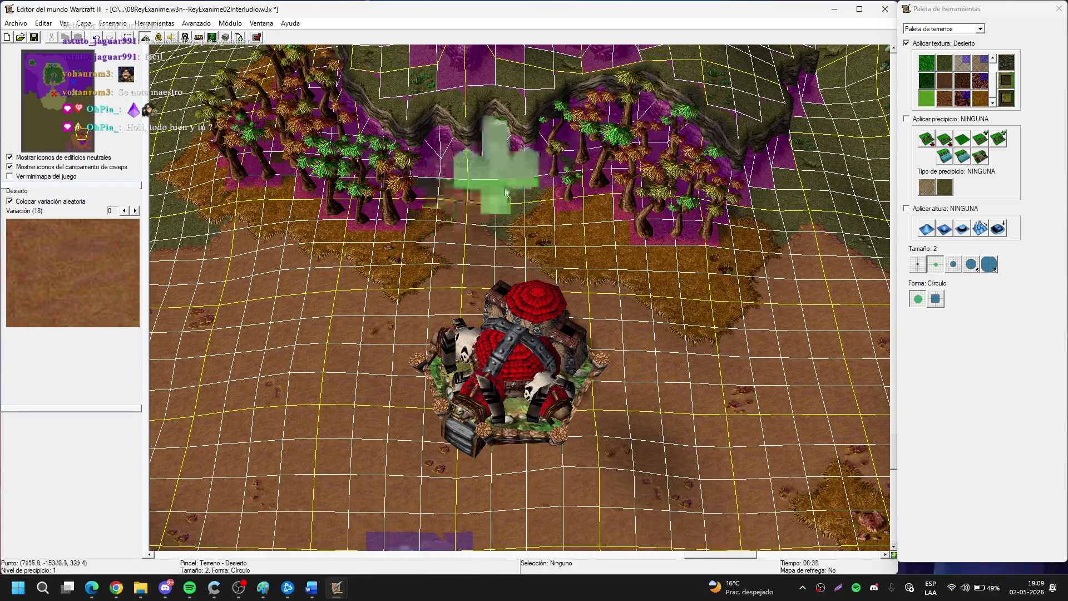
{"action": "scroll", "coordinate": [442, 176], "scroll_direction": "down", "scroll_amount": 3}
{"action": "scroll", "coordinate": [439, 338], "scroll_direction": "up", "scroll_amount": 3}
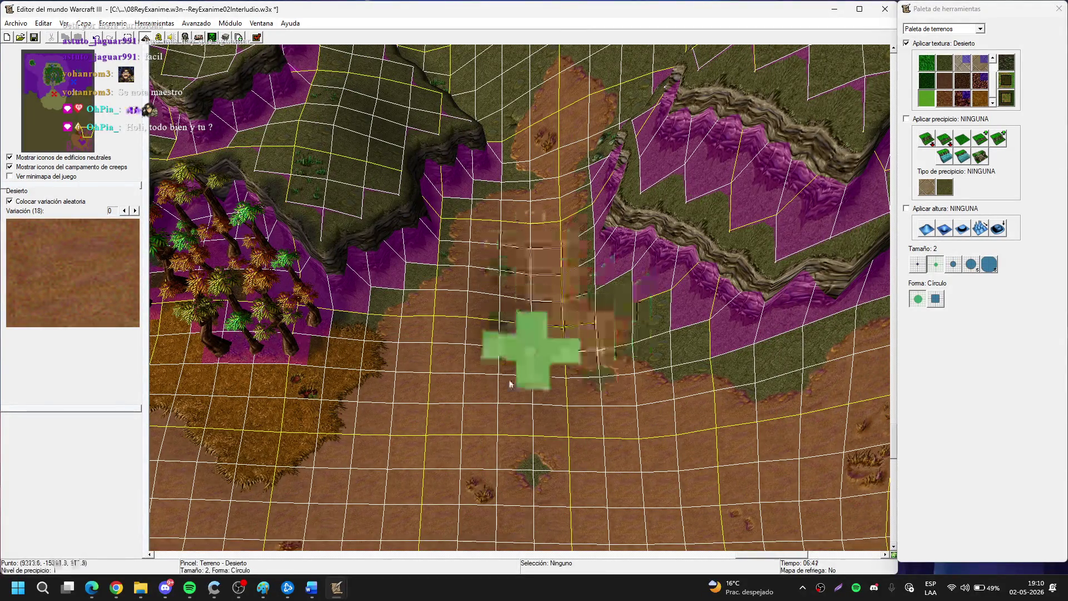
Survey the eastern cliffs, ridges and plateaus across the map.
{"action": "key", "text": "Up"}
{"action": "key", "text": "Right"}
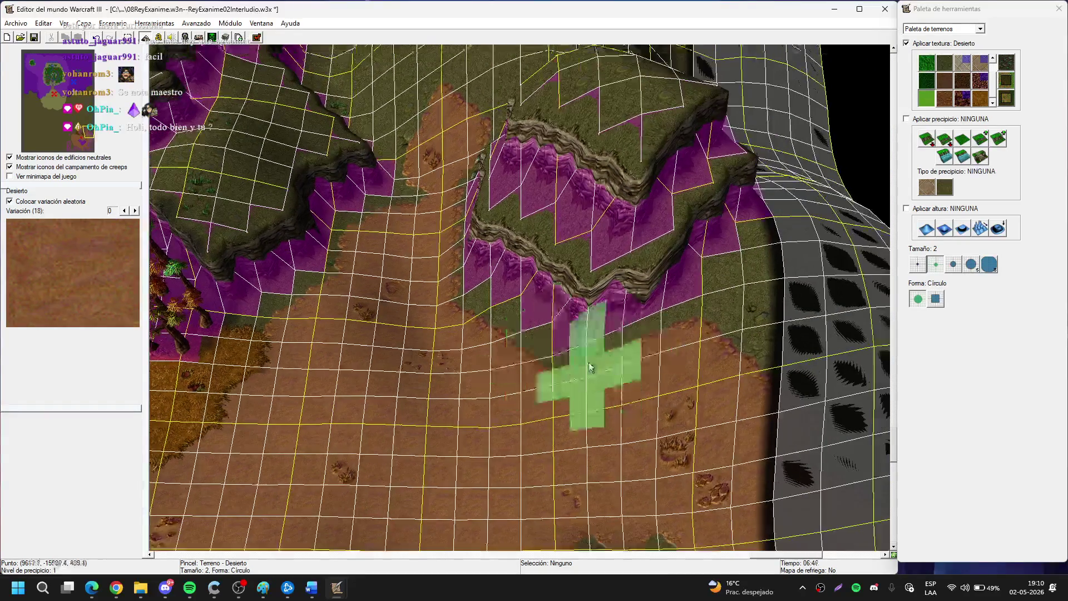
{"action": "key", "text": "Up"}
{"action": "key", "text": "Right"}
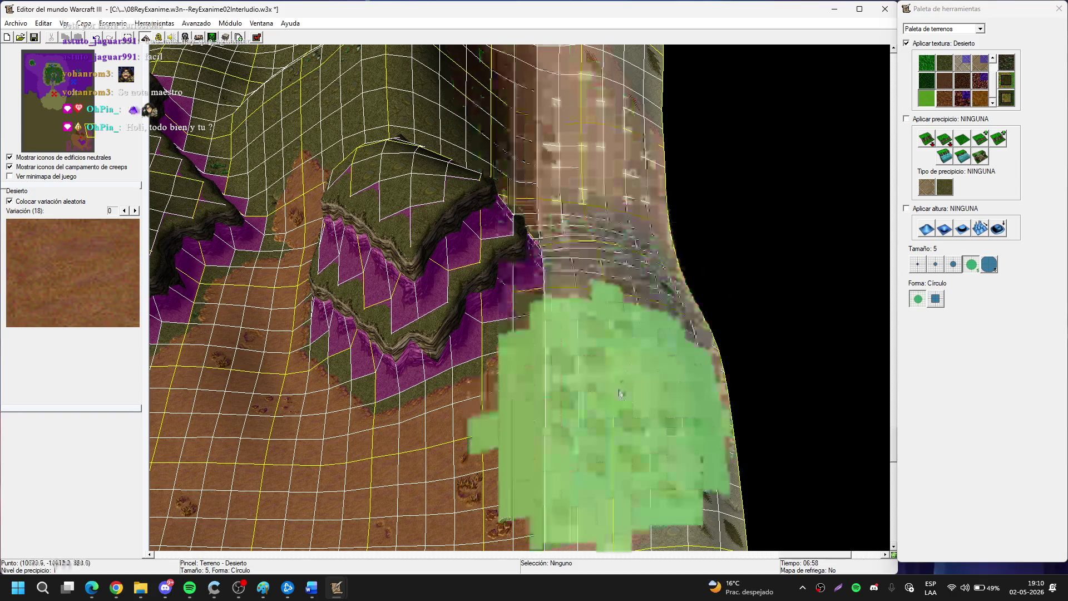
{"action": "key", "text": "Up"}
{"action": "key", "text": "Left"}
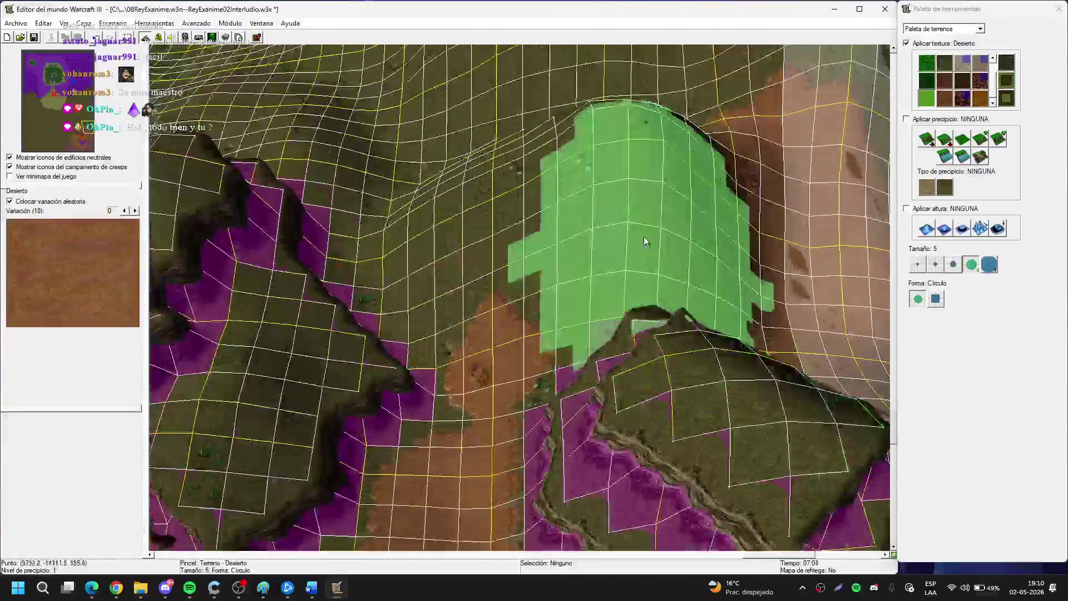
{"action": "key", "text": "Up"}
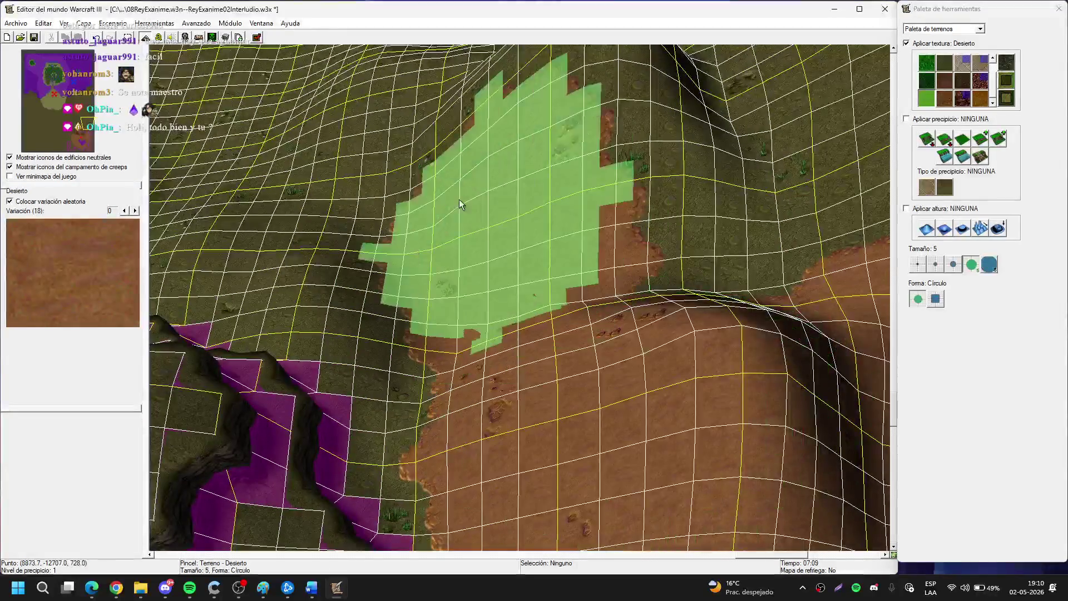
{"action": "key", "text": "Right"}
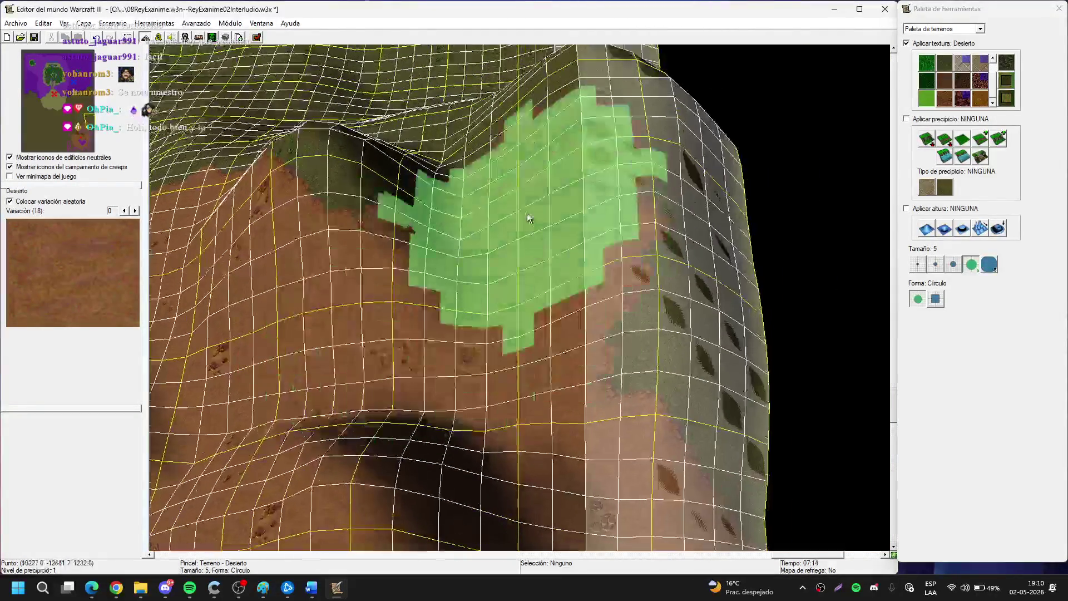
{"action": "key", "text": "Up"}
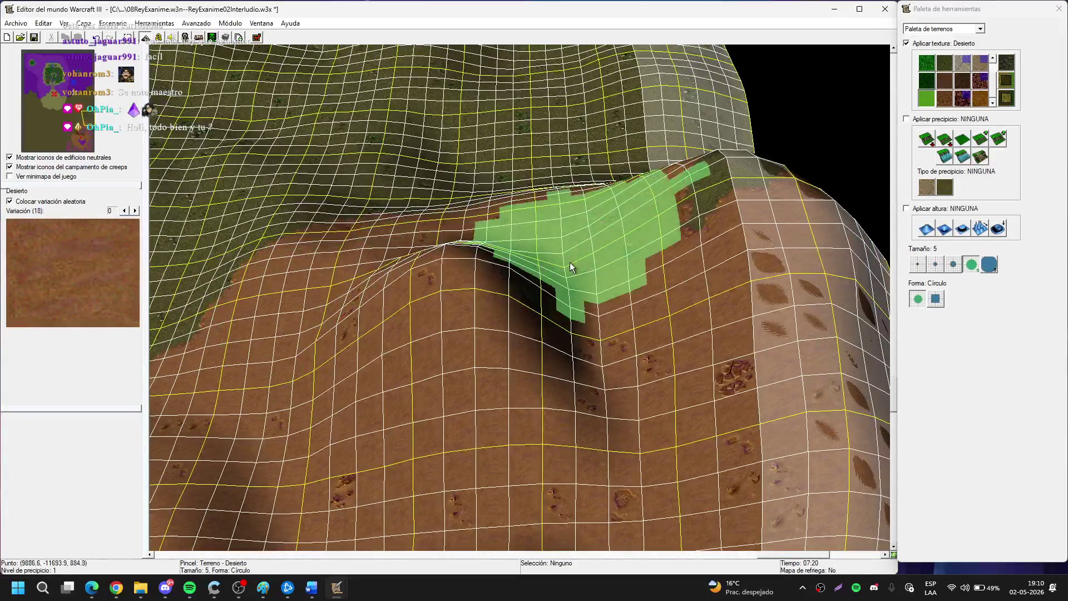
{"action": "key", "text": "Left"}
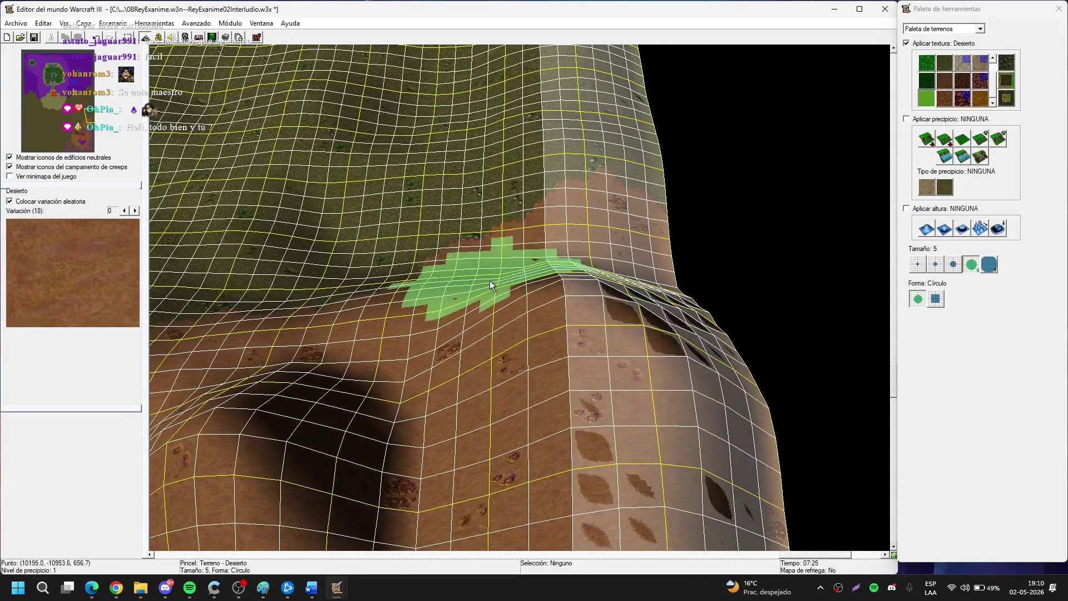
{"action": "key", "text": "Left"}
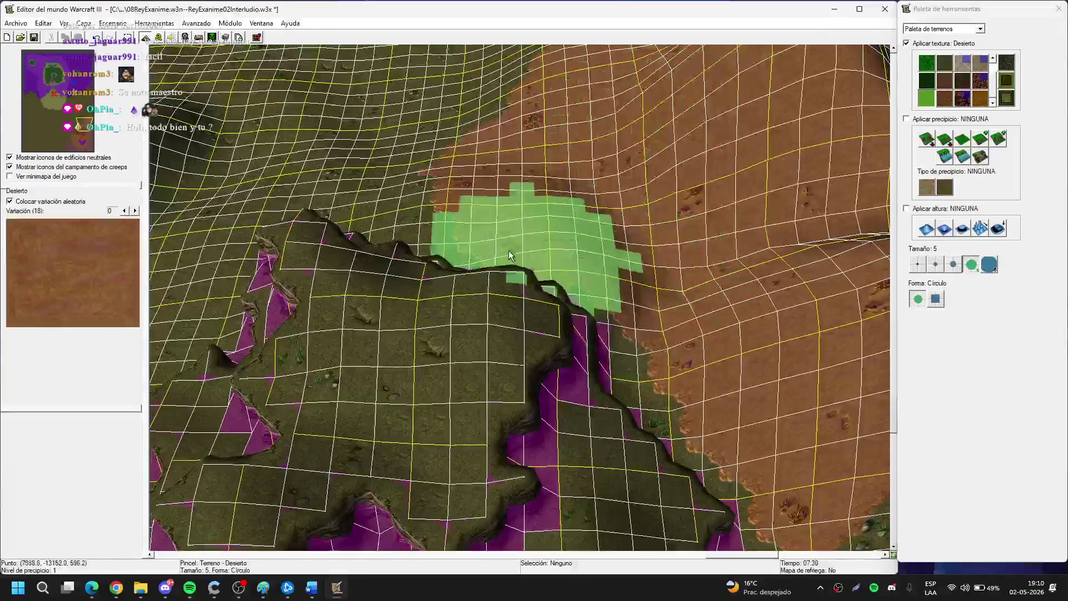
{"action": "key", "text": "Up"}
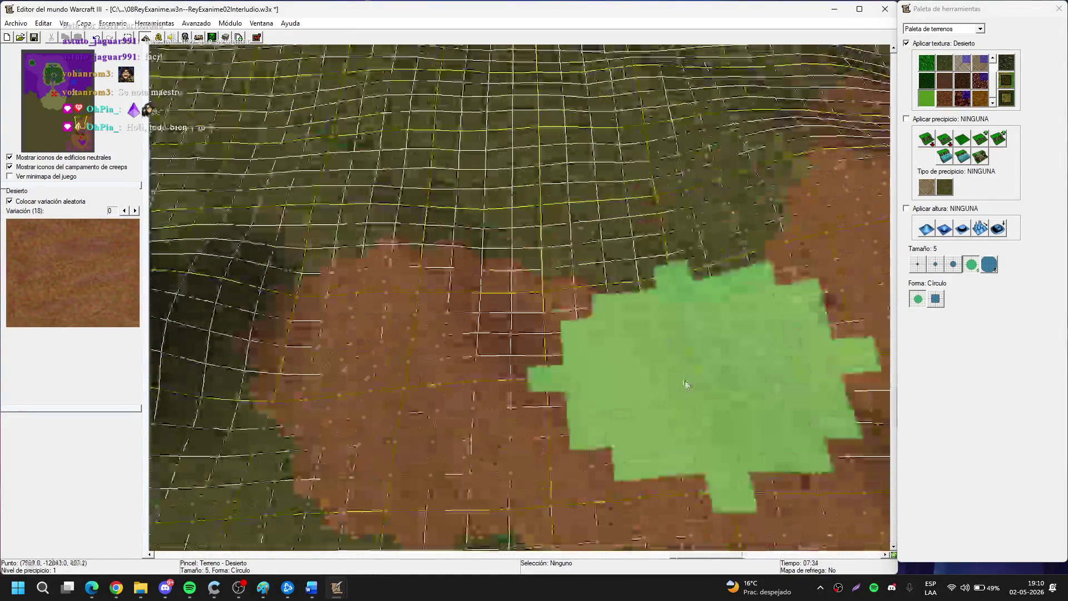
{"action": "key", "text": "Down"}
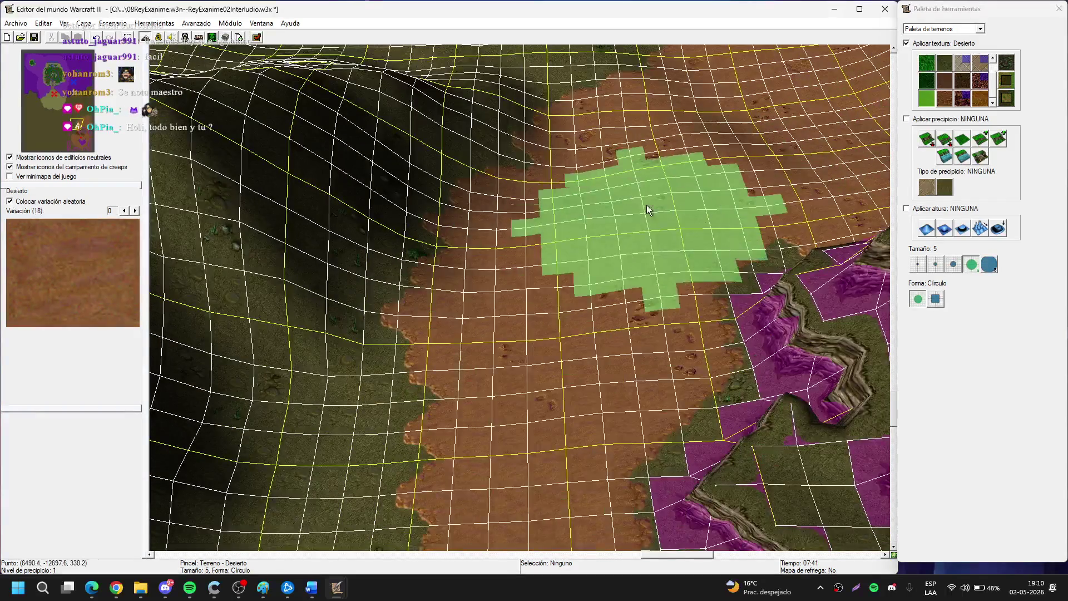
{"action": "key", "text": "Left"}
{"action": "key", "text": "Down"}
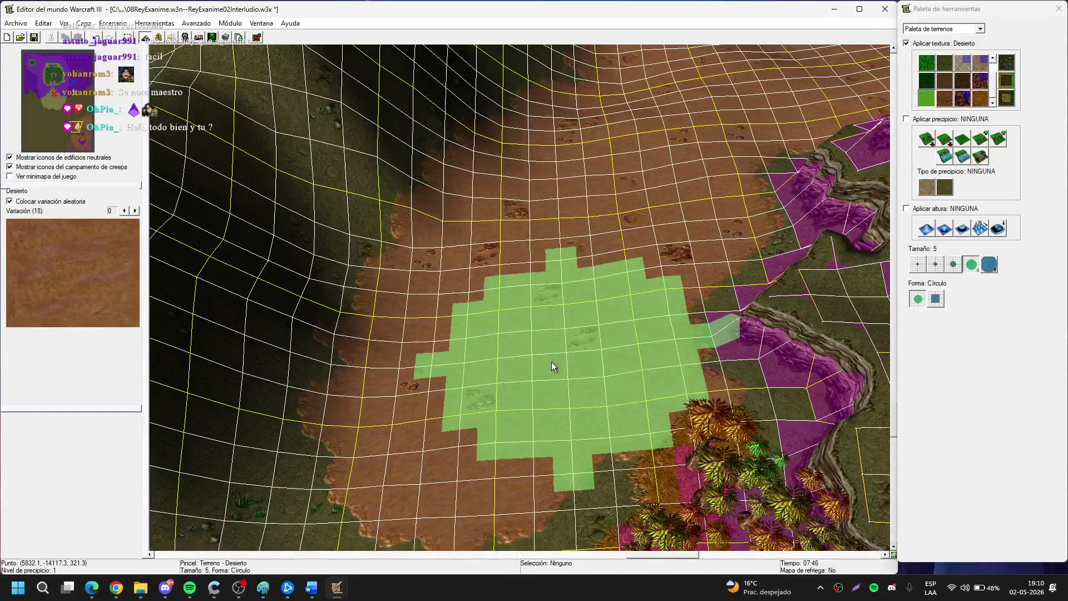
{"action": "key", "text": "Up"}
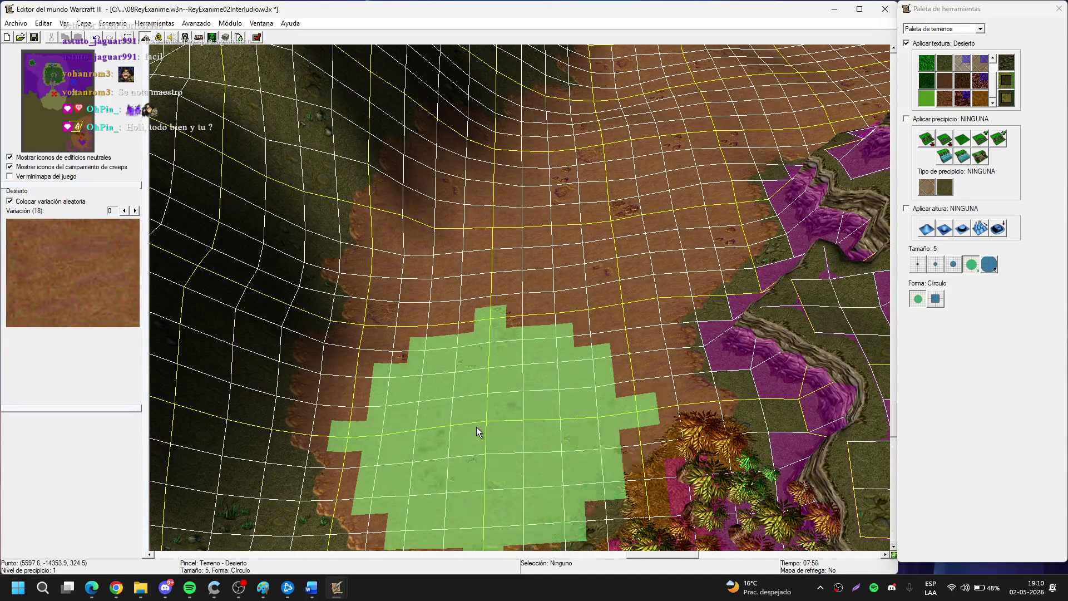
{"action": "key", "text": "Down"}
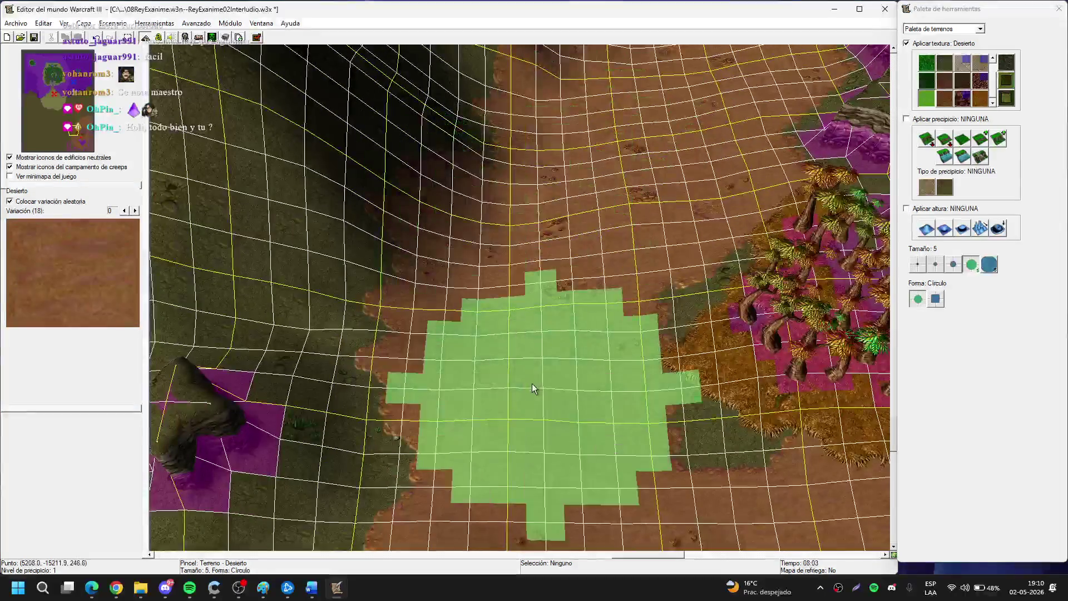
Set the brush to size 5 and paint Desierto sand onto the upper plateau.
{"action": "left_click", "coordinate": [936, 265]}
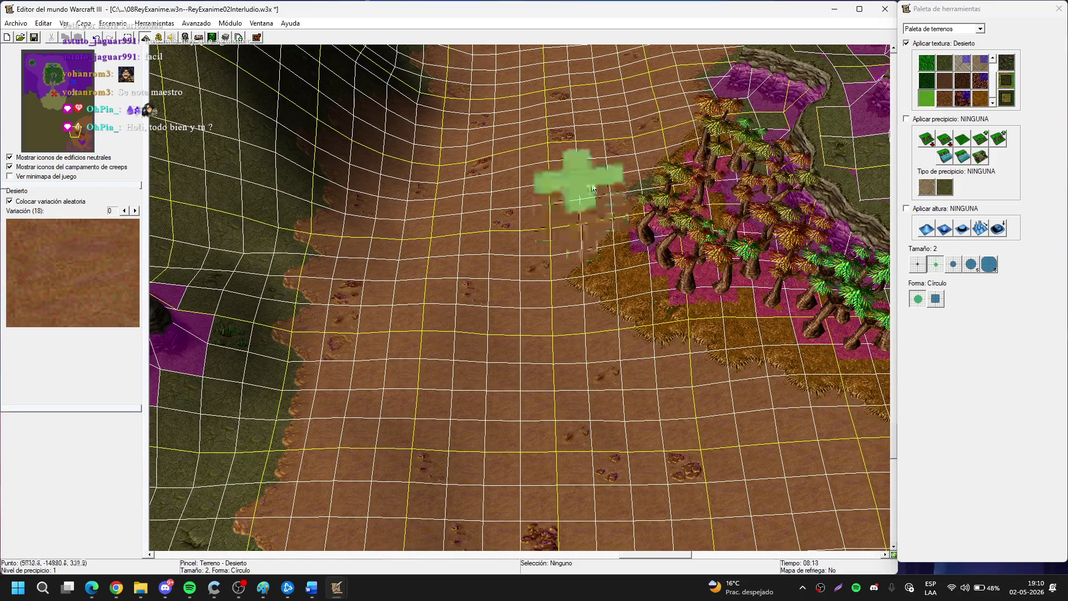
{"action": "key", "text": "Left"}
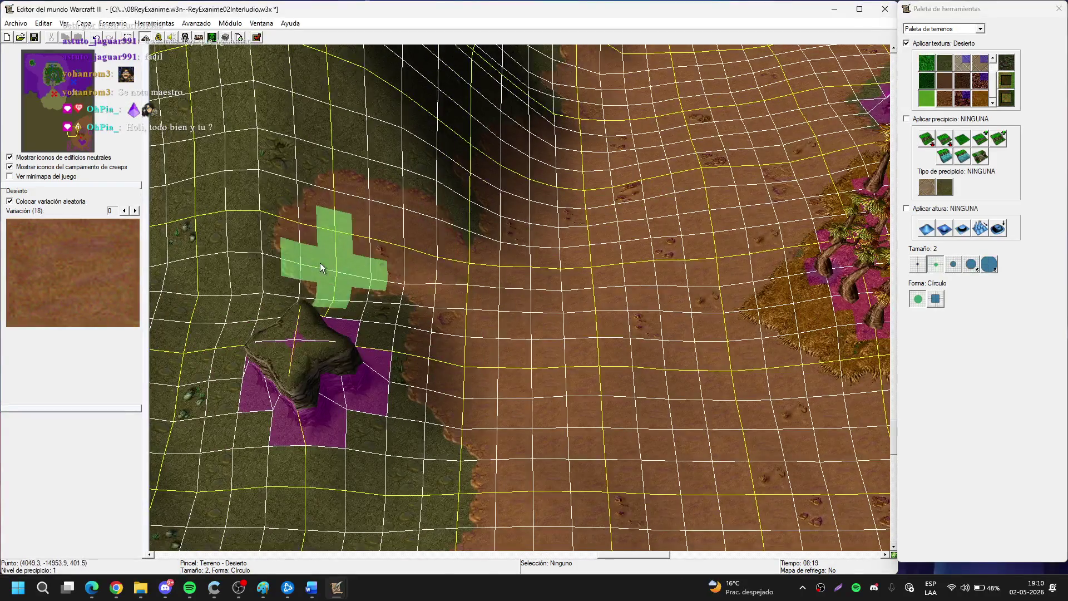
{"action": "left_click", "coordinate": [970, 264]}
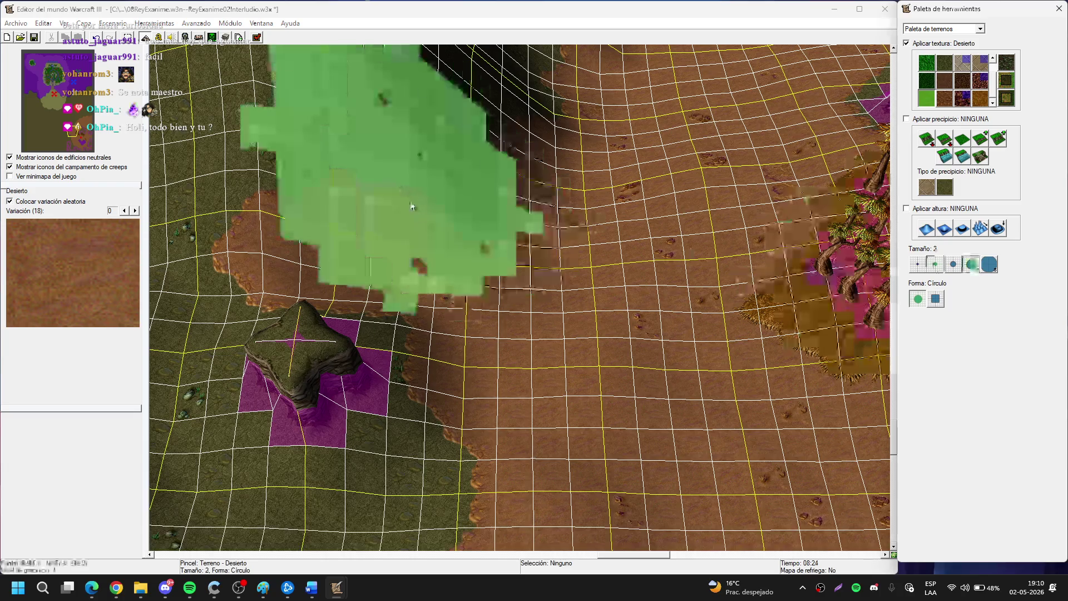
{"action": "key", "text": "Up"}
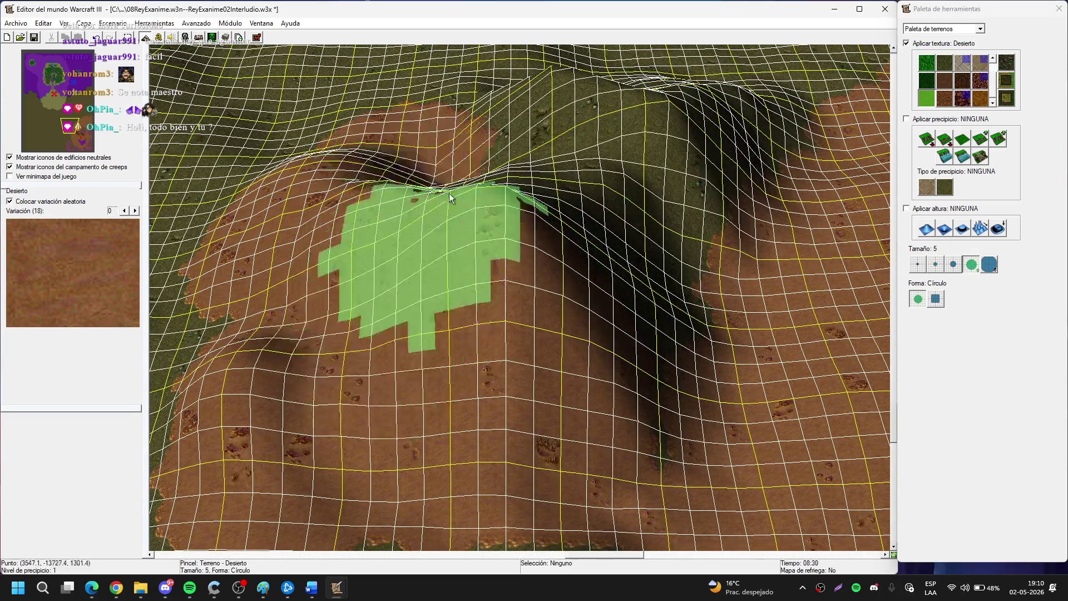
{"action": "key", "text": "Up"}
{"action": "mouse_move", "coordinate": [471, 286]}
{"action": "left_mouse_down"}
{"action": "mouse_move", "coordinate": [637, 229]}
{"action": "mouse_move", "coordinate": [699, 239]}
{"action": "mouse_move", "coordinate": [779, 324]}
{"action": "mouse_move", "coordinate": [509, 389]}
{"action": "left_mouse_up"}
Move over the plateau cliffs and slopes toward the southern map edge.
{"action": "key", "text": "Up"}
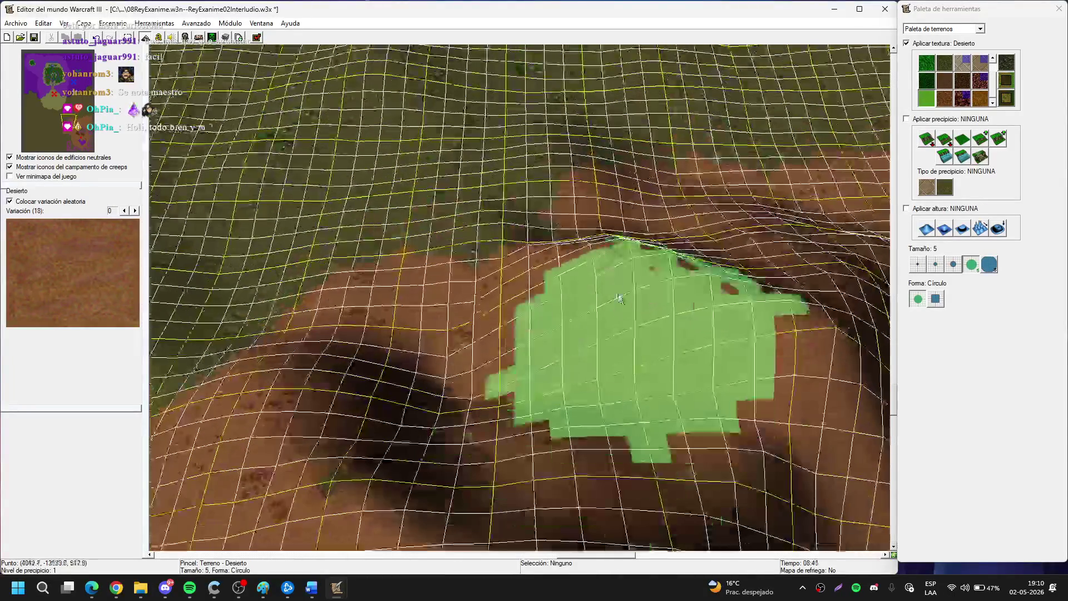
{"action": "key", "text": "Up"}
{"action": "key", "text": "Up"}
{"action": "key", "text": "Up"}
{"action": "key", "text": "Up"}
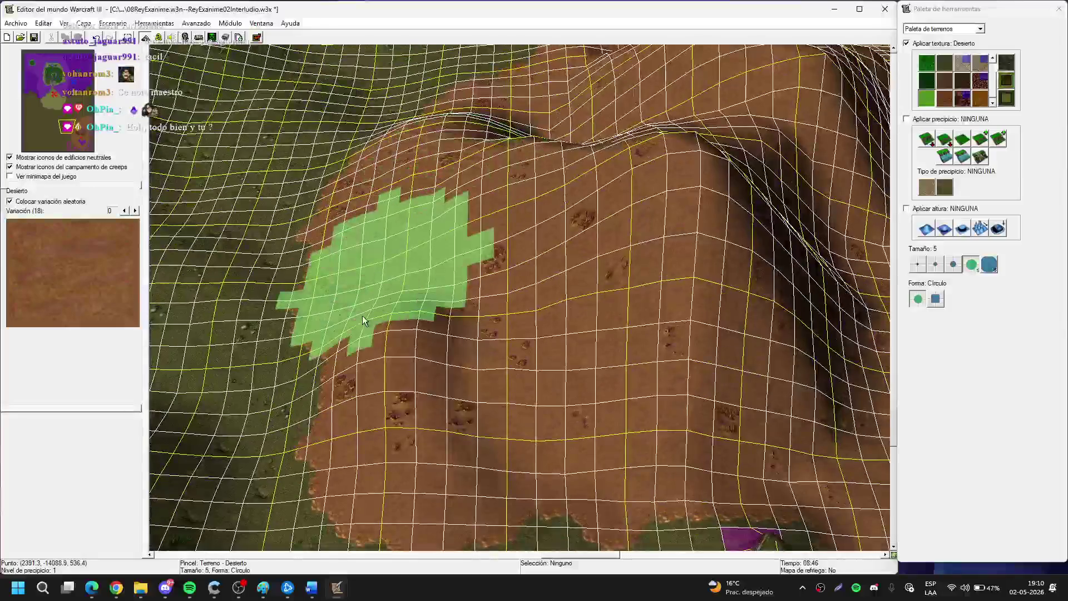
{"action": "key", "text": "Up"}
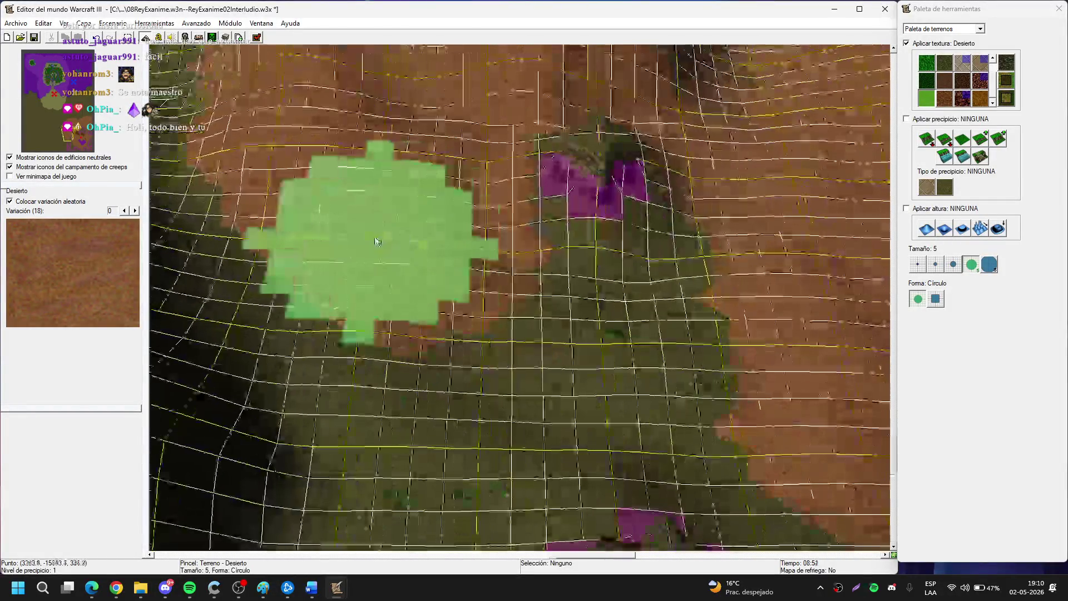
{"action": "key", "text": "Up"}
{"action": "key", "text": "Up"}
{"action": "key", "text": "Up"}
{"action": "key", "text": "Up"}
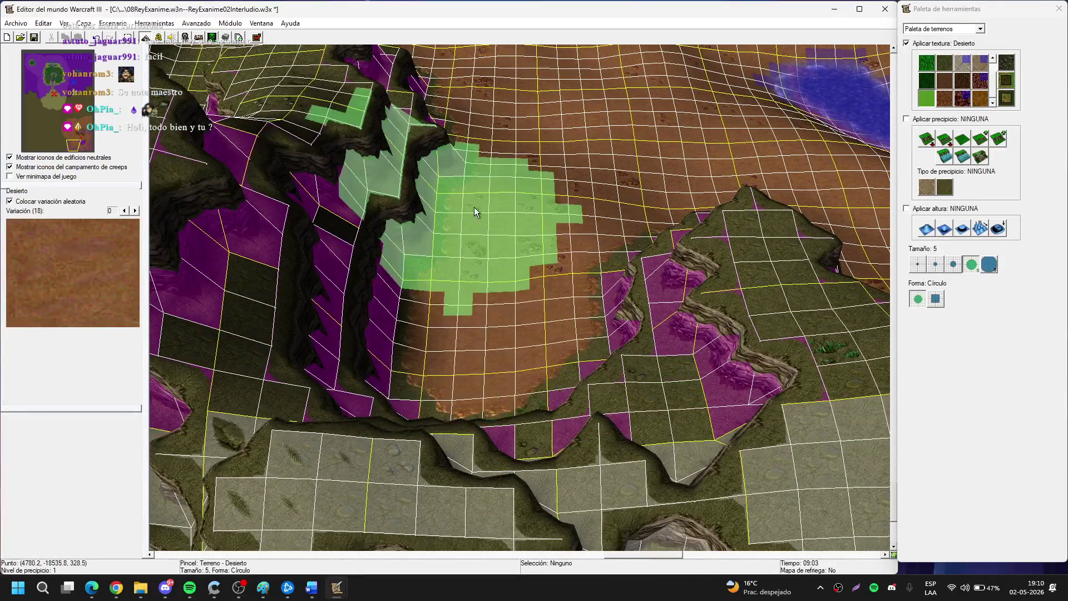
{"action": "key", "text": "Up"}
{"action": "key", "text": "Up"}
{"action": "key", "text": "Up"}
{"action": "key", "text": "Up"}
{"action": "key", "text": "Up"}
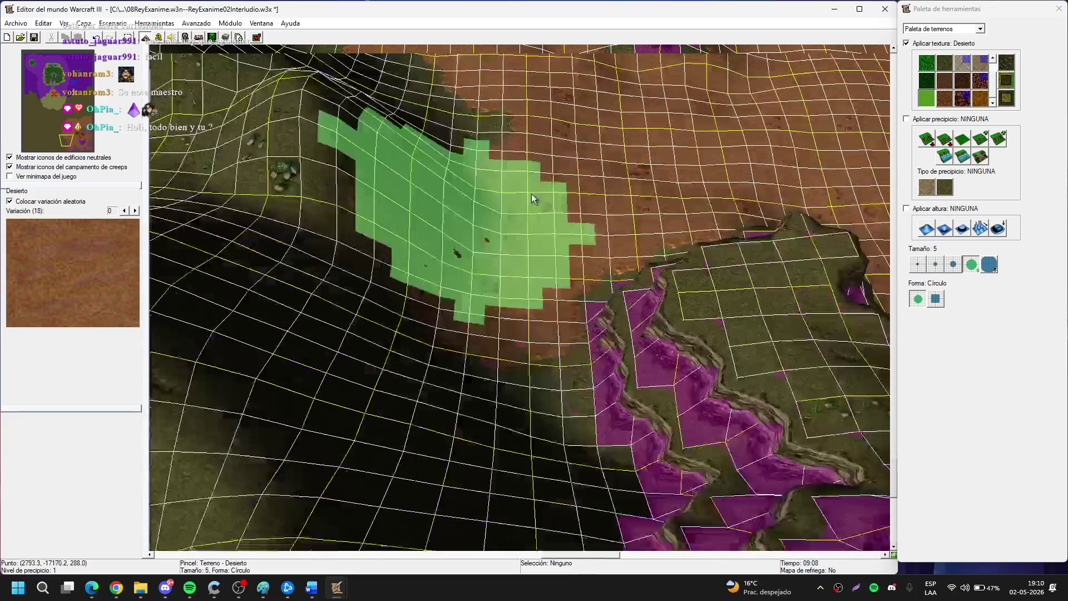
{"action": "key", "text": "Down"}
{"action": "key", "text": "Down"}
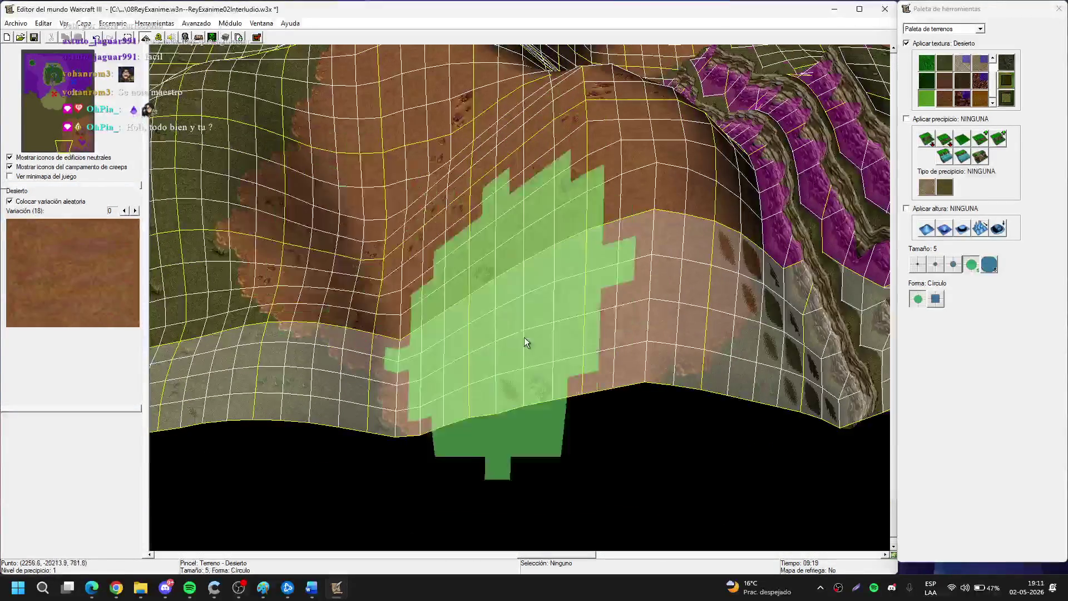
{"action": "key", "text": "Left"}
{"action": "key", "text": "Left"}
{"action": "key", "text": "Left"}
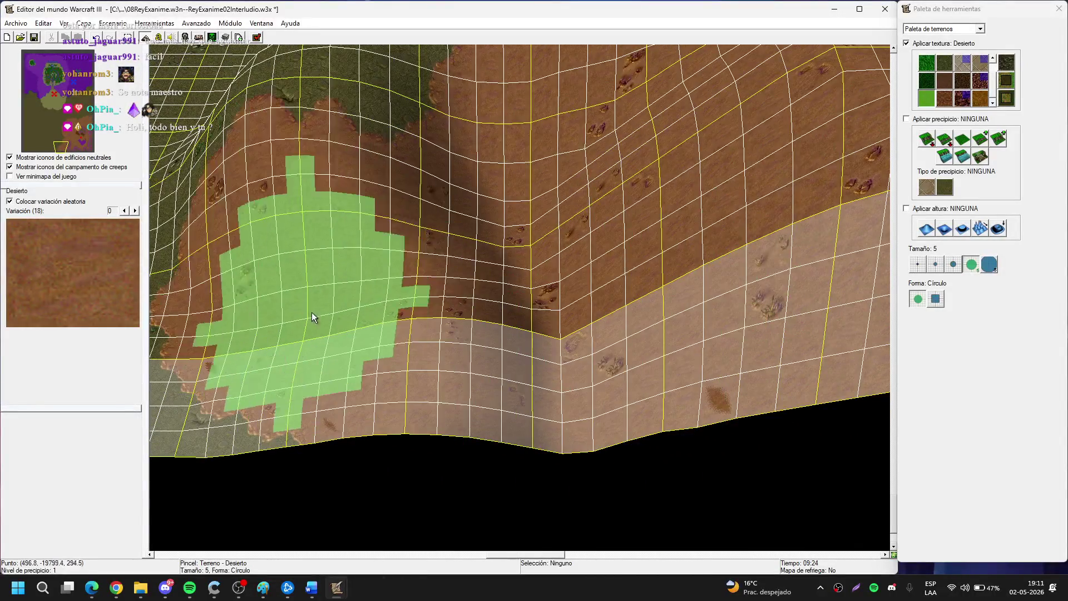
{"action": "key", "text": "Up"}
{"action": "key", "text": "Up"}
{"action": "key", "text": "Up"}
{"action": "key", "text": "Right"}
{"action": "key", "text": "Right"}
{"action": "key", "text": "Up"}
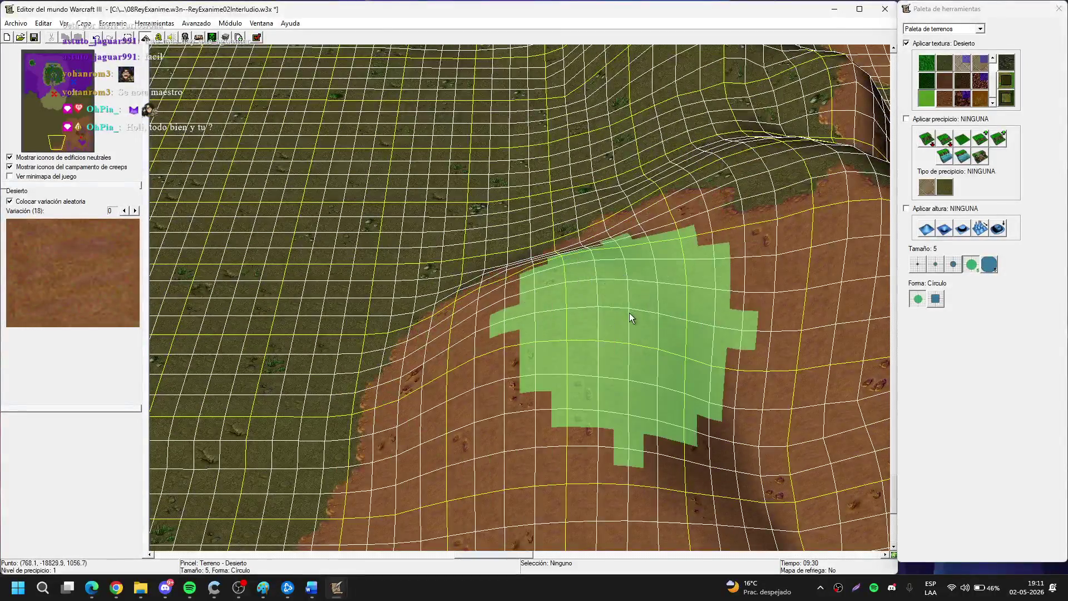
{"action": "key", "text": "Down"}
{"action": "key", "text": "Down"}
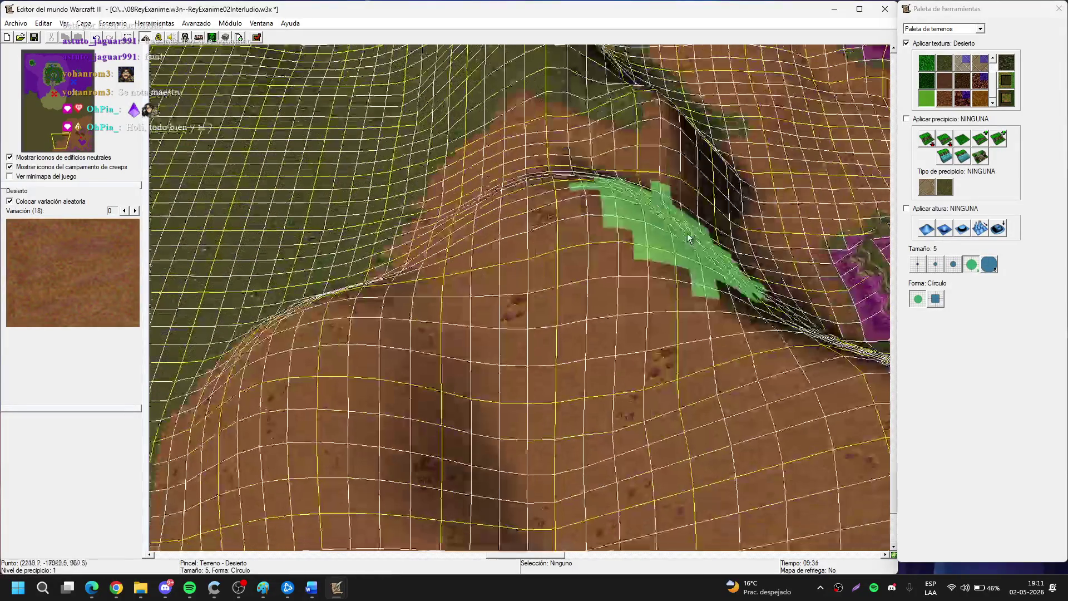
{"action": "scroll", "coordinate": [603, 276], "scroll_direction": "up", "scroll_amount": 2}
{"action": "key", "text": "Up"}
{"action": "key", "text": "Up"}
{"action": "key", "text": "Up"}
{"action": "key", "text": "Up"}
{"action": "key", "text": "Up"}
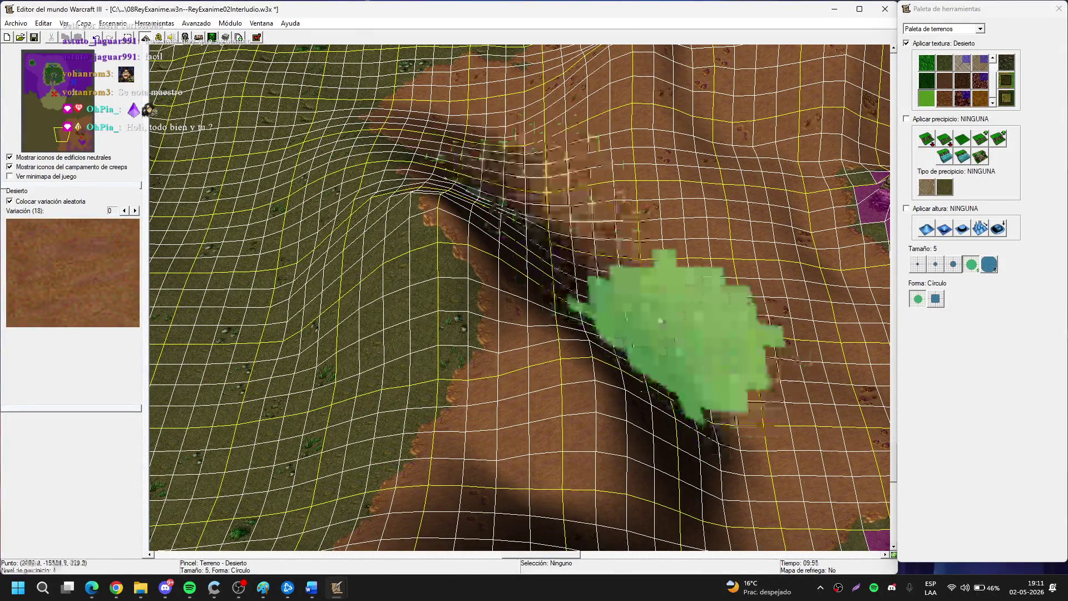
Return along the trench to the orc building and lake, and select Hierba grass.
{"action": "key", "text": "Left"}
{"action": "key", "text": "Down"}
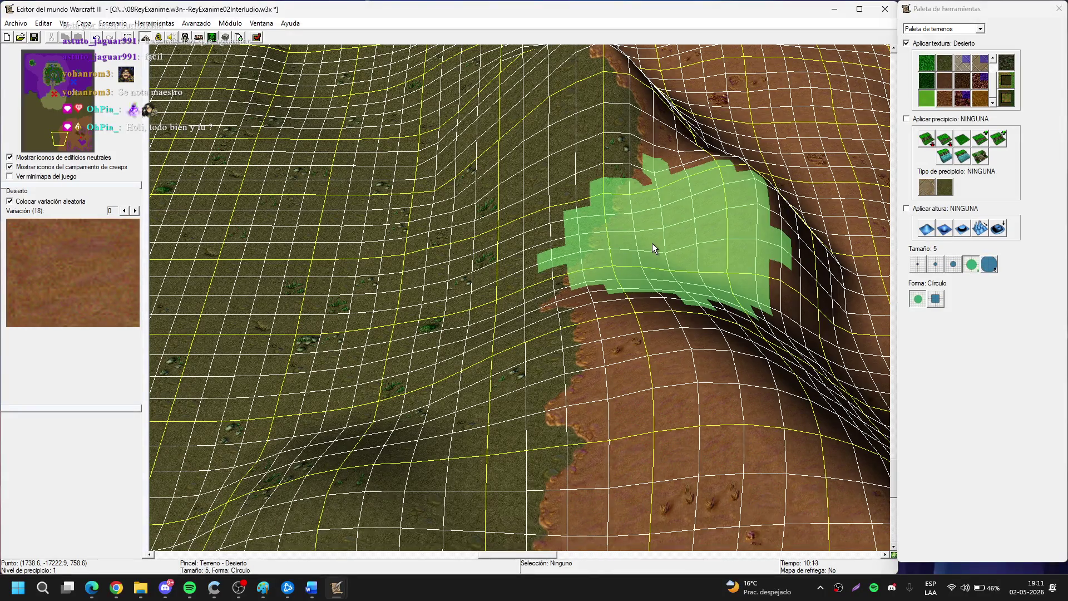
{"action": "key", "text": "Up"}
{"action": "key", "text": "Right"}
{"action": "key", "text": "Up"}
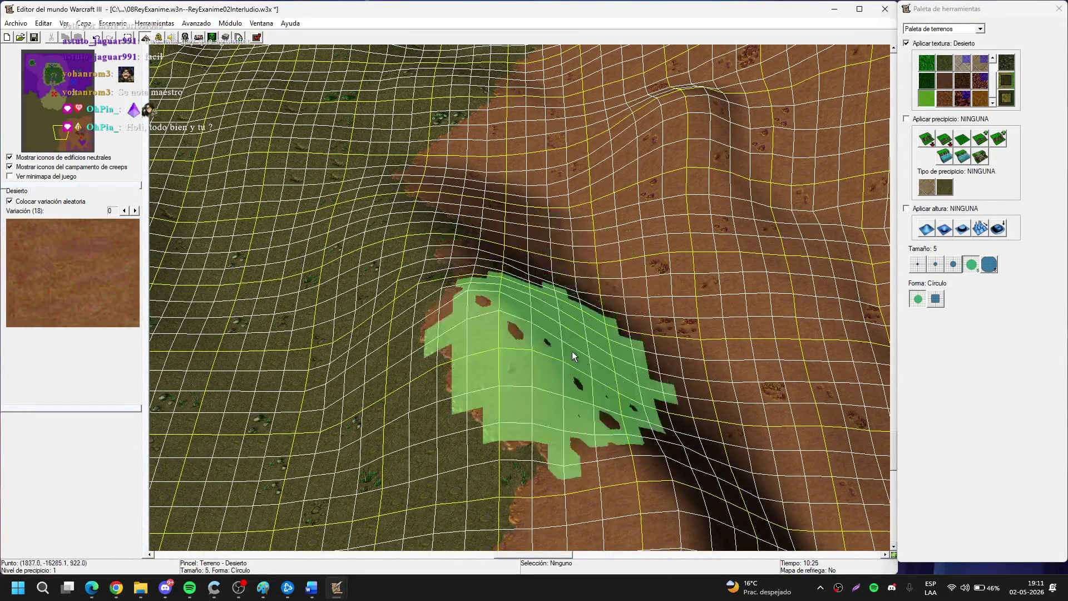
{"action": "key", "text": "Up"}
{"action": "key", "text": "Right"}
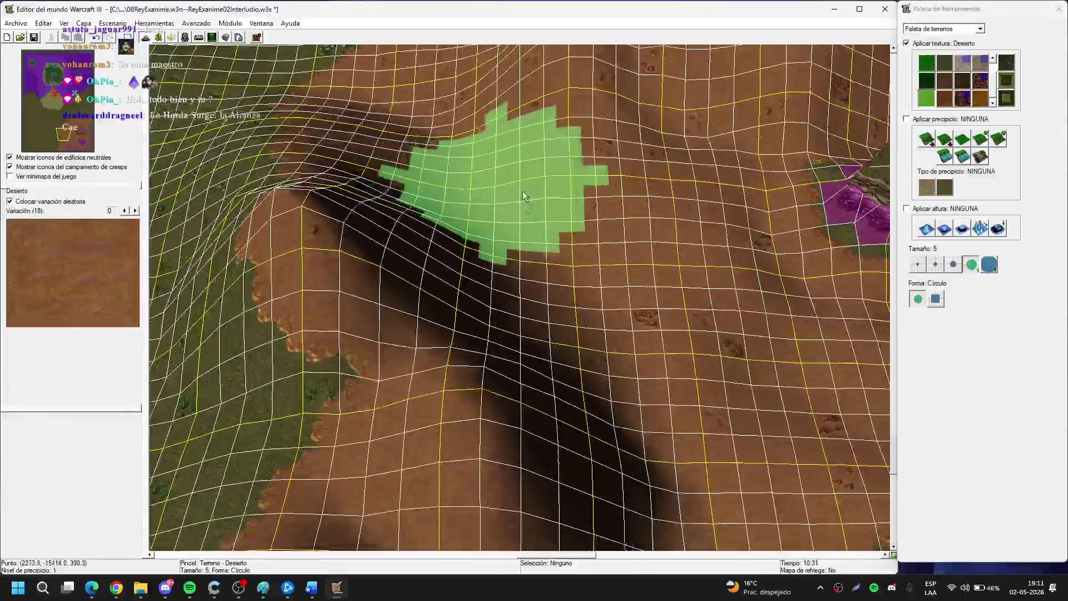
{"action": "key", "text": "Right"}
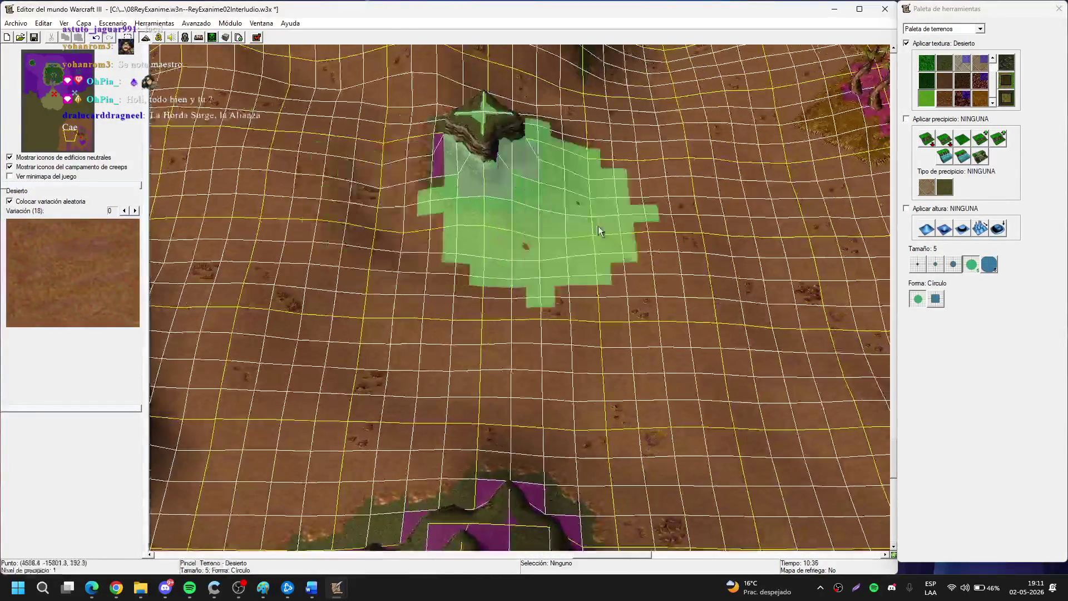
{"action": "key", "text": "Right"}
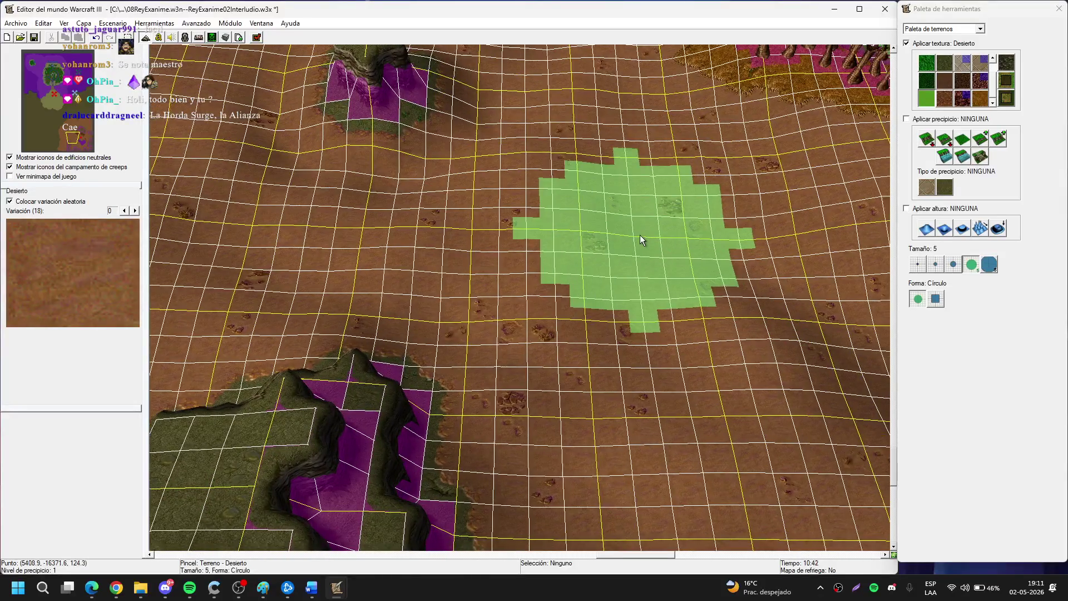
{"action": "key", "text": "Right"}
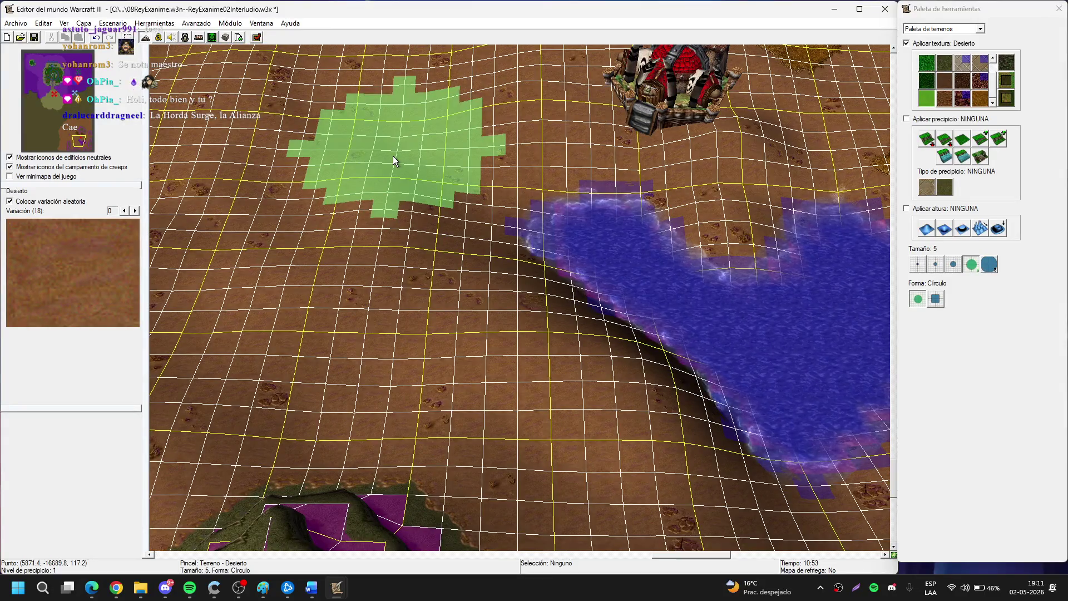
{"action": "key", "text": "Up"}
{"action": "key", "text": "Right"}
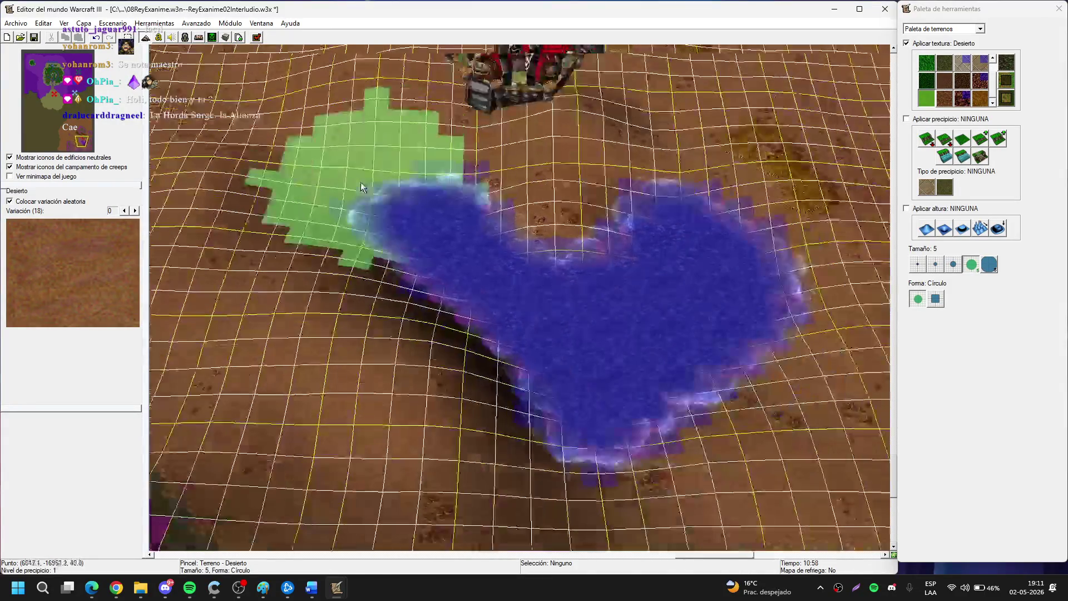
{"action": "key", "text": "Up"}
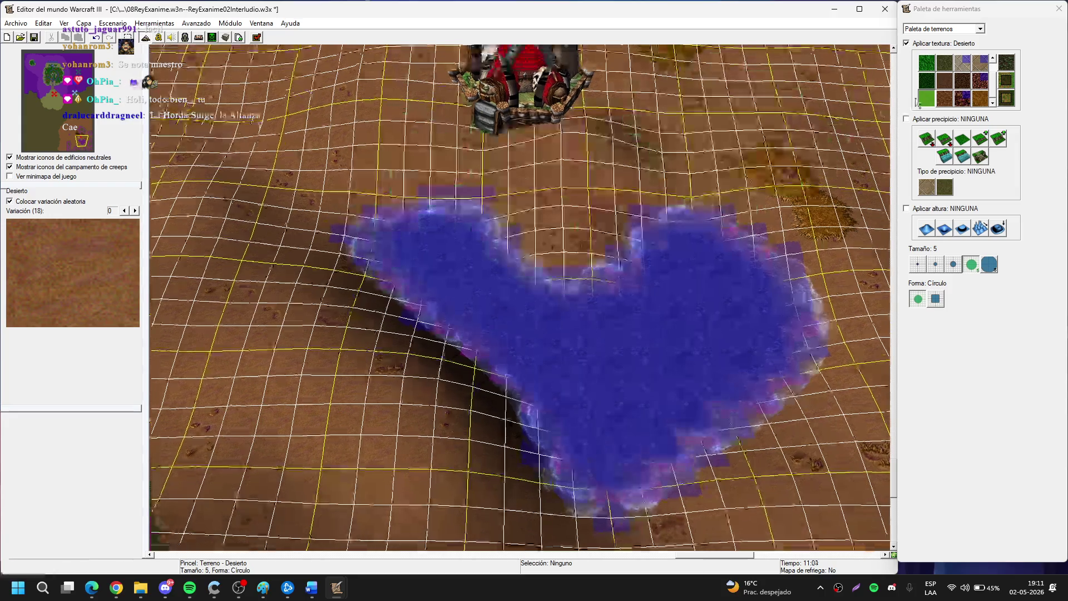
{"action": "left_click", "coordinate": [980, 99]}
Paint a size-2 Hierba grass patch on open desert, then bring up the Barrens tree doodads.
{"action": "left_click", "coordinate": [934, 265]}
{"action": "key", "text": "Right"}
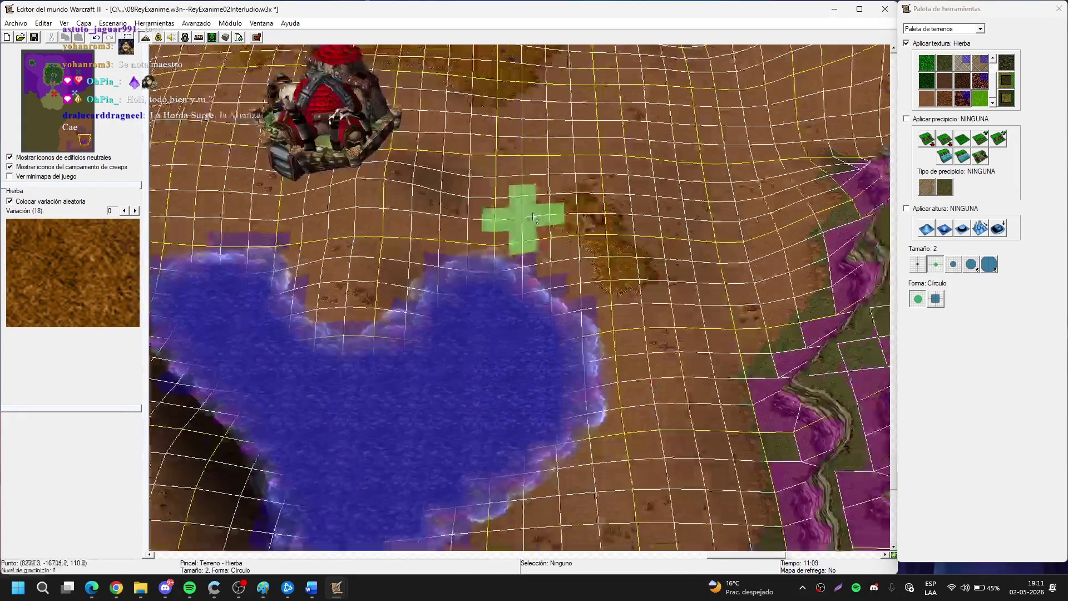
{"action": "key", "text": "Down"}
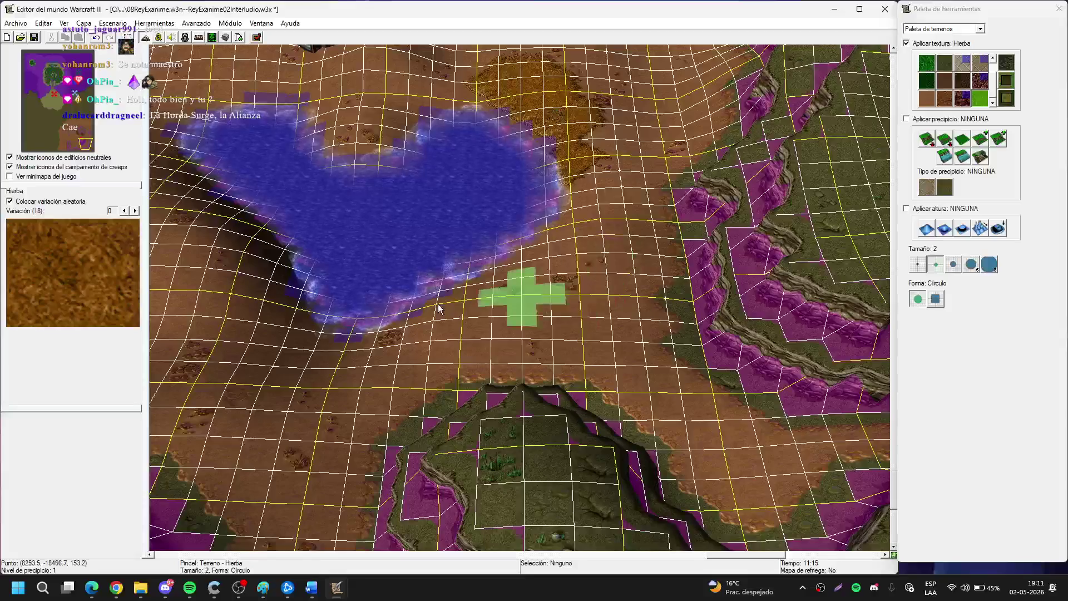
{"action": "key", "text": "Left"}
{"action": "key", "text": "Up"}
{"action": "key", "text": "Left"}
{"action": "key", "text": "Down"}
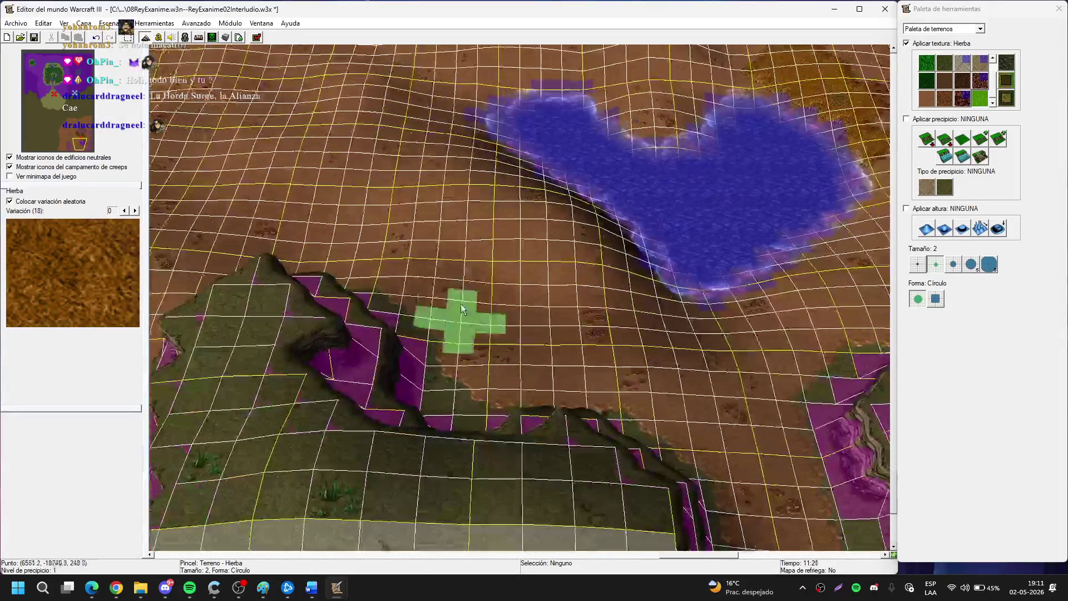
{"action": "key", "text": "Up"}
{"action": "key", "text": "Left"}
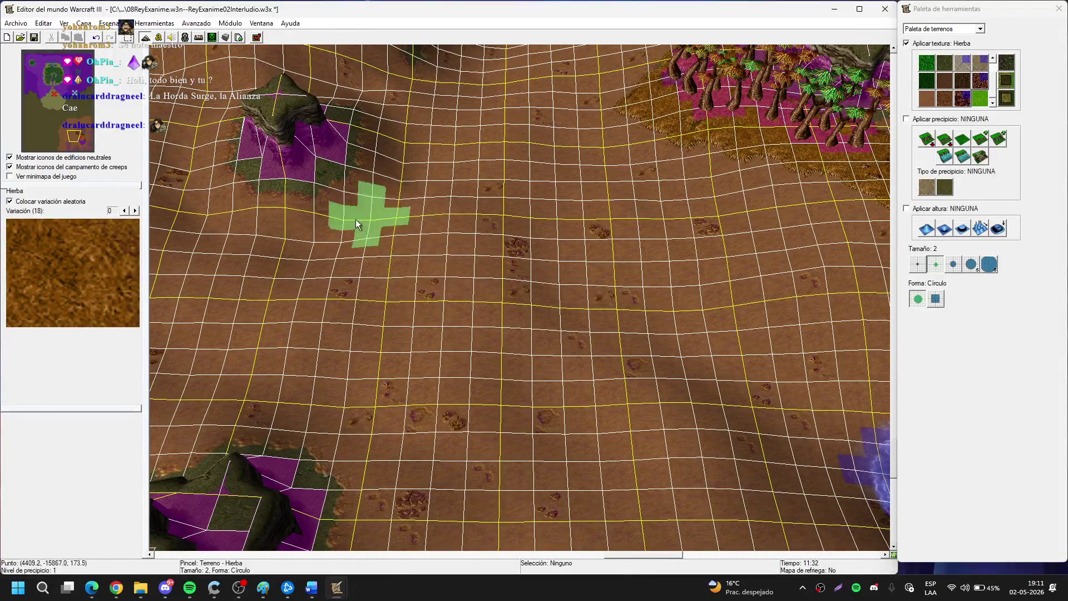
{"action": "mouse_move", "coordinate": [409, 245]}
{"action": "left_mouse_down"}
{"action": "mouse_move", "coordinate": [472, 235]}
{"action": "mouse_move", "coordinate": [584, 394]}
{"action": "left_mouse_up"}
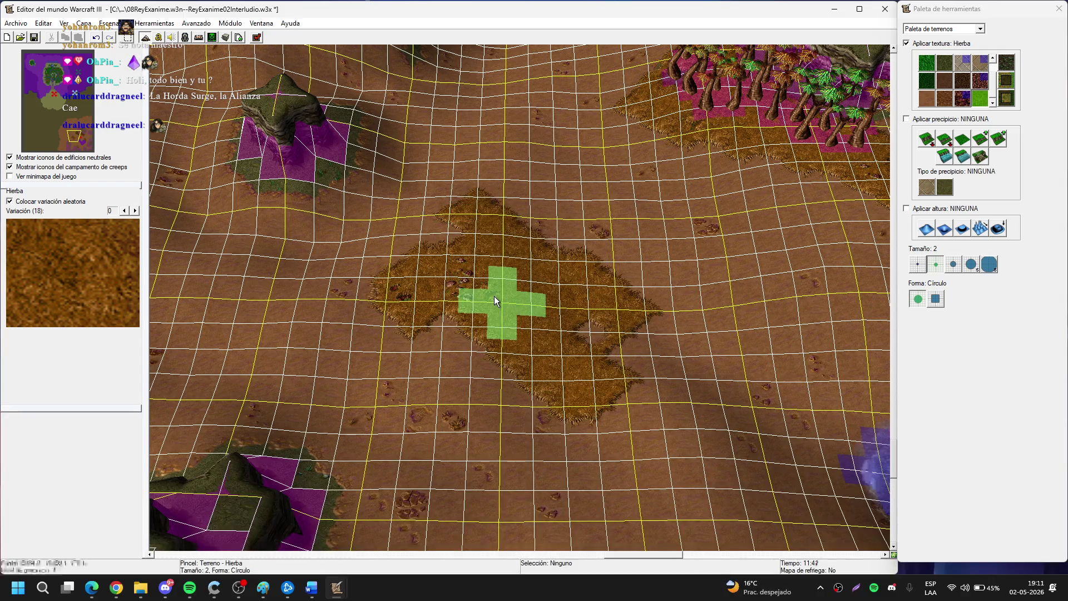
{"action": "key", "text": "d"}
{"action": "scroll", "coordinate": [495, 300], "scroll_direction": "up", "scroll_amount": 2}
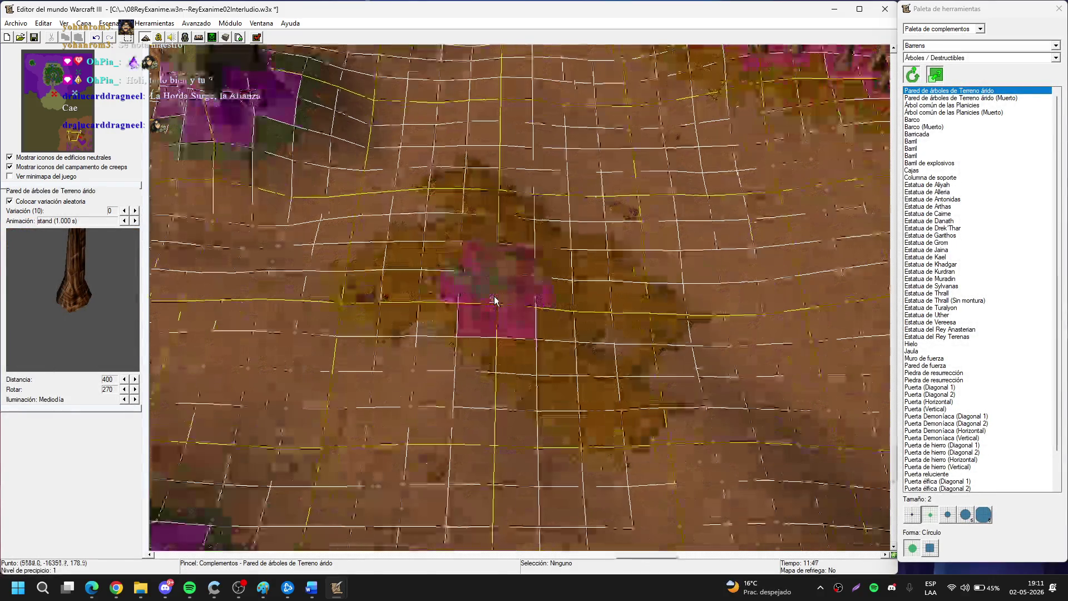
Place dense tree walls around the grass patch.
{"action": "left_click_drag", "start_coordinate": [446, 269], "coordinate": [476, 241]}
{"action": "left_click_drag", "start_coordinate": [543, 312], "coordinate": [538, 294]}
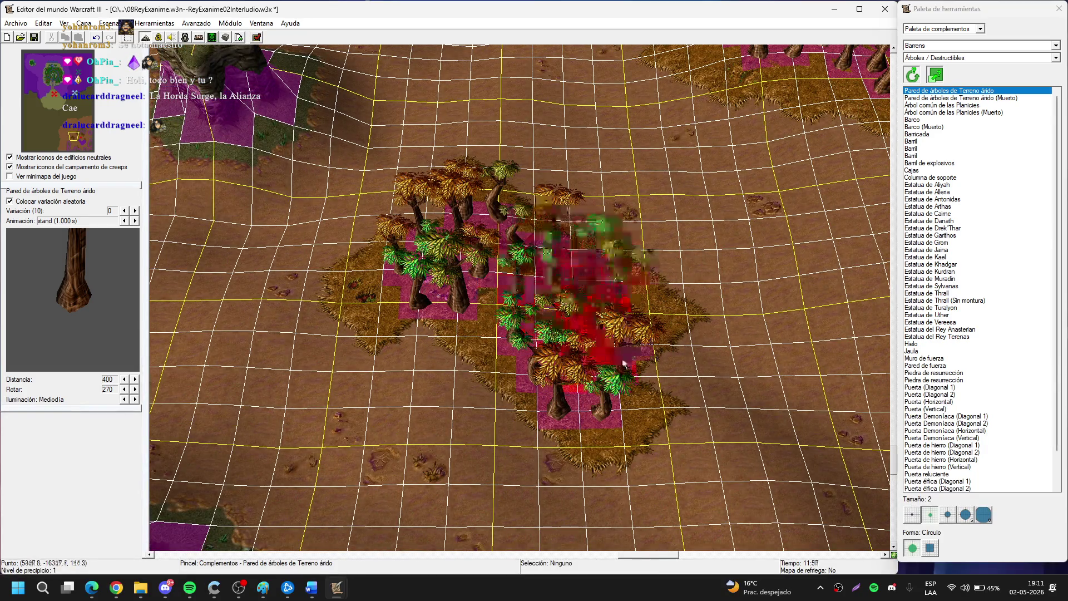
{"action": "right_click", "coordinate": [598, 337]}
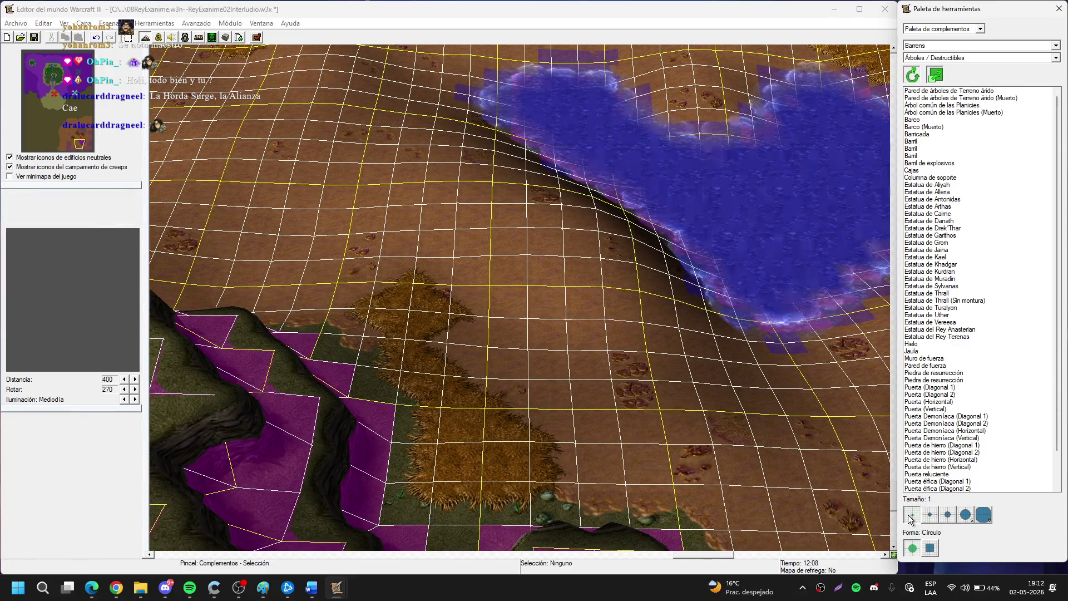
{"action": "scroll", "coordinate": [583, 381], "scroll_direction": "down", "scroll_amount": 2}
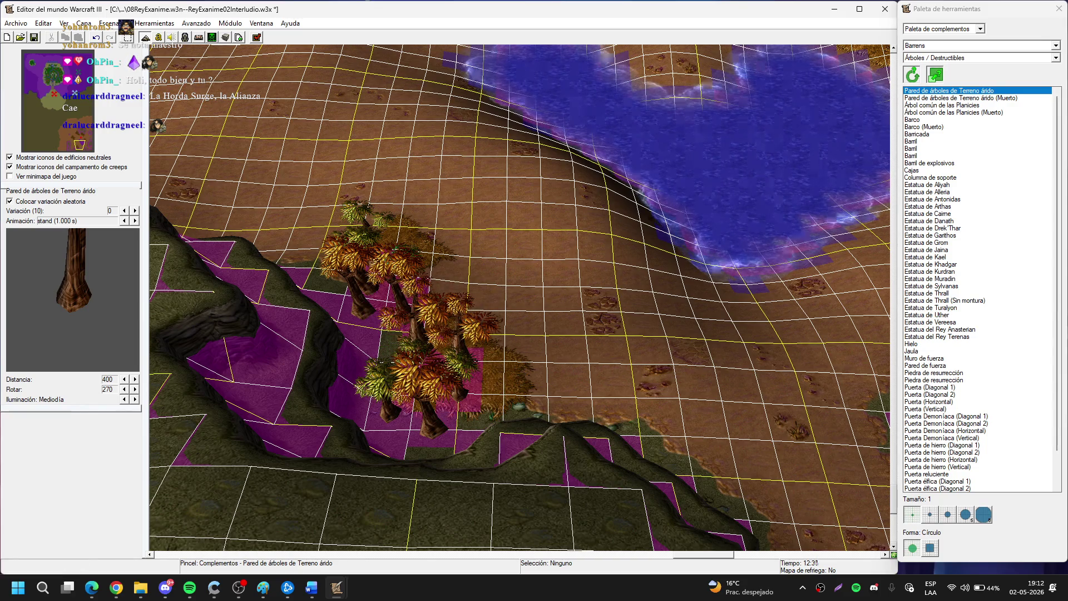
Place a single tree near the north-east cliffs and stop tree placement.
{"action": "key", "text": "Left"}
{"action": "key", "text": "Right"}
{"action": "key", "text": "Up"}
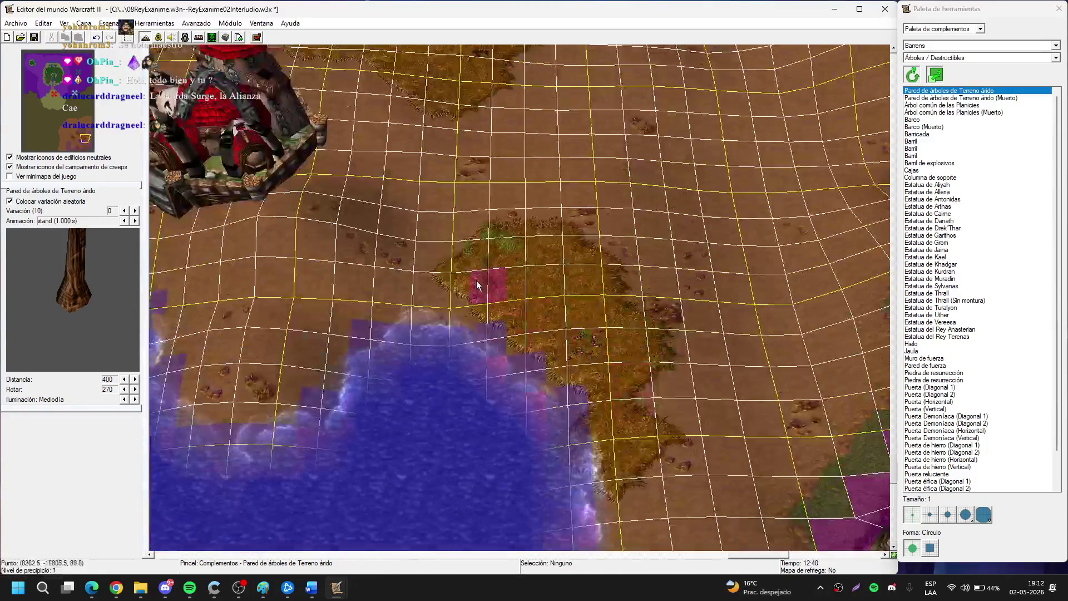
{"action": "left_click", "coordinate": [472, 273]}
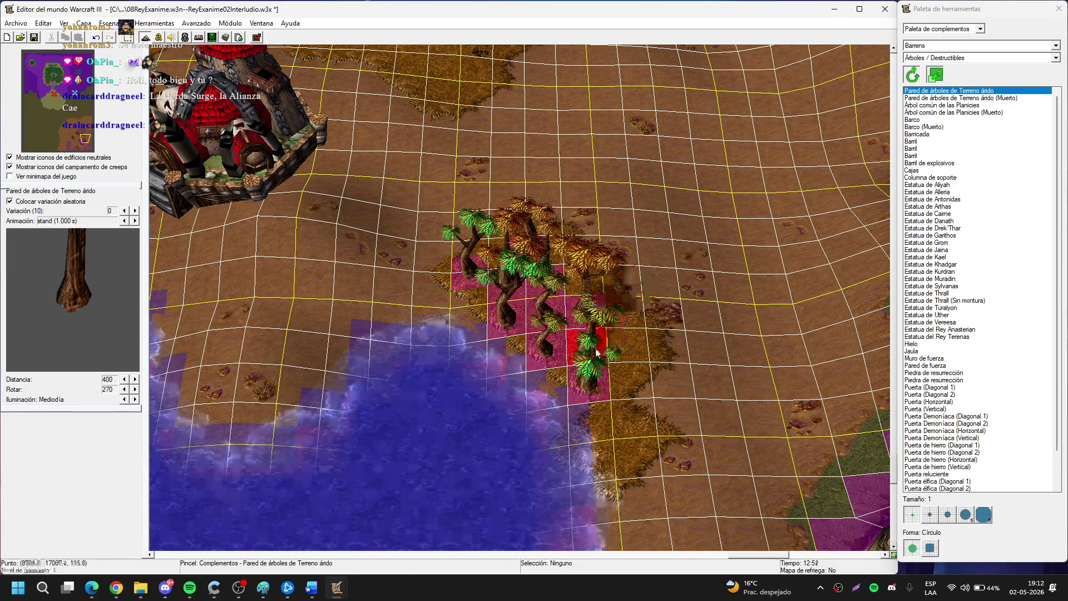
{"action": "key", "text": "Up"}
{"action": "key", "text": "Up"}
{"action": "key", "text": "Up"}
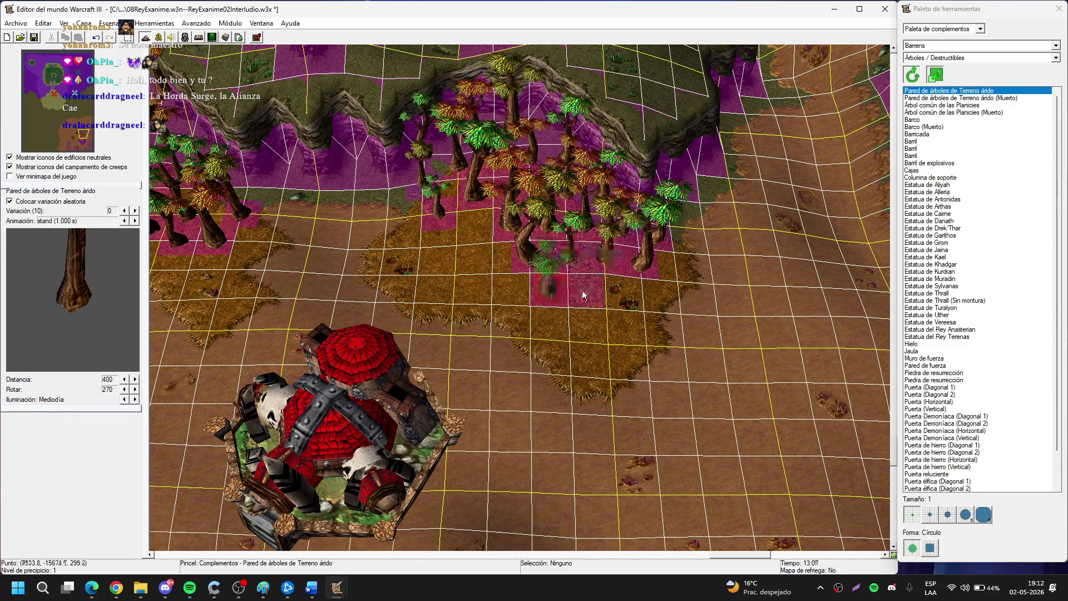
{"action": "key", "text": "Escape"}
{"action": "key", "text": "Up"}
{"action": "key", "text": "Up"}
{"action": "key", "text": "Up"}
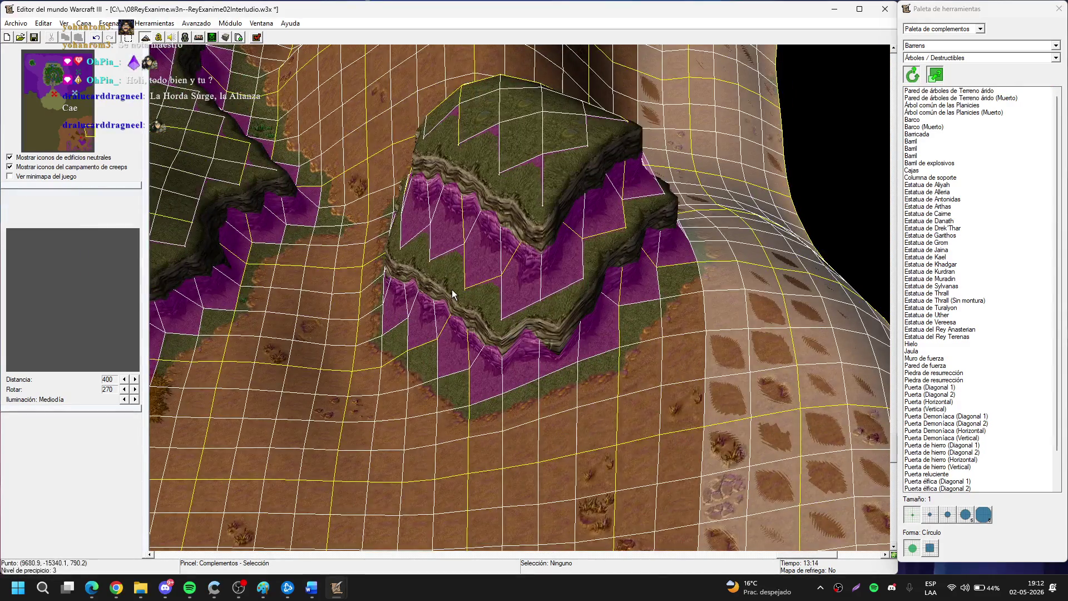
Bring the dirt ground beside the orc building into view and switch to the Terrain palette.
{"action": "key", "text": "Down"}
{"action": "key", "text": "Down"}
{"action": "key", "text": "Down"}
{"action": "key", "text": "Left"}
{"action": "key", "text": "Left"}
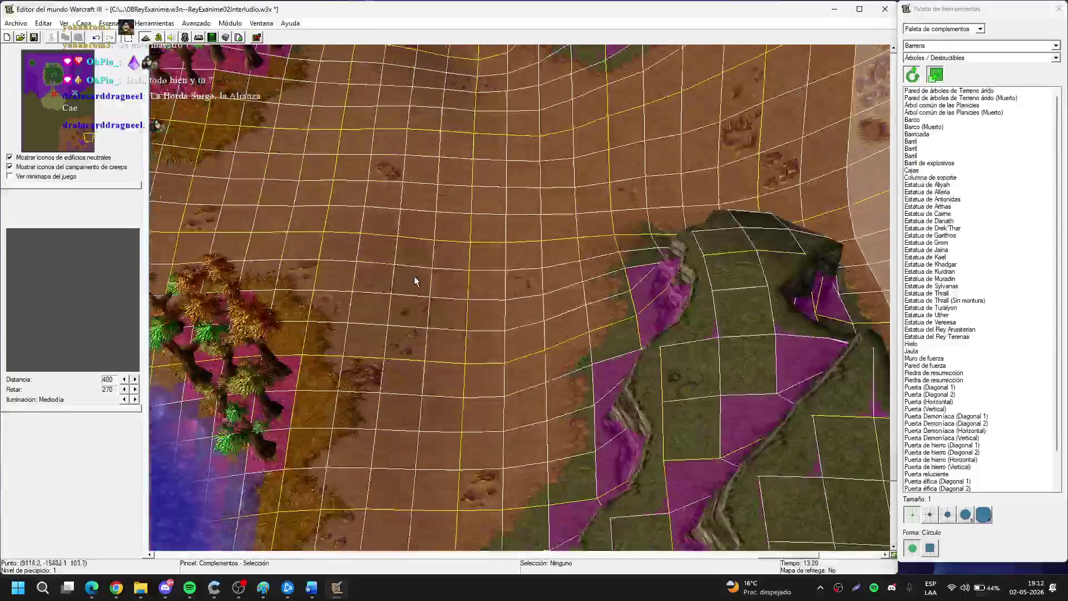
{"action": "key", "text": "Up"}
{"action": "key", "text": "Up"}
{"action": "key", "text": "Up"}
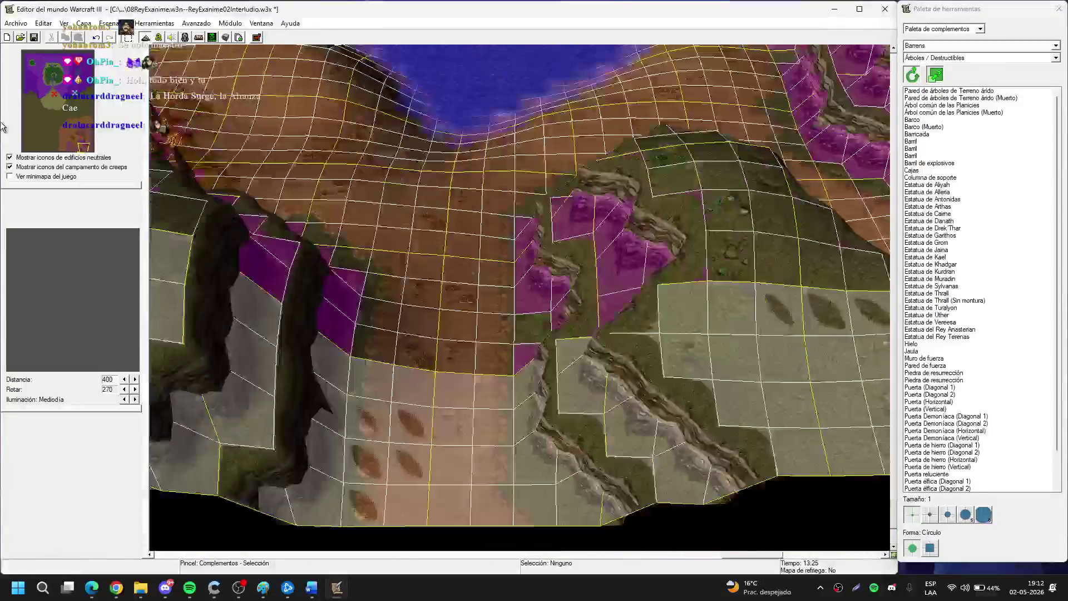
{"action": "key", "text": "Up"}
{"action": "key", "text": "Up"}
{"action": "key", "text": "Up"}
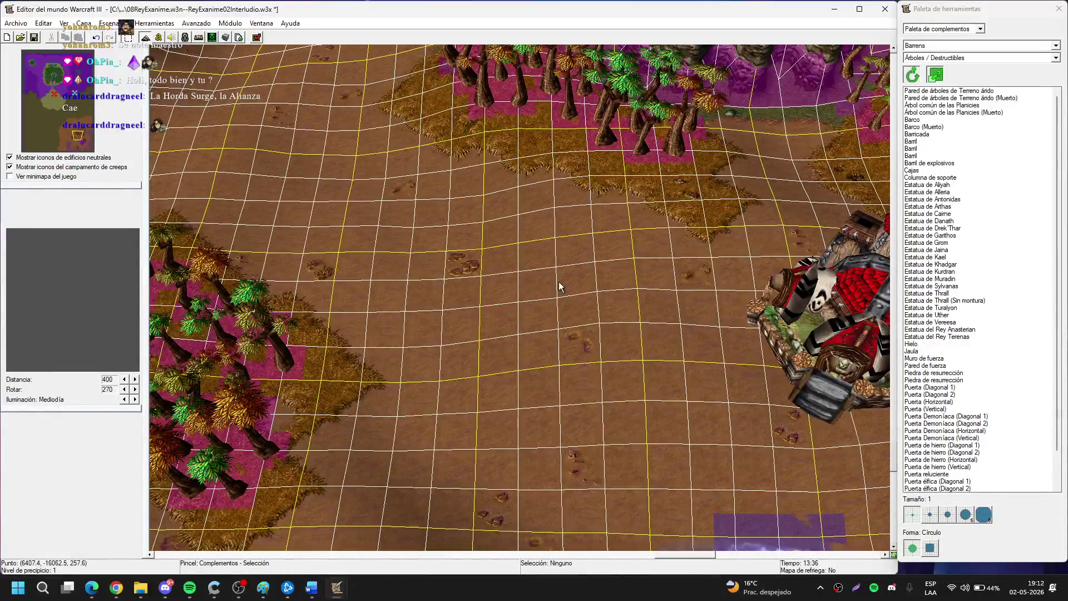
{"action": "key", "text": "Right"}
{"action": "key", "text": "Down"}
{"action": "key", "text": "t"}
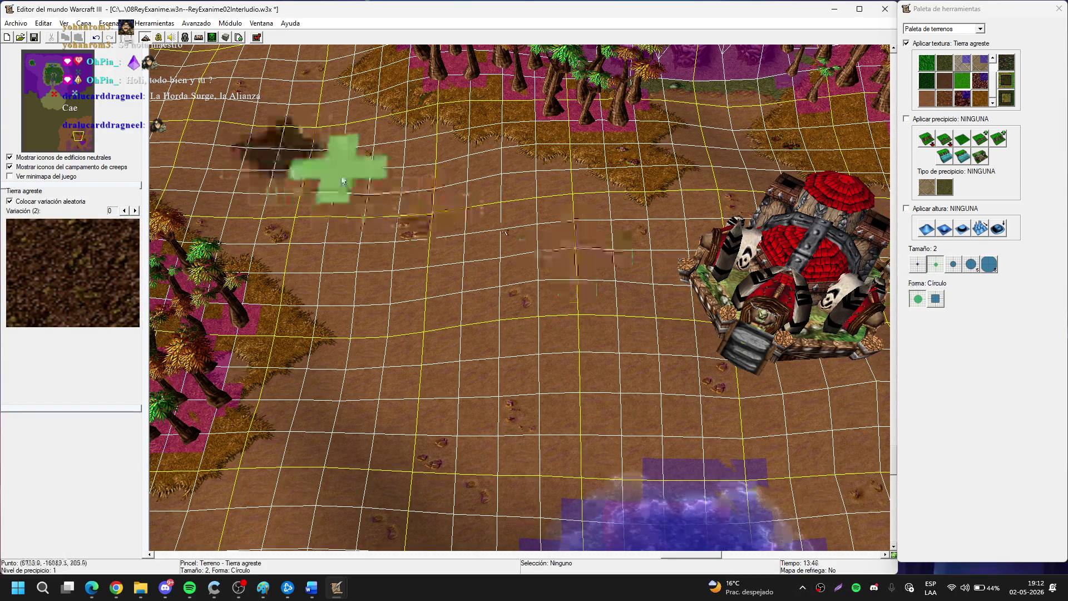
Paint a diagonal Tierra agreste strip, then thin connecting dirt trails with the smallest brush.
{"action": "mouse_move", "coordinate": [350, 187]}
{"action": "left_mouse_down"}
{"action": "mouse_move", "coordinate": [370, 190]}
{"action": "mouse_move", "coordinate": [500, 377]}
{"action": "mouse_move", "coordinate": [529, 253]}
{"action": "left_mouse_up"}
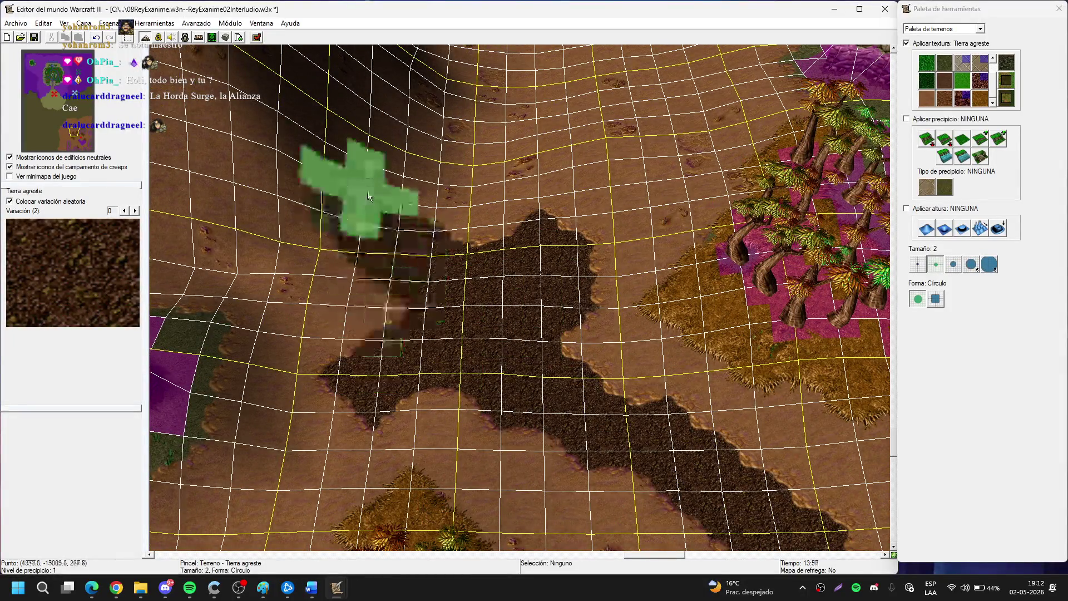
{"action": "key", "text": "minus"}
{"action": "mouse_move", "coordinate": [676, 72]}
{"action": "left_mouse_down"}
{"action": "mouse_move", "coordinate": [595, 189]}
{"action": "mouse_move", "coordinate": [567, 201]}
{"action": "left_mouse_up"}
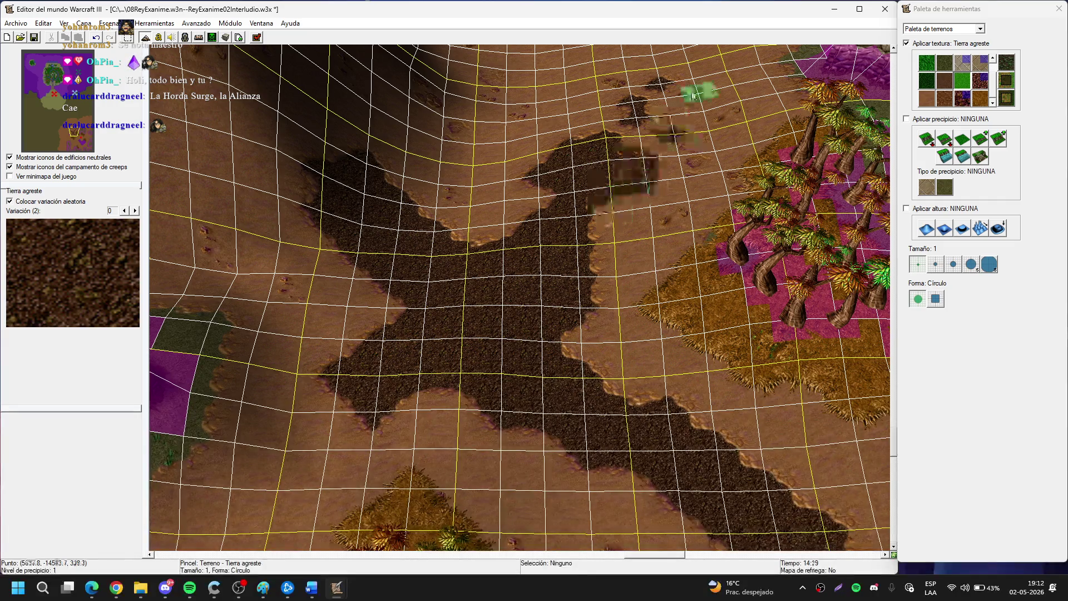
{"action": "key", "text": "Up"}
{"action": "mouse_move", "coordinate": [557, 339]}
{"action": "left_mouse_down"}
{"action": "mouse_move", "coordinate": [652, 168]}
{"action": "mouse_move", "coordinate": [664, 124]}
{"action": "mouse_move", "coordinate": [610, 217]}
{"action": "left_mouse_up"}
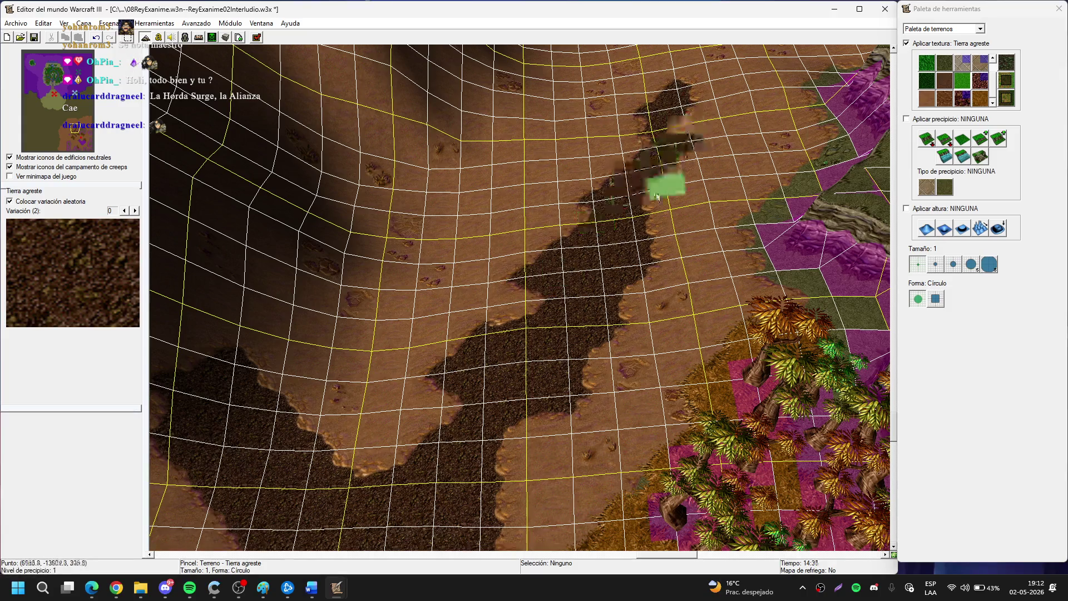
{"action": "key", "text": "Down"}
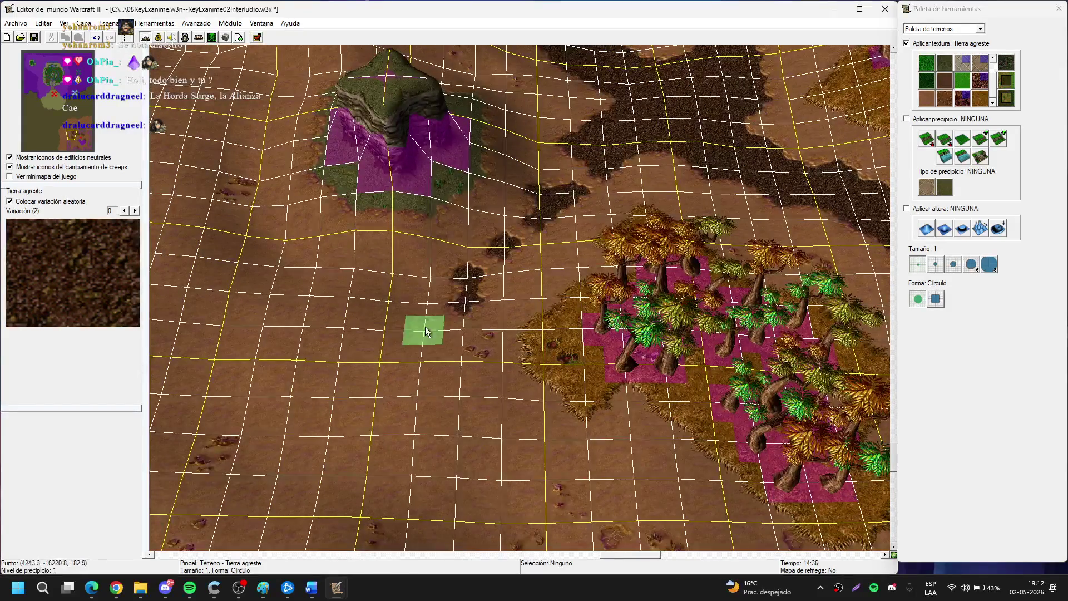
{"action": "mouse_move", "coordinate": [425, 326]}
{"action": "left_mouse_down"}
{"action": "mouse_move", "coordinate": [437, 277]}
{"action": "mouse_move", "coordinate": [607, 167]}
{"action": "mouse_move", "coordinate": [321, 385]}
{"action": "mouse_move", "coordinate": [459, 301]}
{"action": "mouse_move", "coordinate": [417, 394]}
{"action": "mouse_move", "coordinate": [334, 362]}
{"action": "left_mouse_up"}
{"action": "scroll", "coordinate": [333, 362], "scroll_direction": "down", "scroll_amount": 1}
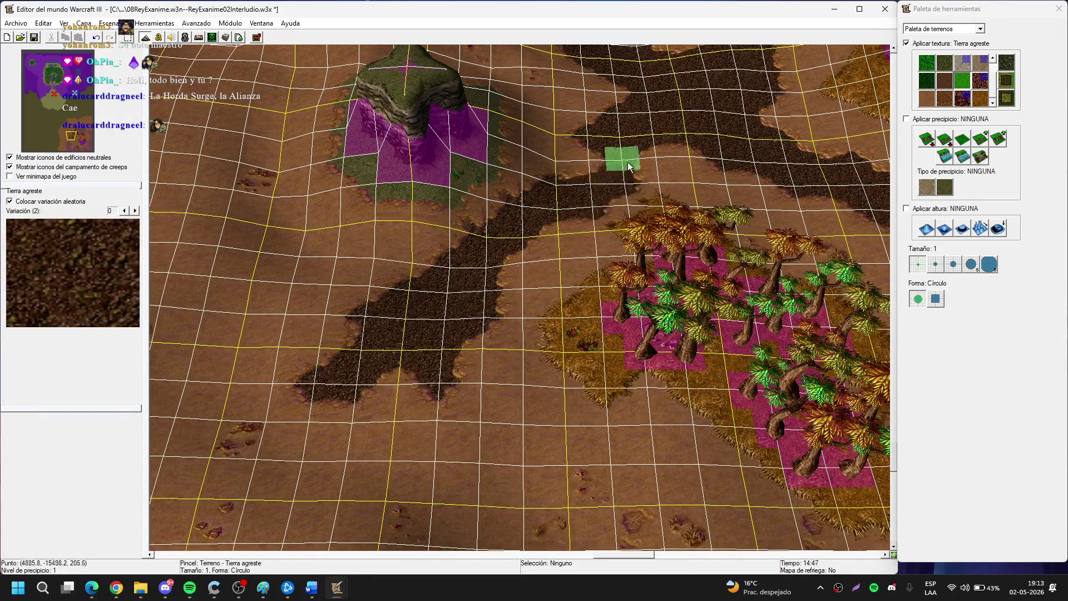
{"action": "key", "text": "Up"}
{"action": "key", "text": "Left"}
With brush size 2, paint wide diagonal dirt paths and a broad dark band across the ground.
{"action": "left_click", "coordinate": [931, 266]}
{"action": "key", "text": "Up"}
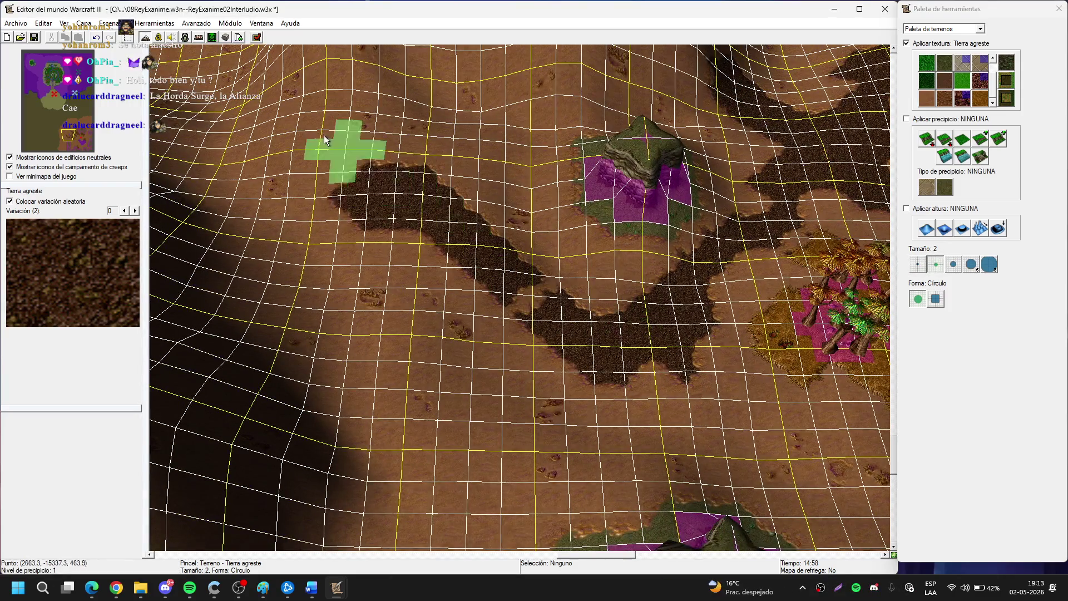
{"action": "key", "text": "Up"}
{"action": "key", "text": "Left"}
{"action": "left_click_drag", "start_coordinate": [598, 282], "coordinate": [363, 177]}
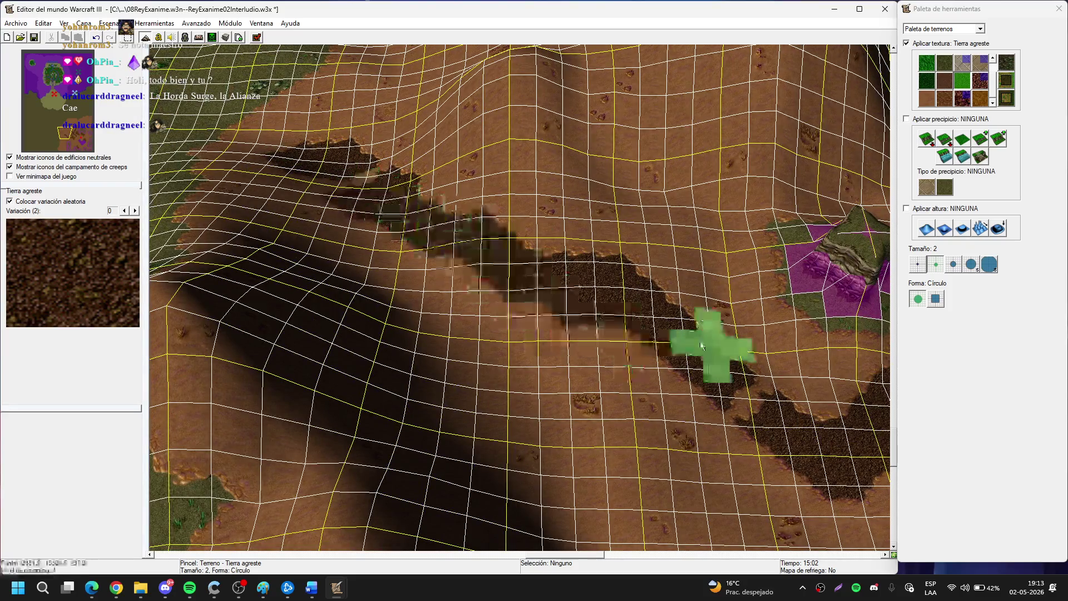
{"action": "key", "text": "Down"}
{"action": "key", "text": "Down"}
{"action": "key", "text": "Down"}
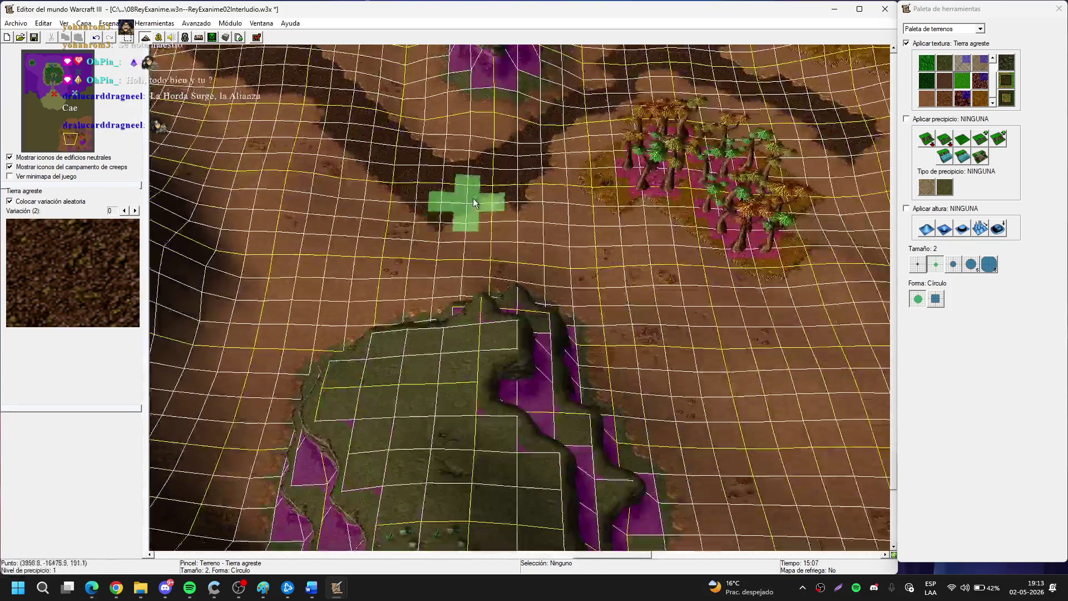
{"action": "key", "text": "Right"}
{"action": "mouse_move", "coordinate": [306, 190]}
{"action": "left_mouse_down"}
{"action": "mouse_move", "coordinate": [543, 309]}
{"action": "mouse_move", "coordinate": [584, 363]}
{"action": "left_mouse_up"}
{"action": "key", "text": "Right"}
{"action": "key", "text": "Down"}
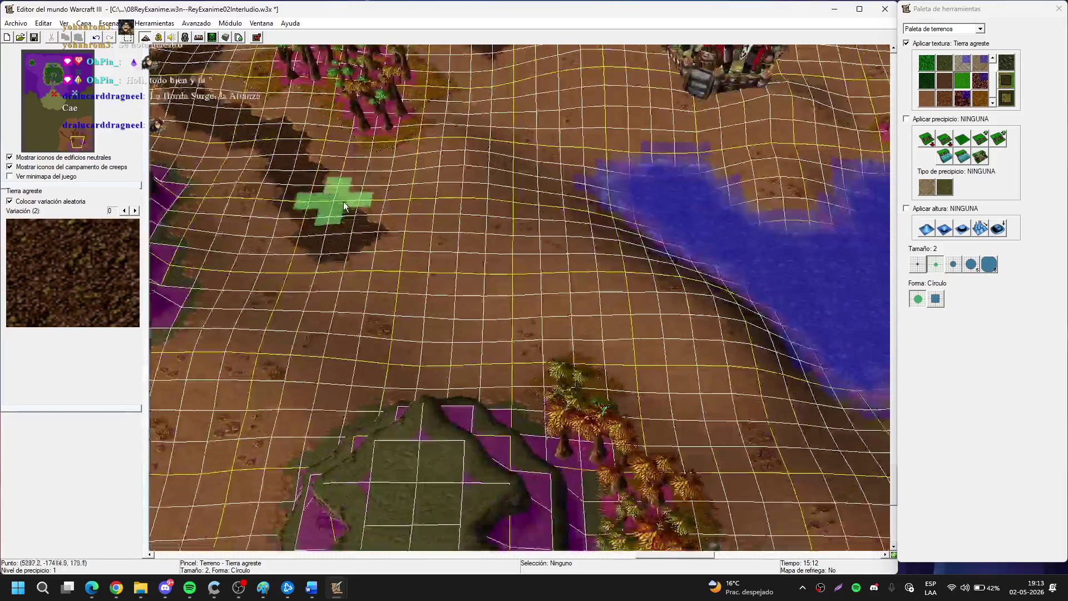
{"action": "mouse_move", "coordinate": [345, 205]}
{"action": "left_mouse_down"}
{"action": "mouse_move", "coordinate": [365, 336]}
{"action": "mouse_move", "coordinate": [503, 278]}
{"action": "mouse_move", "coordinate": [679, 354]}
{"action": "left_mouse_up"}
{"action": "key", "text": "Right"}
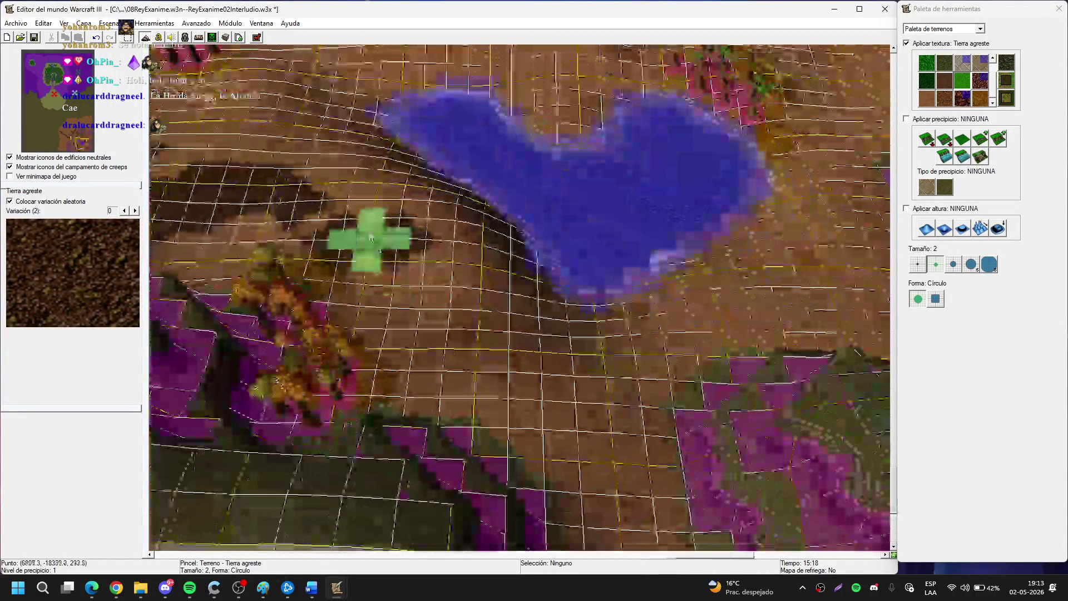
{"action": "key", "text": "Right"}
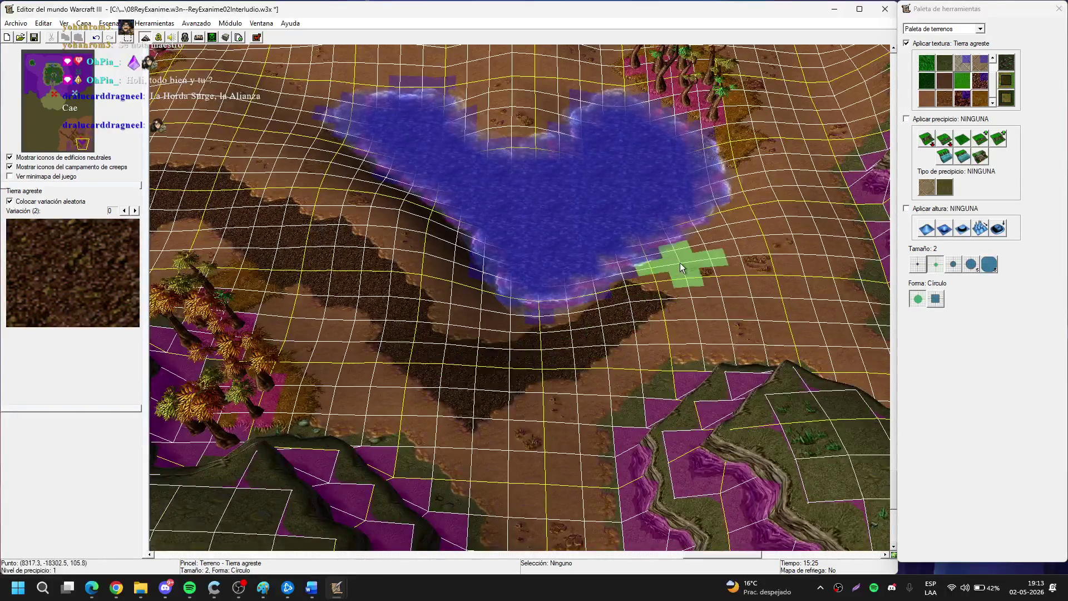
{"action": "key", "text": "Right"}
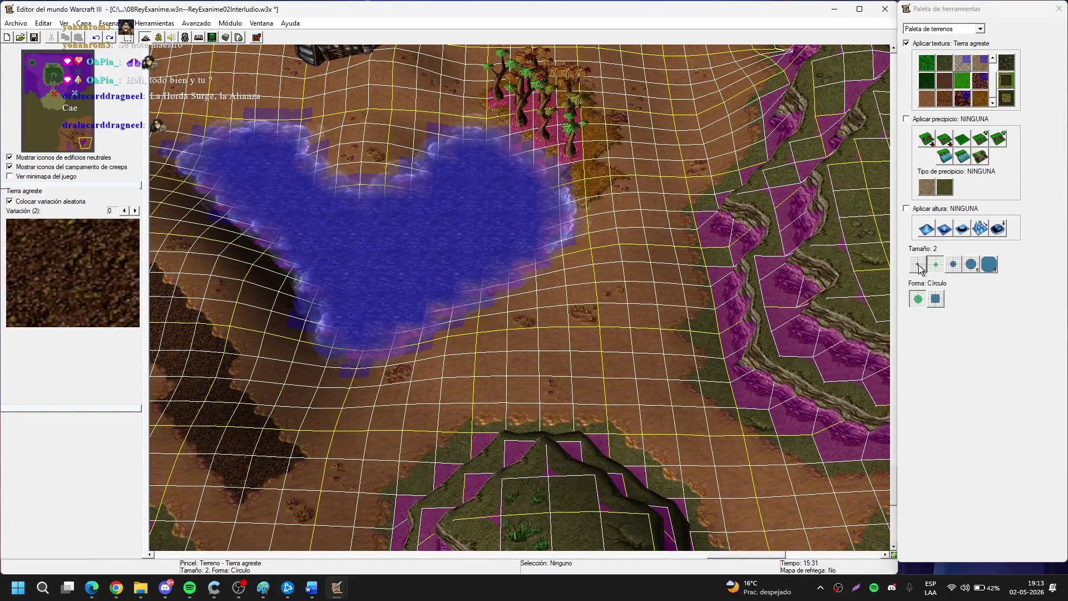
Back at brush size 1, paint dirt strips from the dark ridge up to the lake edge.
{"action": "left_click", "coordinate": [917, 265]}
{"action": "key", "text": "Left"}
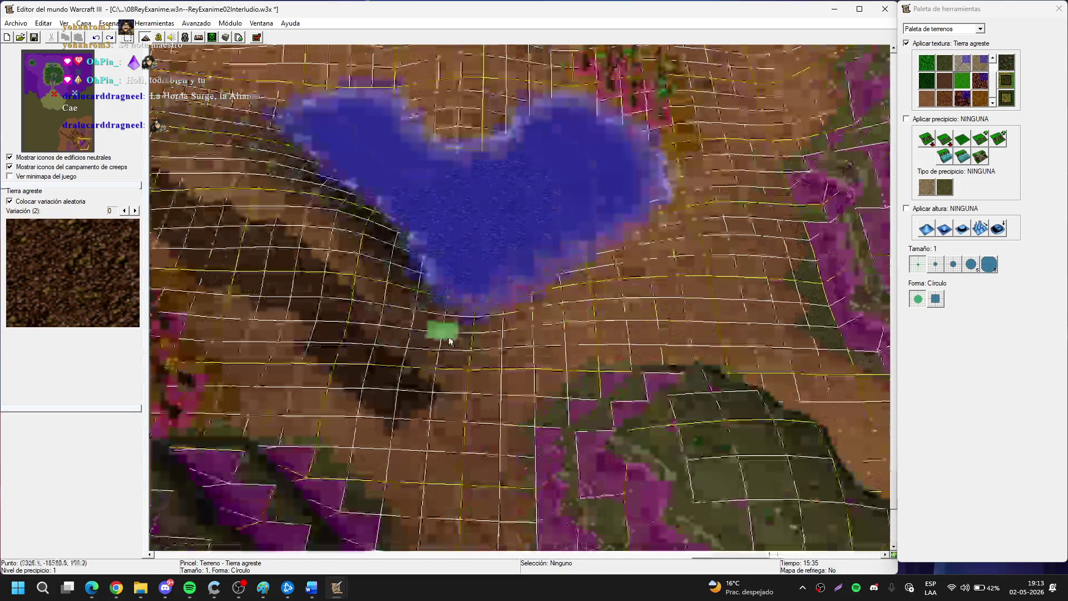
{"action": "key", "text": "Up"}
{"action": "mouse_move", "coordinate": [609, 304]}
{"action": "left_mouse_down"}
{"action": "mouse_move", "coordinate": [456, 386]}
{"action": "mouse_move", "coordinate": [667, 278]}
{"action": "left_mouse_up"}
{"action": "key", "text": "Right"}
{"action": "key", "text": "Right"}
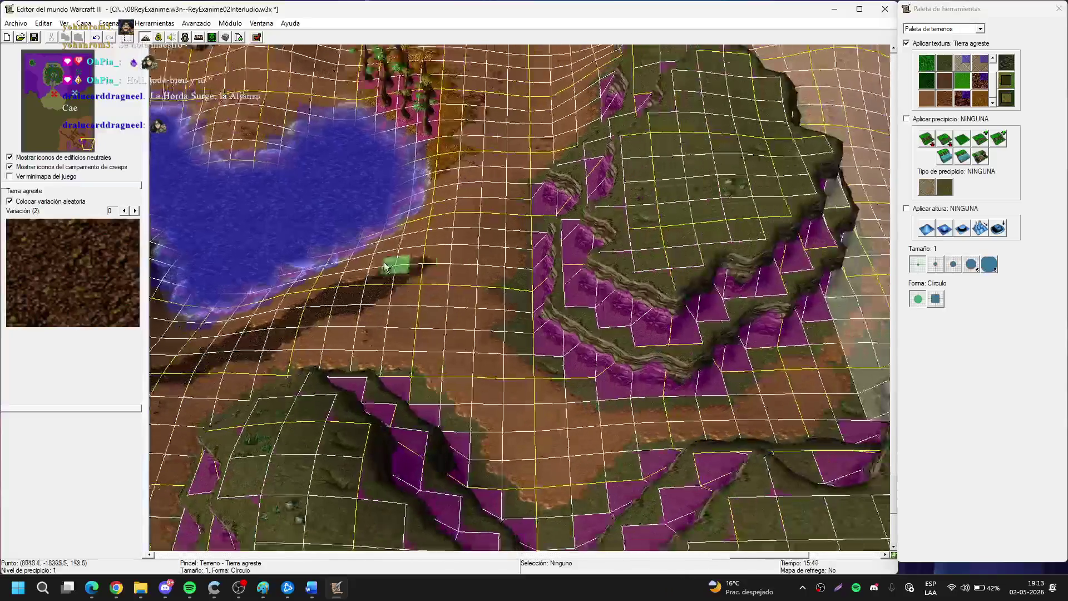
{"action": "mouse_move", "coordinate": [417, 267]}
{"action": "left_mouse_down"}
{"action": "mouse_move", "coordinate": [484, 202]}
{"action": "mouse_move", "coordinate": [450, 244]}
{"action": "left_mouse_up"}
{"action": "key", "text": "Up"}
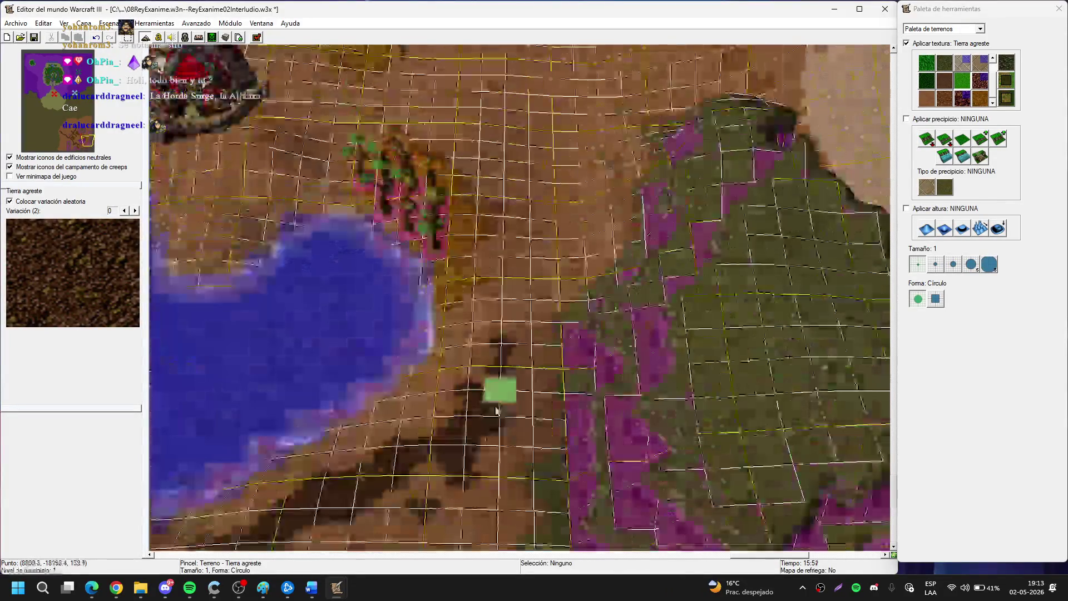
{"action": "mouse_move", "coordinate": [506, 360]}
{"action": "left_mouse_down"}
{"action": "mouse_move", "coordinate": [562, 258]}
{"action": "mouse_move", "coordinate": [505, 322]}
{"action": "mouse_move", "coordinate": [504, 346]}
{"action": "left_mouse_up"}
{"action": "mouse_move", "coordinate": [475, 384]}
{"action": "left_mouse_down"}
{"action": "mouse_move", "coordinate": [502, 370]}
{"action": "mouse_move", "coordinate": [534, 305]}
{"action": "left_mouse_up"}
{"action": "key", "text": "Up"}
{"action": "mouse_move", "coordinate": [532, 346]}
{"action": "left_mouse_down"}
{"action": "mouse_move", "coordinate": [566, 222]}
{"action": "mouse_move", "coordinate": [519, 369]}
{"action": "mouse_move", "coordinate": [576, 274]}
{"action": "left_mouse_up"}
{"action": "key", "text": "Up"}
{"action": "mouse_move", "coordinate": [624, 362]}
{"action": "left_mouse_down"}
{"action": "mouse_move", "coordinate": [579, 329]}
{"action": "mouse_move", "coordinate": [406, 300]}
{"action": "mouse_move", "coordinate": [577, 328]}
{"action": "mouse_move", "coordinate": [812, 246]}
{"action": "mouse_move", "coordinate": [651, 336]}
{"action": "mouse_move", "coordinate": [558, 179]}
{"action": "mouse_move", "coordinate": [589, 217]}
{"action": "mouse_move", "coordinate": [485, 305]}
{"action": "mouse_move", "coordinate": [543, 255]}
{"action": "mouse_move", "coordinate": [451, 271]}
{"action": "left_mouse_up"}
Paint dark dirt patches and a strip toward the eastern map edge.
{"action": "key", "text": "Up"}
{"action": "key", "text": "Right"}
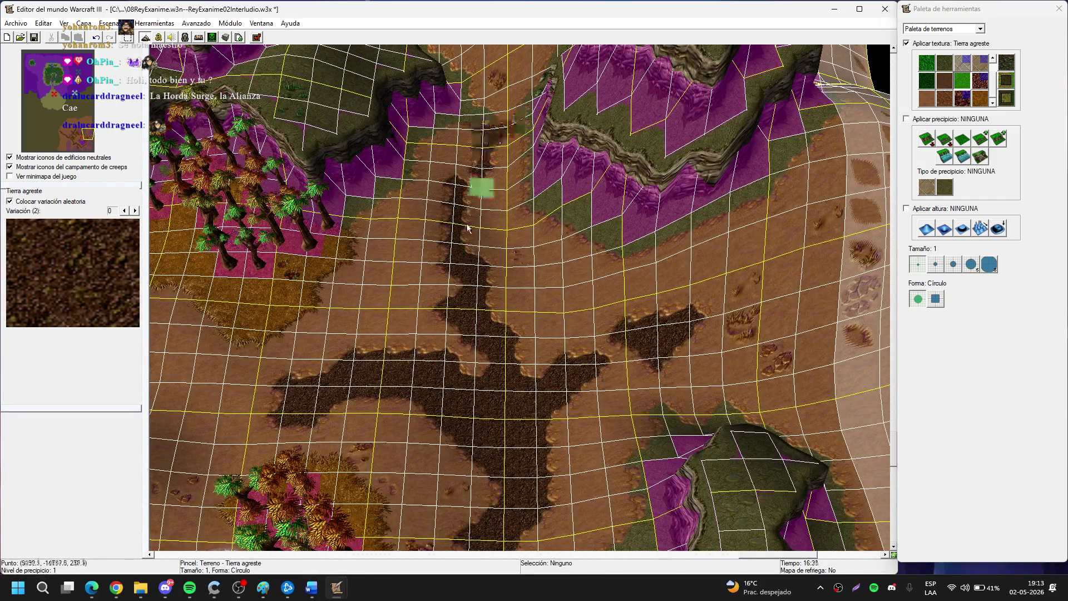
{"action": "key", "text": "Up"}
{"action": "key", "text": "Down"}
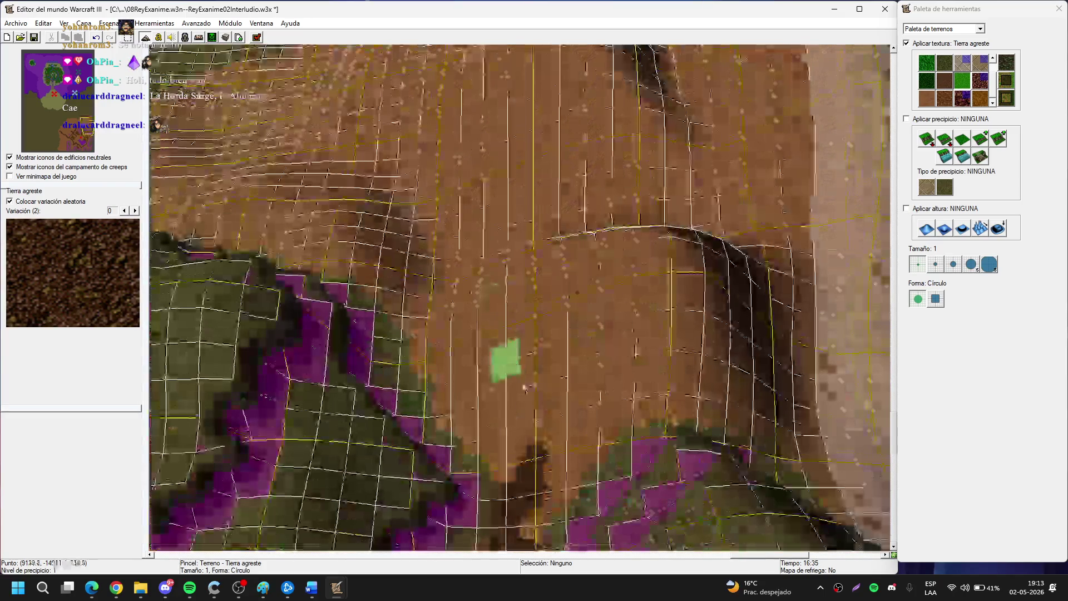
{"action": "key", "text": "Down"}
{"action": "key", "text": "Right"}
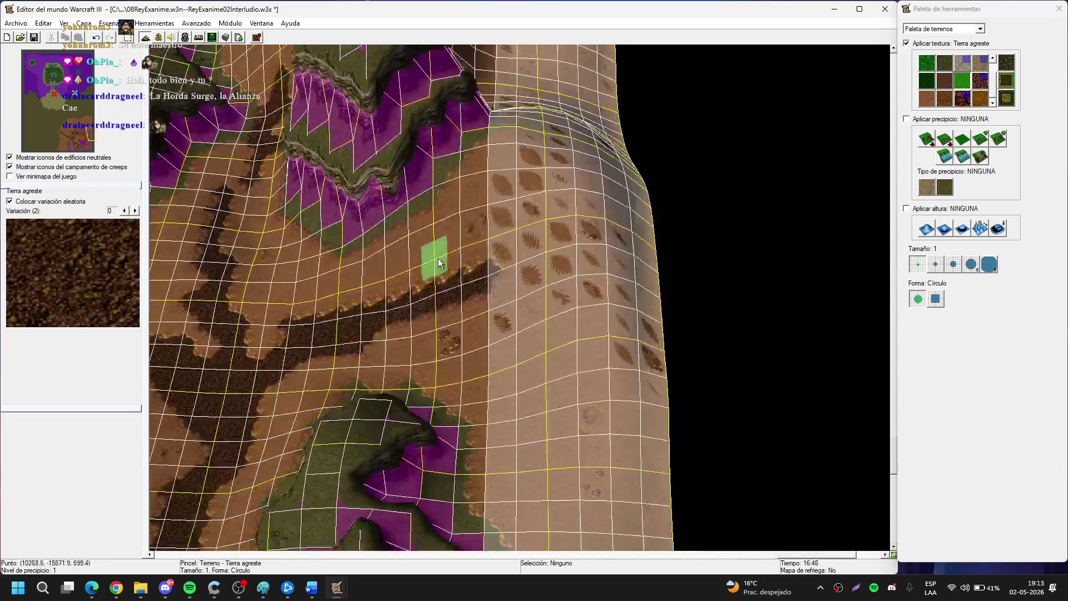
{"action": "left_click_drag", "start_coordinate": [438, 260], "coordinate": [547, 356]}
{"action": "mouse_move", "coordinate": [593, 383]}
{"action": "left_mouse_down"}
{"action": "mouse_move", "coordinate": [575, 372]}
{"action": "mouse_move", "coordinate": [609, 368]}
{"action": "mouse_move", "coordinate": [635, 399]}
{"action": "mouse_move", "coordinate": [587, 398]}
{"action": "left_mouse_up"}
{"action": "key", "text": "Up"}
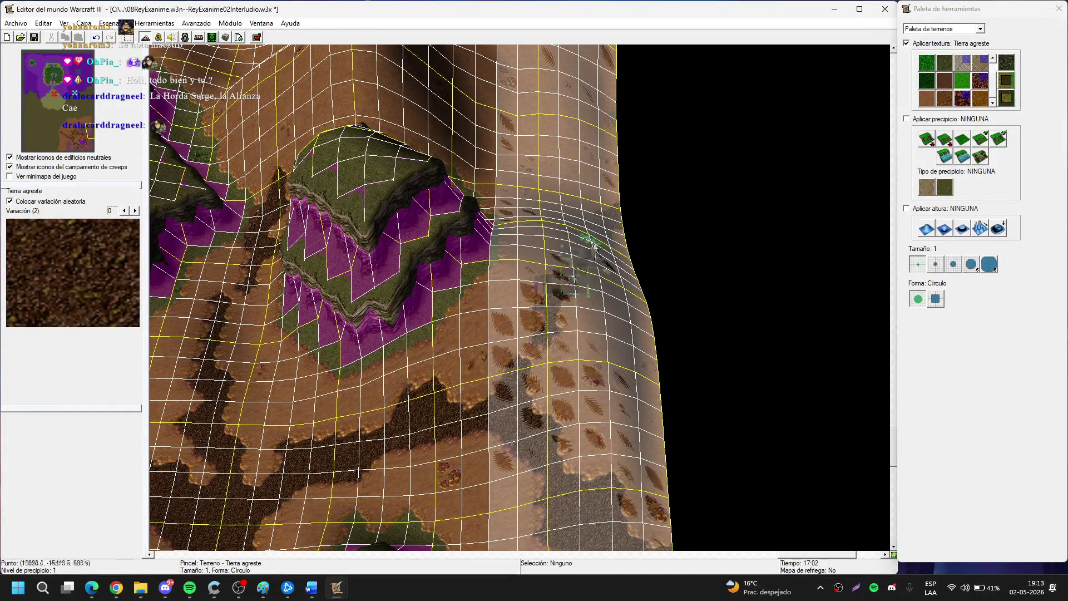
{"action": "key", "text": "Right"}
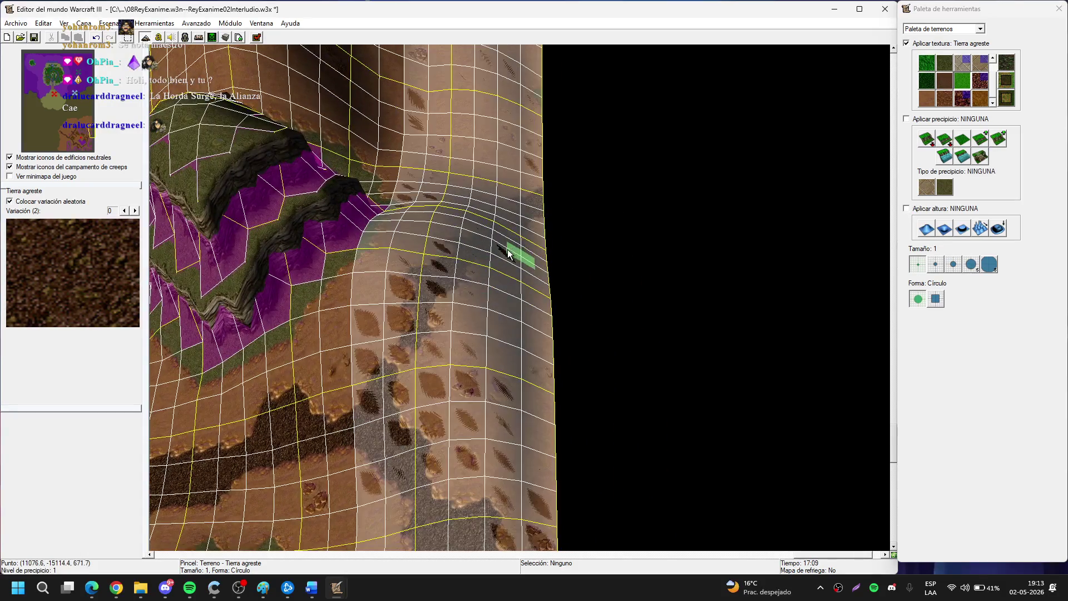
{"action": "mouse_move", "coordinate": [516, 249]}
{"action": "left_mouse_down"}
{"action": "mouse_move", "coordinate": [527, 225]}
{"action": "mouse_move", "coordinate": [538, 228]}
{"action": "left_mouse_up"}
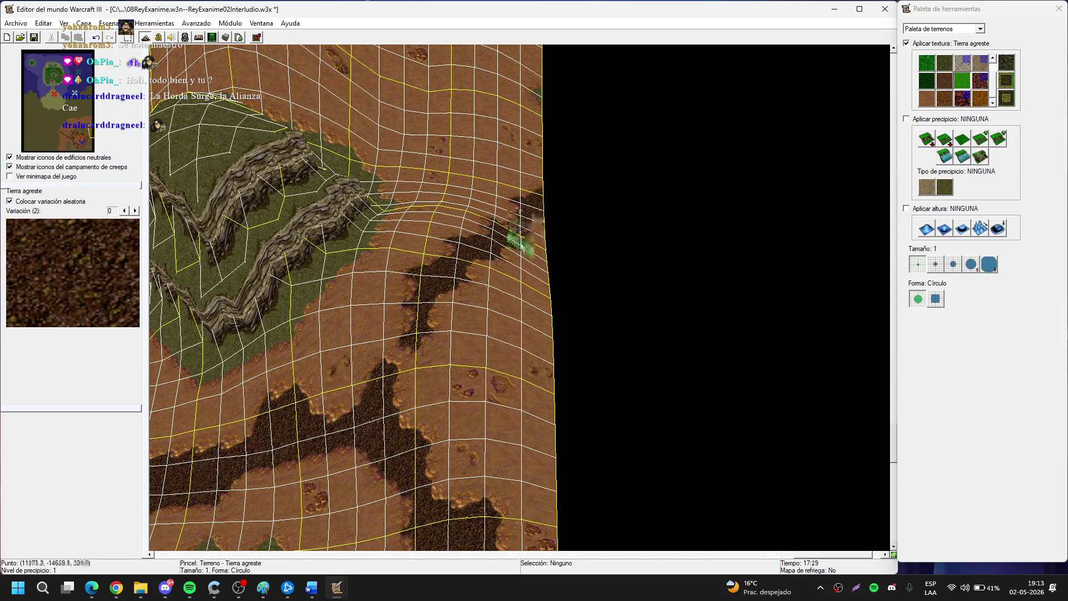
{"action": "scroll", "coordinate": [405, 363], "scroll_direction": "up", "scroll_amount": 2}
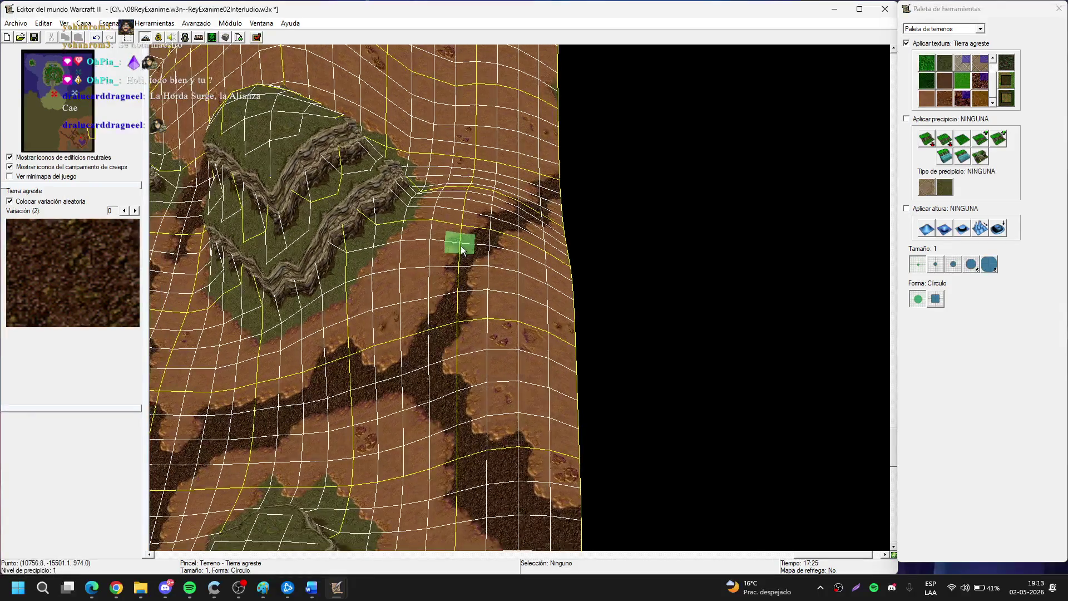
Preview the terrain with in-game display settings, then return to the normal editor display.
{"action": "key", "text": "ctrl+shift+g"}
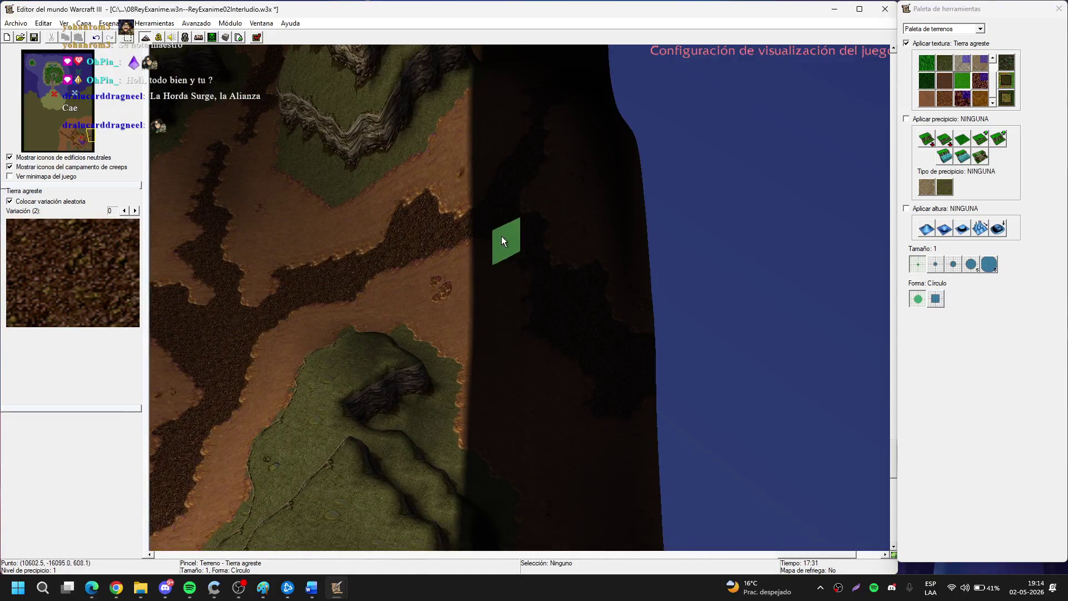
{"action": "key", "text": "ctrl+shift+g"}
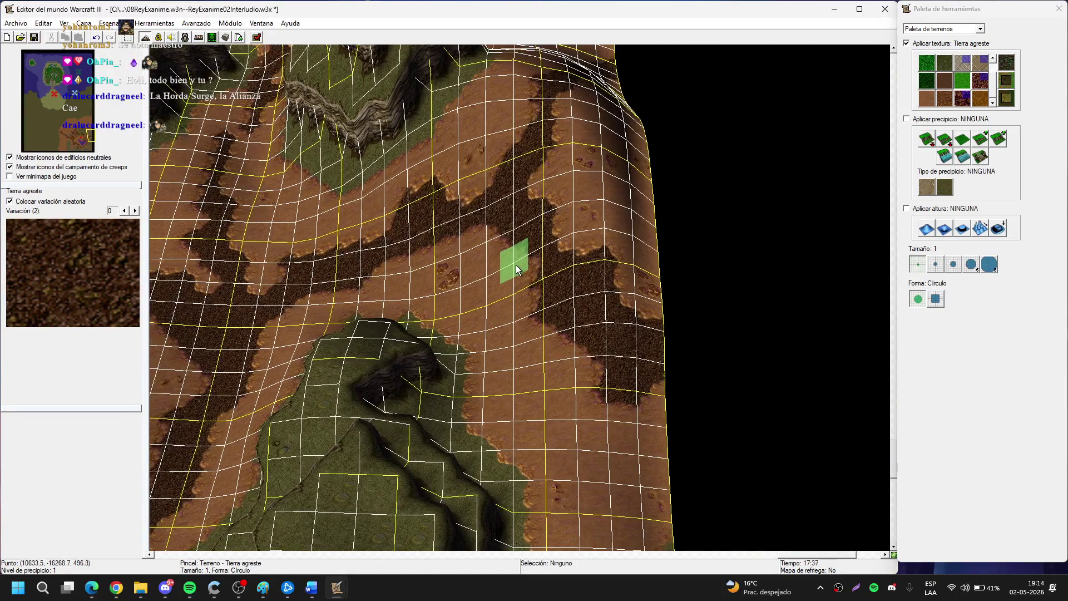
{"action": "key", "text": "Down"}
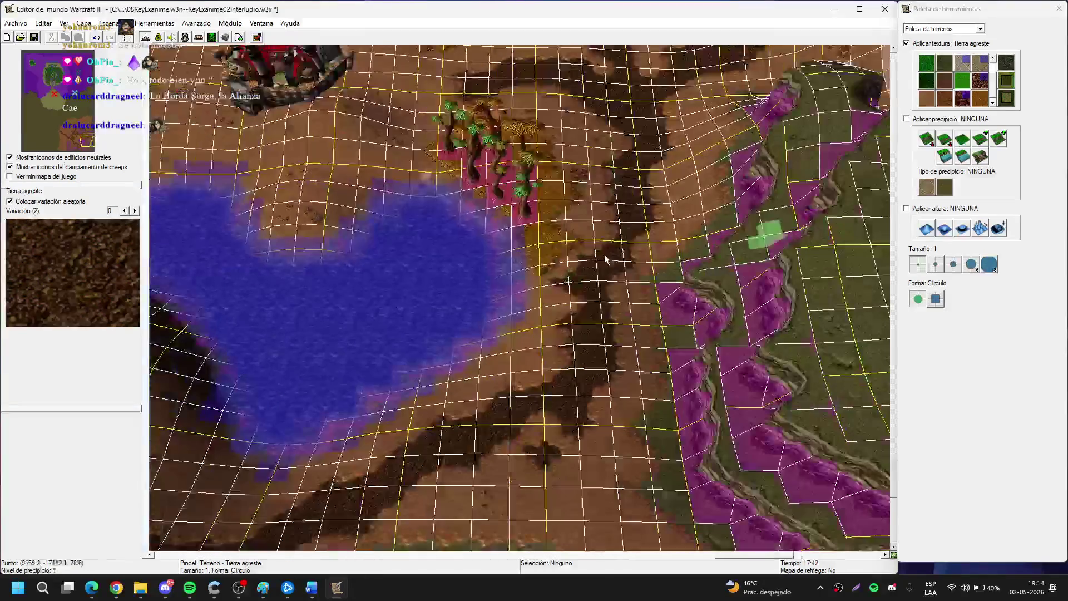
{"action": "key", "text": "Up"}
{"action": "key", "text": "Left"}
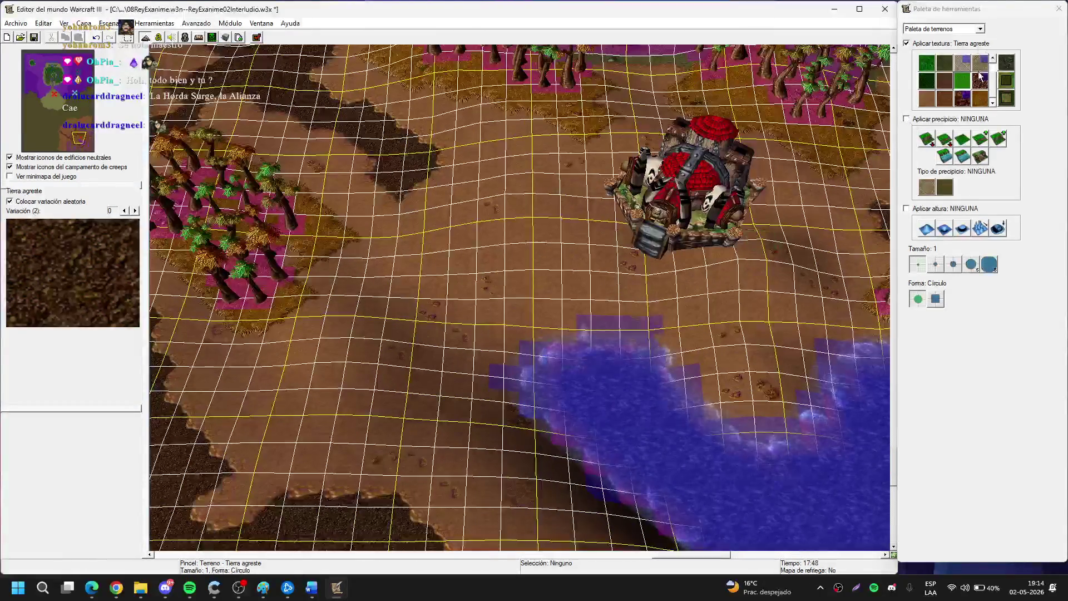
Level the upper-left cliff patch to plateau height with a size 2 Mismo nivel brush, texture off.
{"action": "left_click", "coordinate": [982, 64]}
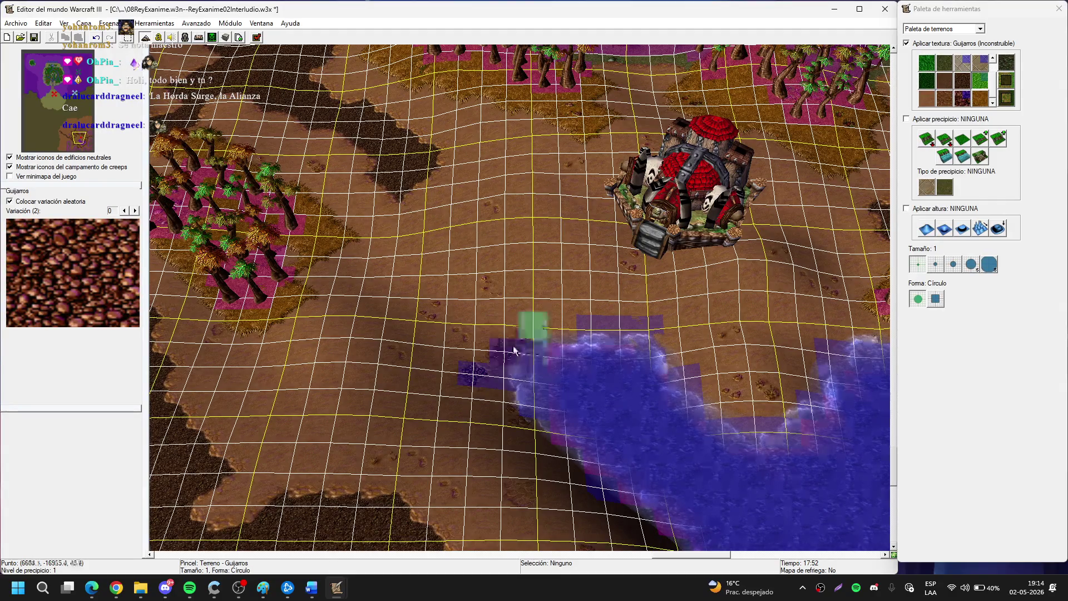
{"action": "key", "text": "Down"}
{"action": "key", "text": "Left"}
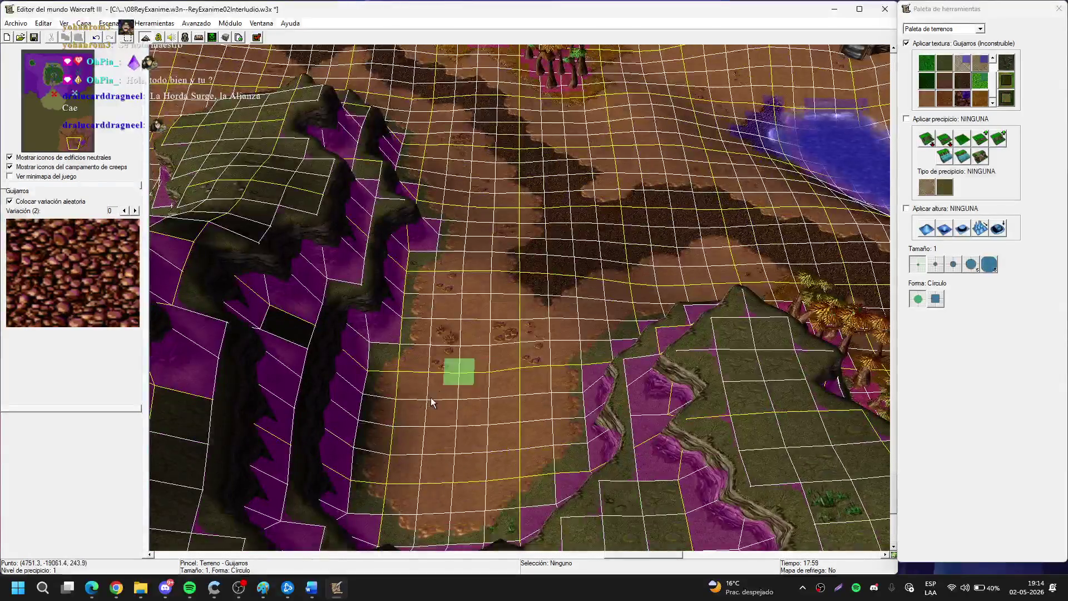
{"action": "scroll", "coordinate": [463, 339], "scroll_direction": "up", "scroll_amount": 3}
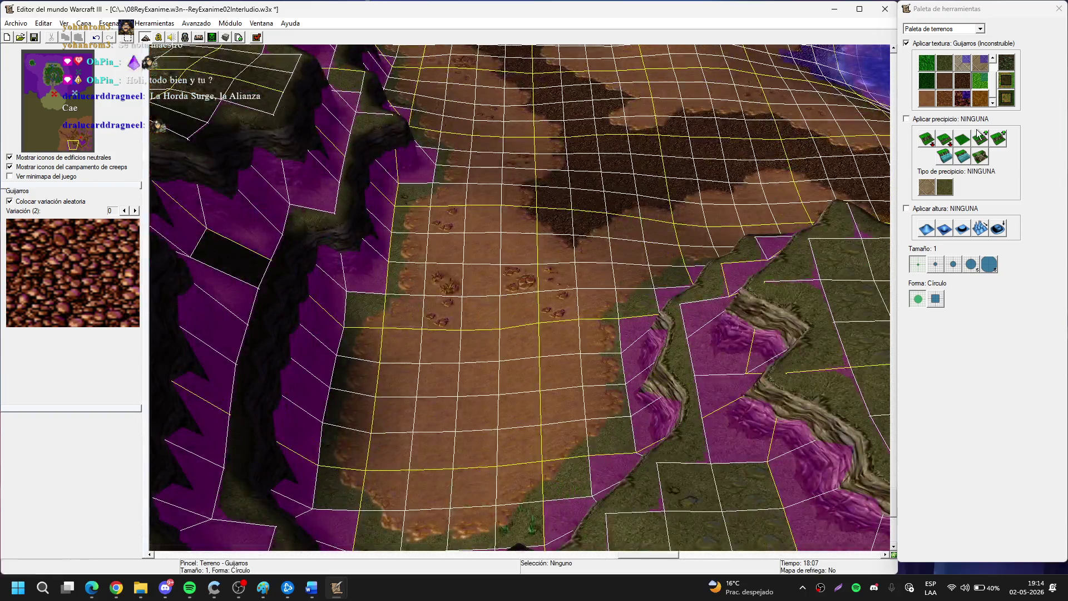
{"action": "left_click", "coordinate": [973, 138]}
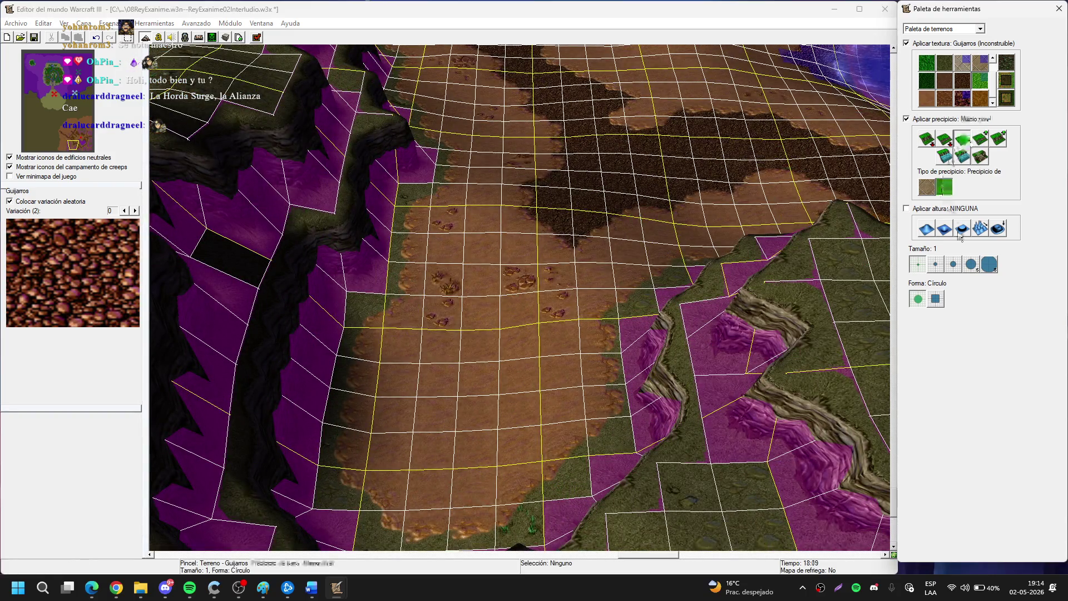
{"action": "left_click", "coordinate": [936, 265]}
{"action": "key", "text": "Up"}
{"action": "key", "text": "Left"}
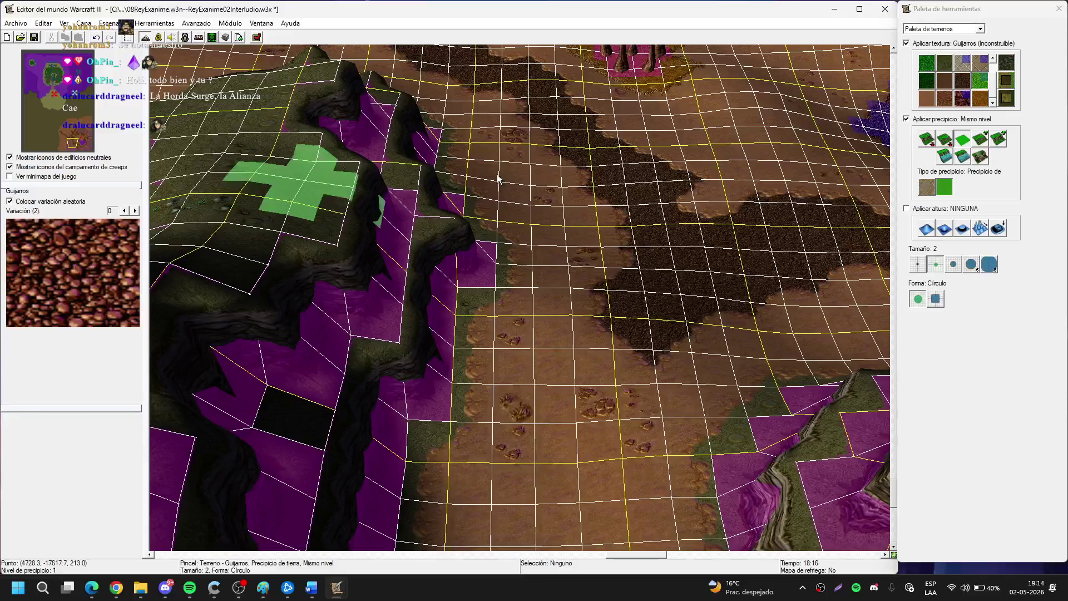
{"action": "left_click", "coordinate": [934, 45]}
{"action": "left_click_drag", "start_coordinate": [329, 226], "coordinate": [351, 225]}
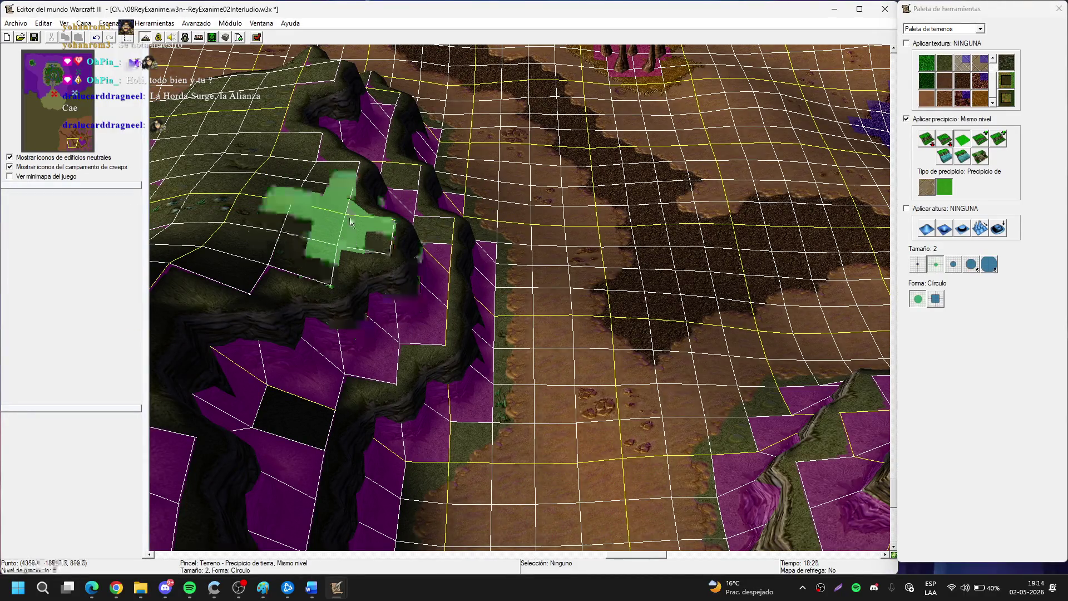
Switch briefly to the Doodad Palette and back to the Terrain Palette.
{"action": "key", "text": "Down"}
{"action": "key", "text": "Right"}
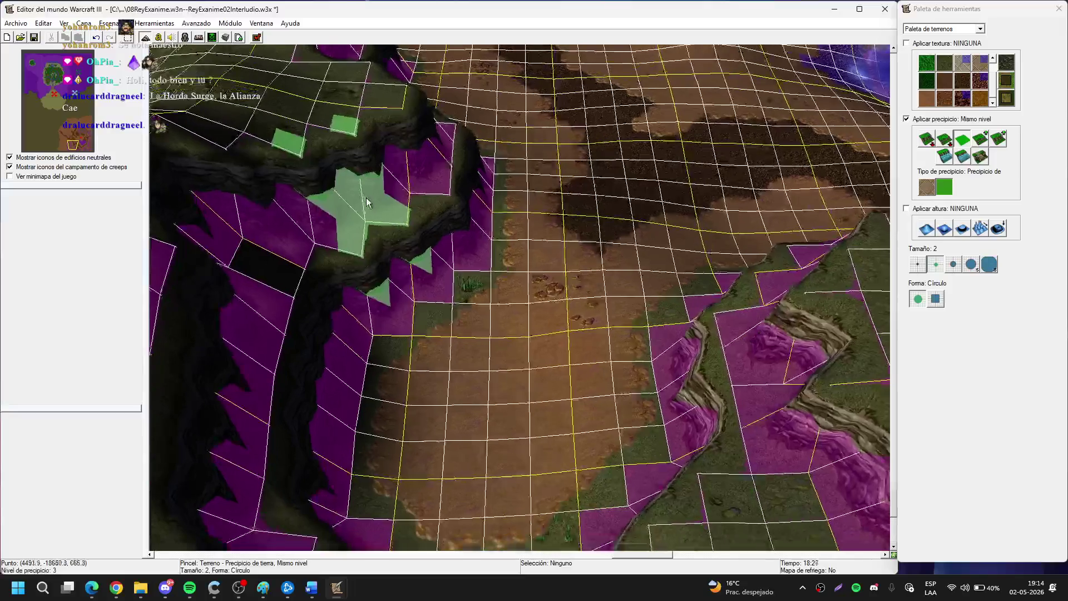
{"action": "key", "text": "Down"}
{"action": "key", "text": "d"}
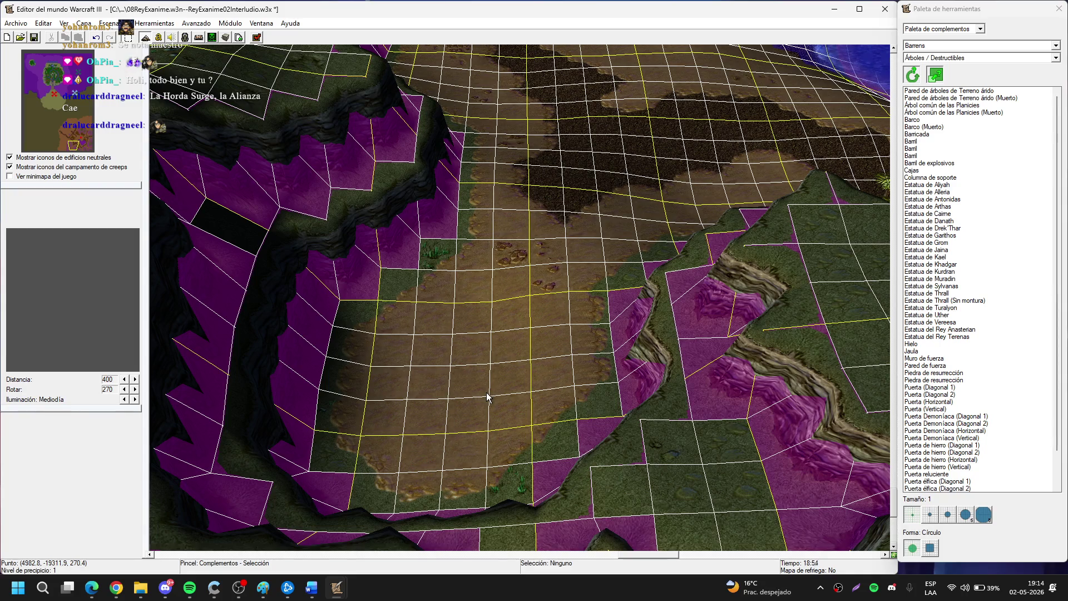
{"action": "key", "text": "t"}
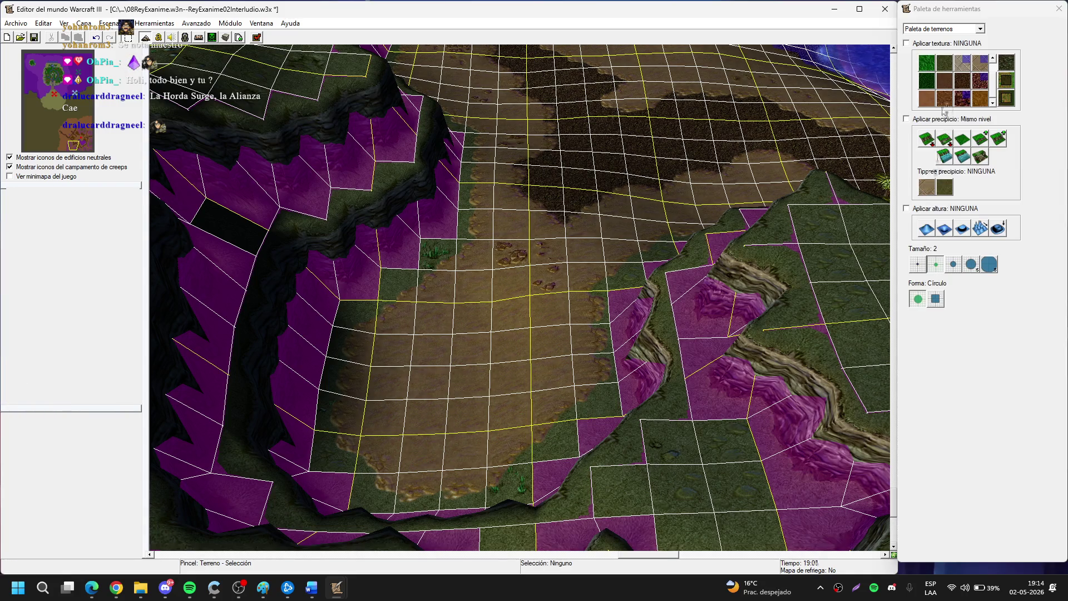
Lower the dirt clearing one cliff level with Bajar uno, undoing a first misplaced attempt.
{"action": "left_click", "coordinate": [943, 141]}
{"action": "left_click", "coordinate": [434, 392]}
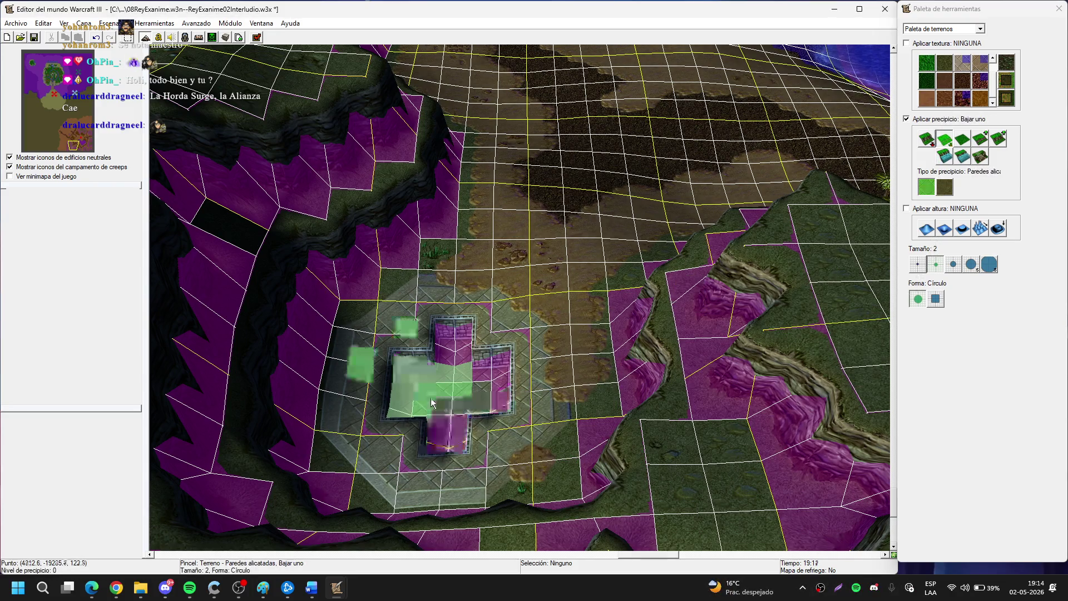
{"action": "key", "text": "ctrl+z"}
{"action": "left_click", "coordinate": [944, 187]}
{"action": "mouse_move", "coordinate": [422, 384]}
{"action": "left_mouse_down"}
{"action": "mouse_move", "coordinate": [406, 391]}
{"action": "mouse_move", "coordinate": [453, 346]}
{"action": "mouse_move", "coordinate": [434, 333]}
{"action": "mouse_move", "coordinate": [515, 343]}
{"action": "mouse_move", "coordinate": [489, 409]}
{"action": "mouse_move", "coordinate": [512, 417]}
{"action": "mouse_move", "coordinate": [453, 433]}
{"action": "left_mouse_up"}
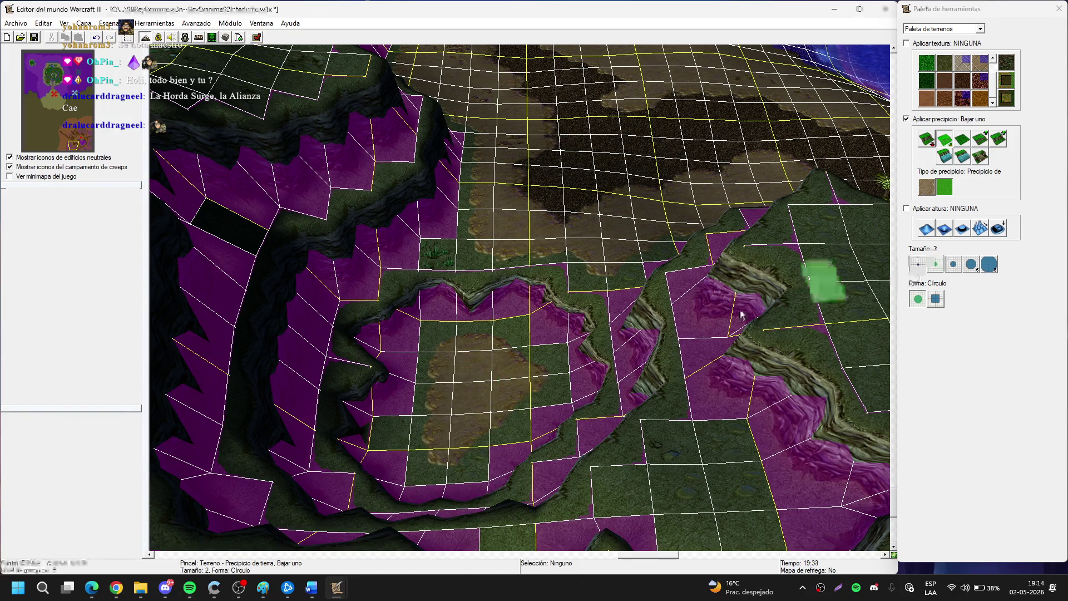
Reshape the lowered clearing's cliff edge with a size 1 brush.
{"action": "left_click", "coordinate": [917, 264]}
{"action": "key", "text": "Up"}
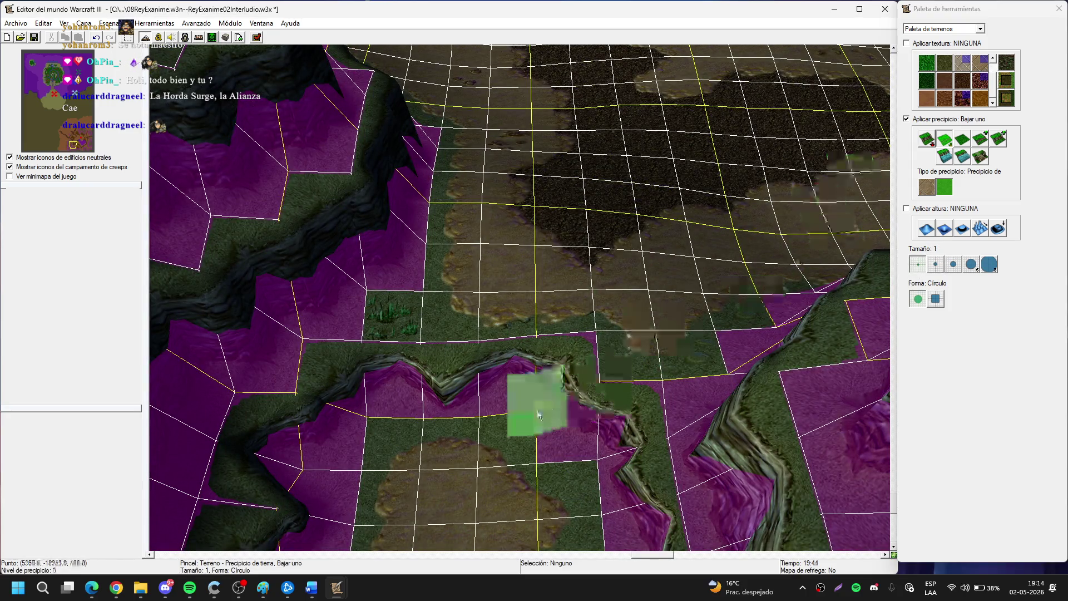
{"action": "mouse_move", "coordinate": [476, 333]}
{"action": "left_mouse_down"}
{"action": "mouse_move", "coordinate": [421, 354]}
{"action": "mouse_move", "coordinate": [543, 334]}
{"action": "mouse_move", "coordinate": [616, 357]}
{"action": "mouse_move", "coordinate": [584, 393]}
{"action": "mouse_move", "coordinate": [597, 453]}
{"action": "left_mouse_up"}
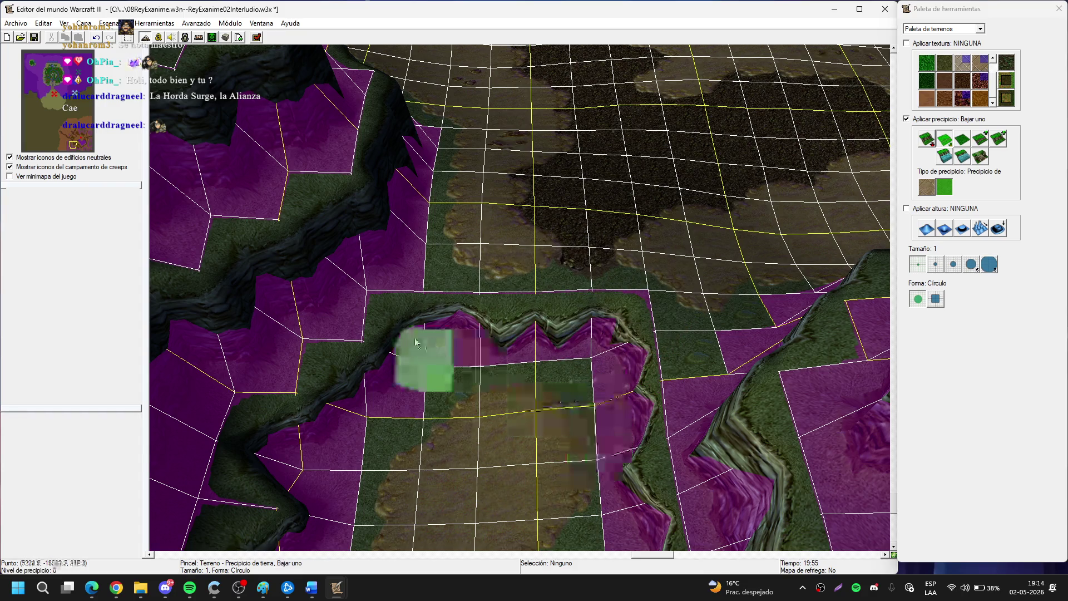
{"action": "key", "text": "Up"}
{"action": "key", "text": "Left"}
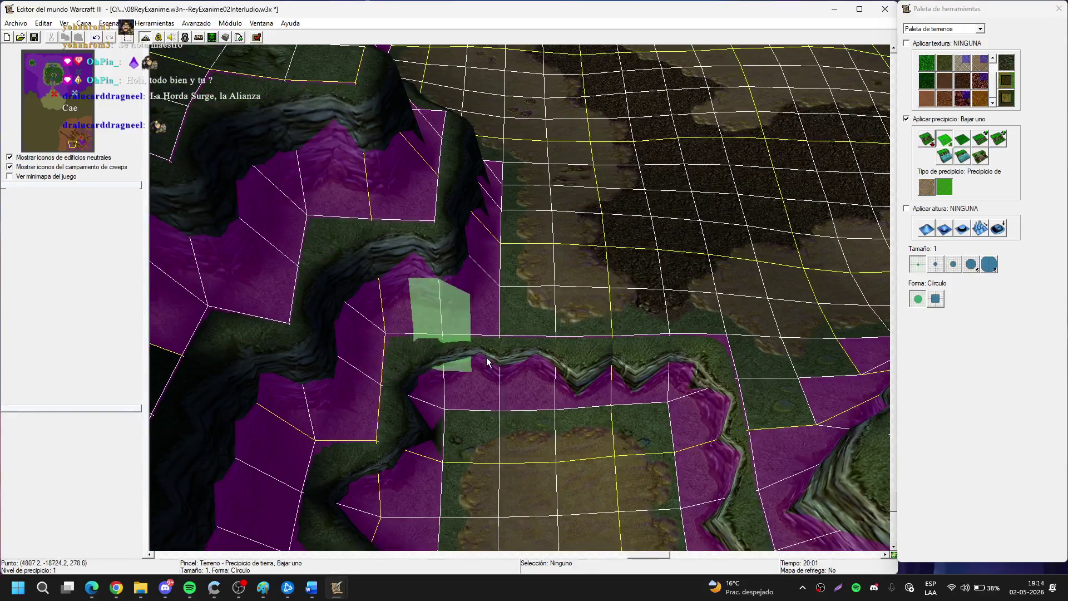
{"action": "key", "text": "Down"}
{"action": "key", "text": "Right"}
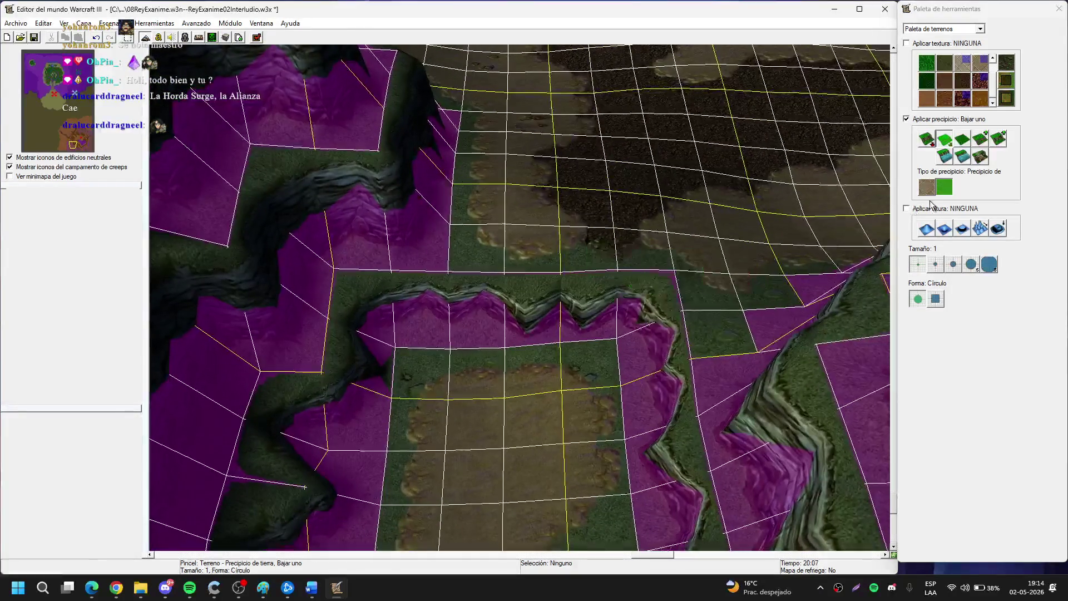
Paint a Rampa ramp down the slope into the sunken clearing.
{"action": "left_click", "coordinate": [979, 156]}
{"action": "left_click", "coordinate": [647, 307]}
{"action": "left_click_drag", "start_coordinate": [647, 308], "coordinate": [658, 425]}
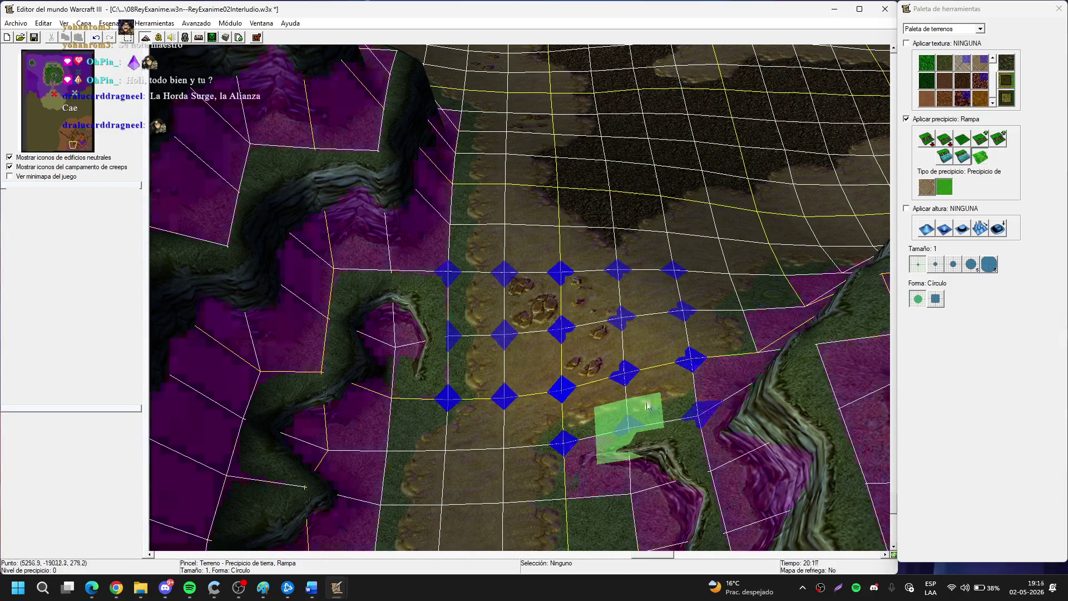
{"action": "key", "text": "Down"}
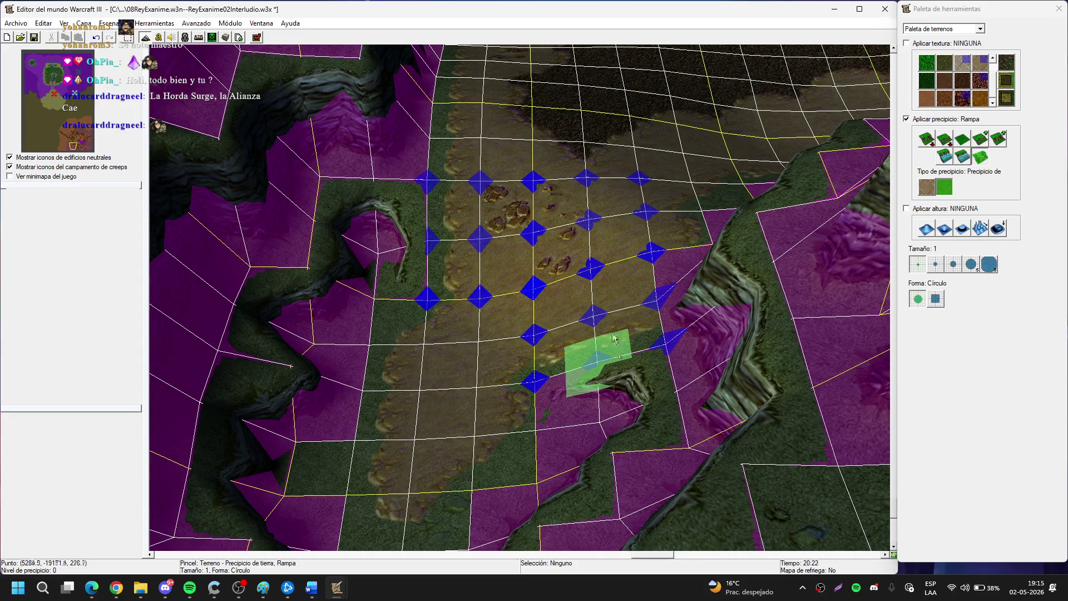
{"action": "key", "text": "Up"}
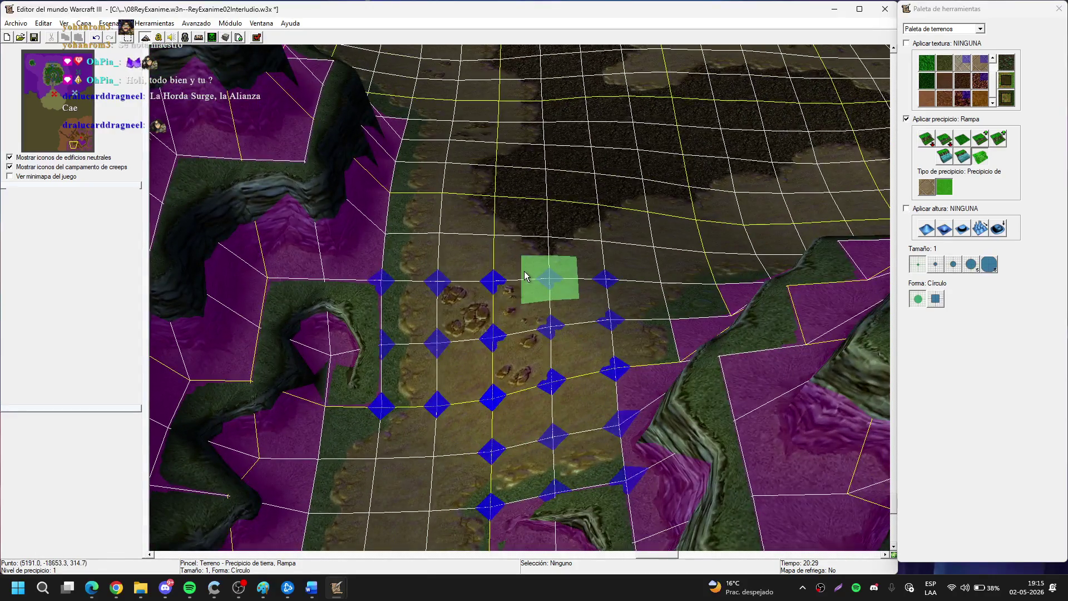
Place a Puerta Demoníaca (Diagonal 2) gate from Árboles / Destructibles across the ramp.
{"action": "key", "text": "d"}
{"action": "left_click", "coordinate": [967, 58]}
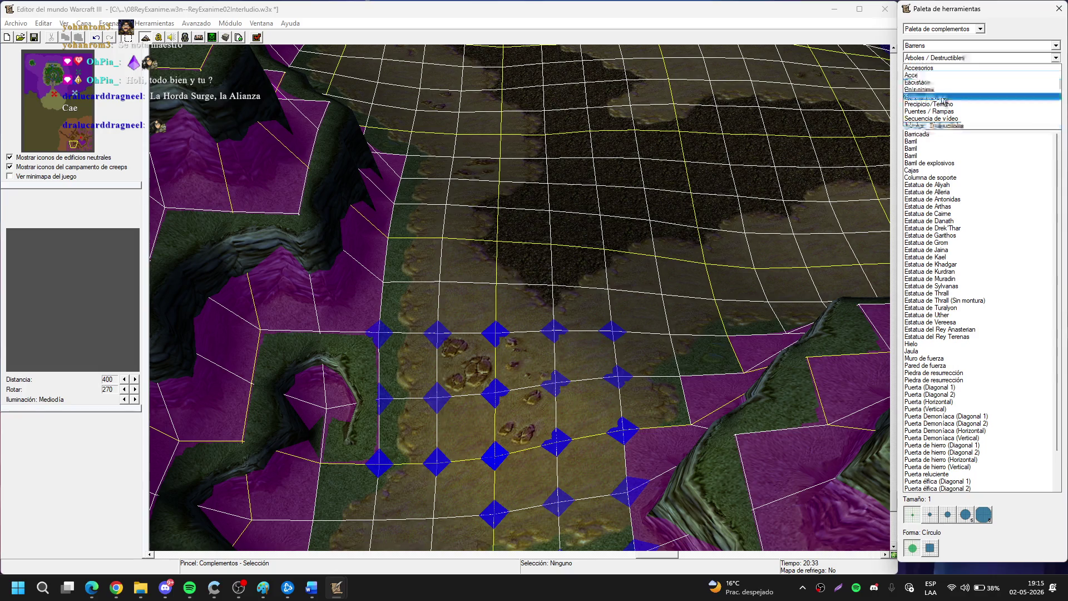
{"action": "left_click", "coordinate": [944, 99]}
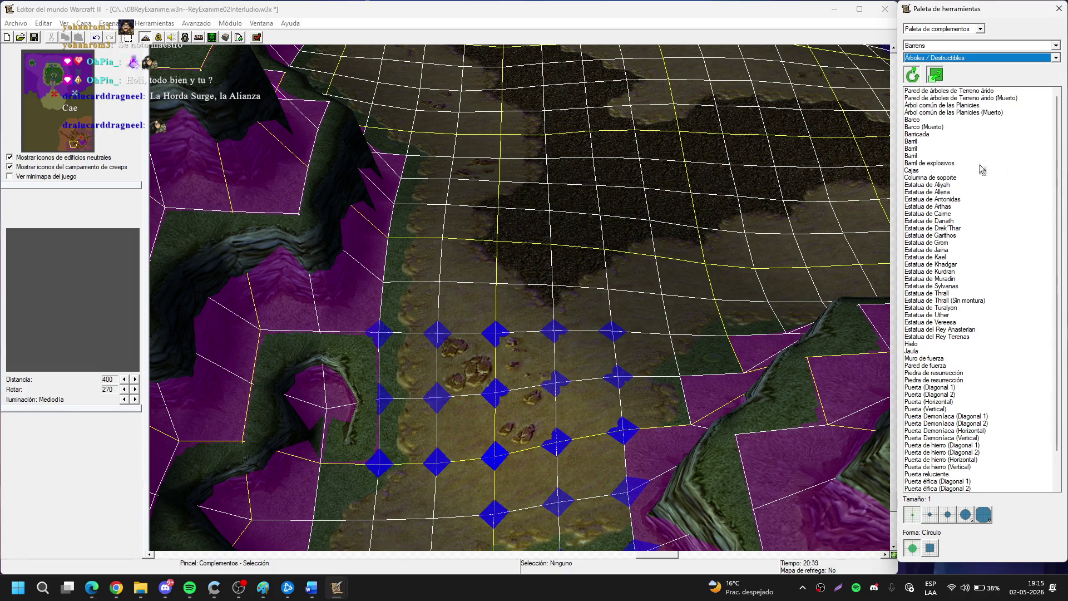
{"action": "scroll", "coordinate": [981, 169], "scroll_direction": "down", "scroll_amount": 2}
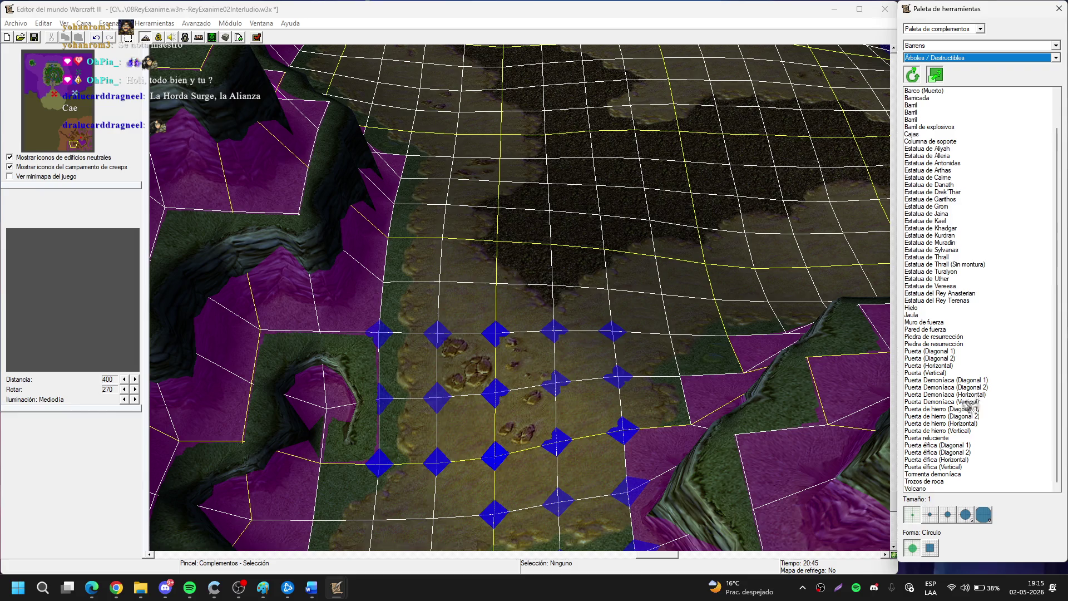
{"action": "left_click", "coordinate": [939, 395]}
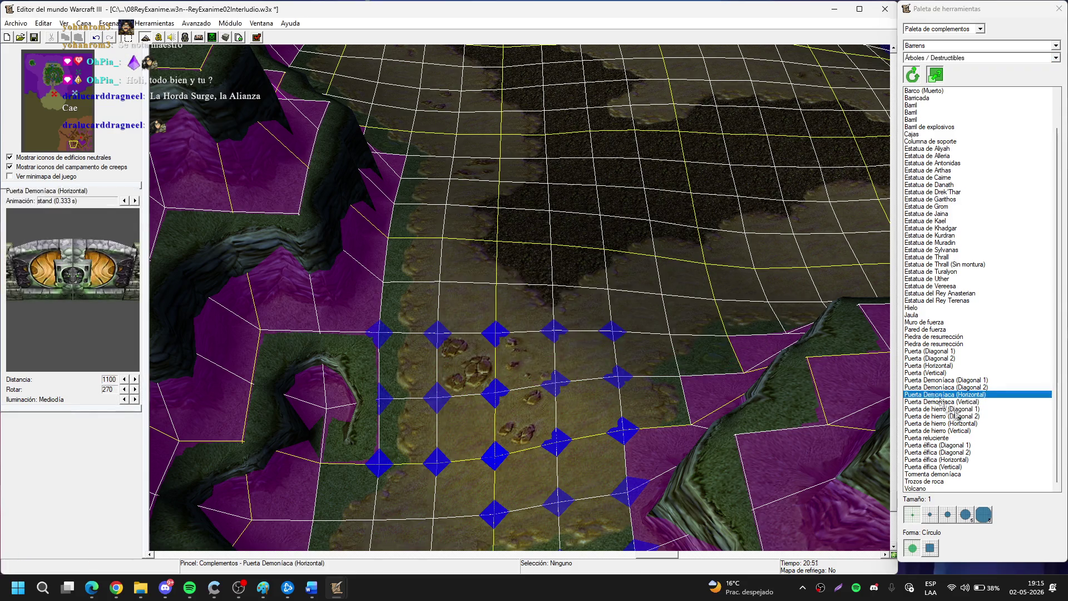
{"action": "left_click", "coordinate": [969, 387]}
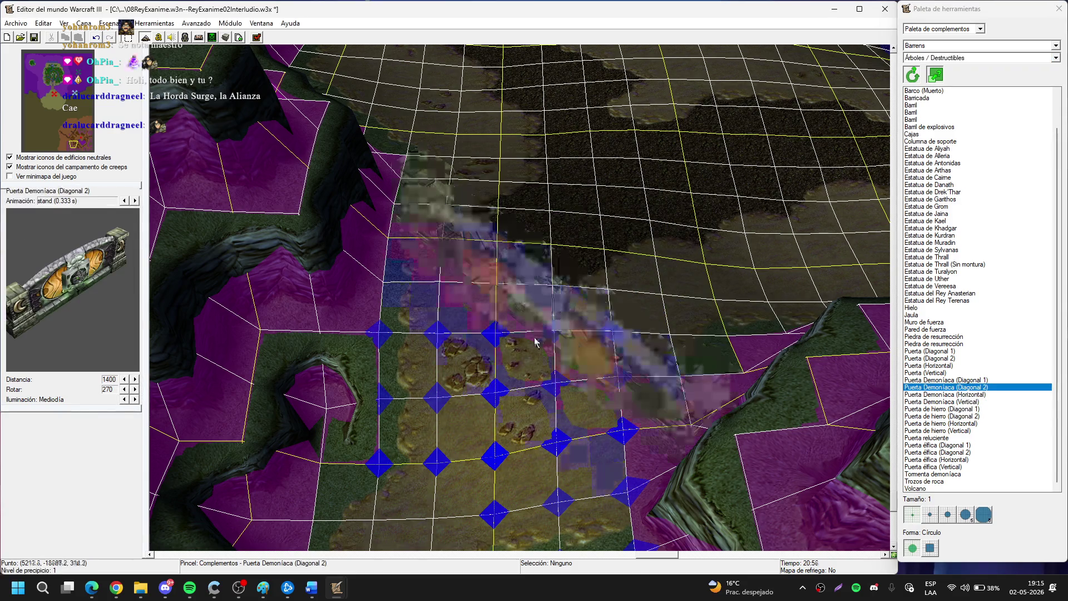
{"action": "left_click", "coordinate": [510, 382]}
{"action": "right_click", "coordinate": [510, 381]}
Select the placed gate and open the Object Editor.
{"action": "left_click", "coordinate": [508, 378]}
{"action": "scroll", "coordinate": [506, 372], "scroll_direction": "up", "scroll_amount": 2}
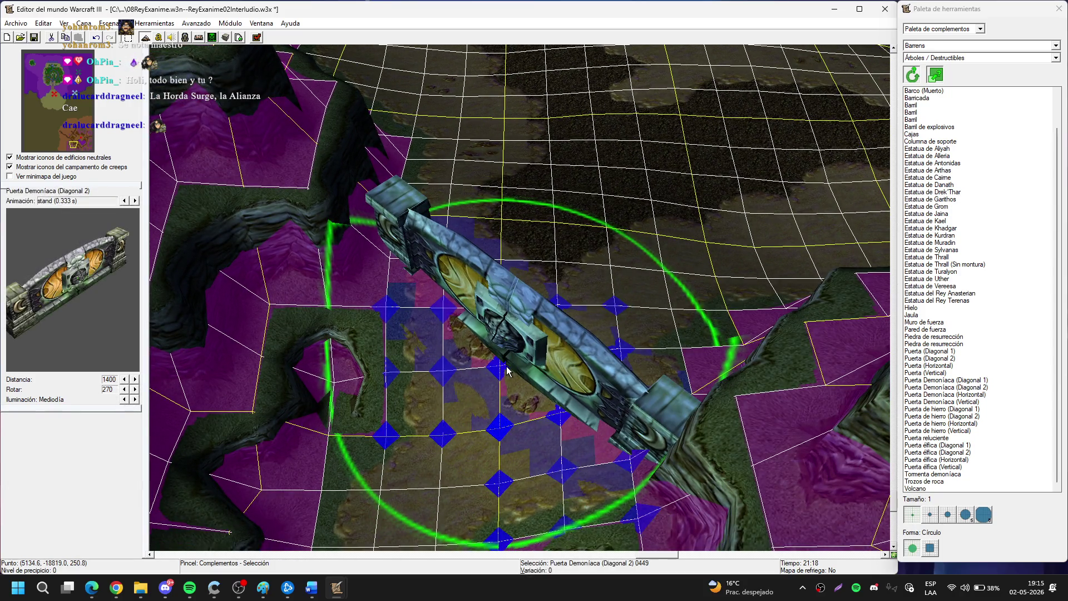
{"action": "left_click", "coordinate": [186, 38]}
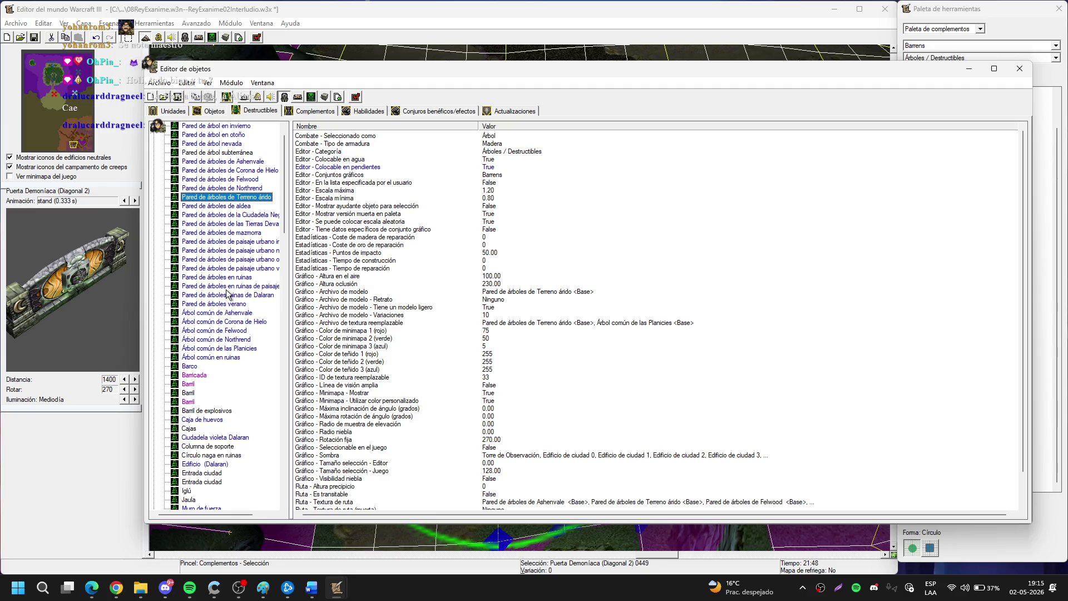
Inspect the Puerta Demoníaca (Diagonal 2) fog visibility, selection size and hit points properties.
{"action": "scroll", "coordinate": [269, 217], "scroll_direction": "down", "scroll_amount": 15}
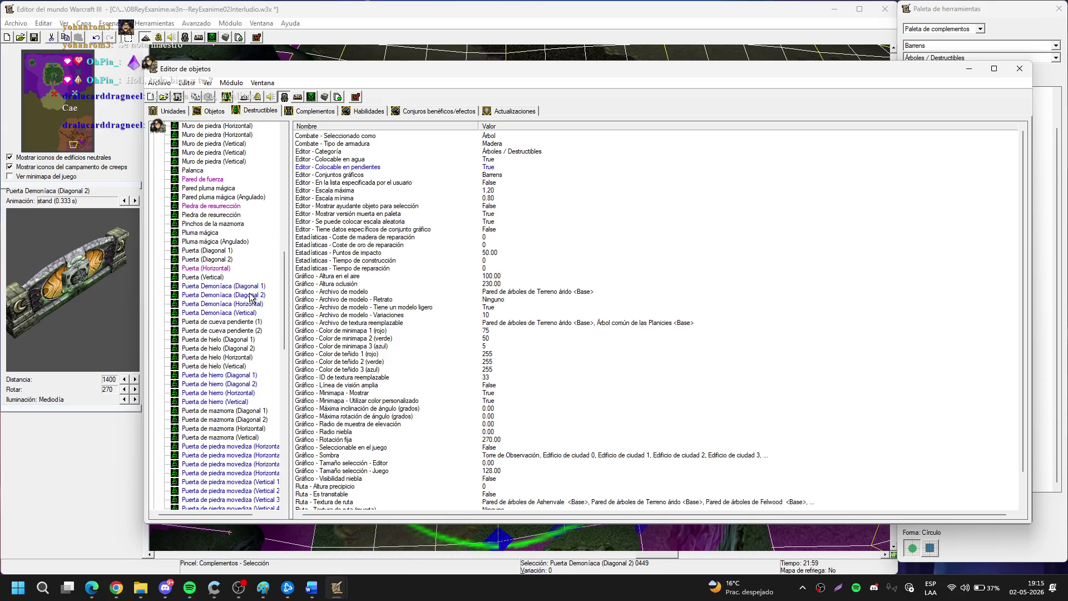
{"action": "left_click", "coordinate": [251, 296]}
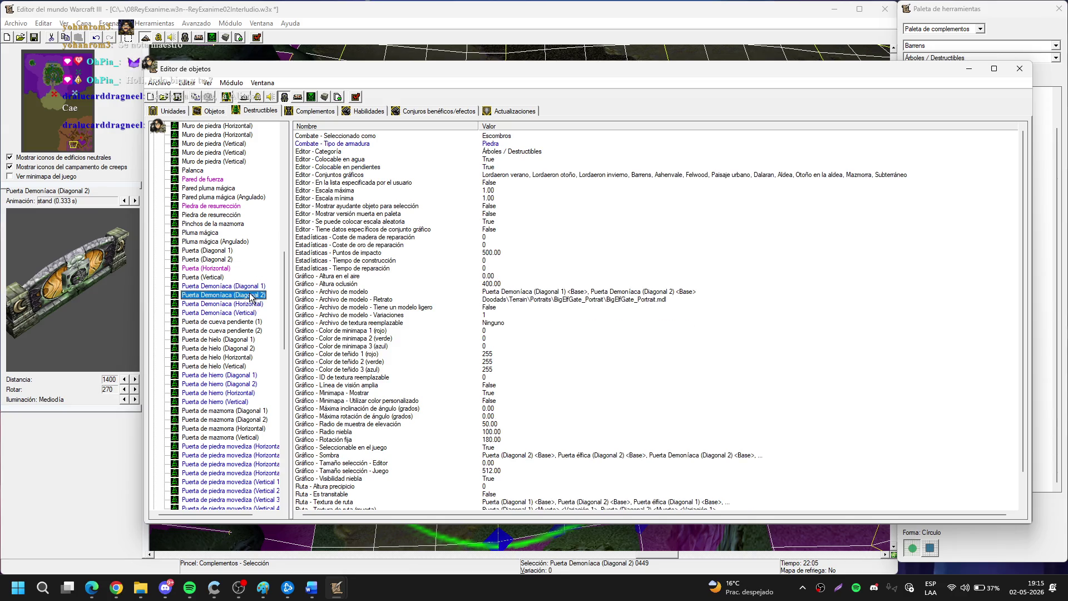
{"action": "scroll", "coordinate": [527, 451], "scroll_direction": "down", "scroll_amount": 2}
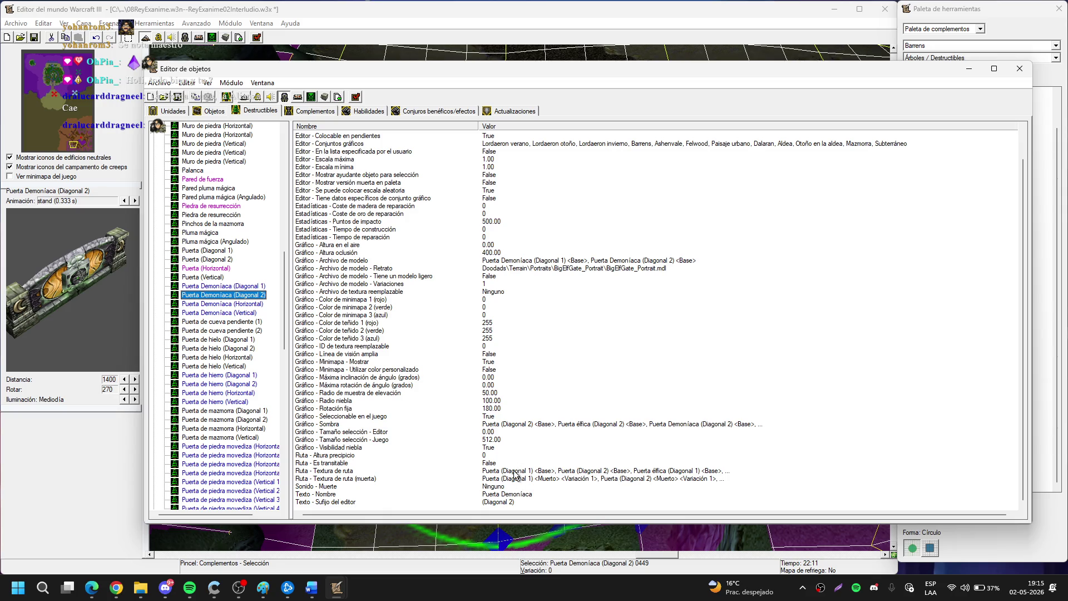
{"action": "left_click", "coordinate": [507, 447]}
{"action": "left_click", "coordinate": [500, 440]}
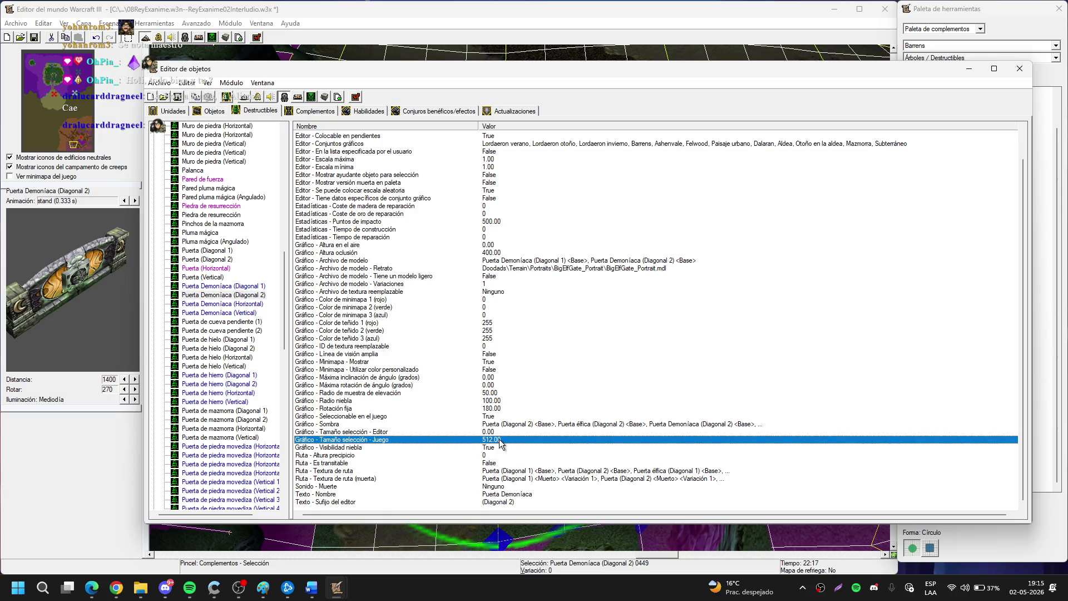
{"action": "scroll", "coordinate": [500, 439], "scroll_direction": "up", "scroll_amount": 2}
{"action": "left_click", "coordinate": [508, 253]}
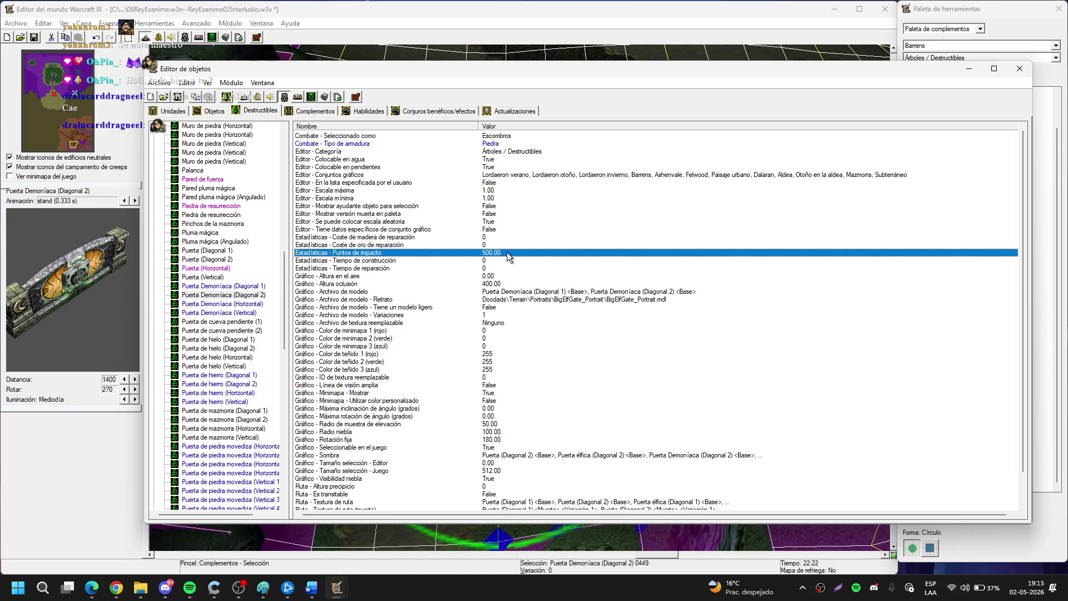
{"action": "left_click", "coordinate": [565, 24]}
Set the Demonic Gate's fixed rotation to 90 in the Object Editor.
{"action": "key", "text": "Return"}
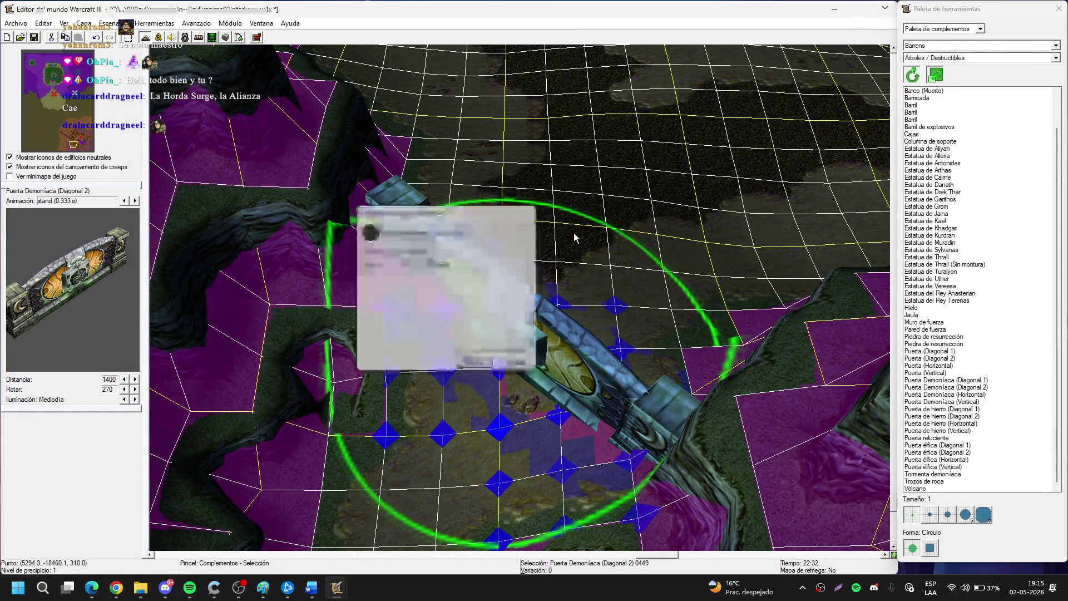
{"action": "key", "text": "Escape"}
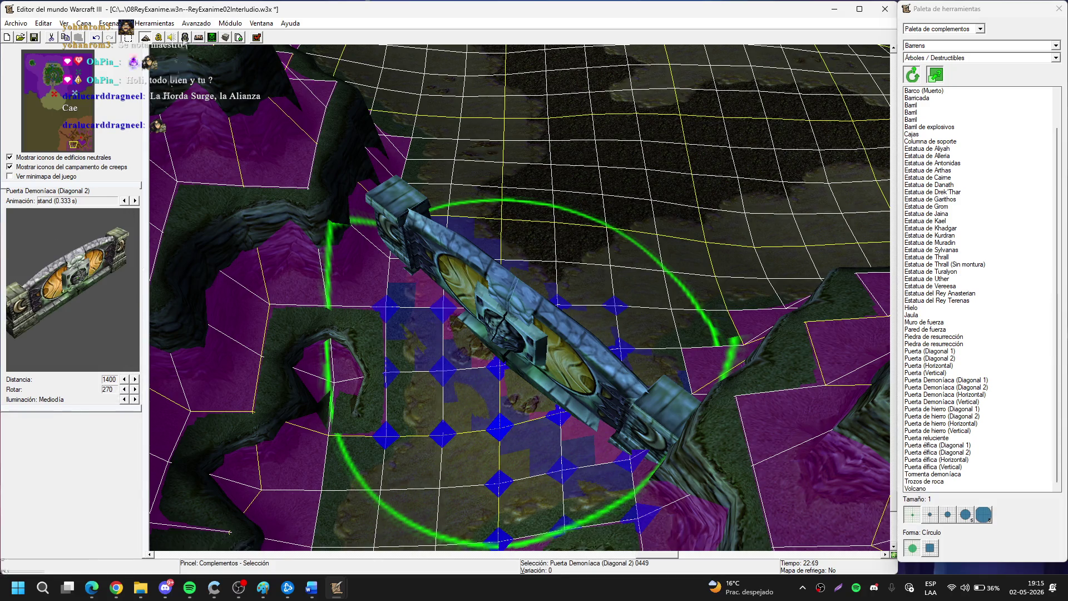
{"action": "left_click", "coordinate": [186, 39]}
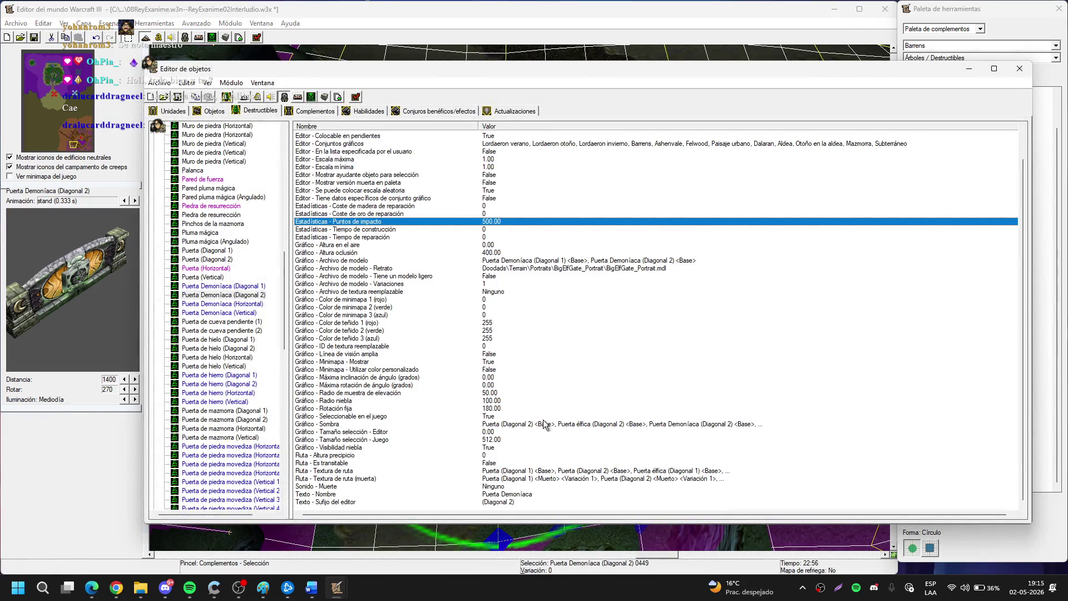
{"action": "left_click", "coordinate": [509, 401]}
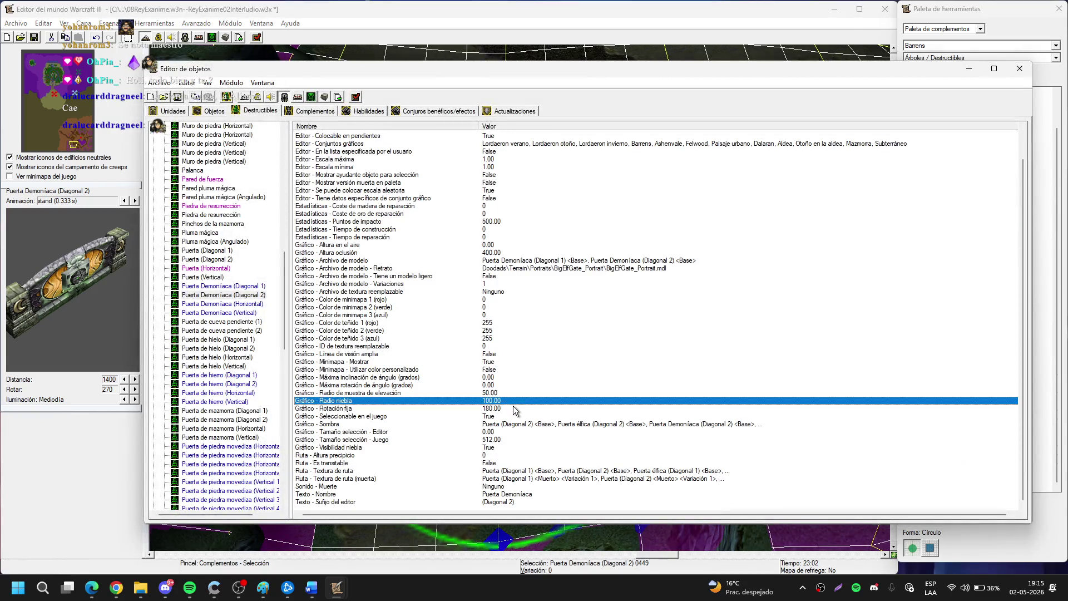
{"action": "double_click", "coordinate": [514, 408]}
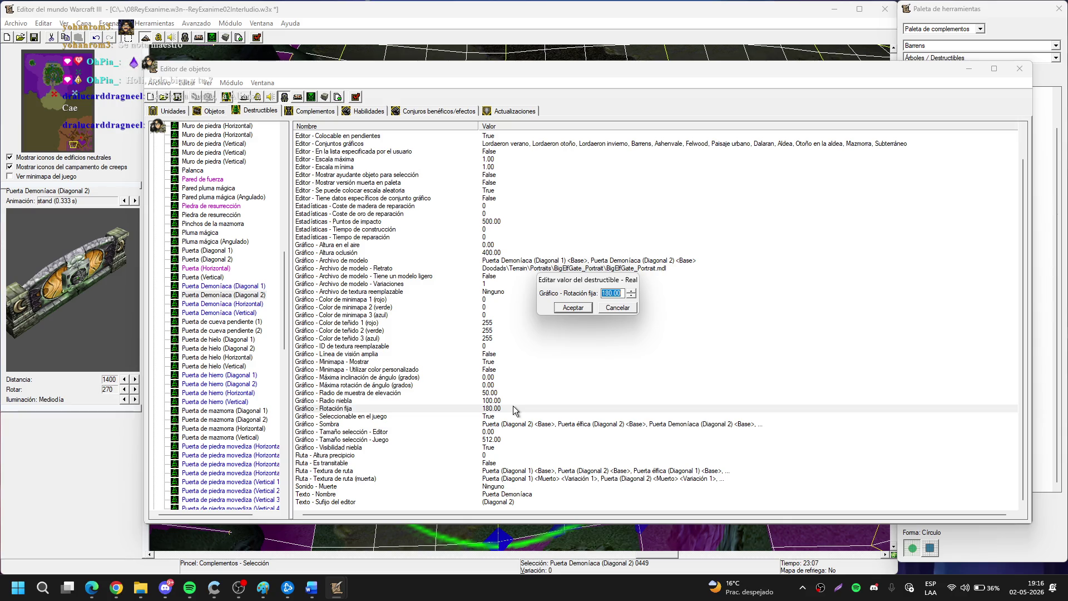
{"action": "key", "text": "Return"}
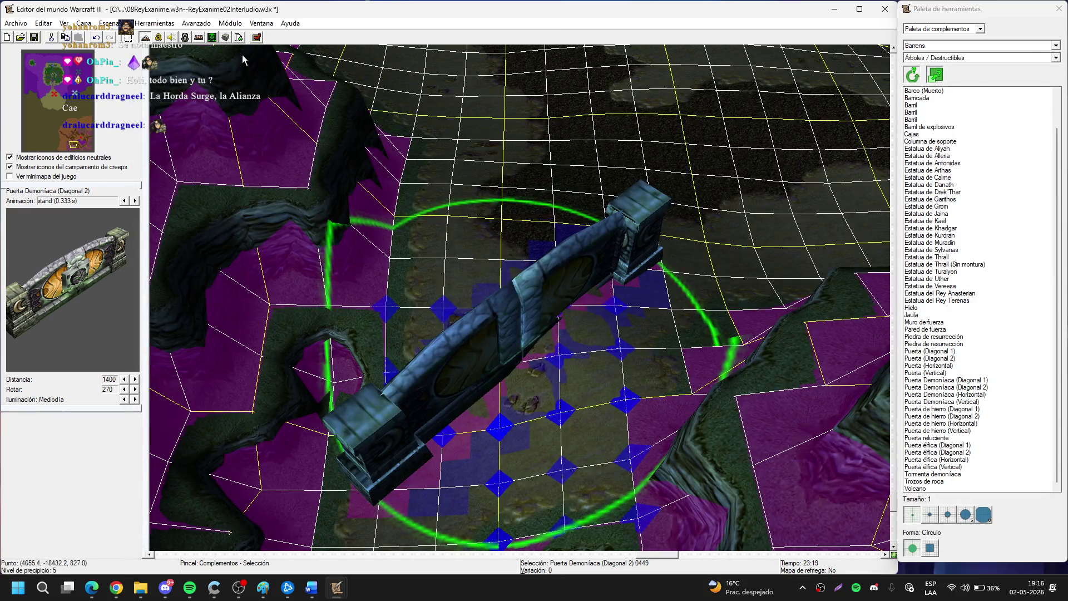
{"action": "left_click", "coordinate": [187, 40]}
Check the Demonic Gate from rotated camera angles and shift it slightly up and right.
{"action": "key", "text": "Return"}
{"action": "key", "text": "Return"}
{"action": "left_click", "coordinate": [593, 40]}
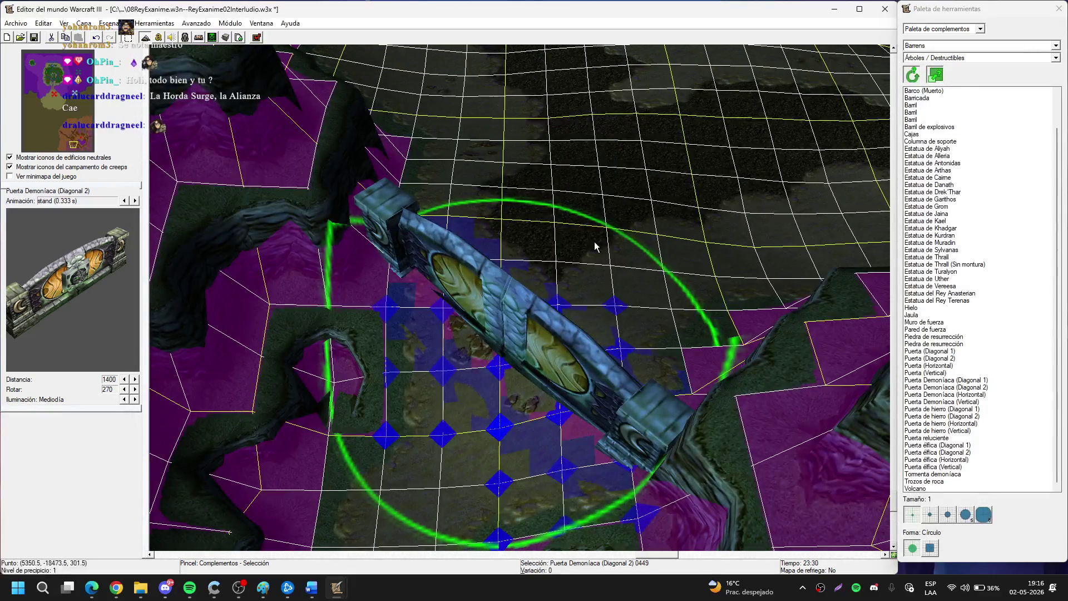
{"action": "key", "text": "ctrl+Left"}
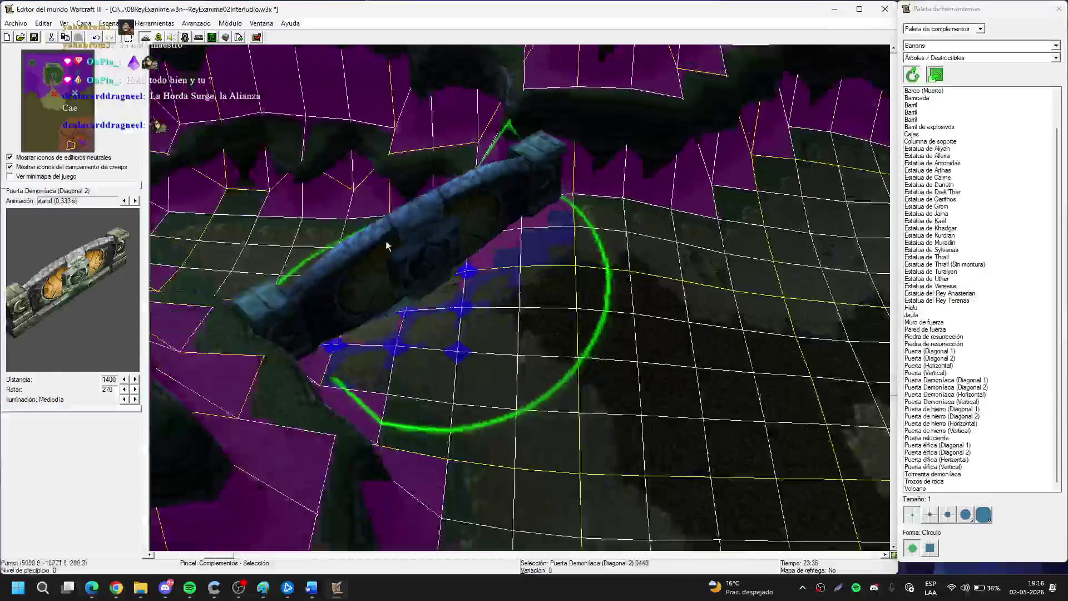
{"action": "key", "text": "ctrl+Left"}
{"action": "key", "text": "ctrl+Left"}
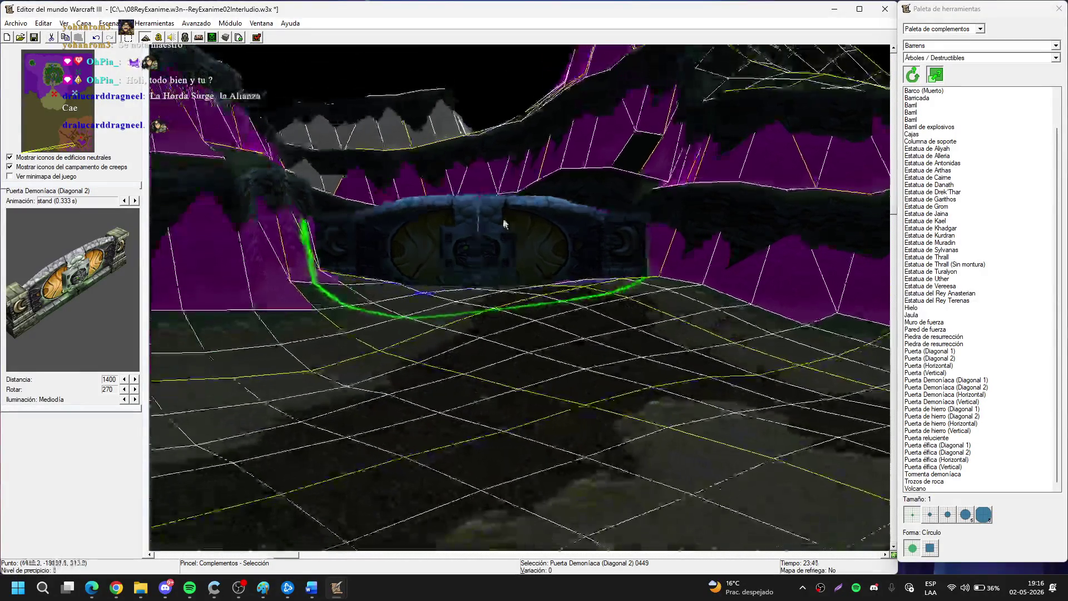
{"action": "key", "text": "ctrl+Left"}
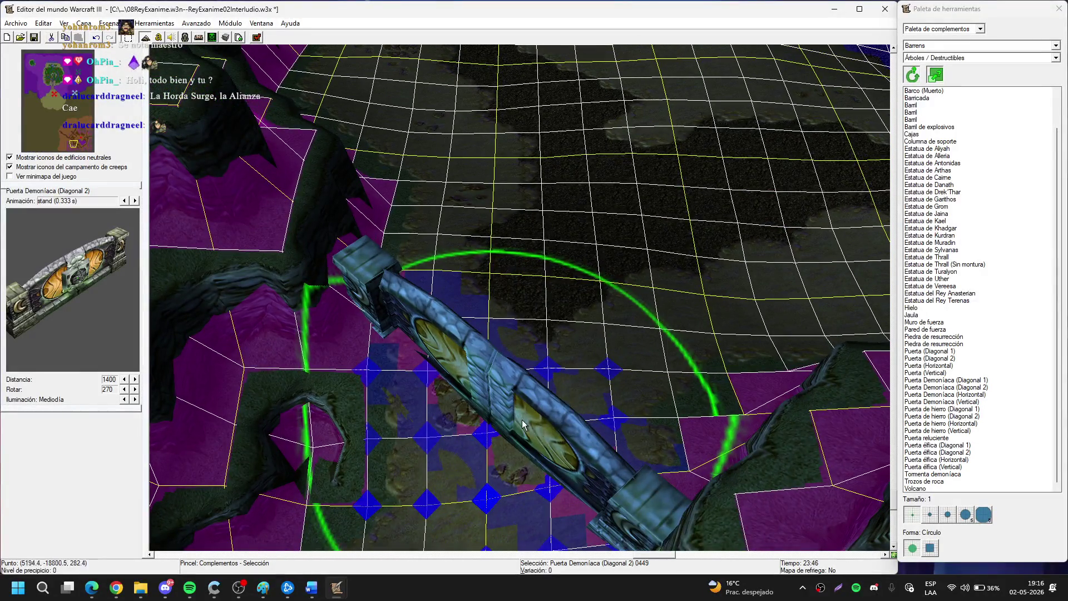
{"action": "left_click_drag", "start_coordinate": [513, 387], "coordinate": [525, 387]}
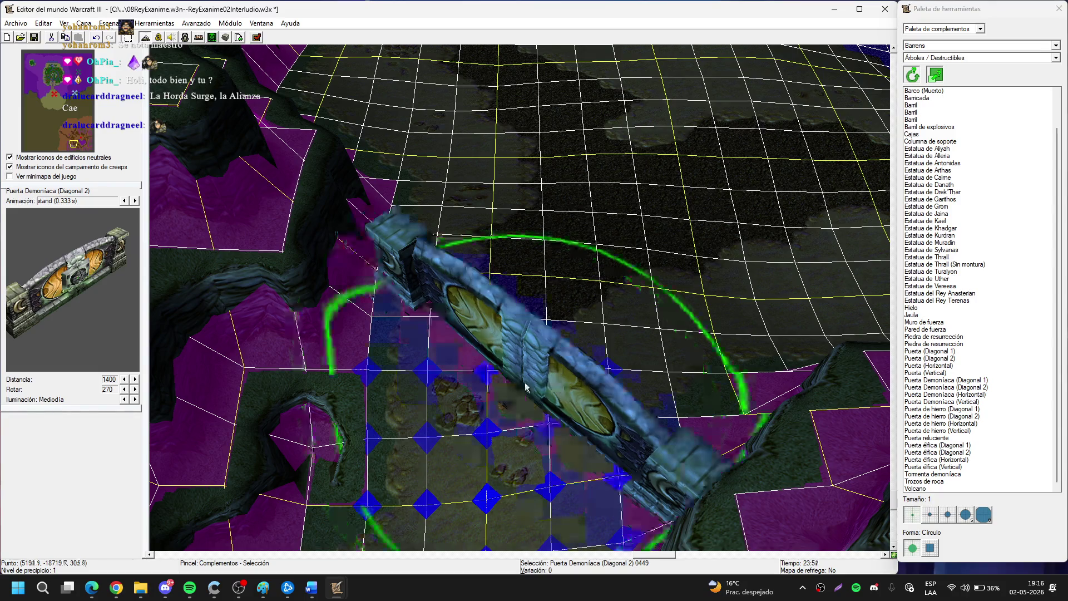
{"action": "key", "text": "Up"}
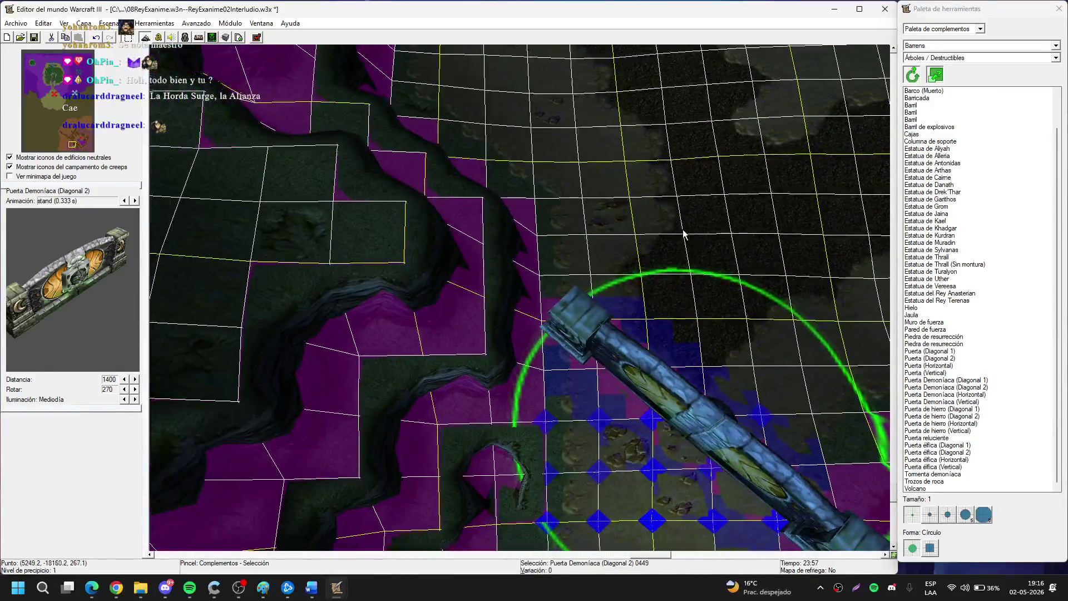
{"action": "key", "text": "t"}
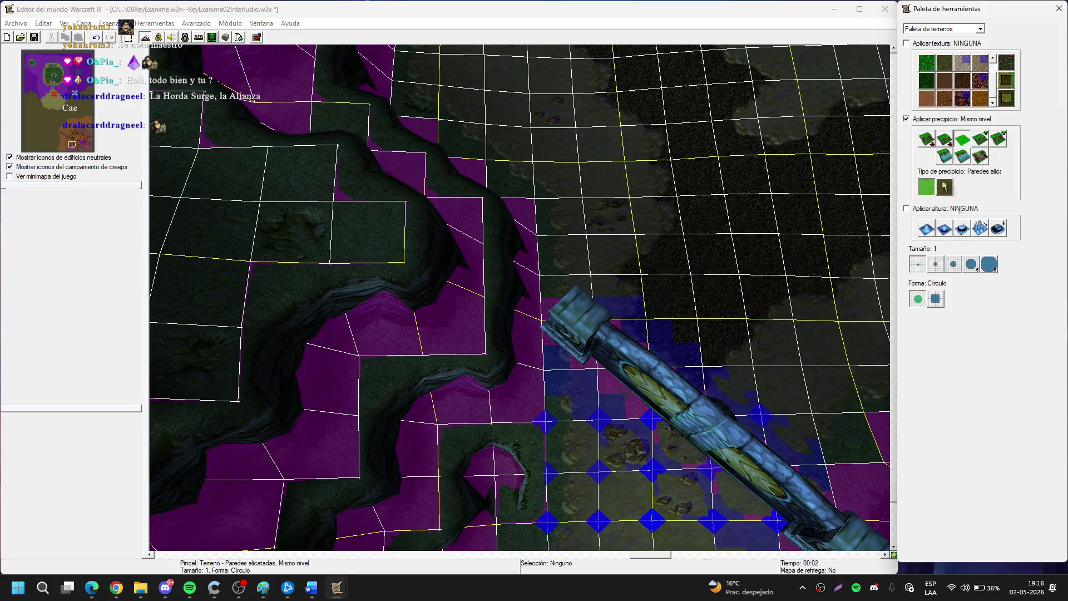
Raise the purple lowland cells beside the gate's end to plateau level.
{"action": "left_click_drag", "start_coordinate": [434, 230], "coordinate": [452, 243]}
{"action": "key", "text": "Right"}
{"action": "key", "text": "Down"}
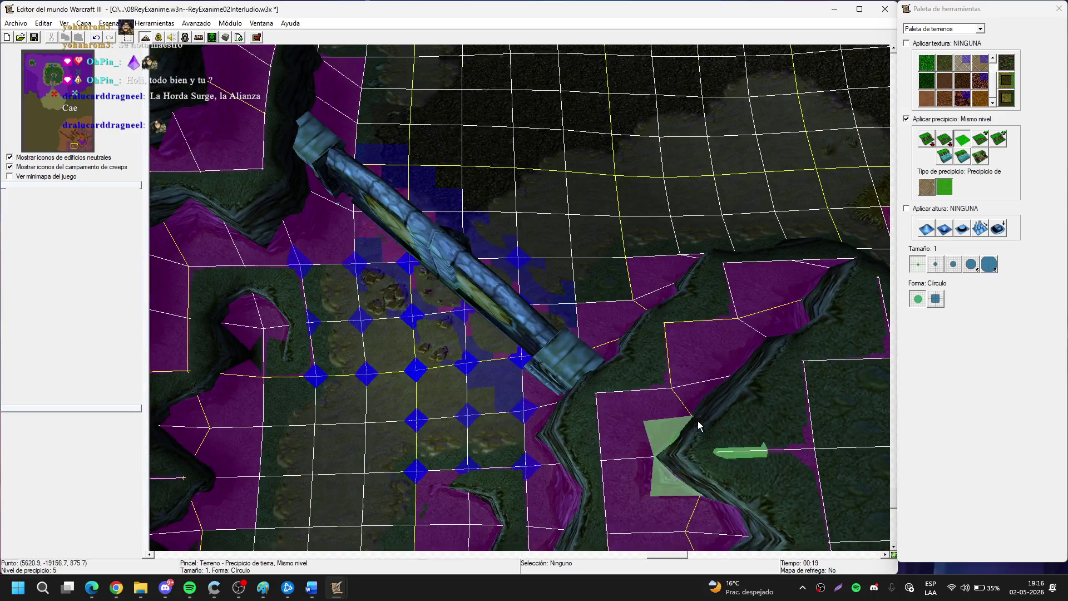
{"action": "left_click_drag", "start_coordinate": [644, 374], "coordinate": [622, 364]}
{"action": "key", "text": "Right"}
{"action": "key", "text": "Down"}
{"action": "left_click_drag", "start_coordinate": [658, 328], "coordinate": [625, 404]}
{"action": "key", "text": "Left"}
{"action": "key", "text": "Up"}
{"action": "right_click", "coordinate": [643, 250]}
{"action": "scroll", "coordinate": [645, 253], "scroll_direction": "up", "scroll_amount": 3}
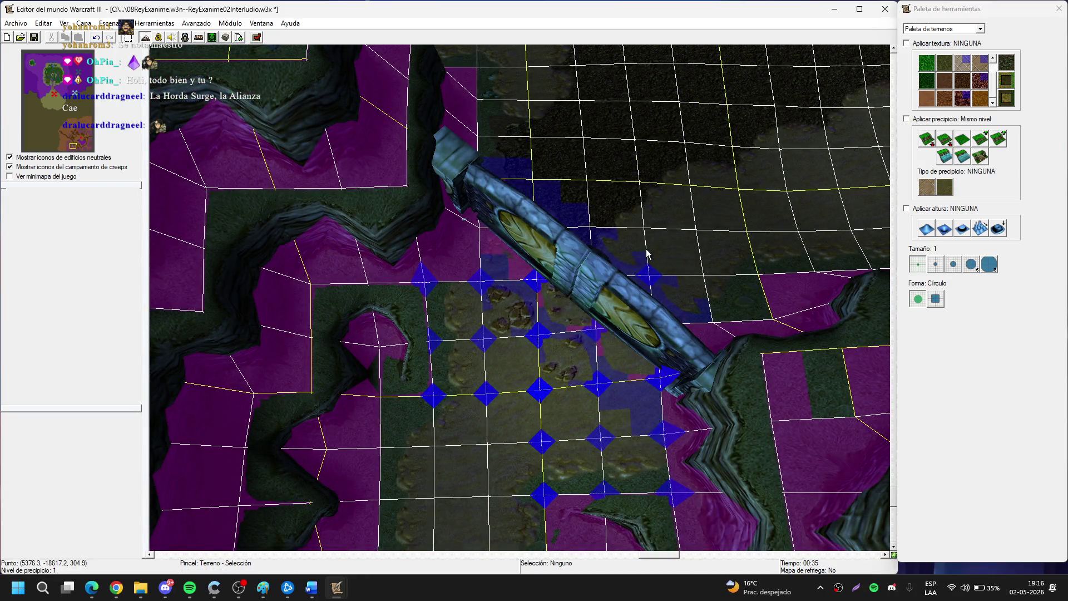
Return to the Doodad Palette and open its category list.
{"action": "key", "text": "Down"}
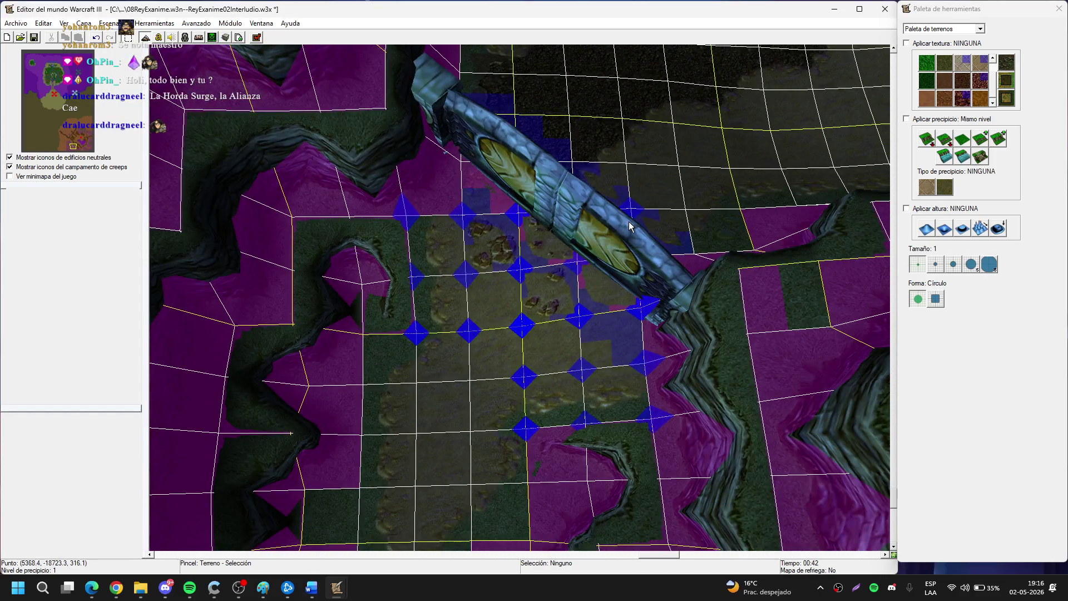
{"action": "key", "text": "d"}
{"action": "left_click", "coordinate": [968, 58]}
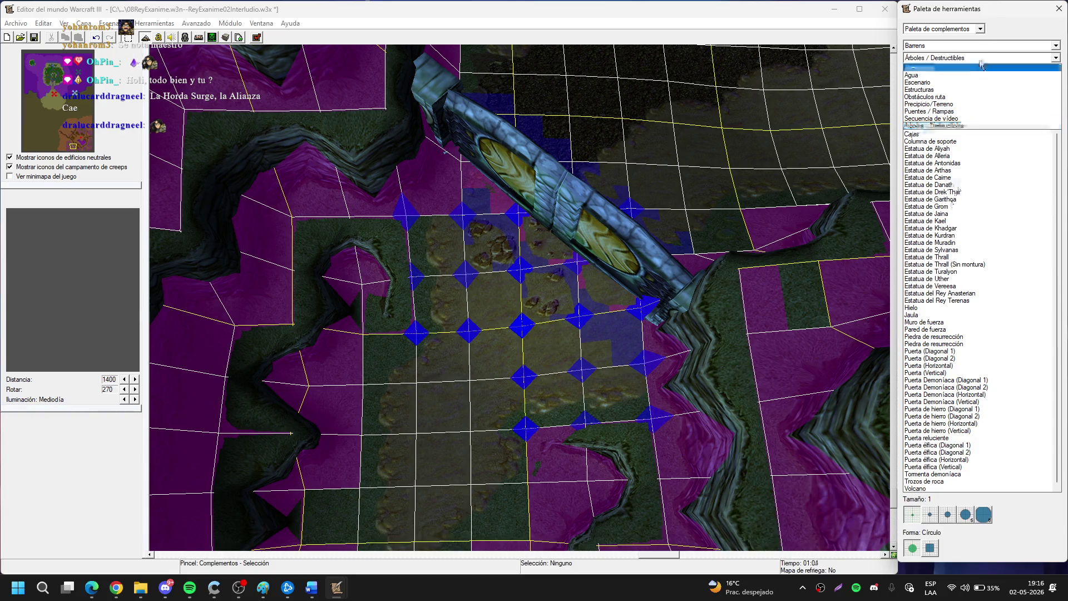
Place a Muralla de Orgrimmar wall from Estructuras to the left of the Demonic Gate.
{"action": "left_click", "coordinate": [945, 90]}
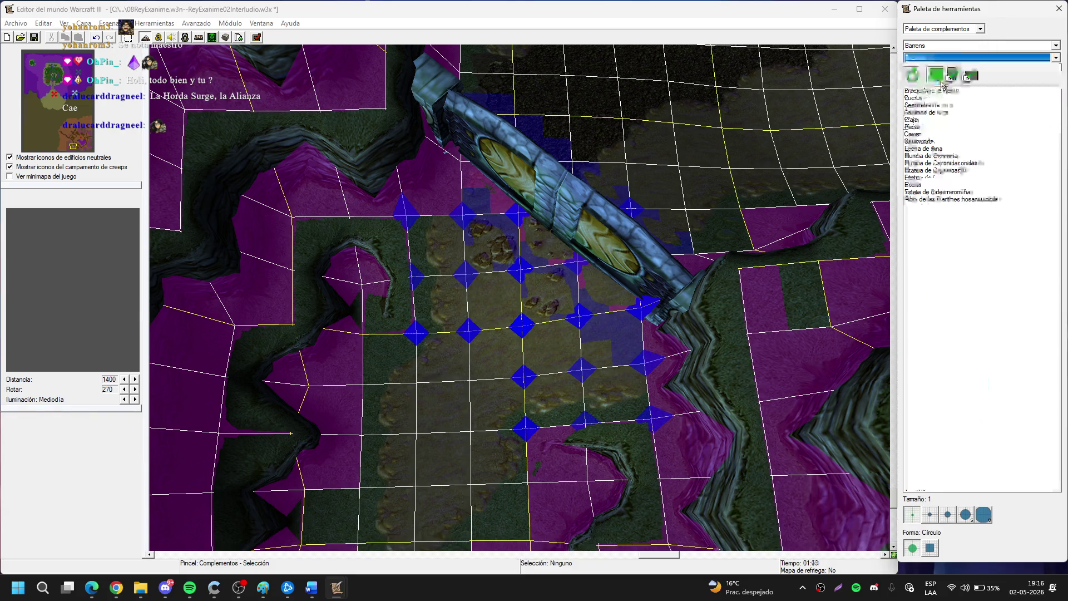
{"action": "left_click", "coordinate": [932, 156]}
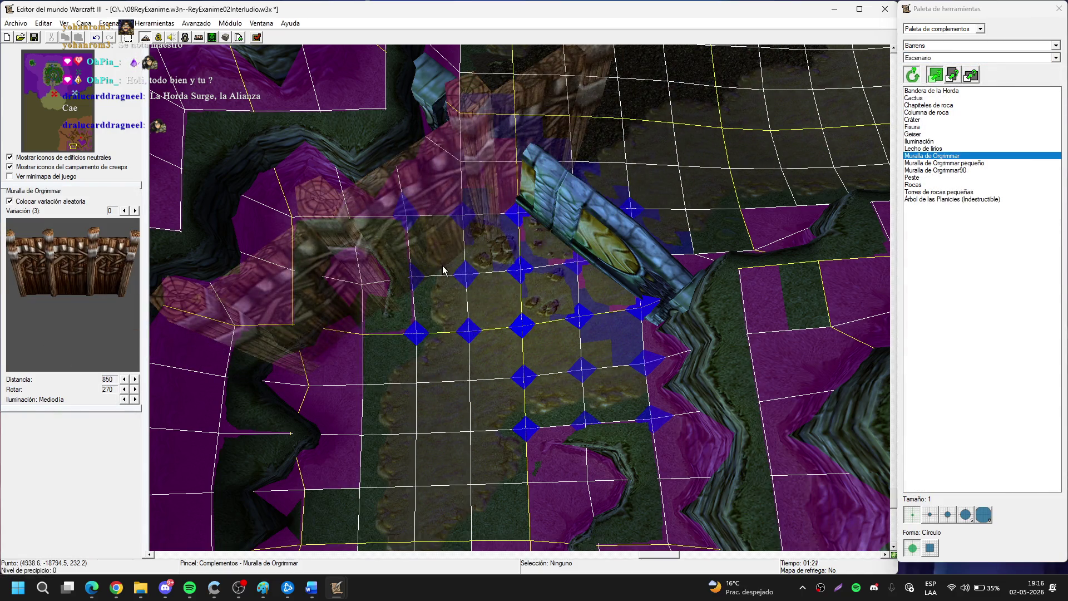
{"action": "key", "text": "Left"}
{"action": "key", "text": "Left"}
{"action": "key", "text": "Left"}
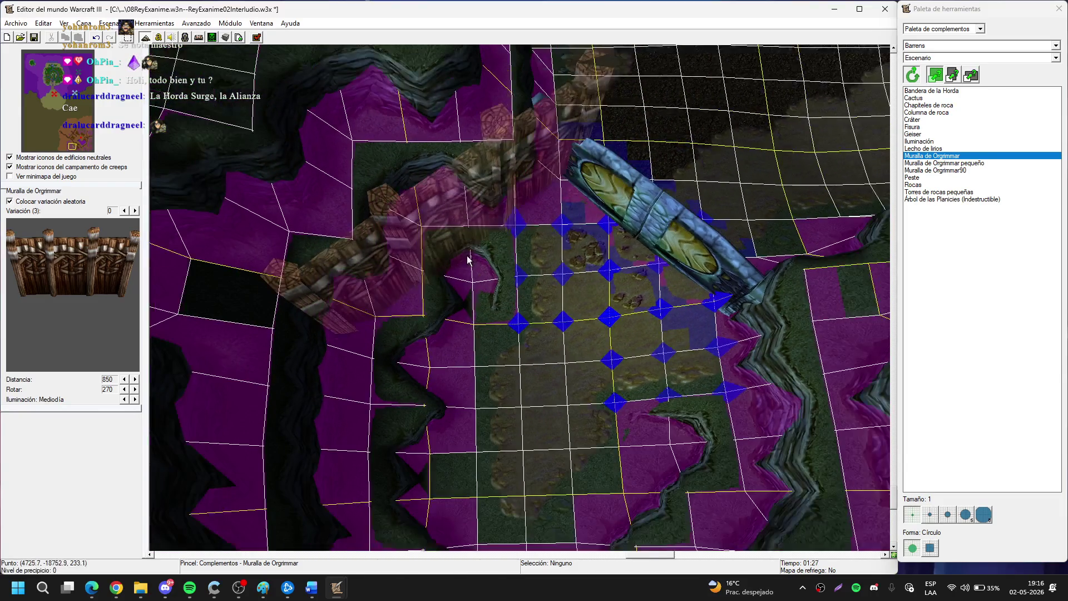
{"action": "left_click", "coordinate": [431, 264]}
{"action": "right_click", "coordinate": [539, 248]}
Open the placed wall's properties to set its scale to 200.
{"action": "key", "text": "Right"}
{"action": "key", "text": "Right"}
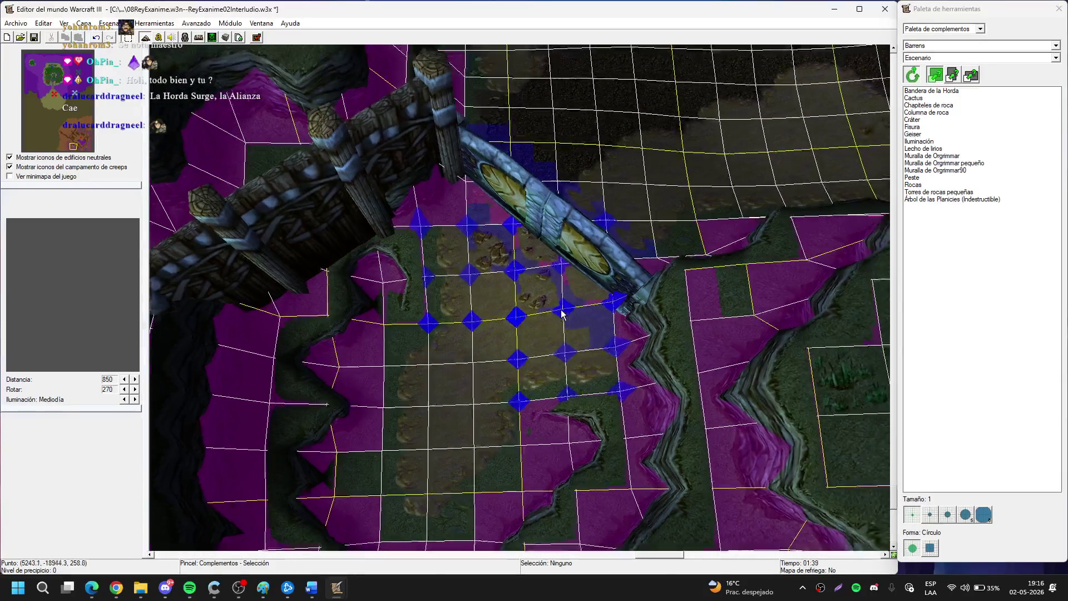
{"action": "key", "text": "Left"}
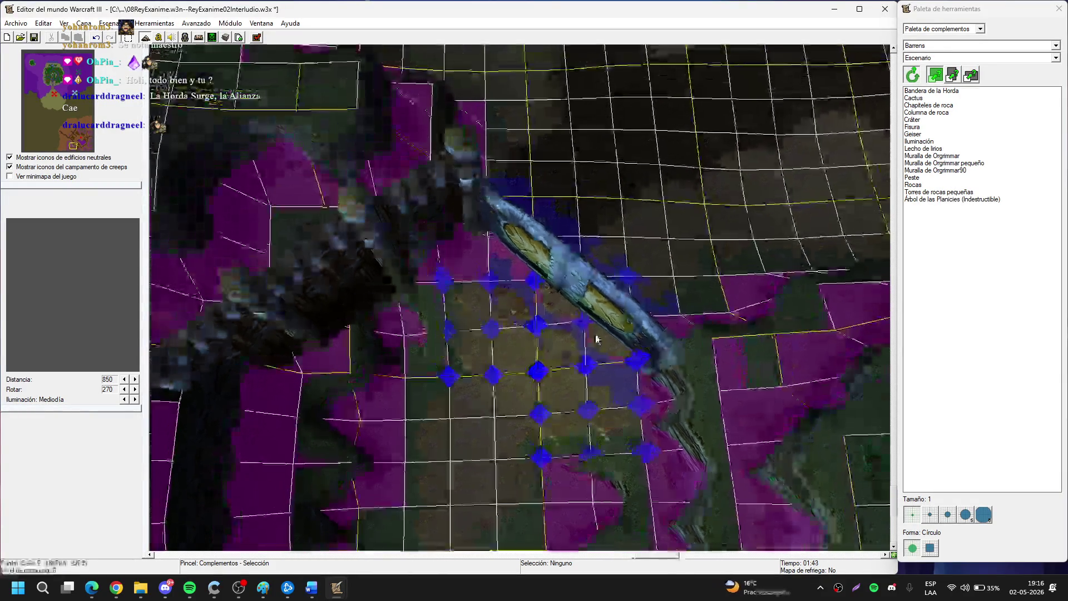
{"action": "key", "text": "Down"}
{"action": "key", "text": "Left"}
{"action": "key", "text": "Up"}
{"action": "key", "text": "m"}
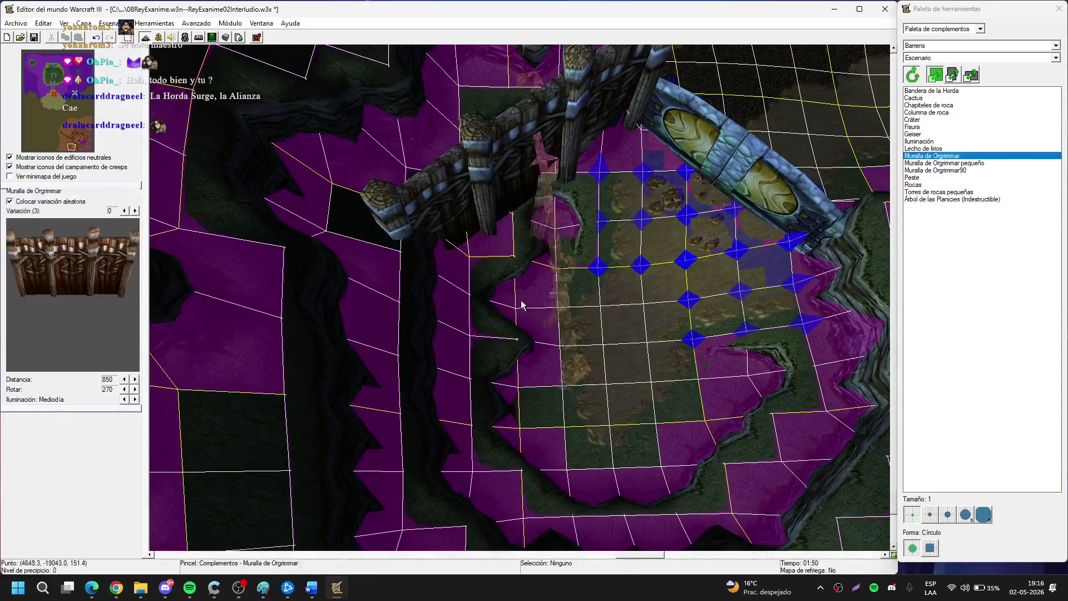
{"action": "key", "text": "Escape"}
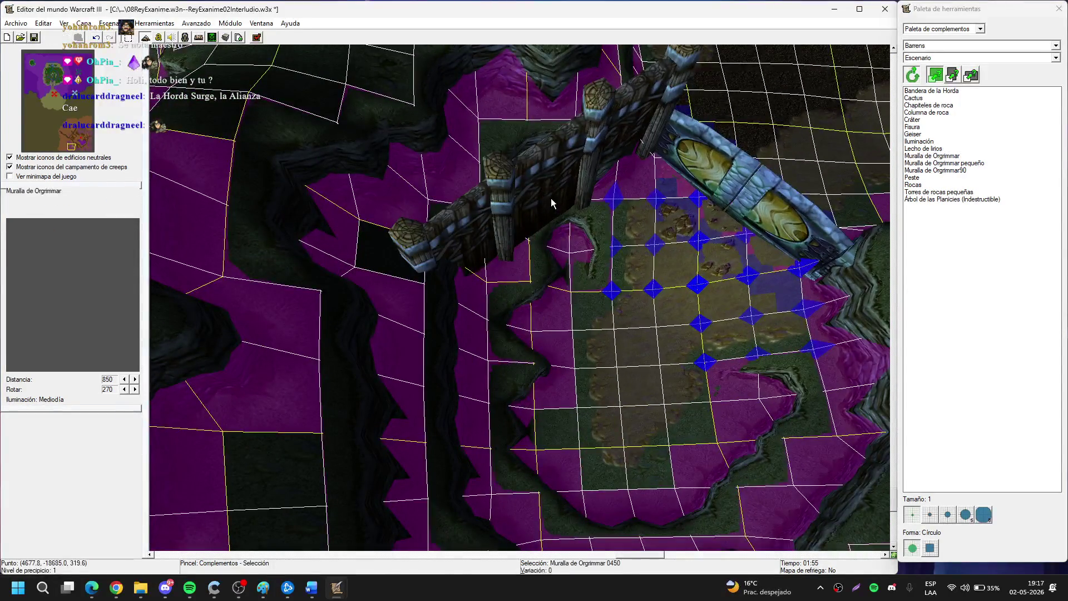
{"action": "double_click", "coordinate": [553, 203]}
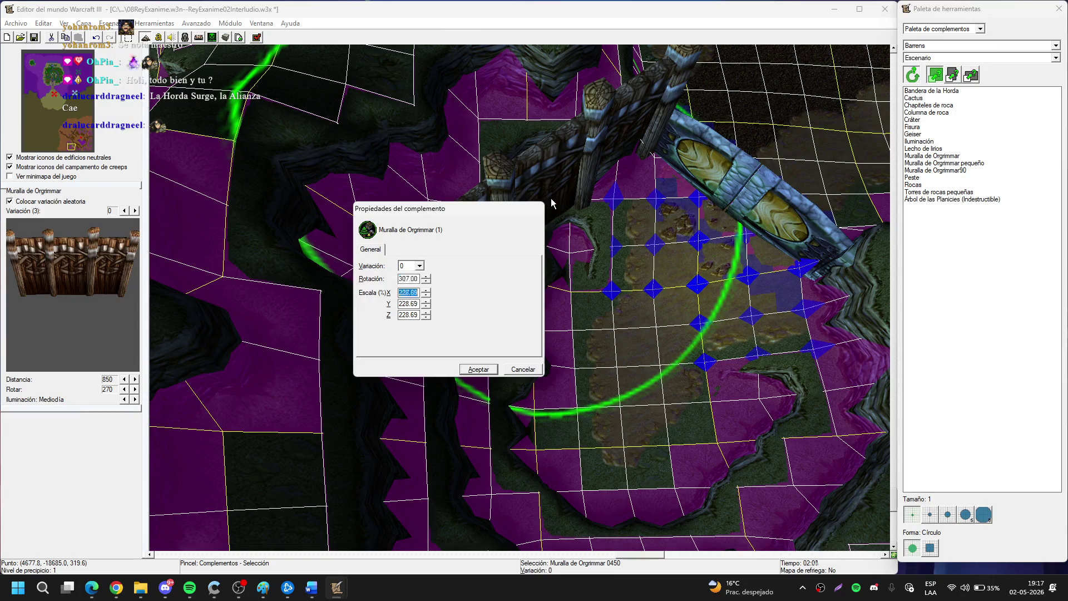
{"action": "type", "text": "200"}
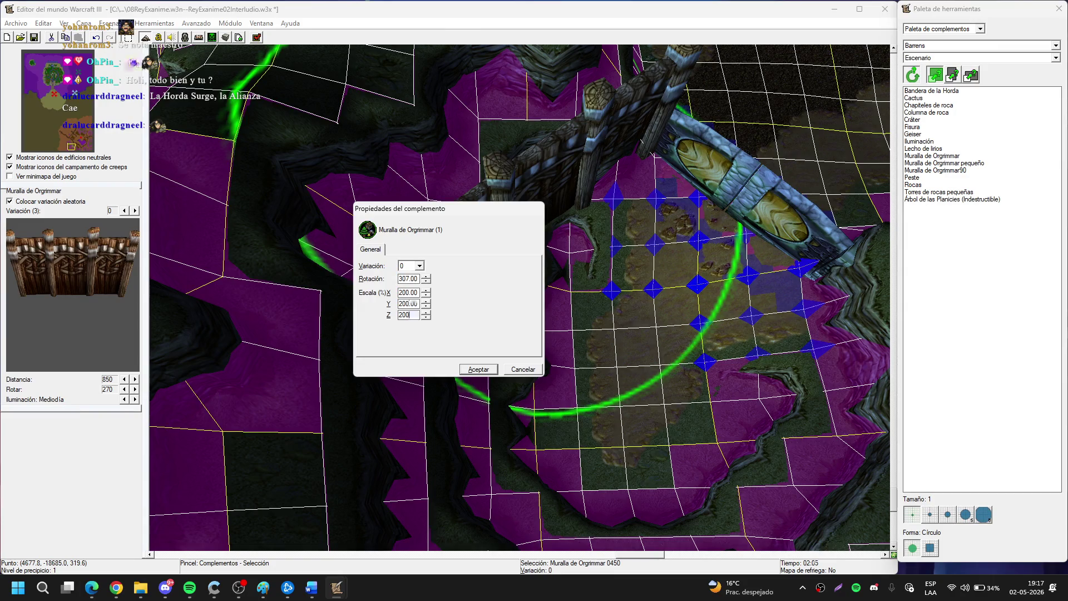
Apply the 200 scale to the wall and reposition it down-left.
{"action": "key", "text": "Return"}
{"action": "mouse_move", "coordinate": [553, 207]}
{"action": "left_mouse_down"}
{"action": "mouse_move", "coordinate": [456, 367]}
{"action": "mouse_move", "coordinate": [462, 384]}
{"action": "left_mouse_up"}
{"action": "key", "text": "Delete"}
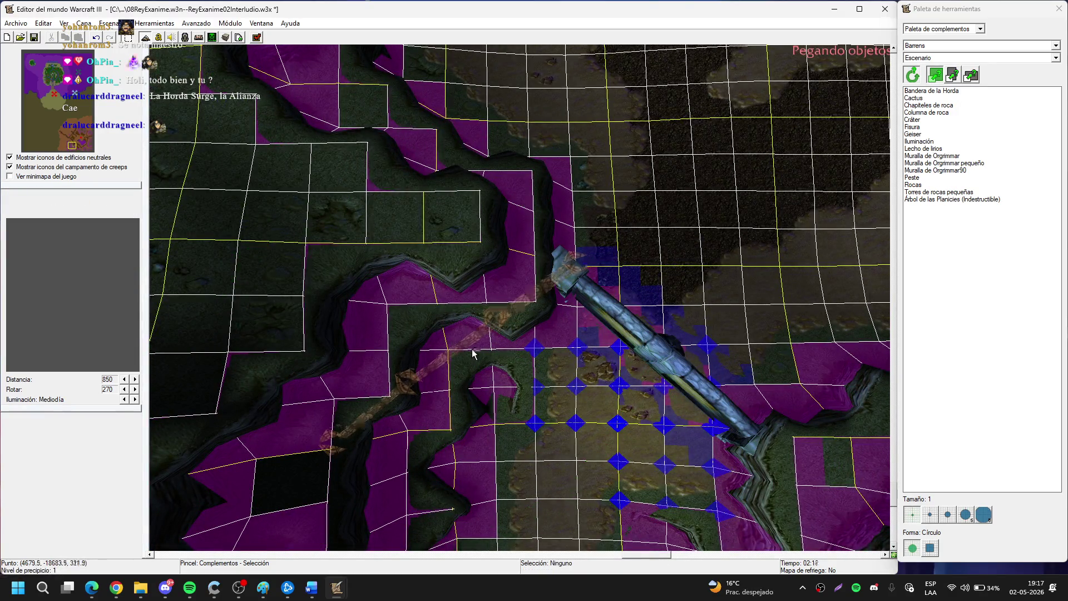
{"action": "left_click", "coordinate": [472, 354]}
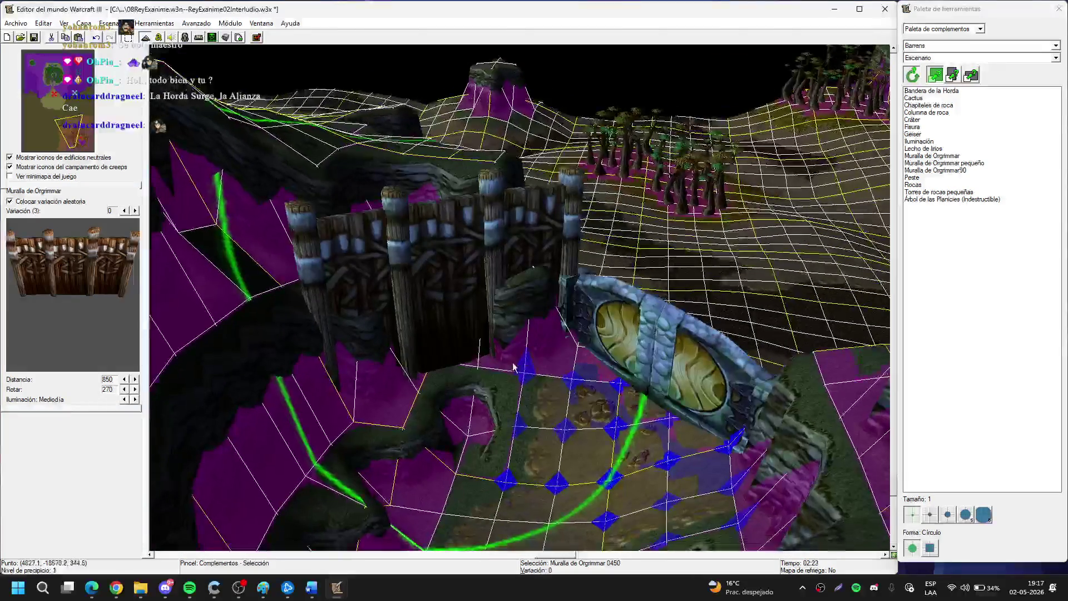
Paste a second Orgrimmar wall beside the first and slide it into line.
{"action": "mouse_move", "coordinate": [520, 351]}
{"action": "left_mouse_down"}
{"action": "mouse_move", "coordinate": [578, 310]}
{"action": "mouse_move", "coordinate": [588, 449]}
{"action": "left_mouse_up"}
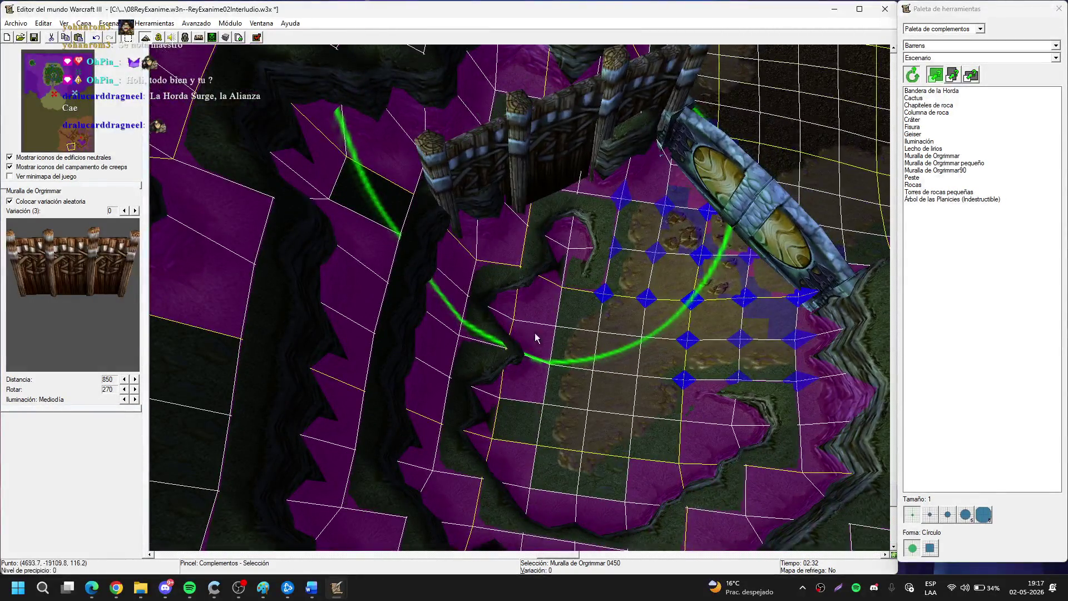
{"action": "key", "text": "ctrl+v"}
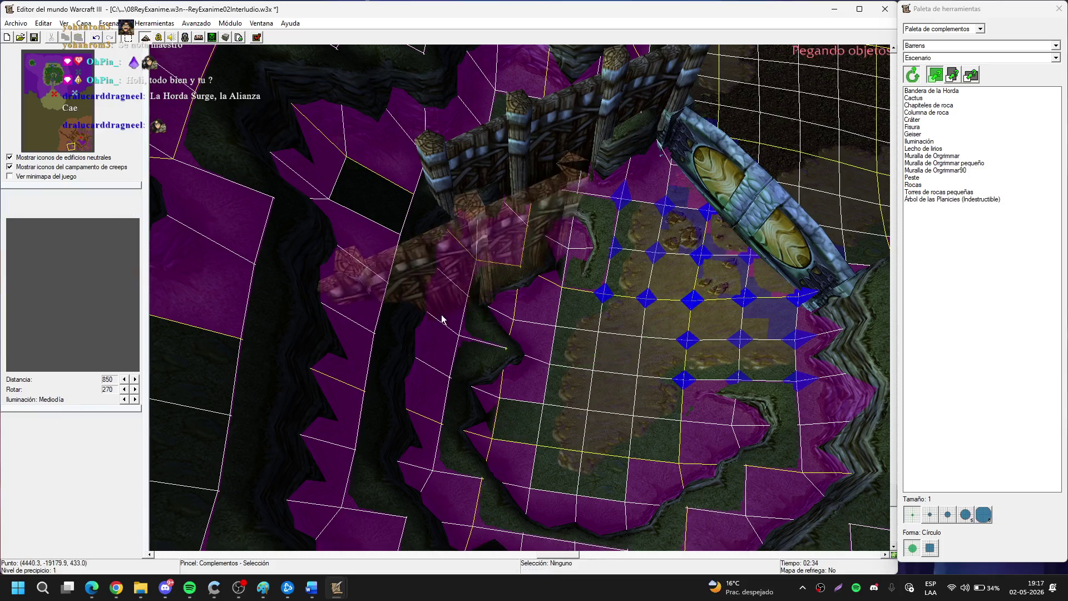
{"action": "left_click", "coordinate": [441, 310]}
{"action": "mouse_move", "coordinate": [715, 374]}
{"action": "left_mouse_down"}
{"action": "mouse_move", "coordinate": [508, 305]}
{"action": "mouse_move", "coordinate": [492, 342]}
{"action": "mouse_move", "coordinate": [479, 336]}
{"action": "mouse_move", "coordinate": [488, 352]}
{"action": "mouse_move", "coordinate": [507, 307]}
{"action": "mouse_move", "coordinate": [526, 329]}
{"action": "mouse_move", "coordinate": [483, 228]}
{"action": "left_mouse_up"}
{"action": "mouse_move", "coordinate": [476, 345]}
{"action": "left_mouse_down"}
{"action": "mouse_move", "coordinate": [483, 337]}
{"action": "mouse_move", "coordinate": [357, 176]}
{"action": "mouse_move", "coordinate": [434, 309]}
{"action": "mouse_move", "coordinate": [519, 392]}
{"action": "mouse_move", "coordinate": [517, 328]}
{"action": "left_mouse_up"}
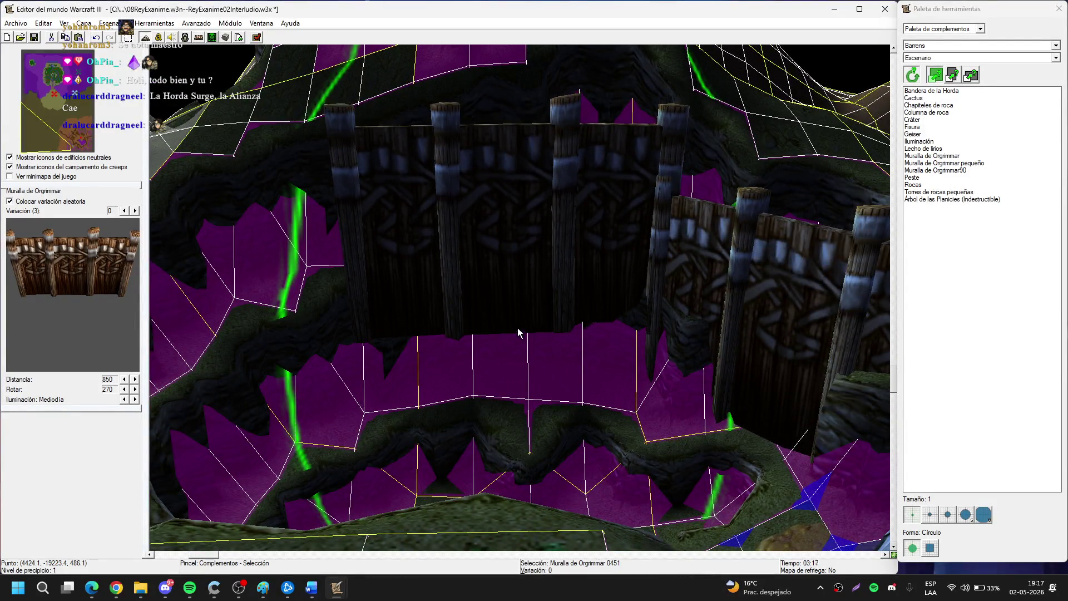
Lower the central wall and place a pasted wall copy along the ring.
{"action": "key", "text": "Page_Down"}
{"action": "key", "text": "Page_Down"}
{"action": "key", "text": "Page_Down"}
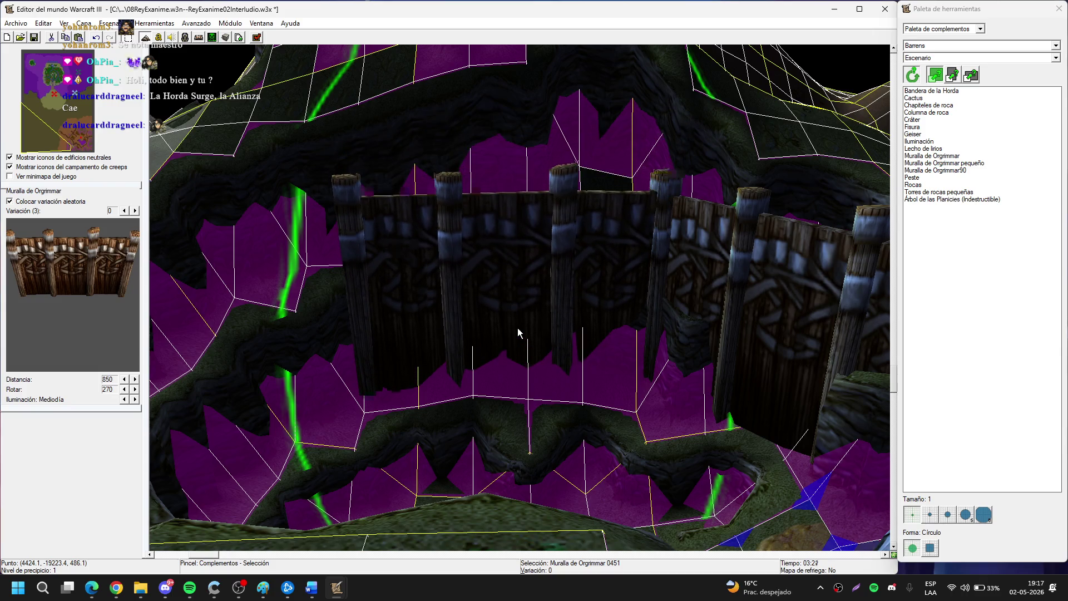
{"action": "left_click_drag", "start_coordinate": [517, 333], "coordinate": [200, 368]}
{"action": "mouse_move", "coordinate": [627, 284]}
{"action": "left_mouse_down"}
{"action": "mouse_move", "coordinate": [648, 303]}
{"action": "mouse_move", "coordinate": [603, 331]}
{"action": "mouse_move", "coordinate": [460, 303]}
{"action": "left_mouse_up"}
{"action": "key", "text": "ctrl+v"}
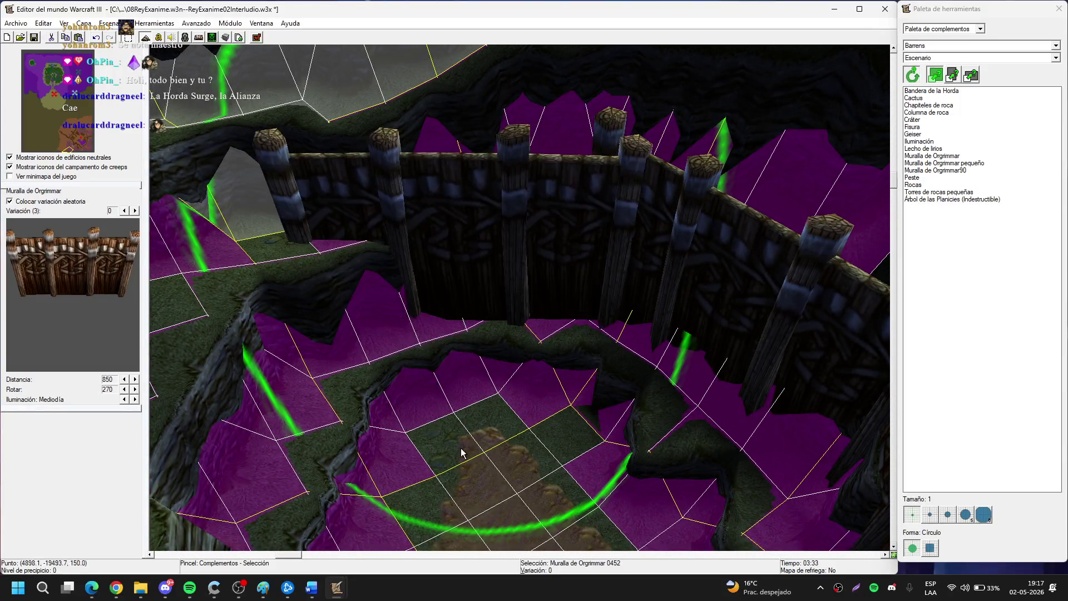
{"action": "scroll", "coordinate": [554, 512], "scroll_direction": "up", "scroll_amount": 2}
{"action": "scroll", "coordinate": [488, 282], "scroll_direction": "up", "scroll_amount": 3}
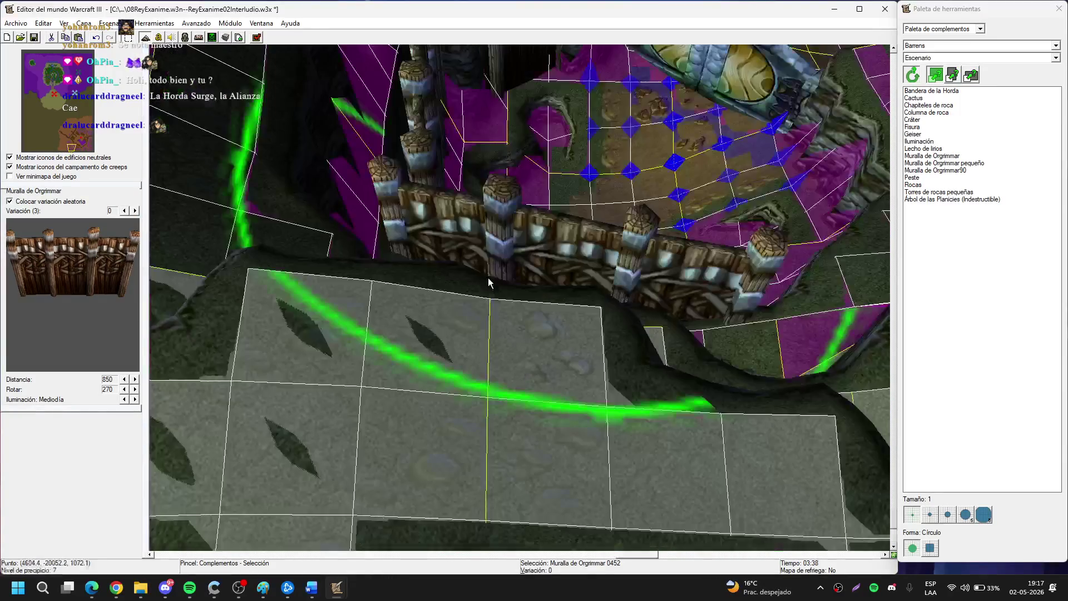
{"action": "scroll", "coordinate": [499, 276], "scroll_direction": "down", "scroll_amount": 3}
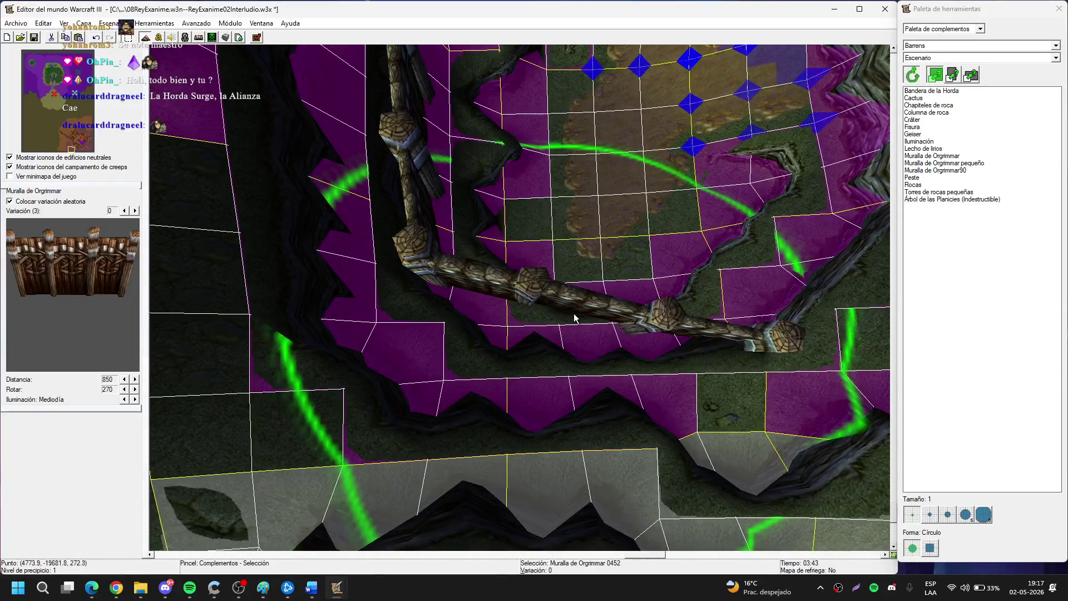
{"action": "scroll", "coordinate": [582, 312], "scroll_direction": "up", "scroll_amount": 2}
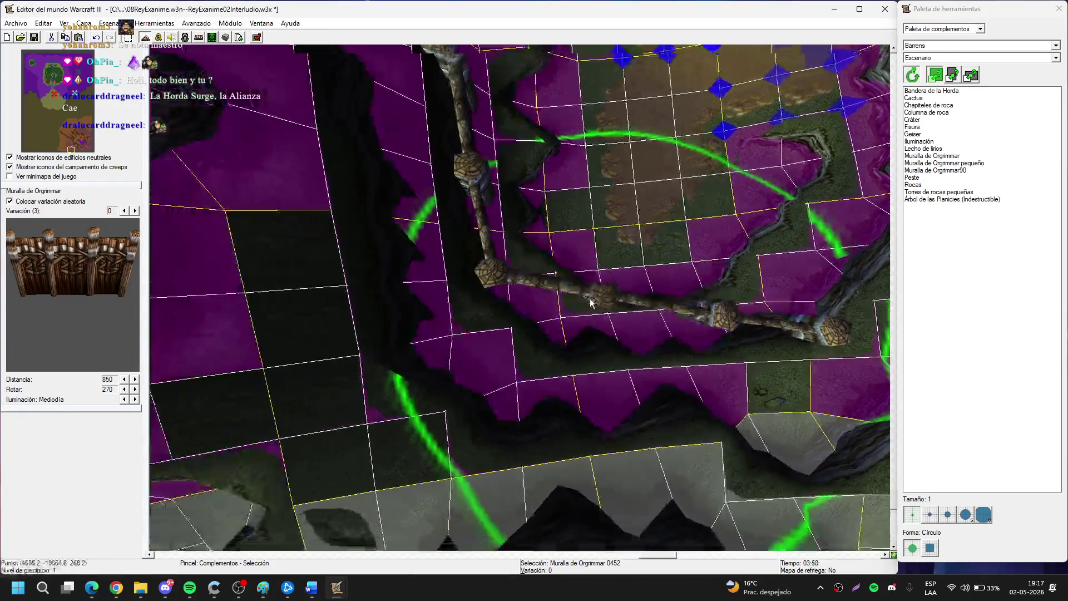
{"action": "scroll", "coordinate": [591, 302], "scroll_direction": "up", "scroll_amount": 2}
{"action": "key", "text": "ctrl+v"}
{"action": "scroll", "coordinate": [623, 233], "scroll_direction": "down", "scroll_amount": 2}
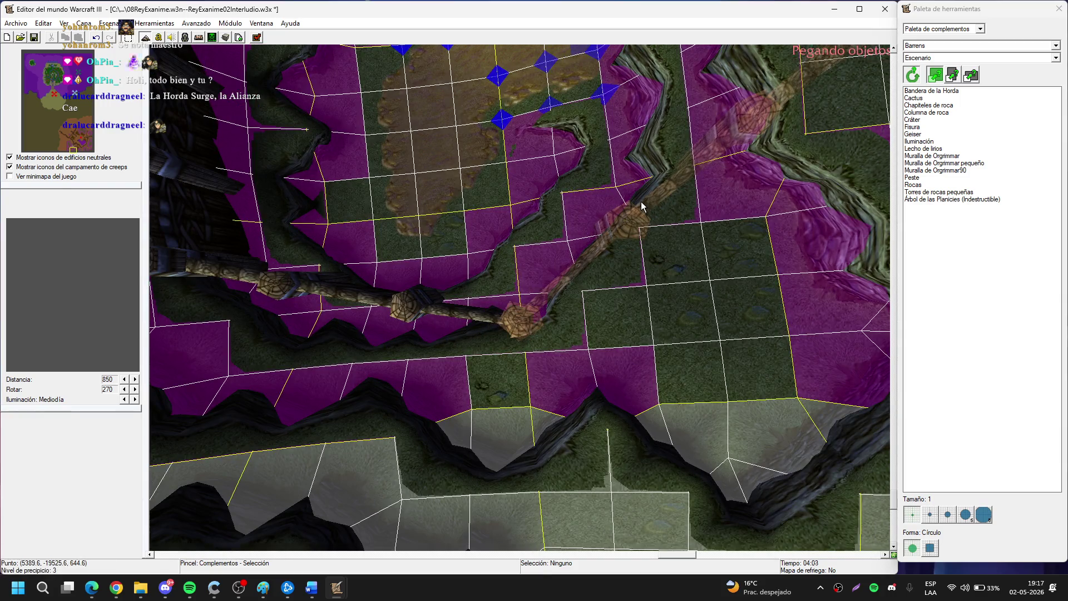
{"action": "left_click", "coordinate": [642, 206]}
Place another wall copy, turn it vertical and nudge it slightly right.
{"action": "scroll", "coordinate": [556, 239], "scroll_direction": "up", "scroll_amount": 3}
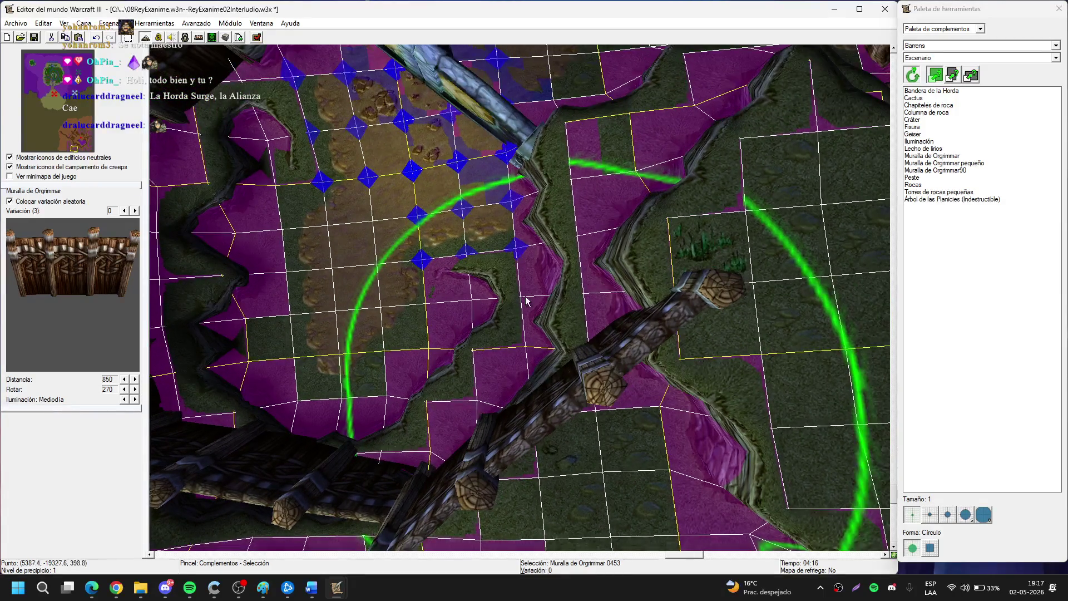
{"action": "key", "text": "ctrl+v"}
{"action": "left_click", "coordinate": [518, 251]}
{"action": "right_click", "coordinate": [427, 309], "text": "ctrl"}
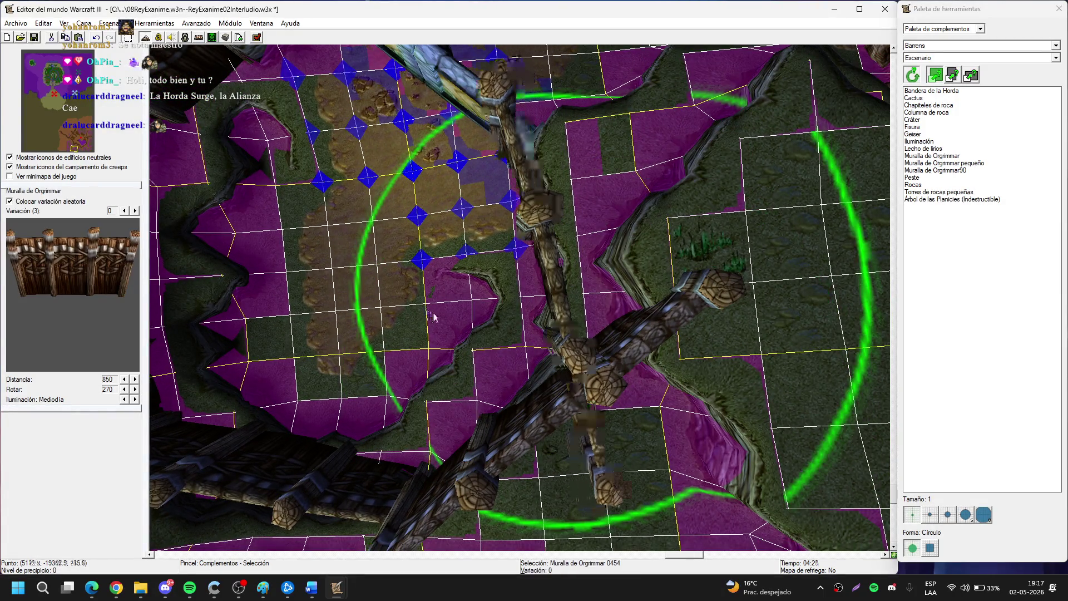
{"action": "left_click_drag", "start_coordinate": [550, 270], "coordinate": [555, 270]}
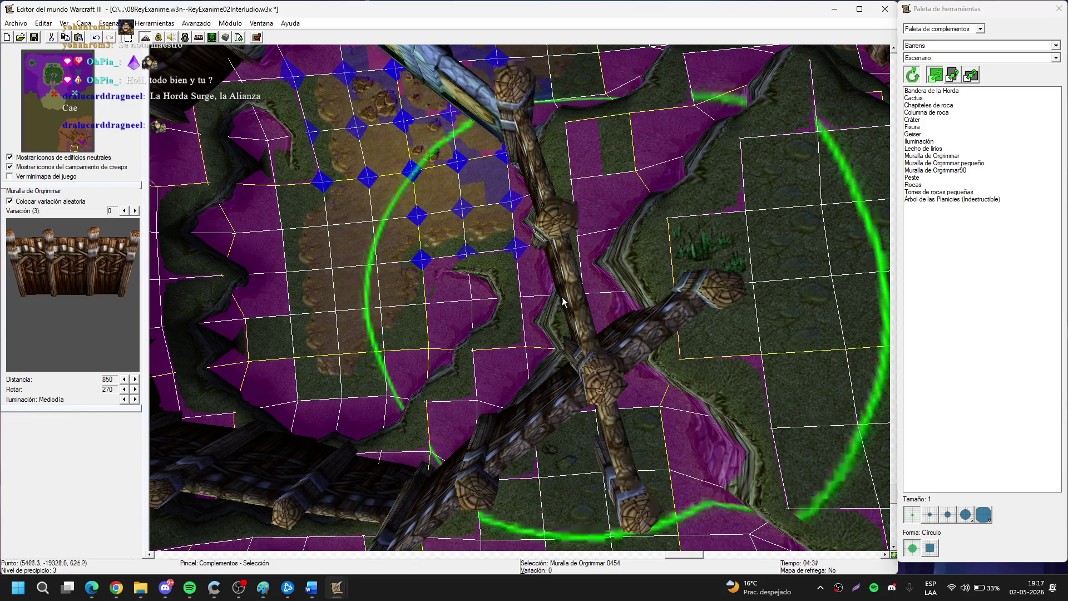
{"action": "scroll", "coordinate": [485, 311], "scroll_direction": "up", "scroll_amount": 10}
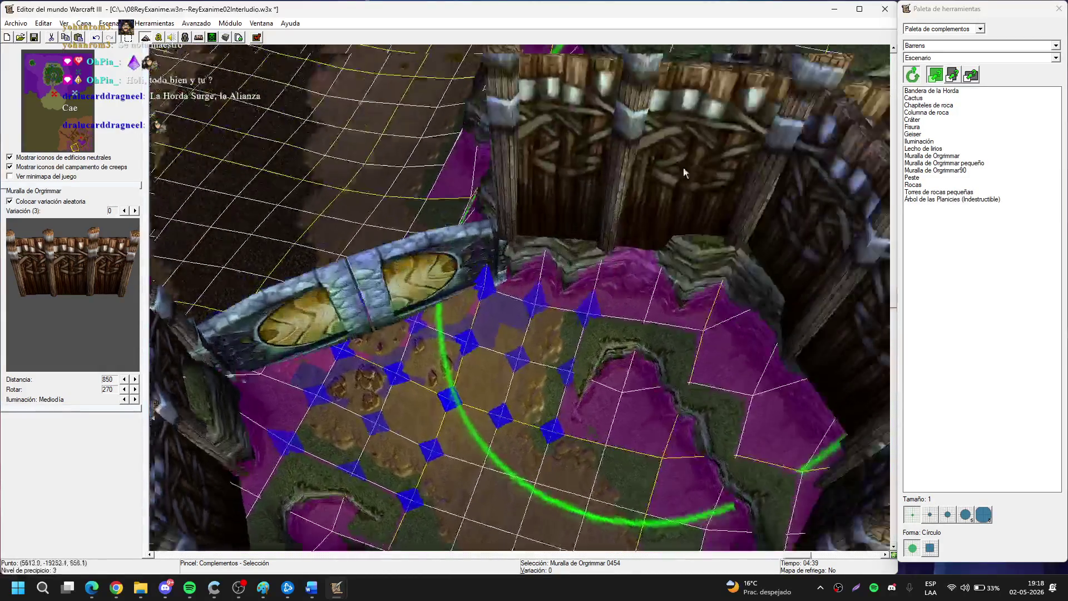
{"action": "mouse_move", "coordinate": [684, 172]}
{"action": "left_mouse_down"}
{"action": "mouse_move", "coordinate": [646, 181]}
{"action": "mouse_move", "coordinate": [464, 351]}
{"action": "left_mouse_up"}
Sink another wall section into the ground, then raise it slightly.
{"action": "left_click", "coordinate": [437, 244]}
{"action": "scroll", "coordinate": [437, 244], "scroll_direction": "up", "scroll_amount": 5}
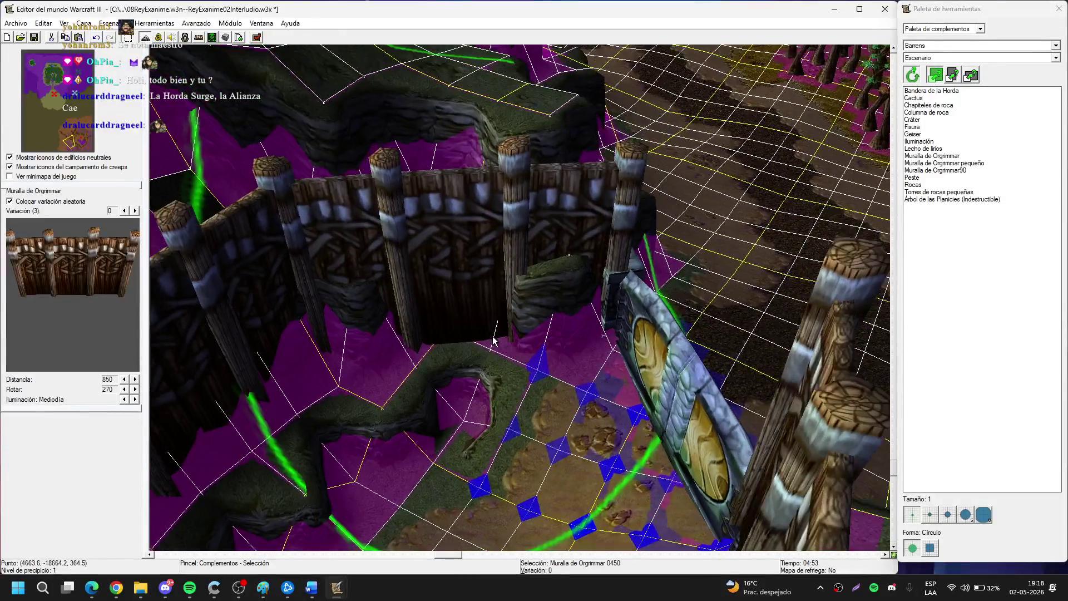
{"action": "scroll", "coordinate": [525, 306], "scroll_direction": "down", "scroll_amount": 3}
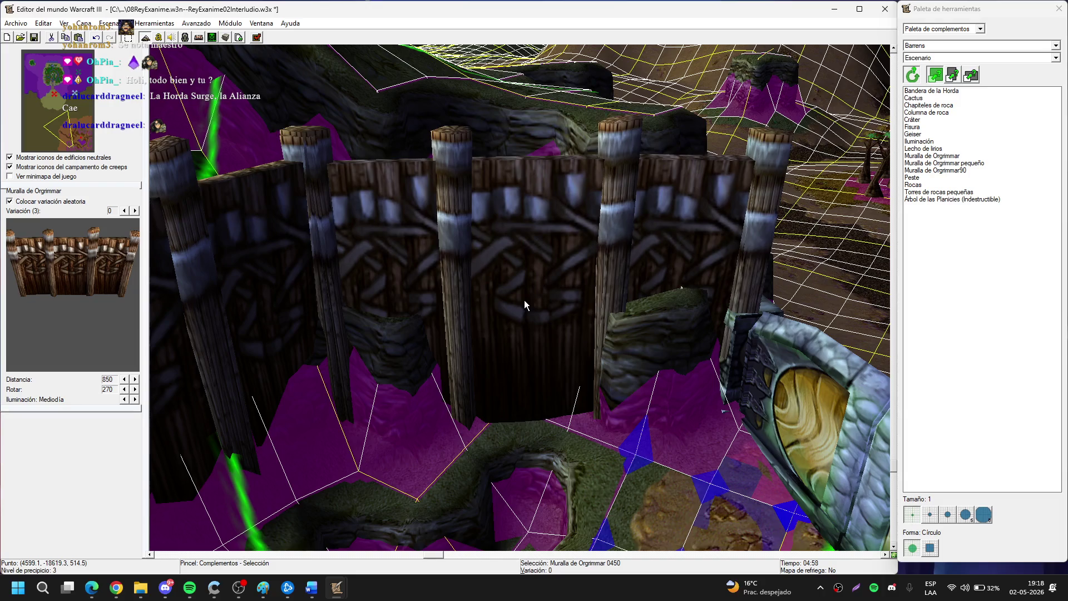
{"action": "scroll", "coordinate": [524, 304], "scroll_direction": "down", "scroll_amount": 2}
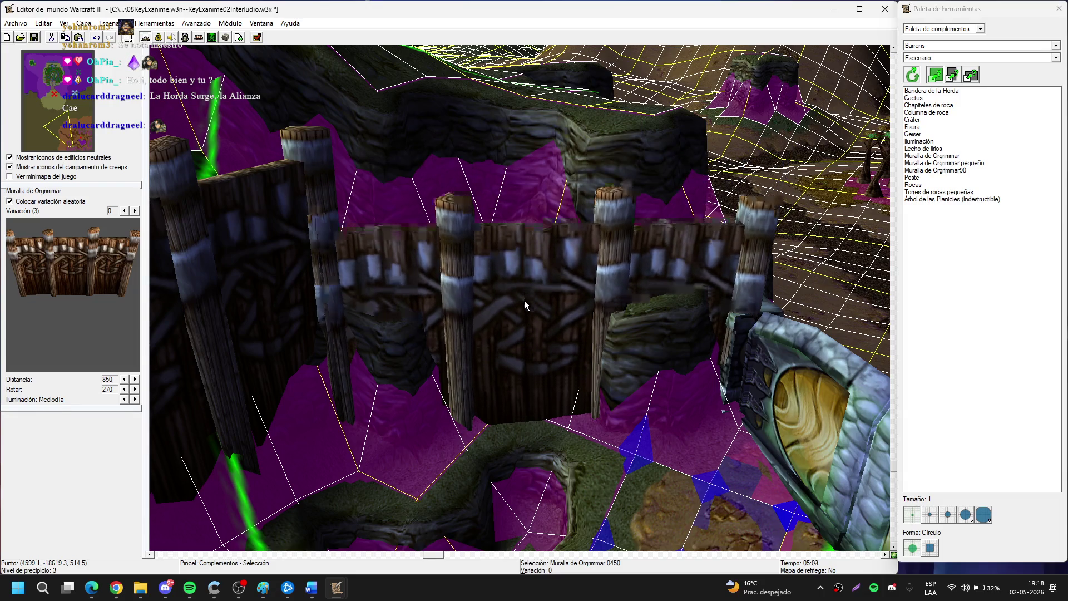
{"action": "scroll", "coordinate": [522, 342], "scroll_direction": "down", "scroll_amount": 3}
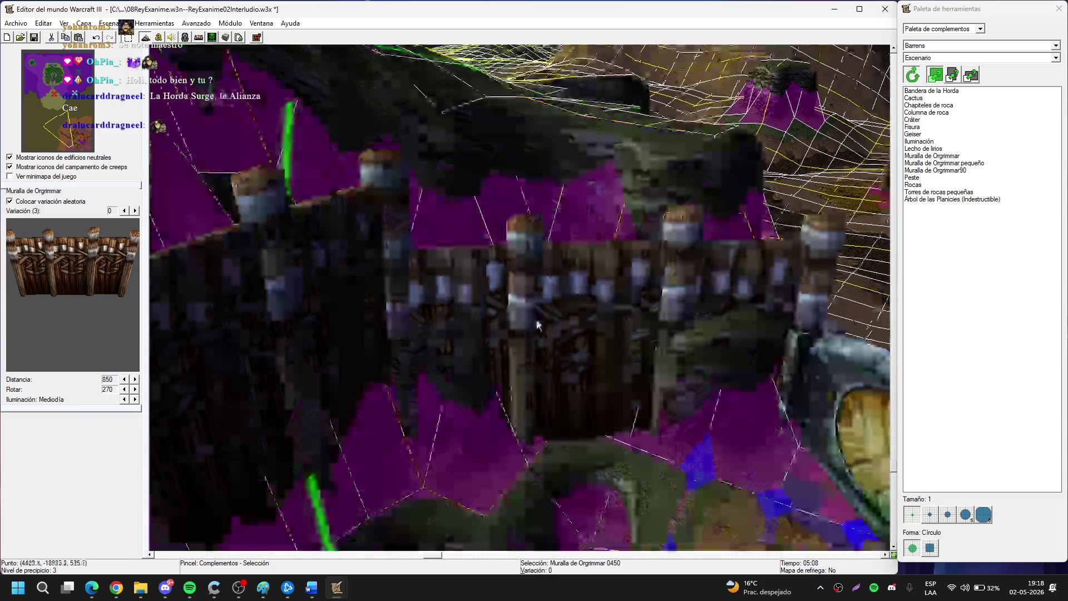
{"action": "scroll", "coordinate": [458, 346], "scroll_direction": "up", "scroll_amount": 5}
{"action": "scroll", "coordinate": [458, 346], "scroll_direction": "down", "scroll_amount": 4}
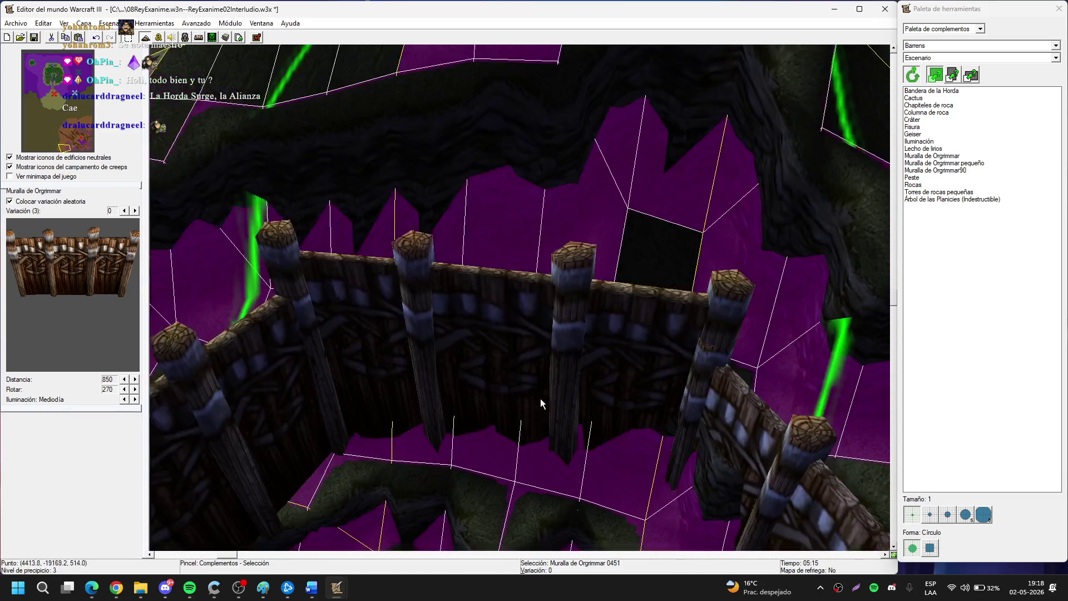
{"action": "scroll", "coordinate": [582, 305], "scroll_direction": "up", "scroll_amount": 3}
{"action": "scroll", "coordinate": [564, 337], "scroll_direction": "down", "scroll_amount": 2}
{"action": "scroll", "coordinate": [565, 355], "scroll_direction": "down", "scroll_amount": 2}
{"action": "scroll", "coordinate": [518, 288], "scroll_direction": "up", "scroll_amount": 4}
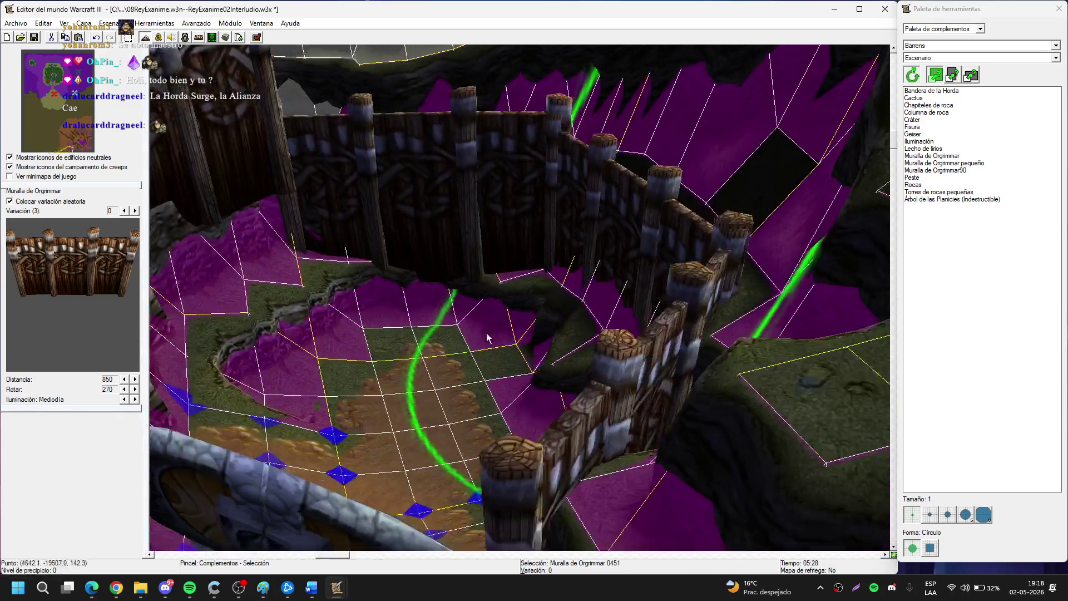
{"action": "scroll", "coordinate": [543, 340], "scroll_direction": "up", "scroll_amount": 4}
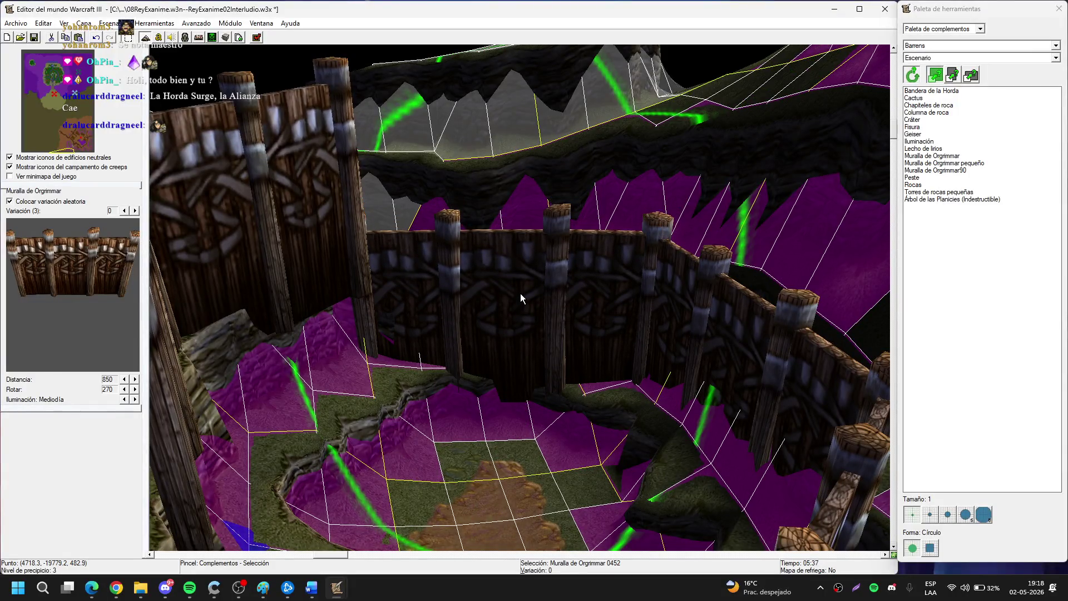
{"action": "mouse_move", "coordinate": [521, 295]}
{"action": "left_mouse_down"}
{"action": "mouse_move", "coordinate": [309, 327]}
{"action": "mouse_move", "coordinate": [628, 321]}
{"action": "mouse_move", "coordinate": [486, 316]}
{"action": "left_mouse_up"}
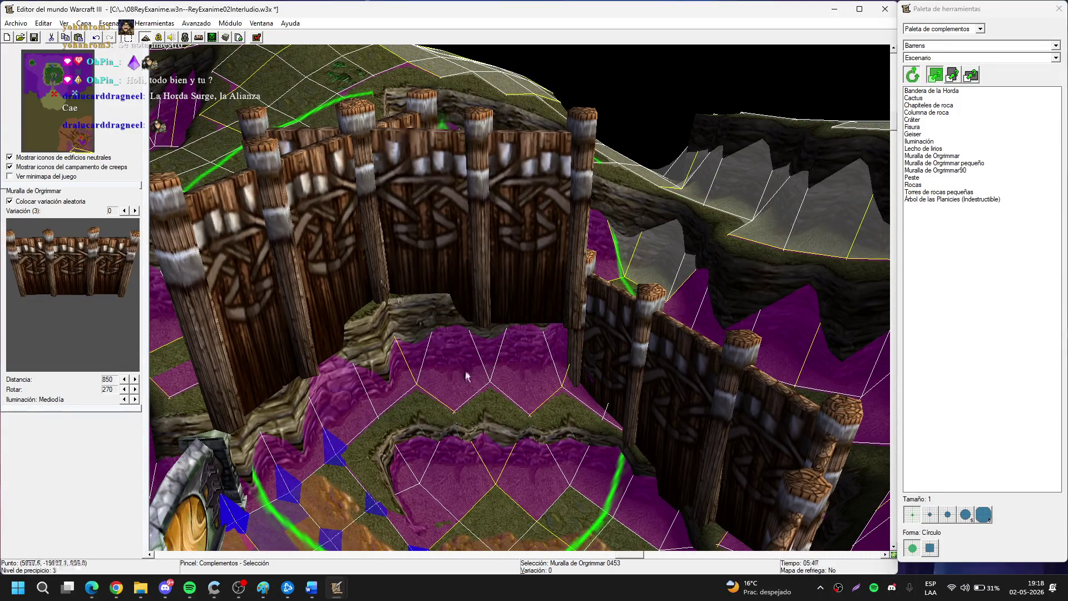
{"action": "scroll", "coordinate": [470, 376], "scroll_direction": "up", "scroll_amount": 5}
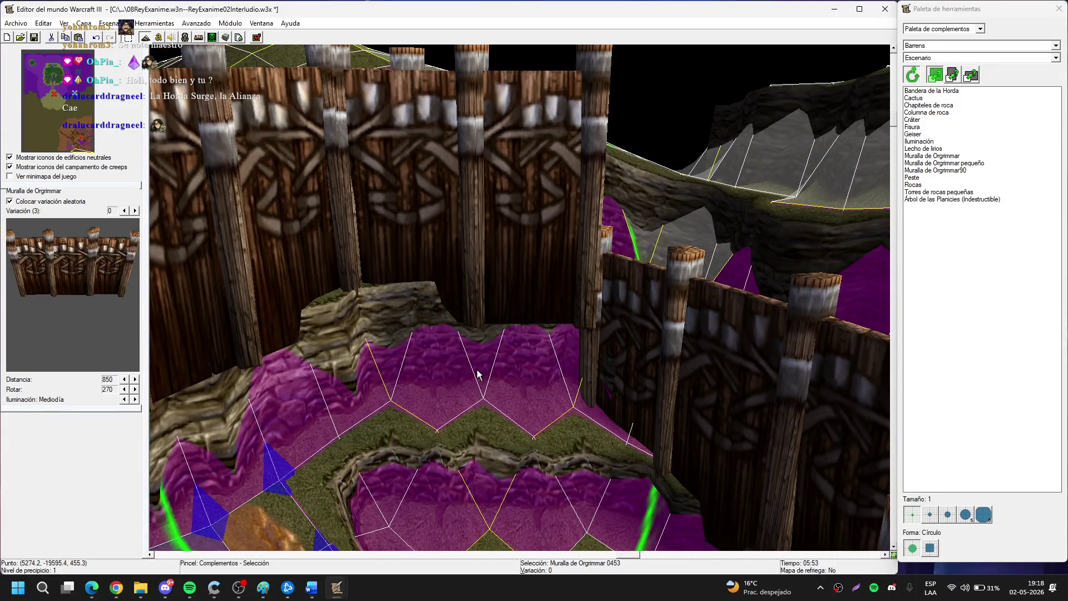
{"action": "key", "text": "Page_Down"}
{"action": "key", "text": "Page_Down"}
{"action": "scroll", "coordinate": [458, 310], "scroll_direction": "down", "scroll_amount": 3}
{"action": "key", "text": "Page_Down"}
{"action": "key", "text": "Page_Down"}
{"action": "key", "text": "Page_Down"}
{"action": "key", "text": "Page_Down"}
{"action": "key", "text": "Page_Up"}
{"action": "key", "text": "Page_Up"}
{"action": "key", "text": "Page_Up"}
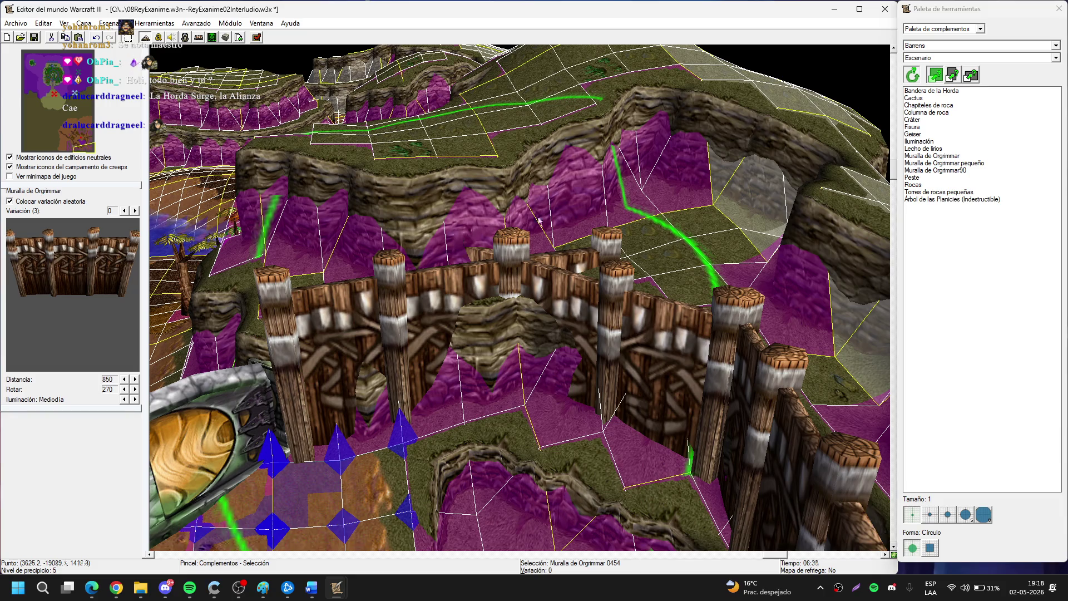
Delete and restore the wall section, then shift it to a new spot.
{"action": "key", "text": "Up"}
{"action": "key", "text": "Up"}
{"action": "key", "text": "Up"}
{"action": "key", "text": "Up"}
{"action": "key", "text": "Up"}
{"action": "key", "text": "Up"}
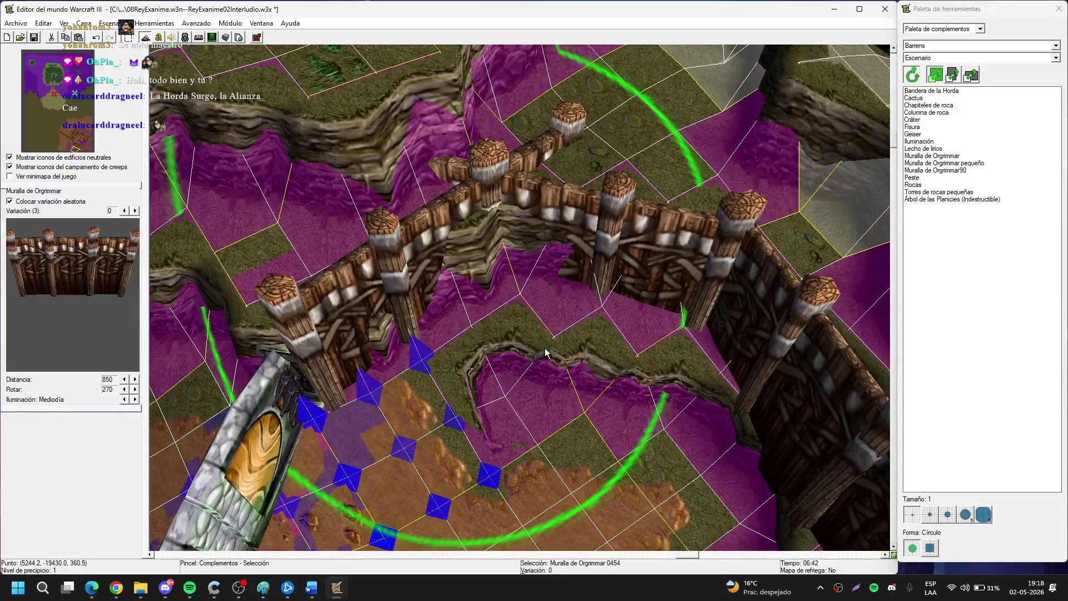
{"action": "key", "text": "Delete"}
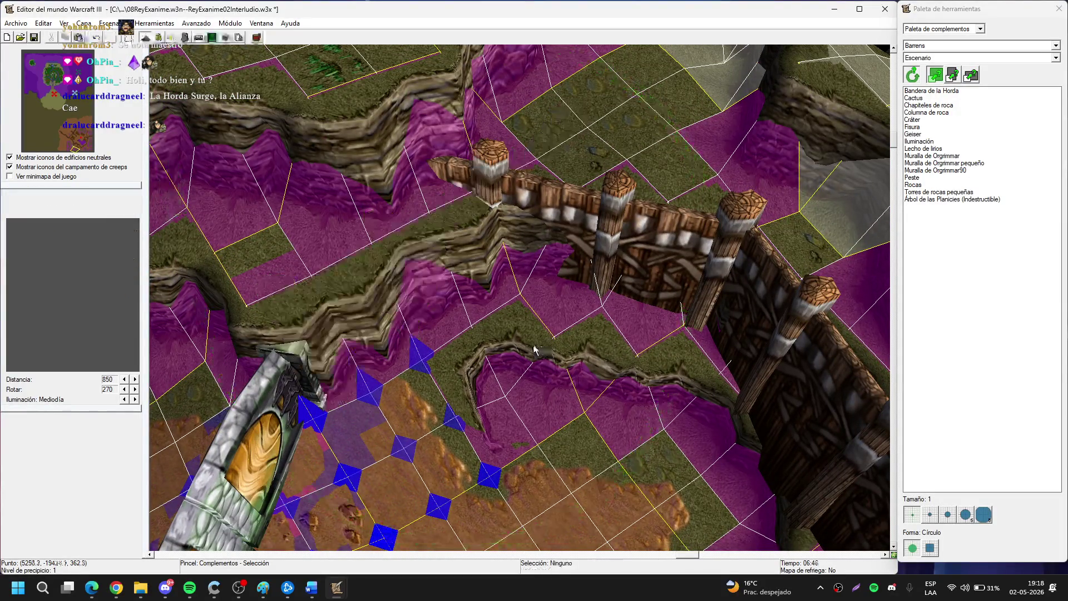
{"action": "key", "text": "ctrl+z"}
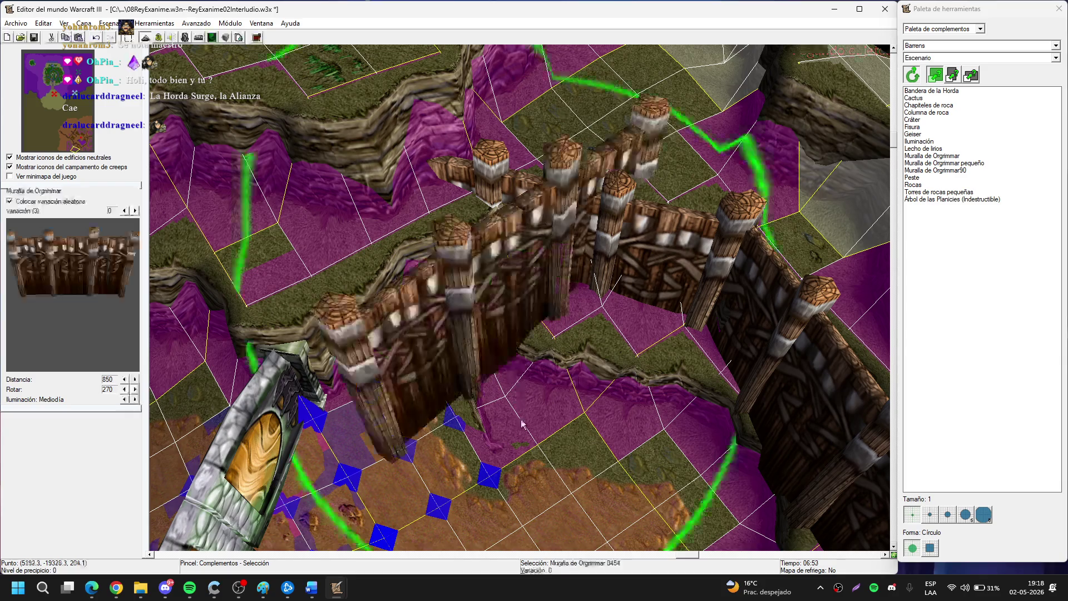
{"action": "left_click_drag", "start_coordinate": [531, 310], "coordinate": [450, 360]}
{"action": "scroll", "coordinate": [449, 359], "scroll_direction": "down", "scroll_amount": 5}
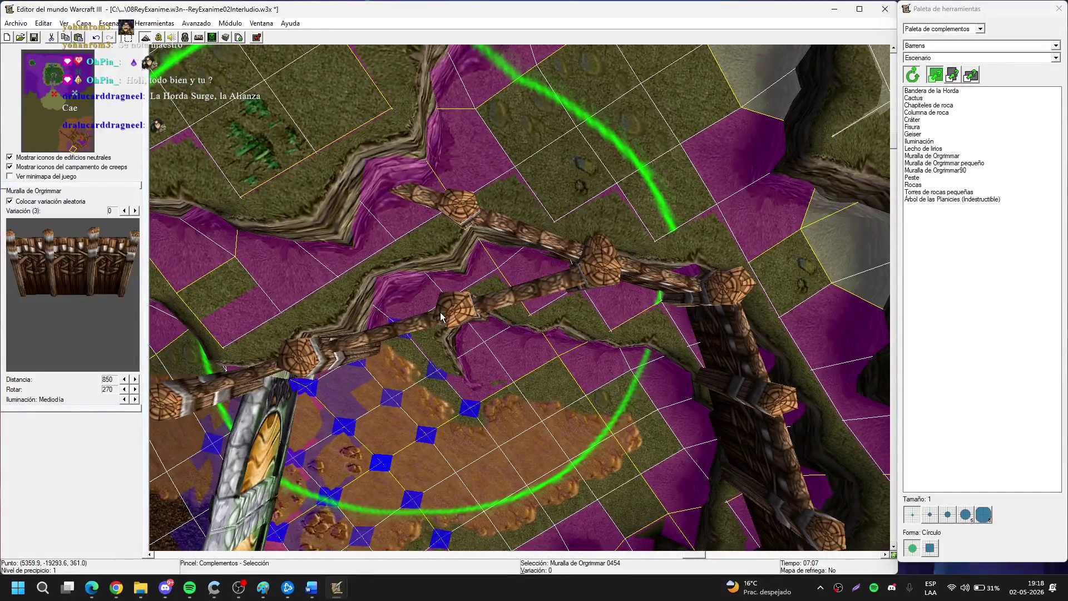
{"action": "left_click_drag", "start_coordinate": [441, 316], "coordinate": [431, 315]}
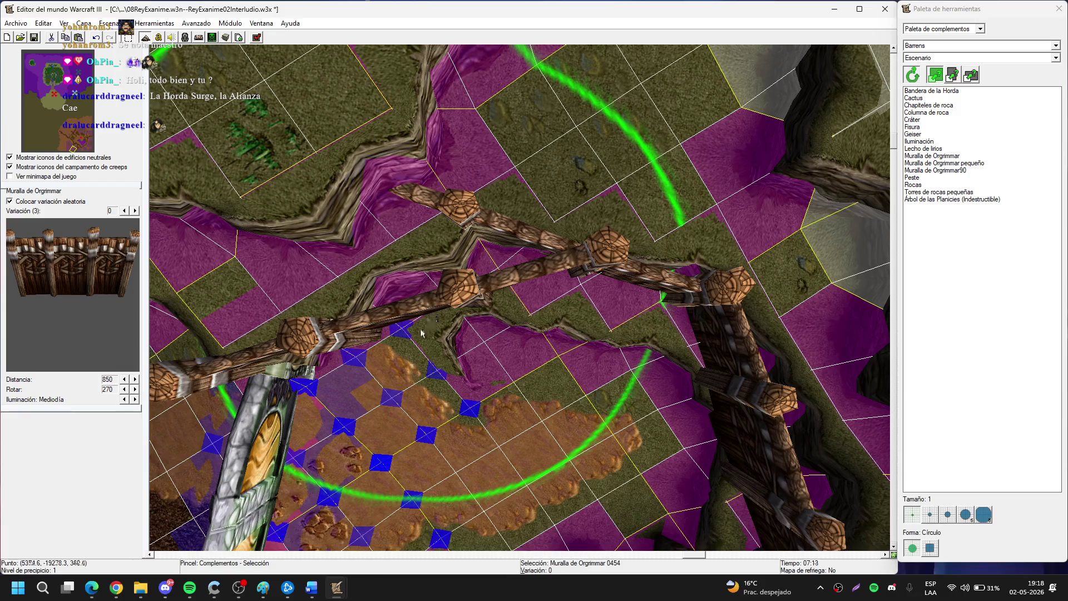
{"action": "scroll", "coordinate": [428, 321], "scroll_direction": "up", "scroll_amount": 5}
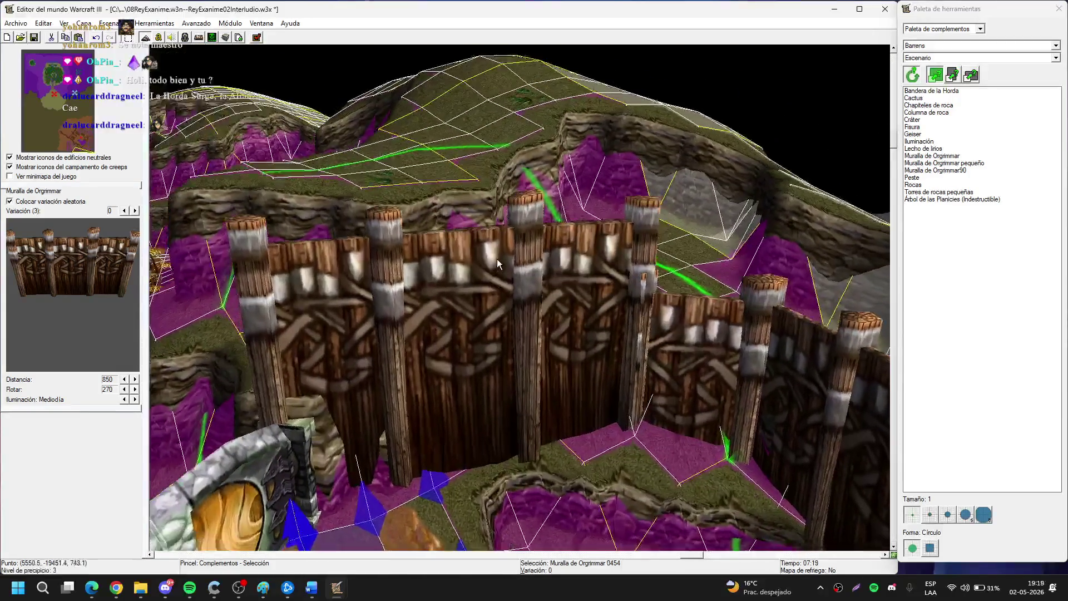
{"action": "scroll", "coordinate": [496, 259], "scroll_direction": "up", "scroll_amount": 3}
{"action": "scroll", "coordinate": [497, 264], "scroll_direction": "up", "scroll_amount": 1}
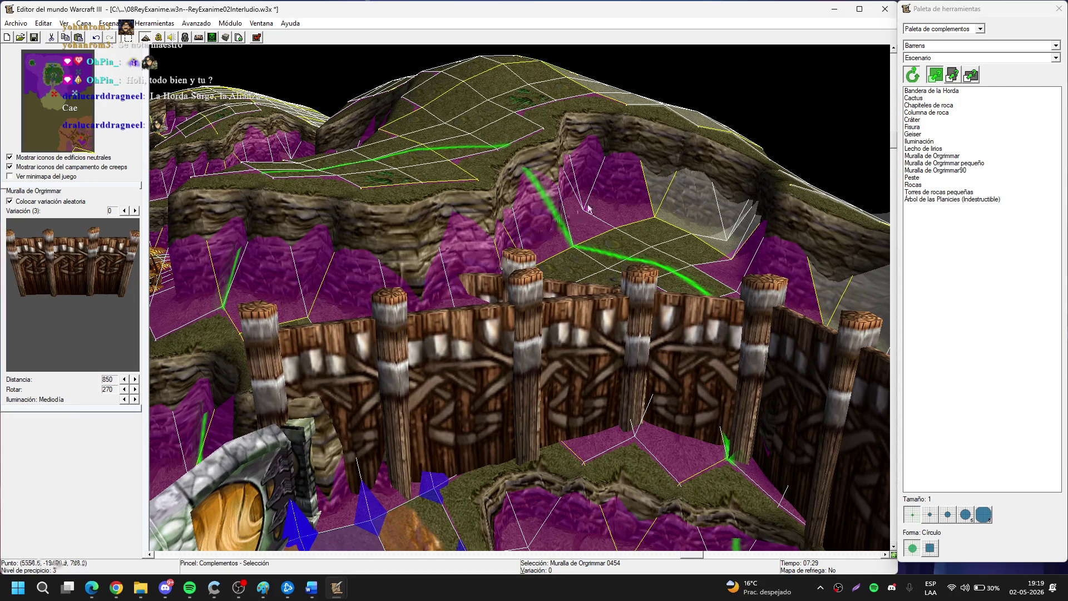
Copy the wall section and start pasting a new copy.
{"action": "key", "text": "Up"}
{"action": "key", "text": "Up"}
{"action": "key", "text": "Up"}
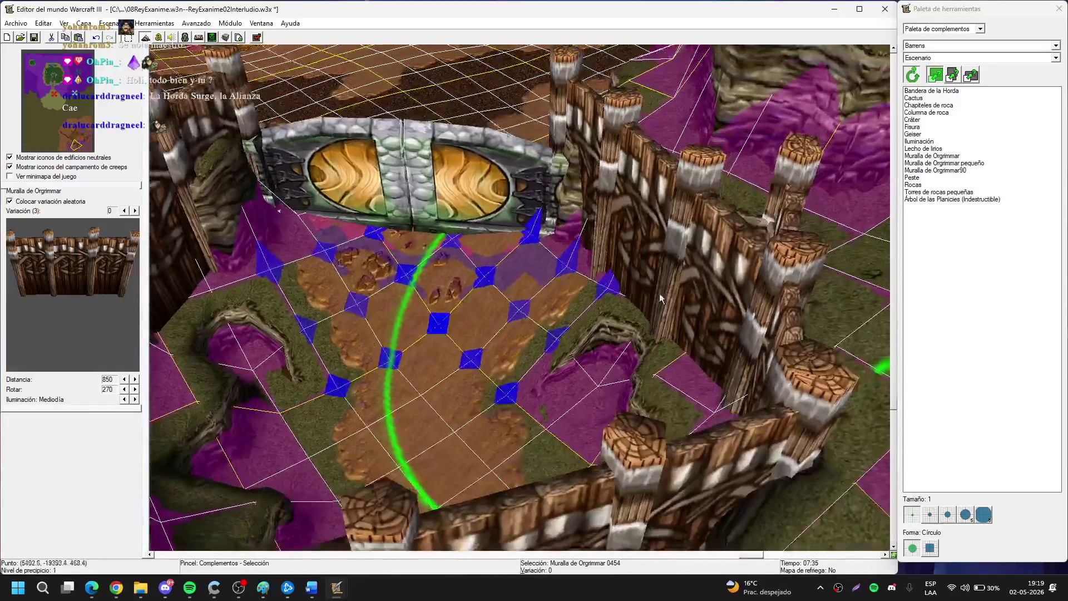
{"action": "left_click_drag", "start_coordinate": [660, 298], "coordinate": [586, 383]}
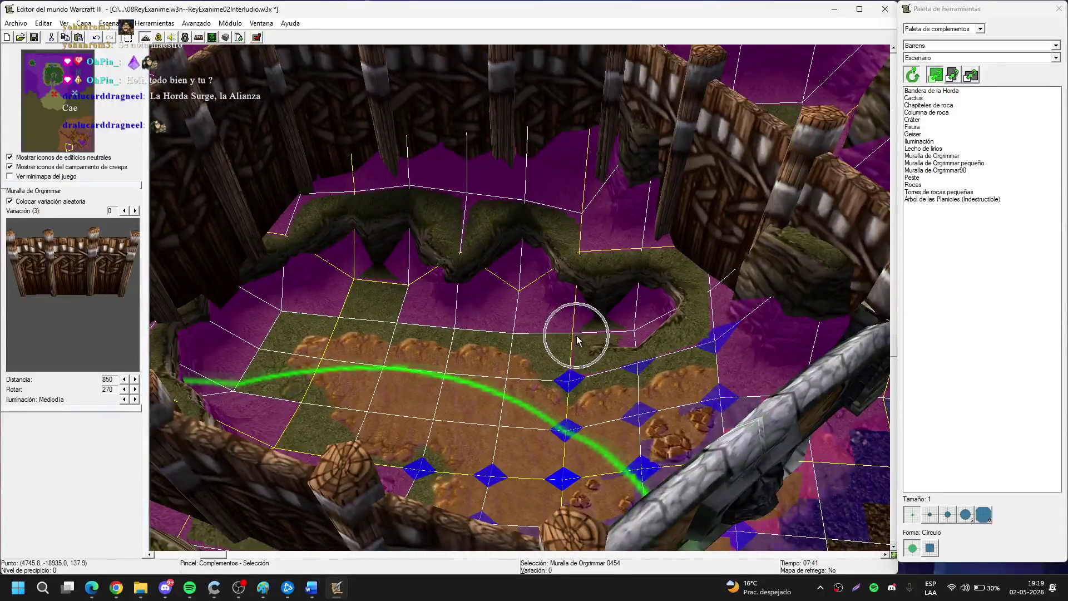
{"action": "scroll", "coordinate": [577, 340], "scroll_direction": "up", "scroll_amount": 2}
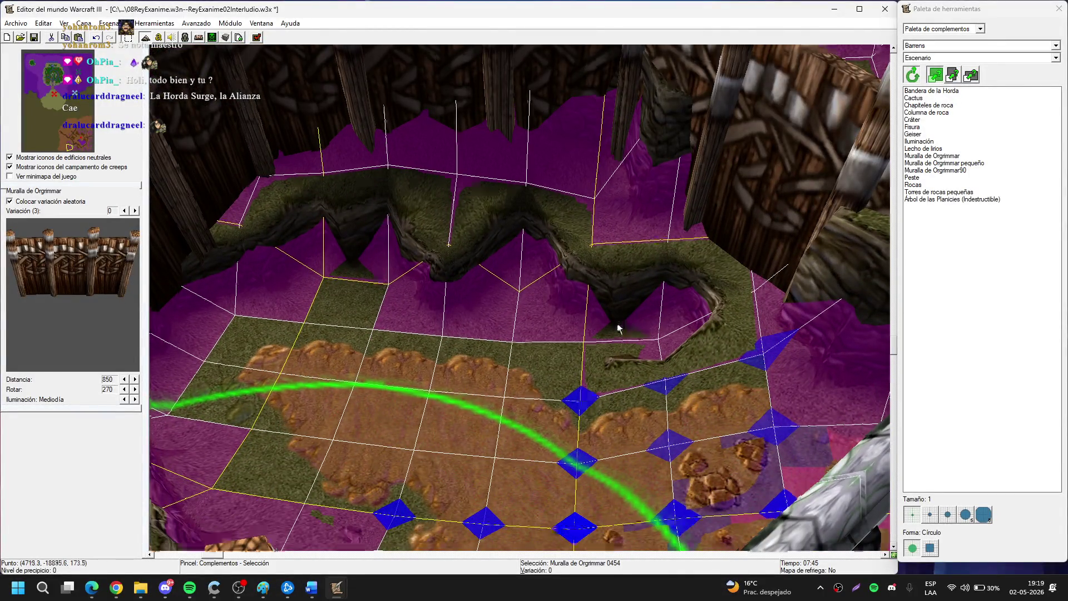
{"action": "scroll", "coordinate": [618, 322], "scroll_direction": "up", "scroll_amount": 1}
{"action": "key", "text": "ctrl+c"}
{"action": "key", "text": "ctrl+v"}
{"action": "scroll", "coordinate": [469, 419], "scroll_direction": "down", "scroll_amount": 3}
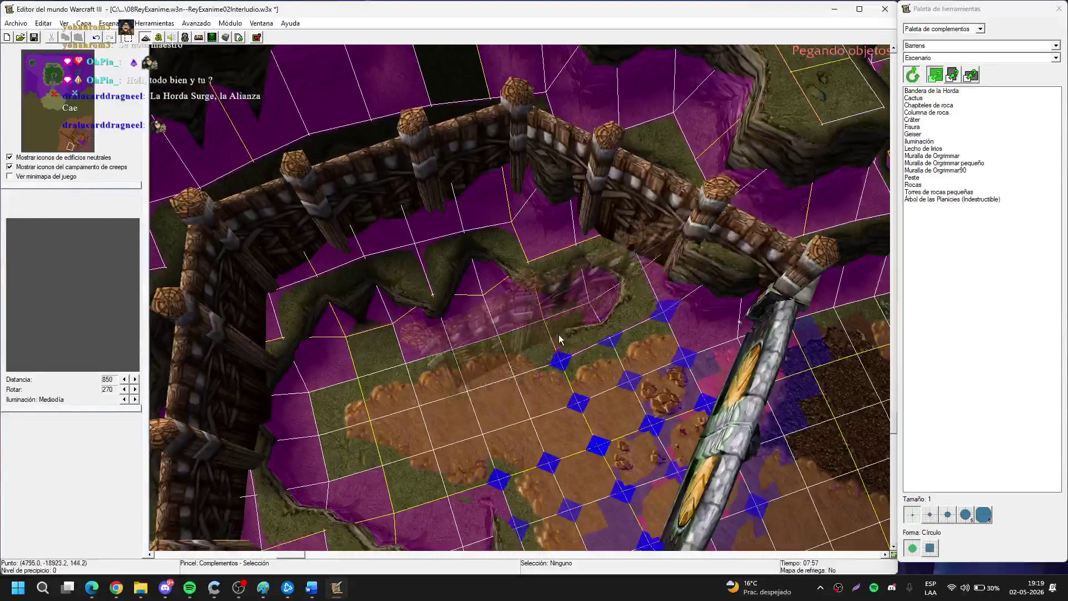
Place the pasted wall across the enclosure centre and check its properties.
{"action": "mouse_move", "coordinate": [606, 359]}
{"action": "left_mouse_down"}
{"action": "mouse_move", "coordinate": [539, 322]}
{"action": "mouse_move", "coordinate": [506, 357]}
{"action": "left_mouse_up"}
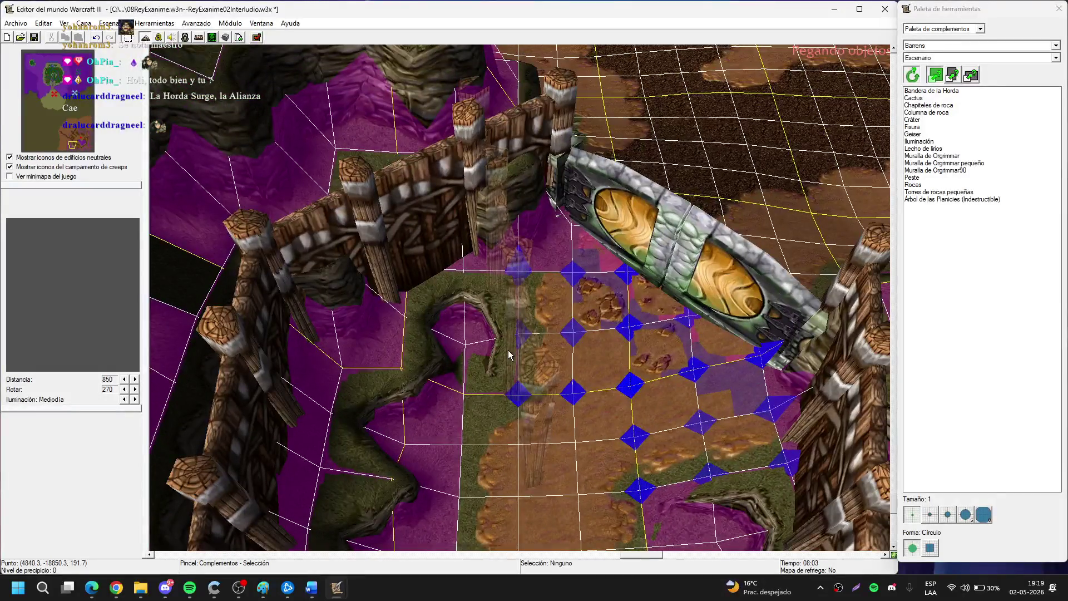
{"action": "left_click", "coordinate": [561, 317]}
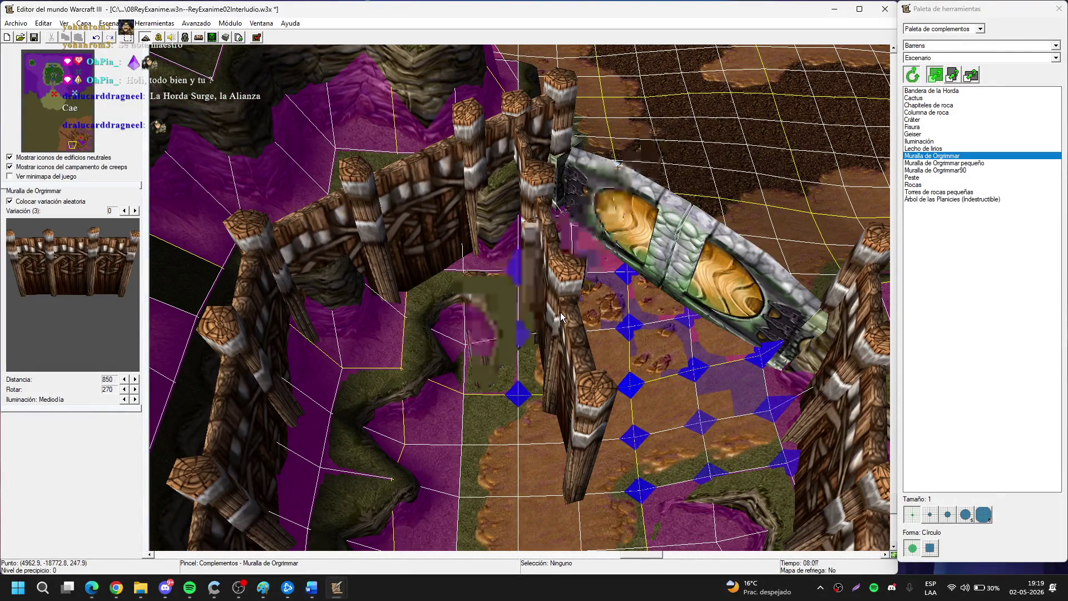
{"action": "double_click", "coordinate": [560, 316]}
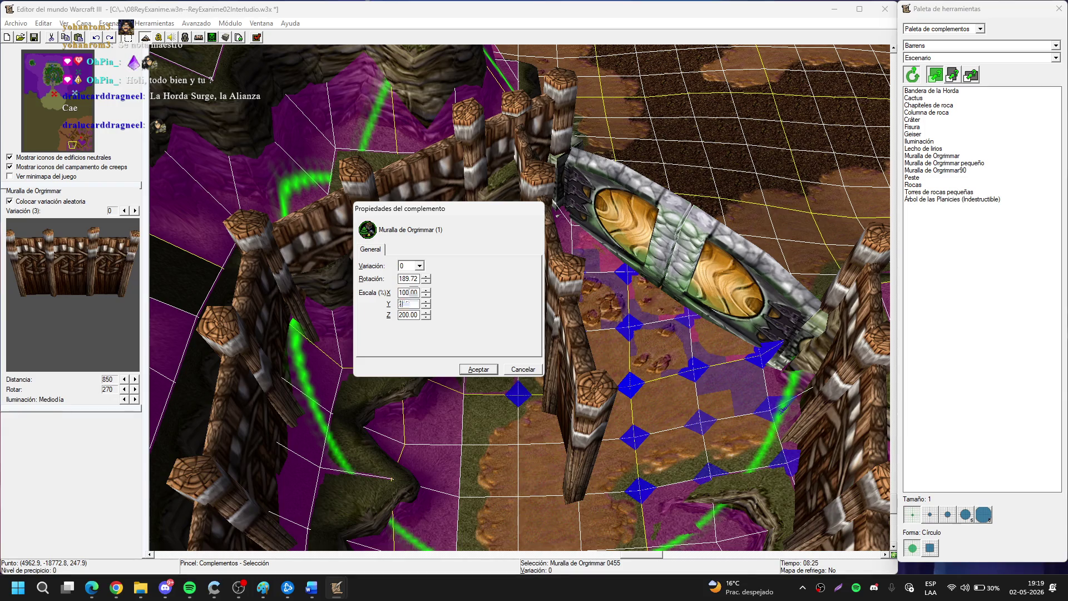
{"action": "key", "text": "Return"}
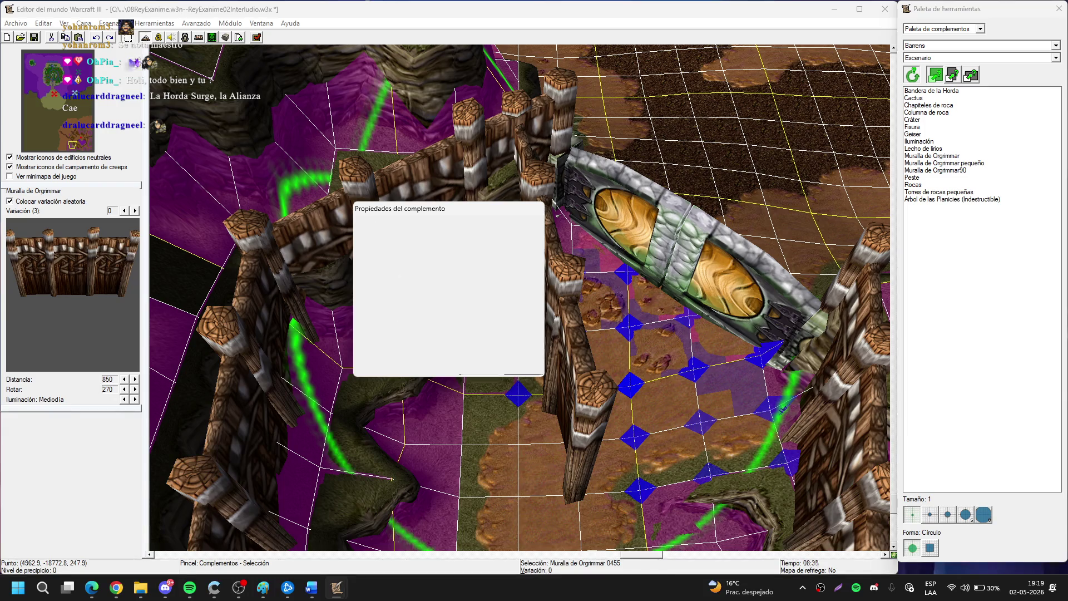
Turn the wall to face straight and shift it left beside the dirt path.
{"action": "key", "text": "Delete"}
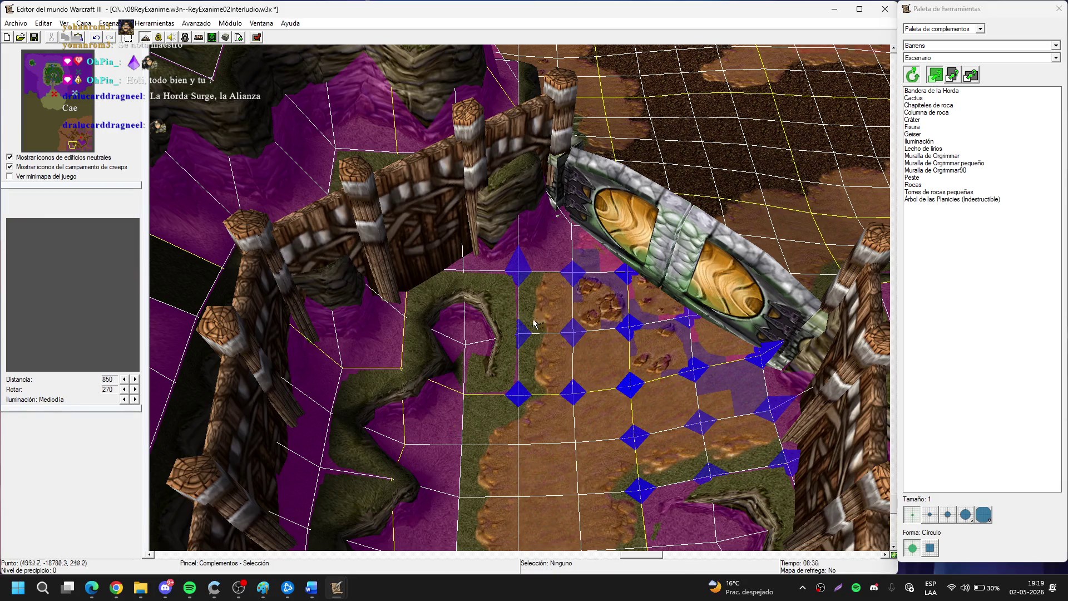
{"action": "key", "text": "ctrl+z"}
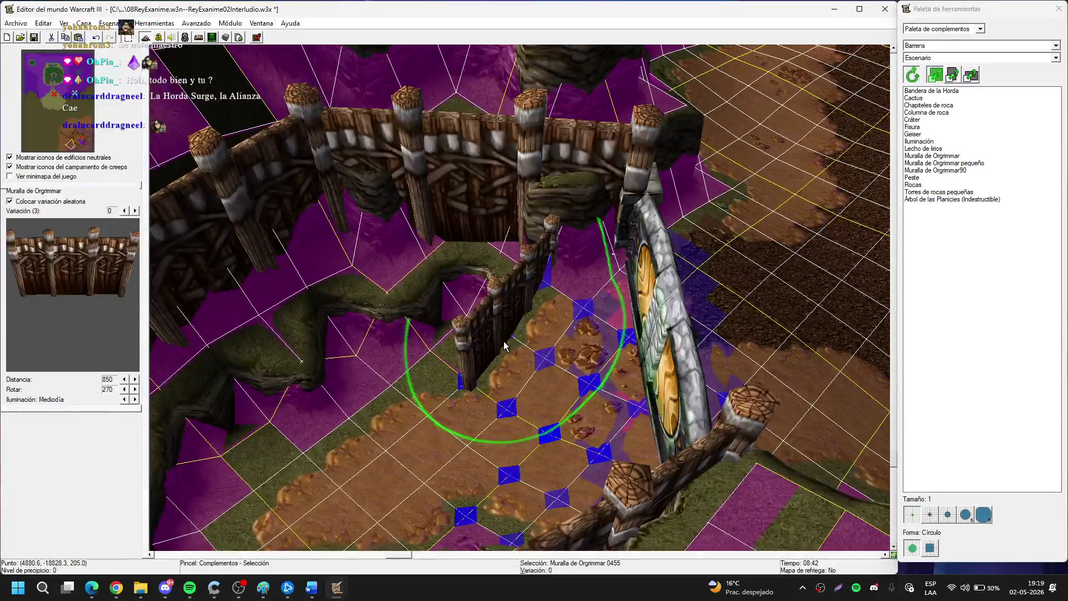
{"action": "key", "text": "ctrl+z"}
{"action": "mouse_move", "coordinate": [503, 325]}
{"action": "left_mouse_down"}
{"action": "mouse_move", "coordinate": [445, 338]}
{"action": "mouse_move", "coordinate": [533, 372]}
{"action": "left_mouse_up"}
{"action": "scroll", "coordinate": [534, 369], "scroll_direction": "up", "scroll_amount": 3}
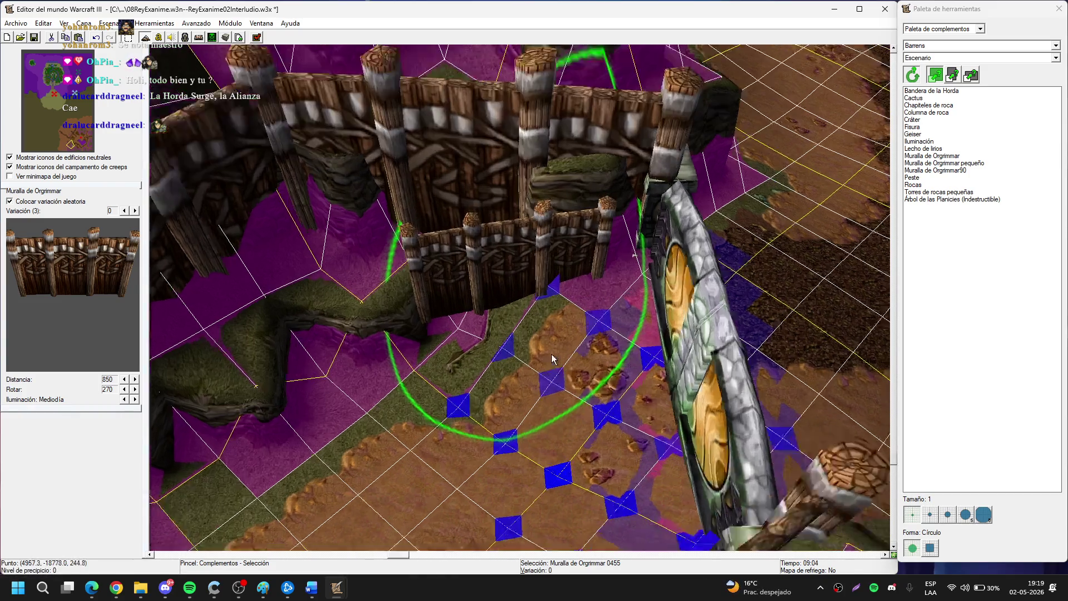
{"action": "scroll", "coordinate": [506, 356], "scroll_direction": "up", "scroll_amount": 2}
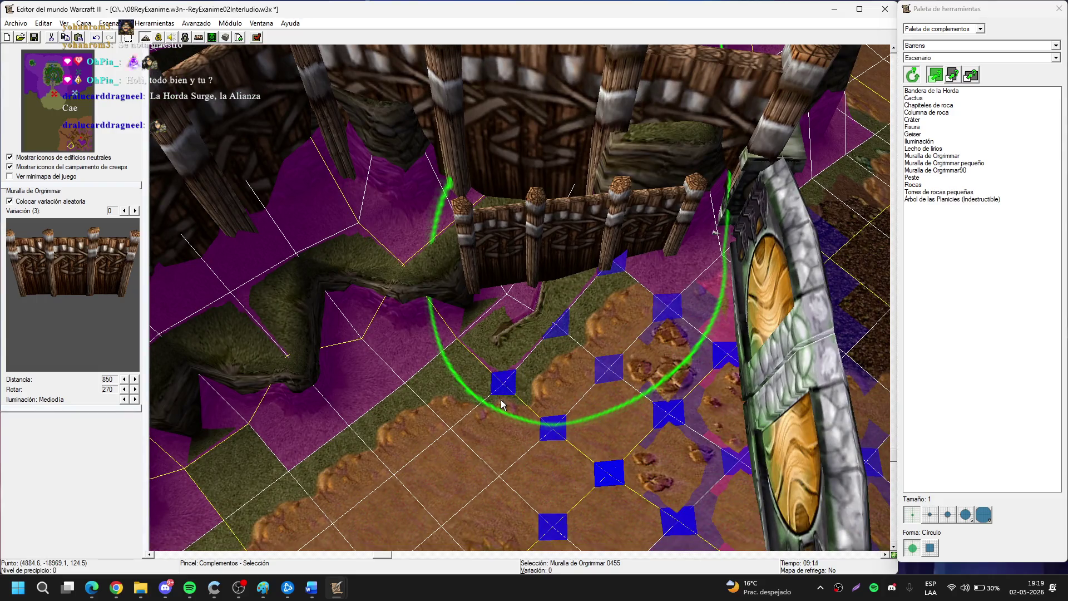
Paste a wall copy onto the terrain and move it down and left.
{"action": "key", "text": "ctrl+x"}
{"action": "key", "text": "ctrl+v"}
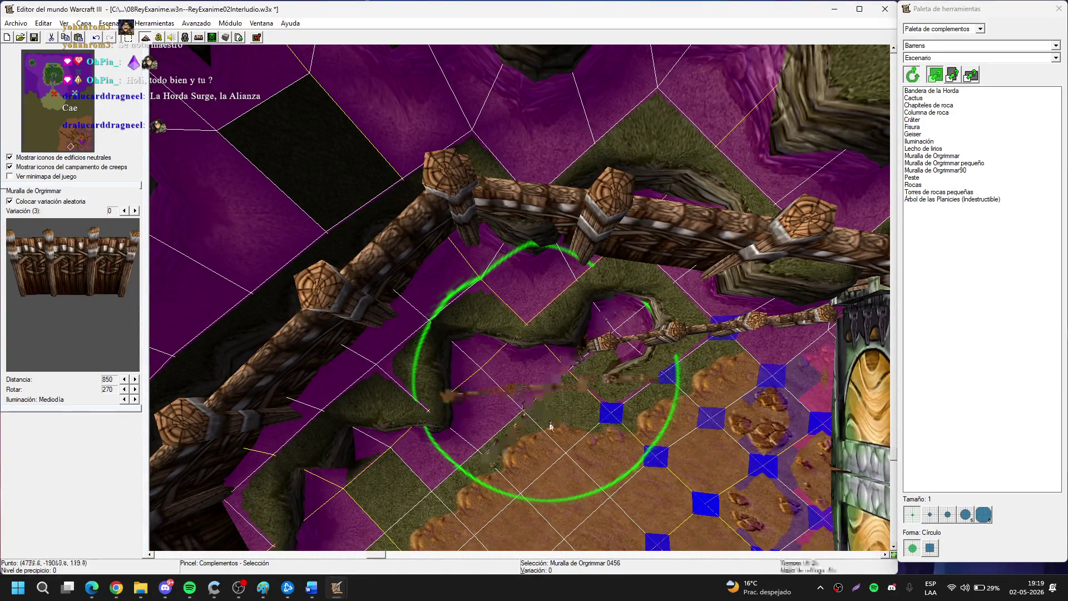
{"action": "right_click", "coordinate": [566, 416]}
{"action": "scroll", "coordinate": [496, 353], "scroll_direction": "up", "scroll_amount": 2}
{"action": "key", "text": "ctrl+v"}
{"action": "left_click", "coordinate": [478, 369]}
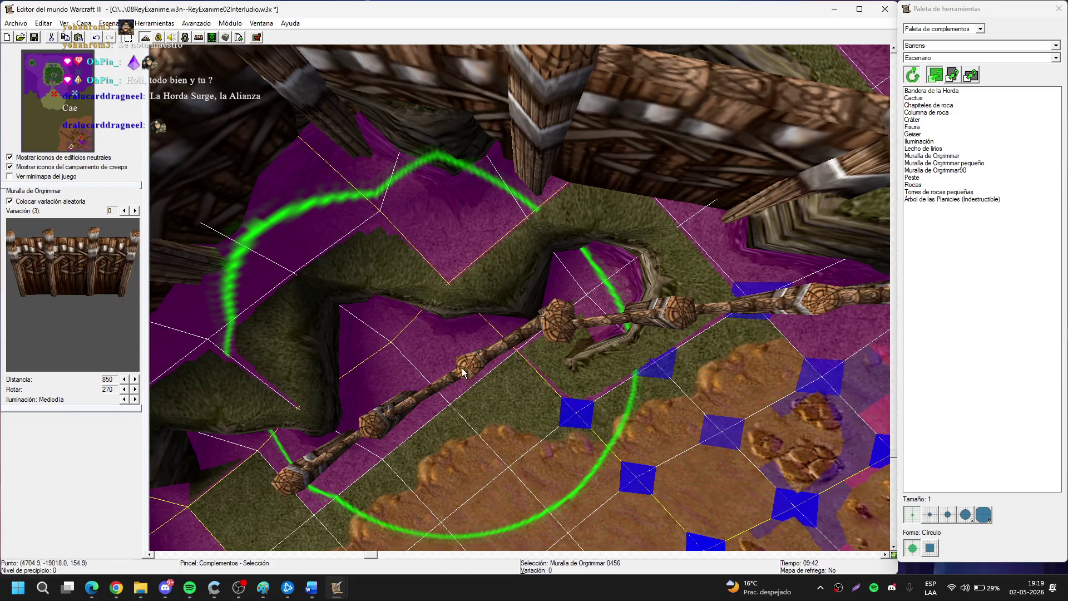
{"action": "left_click_drag", "start_coordinate": [460, 379], "coordinate": [451, 388]}
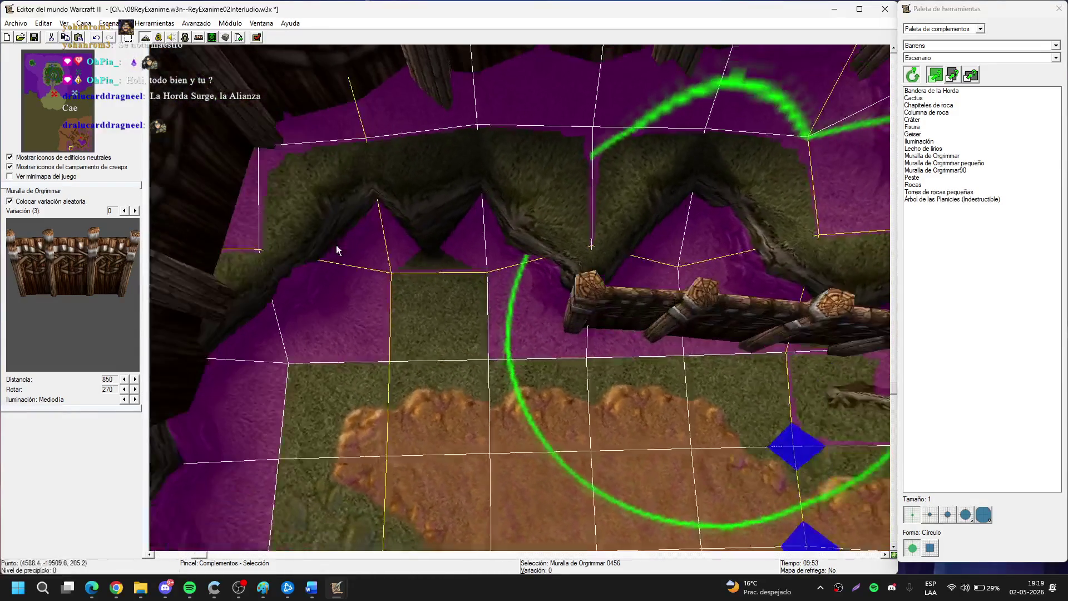
Paste another wall section and reposition it nearby.
{"action": "key", "text": "ctrl+v"}
{"action": "left_click", "coordinate": [445, 313]}
{"action": "left_click", "coordinate": [445, 312]}
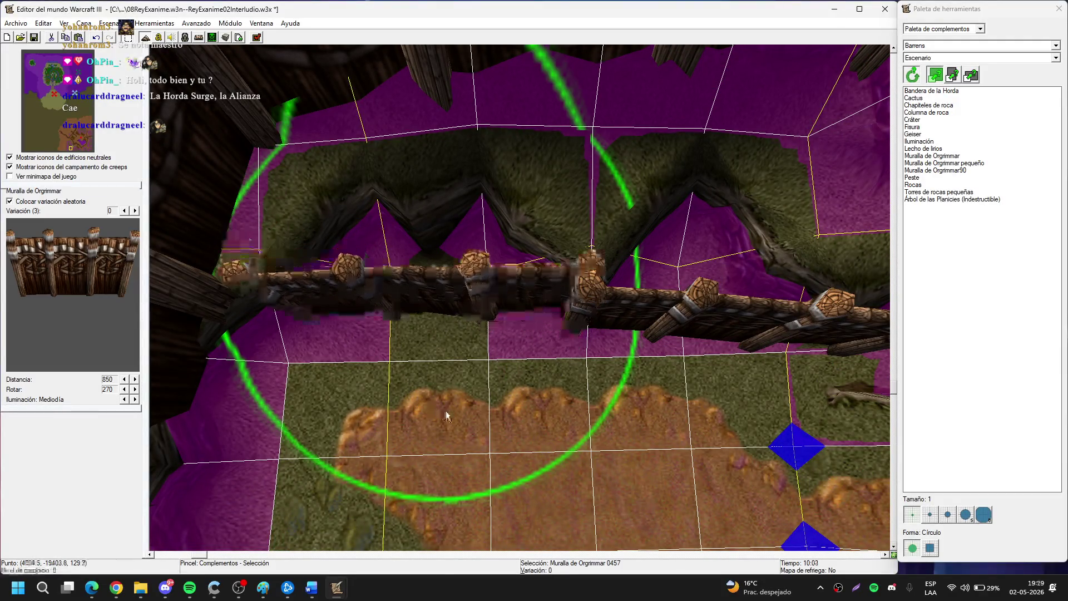
{"action": "key", "text": "ctrl+x"}
{"action": "key", "text": "ctrl+v"}
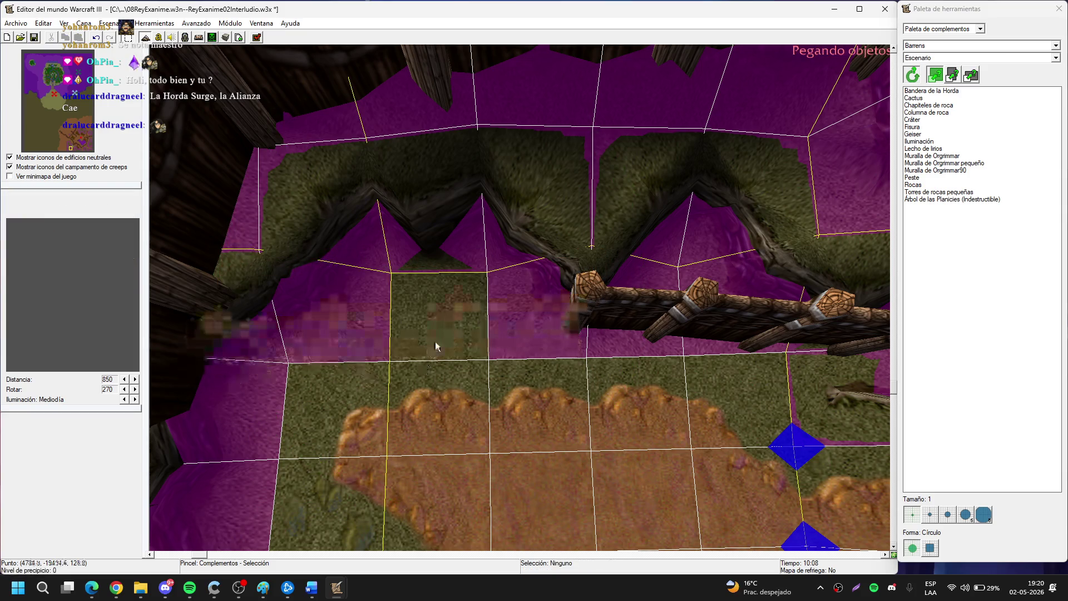
{"action": "left_click", "coordinate": [439, 332]}
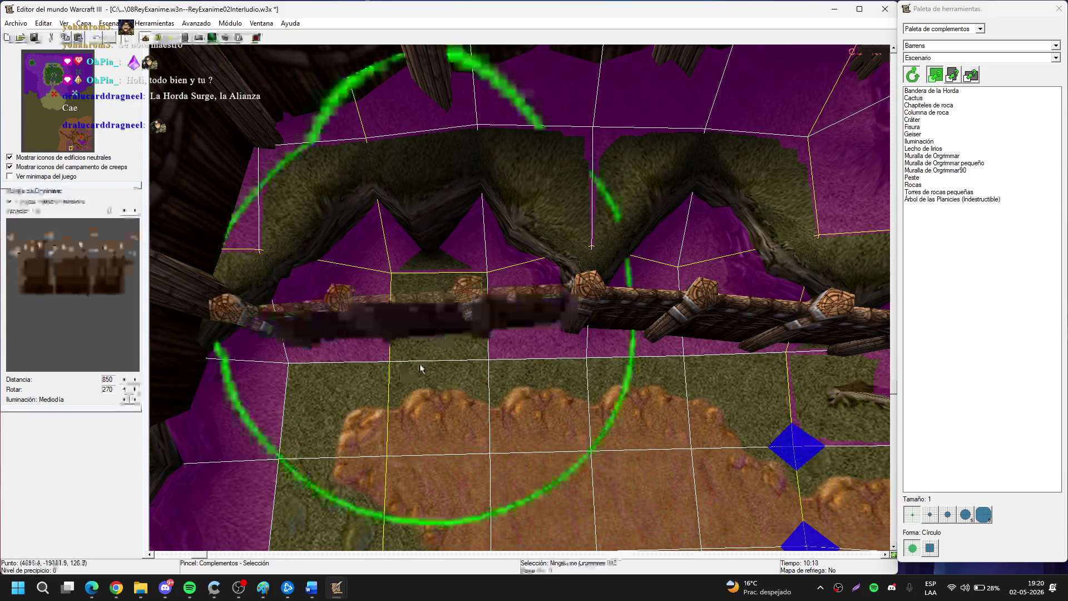
{"action": "scroll", "coordinate": [635, 286], "scroll_direction": "up", "scroll_amount": 3}
{"action": "scroll", "coordinate": [636, 286], "scroll_direction": "down", "scroll_amount": 3}
Place wall piece 0458 and move it to a new spot near the corner.
{"action": "key", "text": "ctrl+x"}
{"action": "key", "text": "ctrl+v"}
{"action": "left_click", "coordinate": [528, 412]}
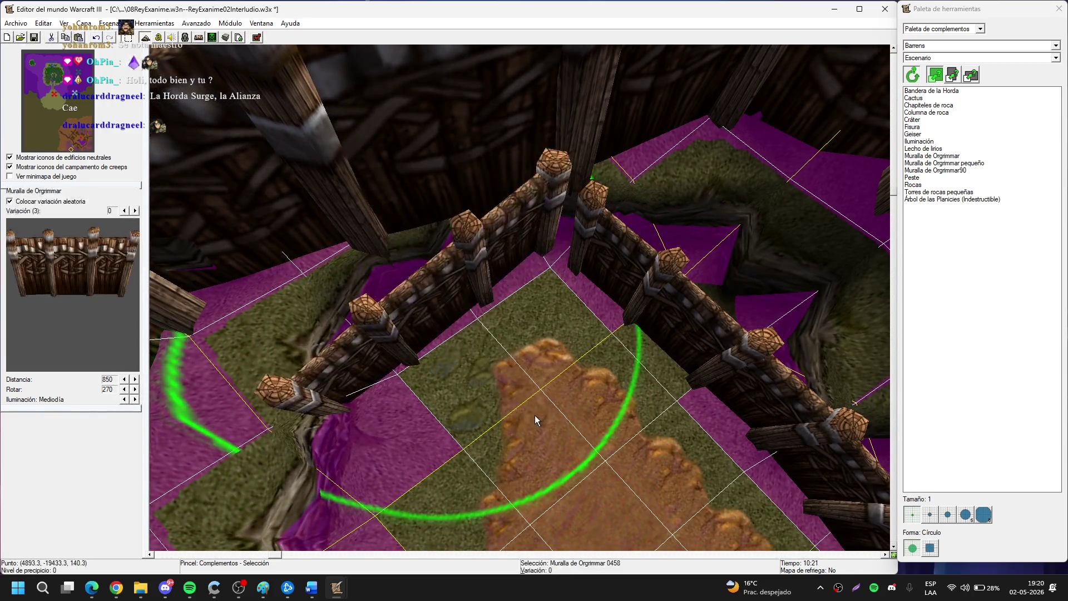
{"action": "mouse_move", "coordinate": [535, 419]}
{"action": "left_mouse_down"}
{"action": "mouse_move", "coordinate": [477, 358]}
{"action": "mouse_move", "coordinate": [291, 364]}
{"action": "mouse_move", "coordinate": [472, 363]}
{"action": "mouse_move", "coordinate": [435, 372]}
{"action": "left_mouse_up"}
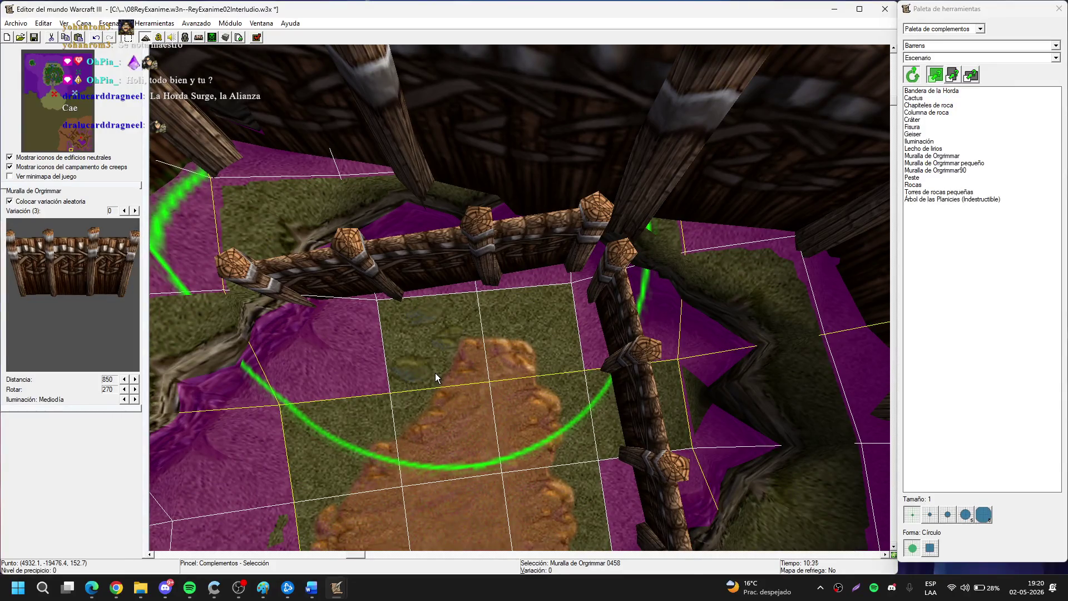
{"action": "key", "text": "ctrl+x"}
{"action": "key", "text": "ctrl+v"}
{"action": "scroll", "coordinate": [435, 373], "scroll_direction": "up", "scroll_amount": 4}
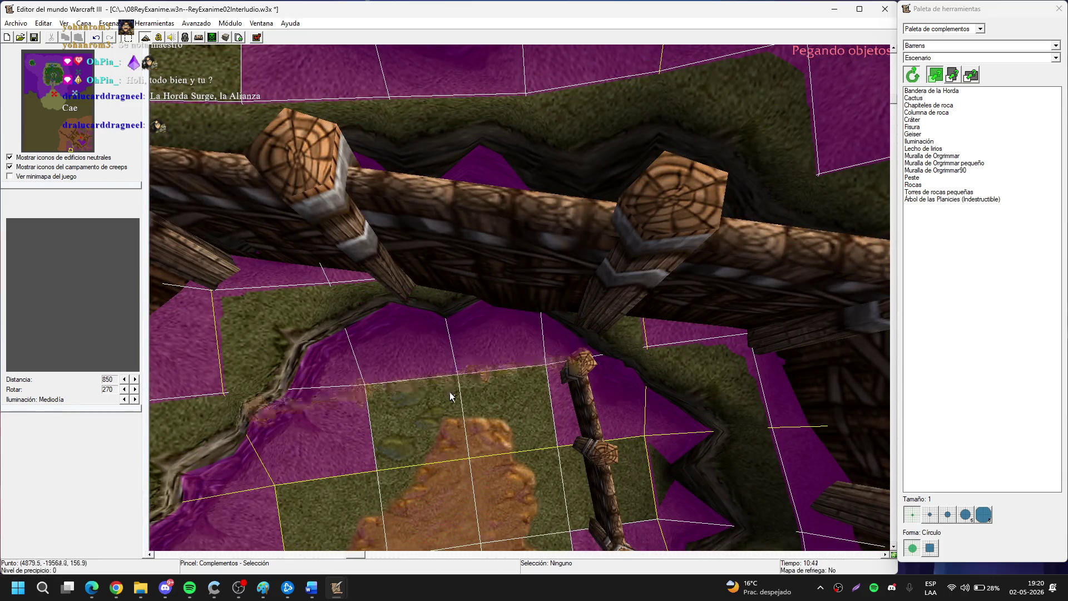
{"action": "left_click", "coordinate": [451, 397]}
{"action": "scroll", "coordinate": [451, 397], "scroll_direction": "up", "scroll_amount": 4}
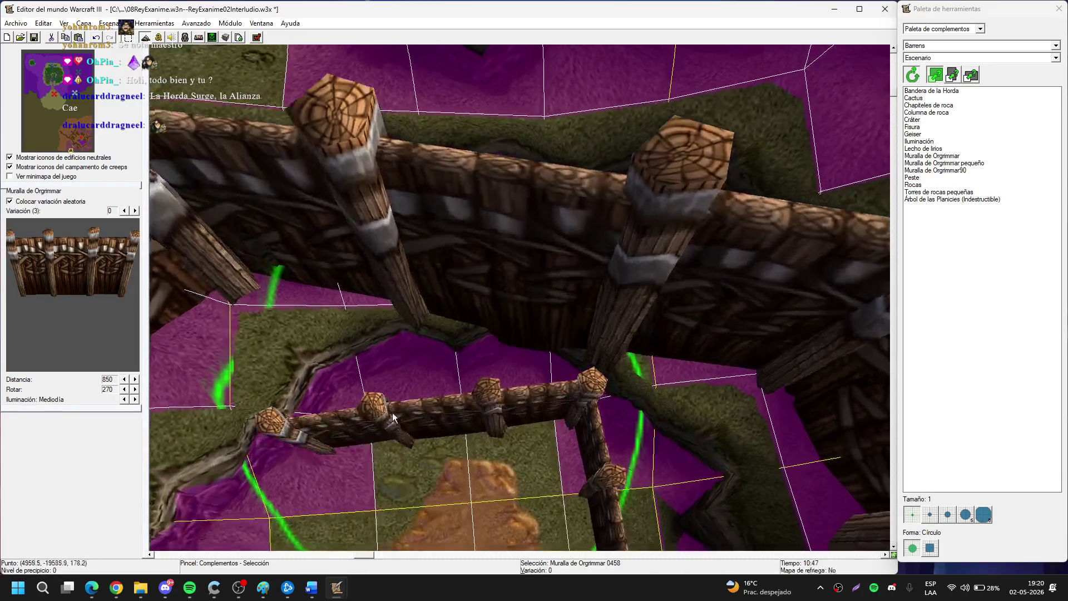
{"action": "mouse_move", "coordinate": [397, 372]}
{"action": "left_mouse_down"}
{"action": "mouse_move", "coordinate": [594, 298]}
{"action": "mouse_move", "coordinate": [507, 401]}
{"action": "mouse_move", "coordinate": [544, 365]}
{"action": "mouse_move", "coordinate": [456, 364]}
{"action": "left_mouse_up"}
Place a new wall across the clearing and shift it into position.
{"action": "key", "text": "ctrl+v"}
{"action": "left_click", "coordinate": [457, 359]}
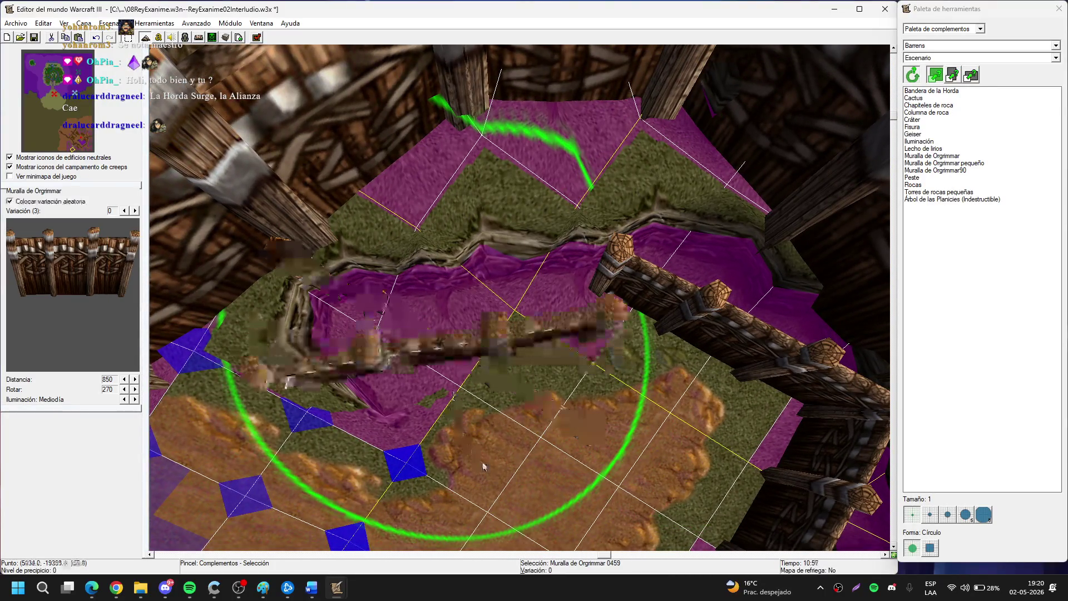
{"action": "scroll", "coordinate": [453, 351], "scroll_direction": "down", "scroll_amount": 2}
{"action": "left_click_drag", "start_coordinate": [455, 349], "coordinate": [463, 336]}
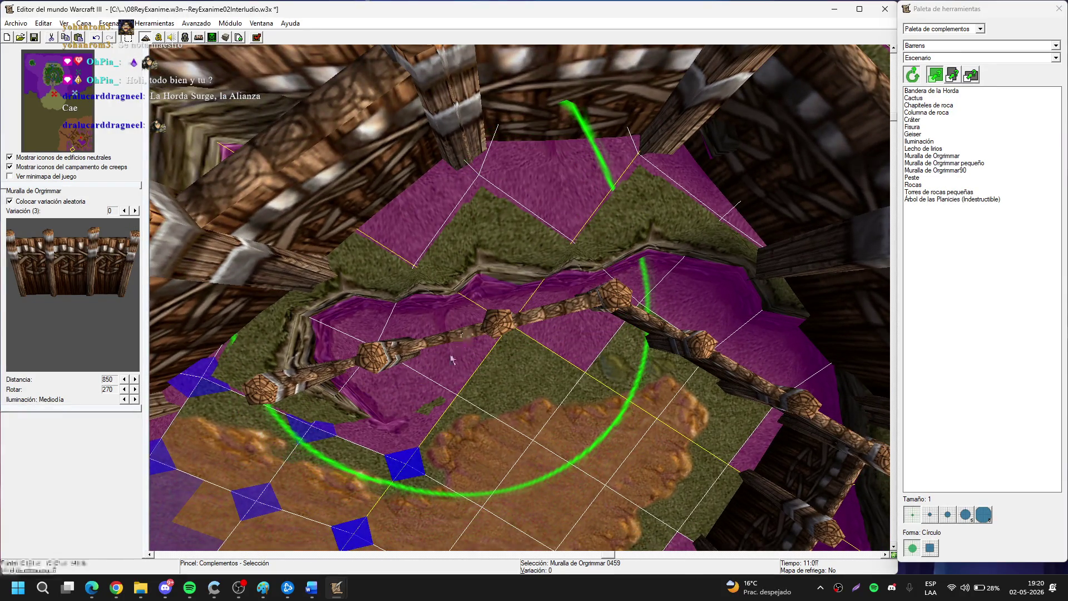
{"action": "scroll", "coordinate": [453, 353], "scroll_direction": "up", "scroll_amount": 5}
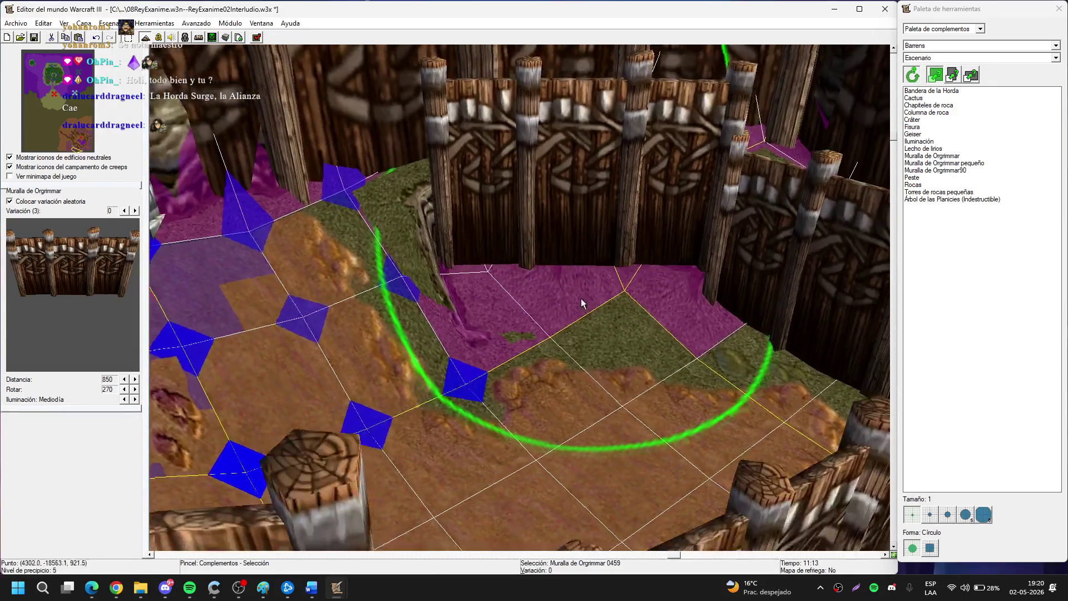
{"action": "scroll", "coordinate": [591, 303], "scroll_direction": "up", "scroll_amount": 3}
{"action": "scroll", "coordinate": [353, 322], "scroll_direction": "down", "scroll_amount": 4}
{"action": "scroll", "coordinate": [496, 396], "scroll_direction": "up", "scroll_amount": 2}
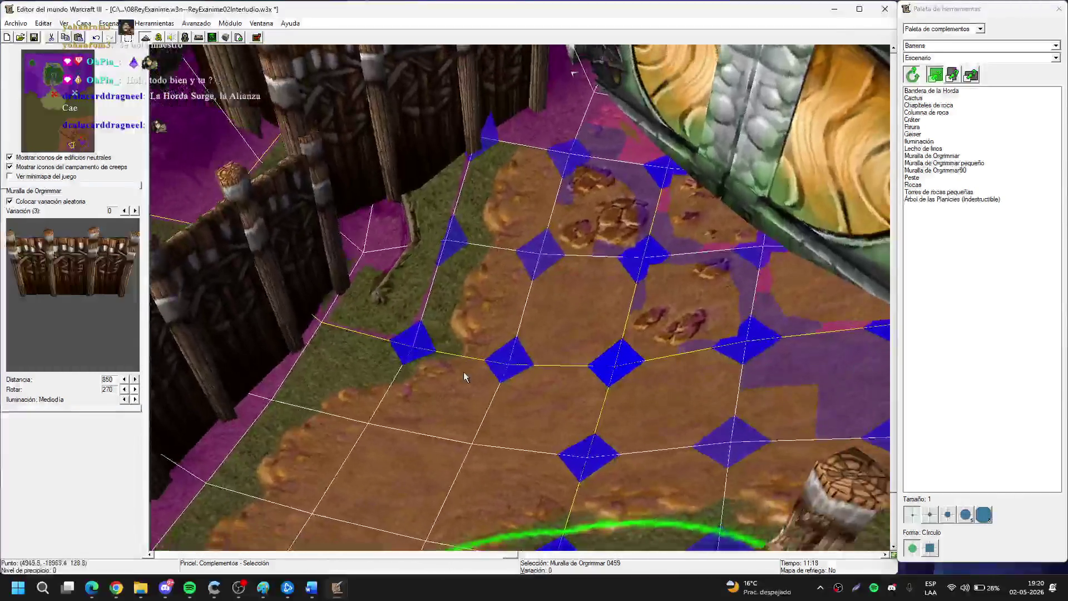
{"action": "scroll", "coordinate": [467, 380], "scroll_direction": "up", "scroll_amount": 3}
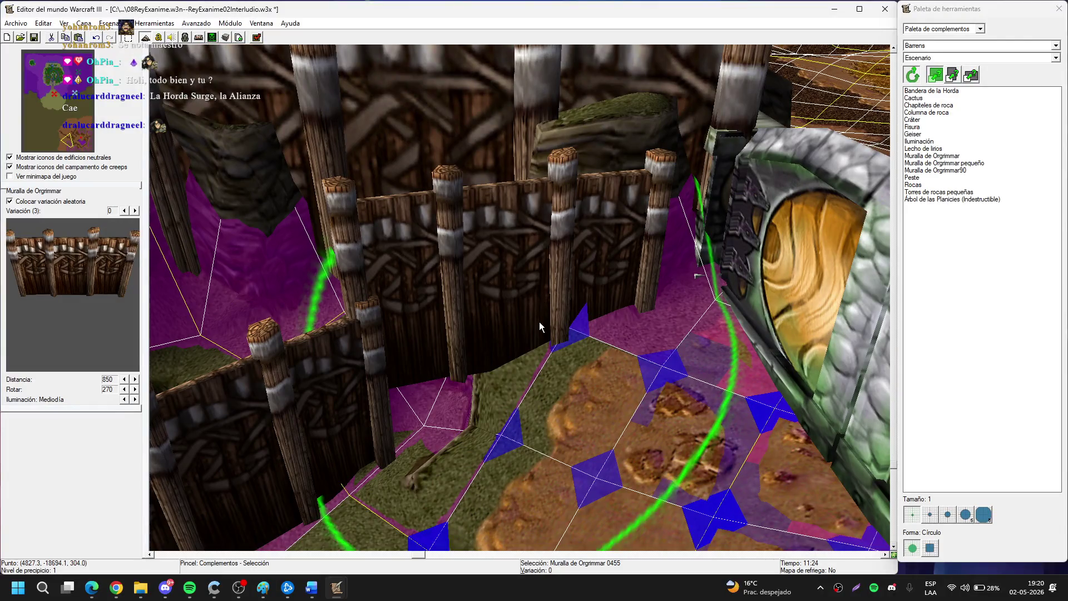
Sink the back walls, including sections 0458 and 0459, lower into the ground.
{"action": "key", "text": "Page_Down"}
{"action": "key", "text": "Page_Down"}
{"action": "key", "text": "Page_Down"}
{"action": "key", "text": "Page_Down"}
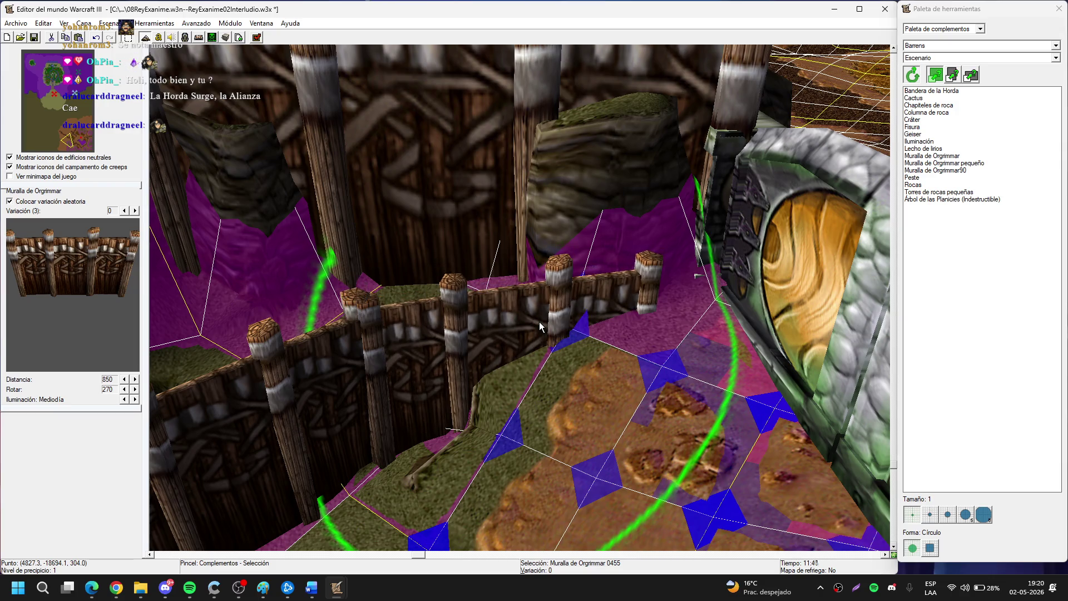
{"action": "scroll", "coordinate": [539, 321], "scroll_direction": "up", "scroll_amount": 3}
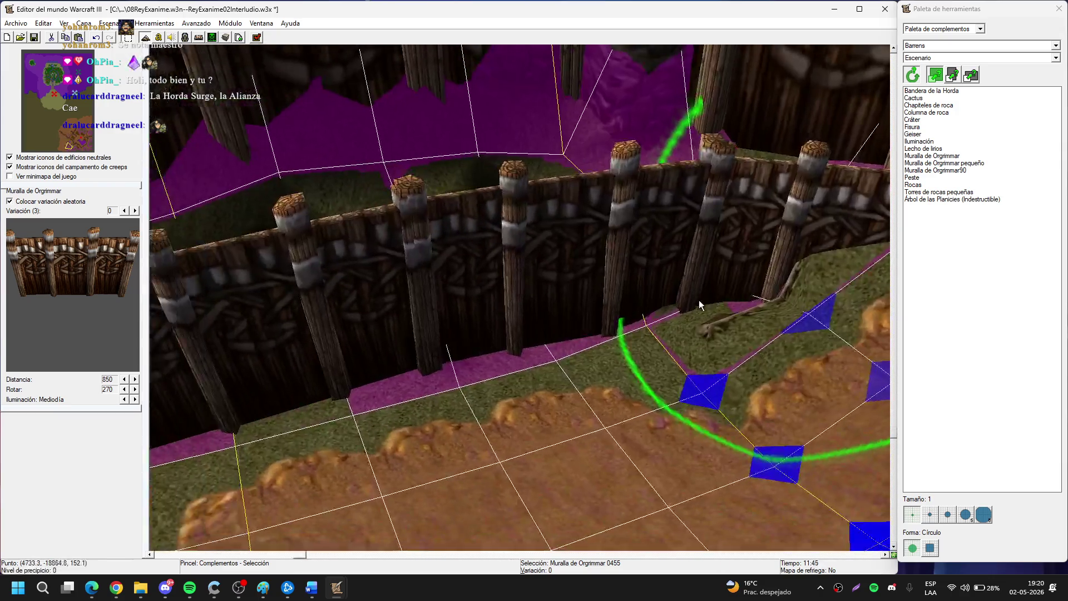
{"action": "scroll", "coordinate": [698, 299], "scroll_direction": "down", "scroll_amount": 2}
{"action": "mouse_move", "coordinate": [559, 296]}
{"action": "left_mouse_down"}
{"action": "mouse_move", "coordinate": [113, 334]}
{"action": "mouse_move", "coordinate": [388, 291]}
{"action": "left_mouse_up"}
{"action": "left_click", "coordinate": [473, 283]}
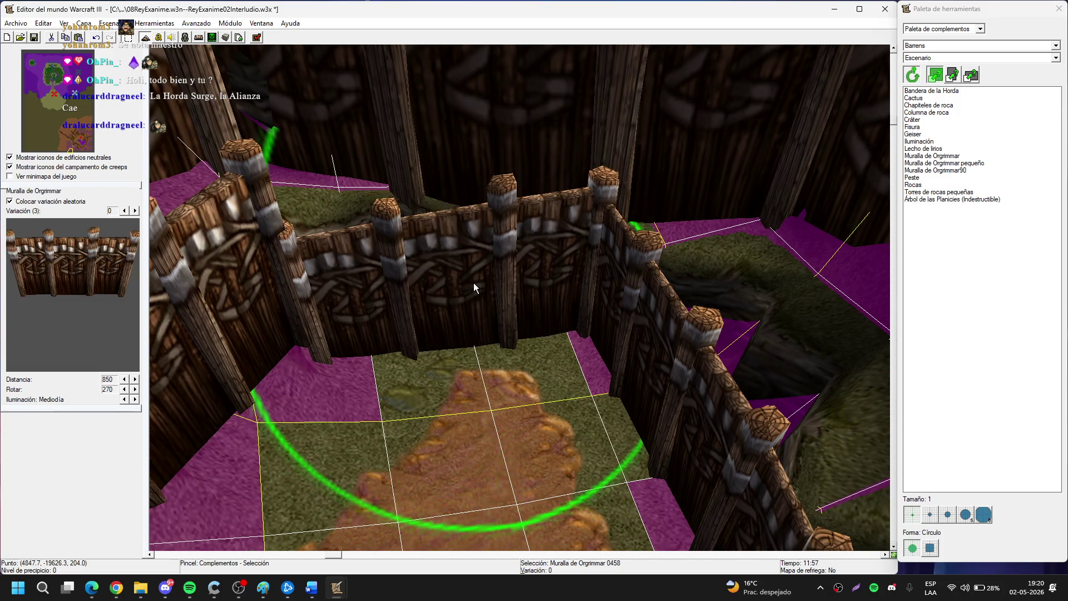
{"action": "mouse_move", "coordinate": [486, 272]}
{"action": "left_mouse_down"}
{"action": "mouse_move", "coordinate": [454, 225]}
{"action": "mouse_move", "coordinate": [600, 278]}
{"action": "mouse_move", "coordinate": [466, 264]}
{"action": "left_mouse_up"}
{"action": "left_click", "coordinate": [509, 274]}
{"action": "key", "text": "ctrl+Page_Down"}
{"action": "key", "text": "ctrl+Page_Down"}
{"action": "key", "text": "ctrl+Page_Down"}
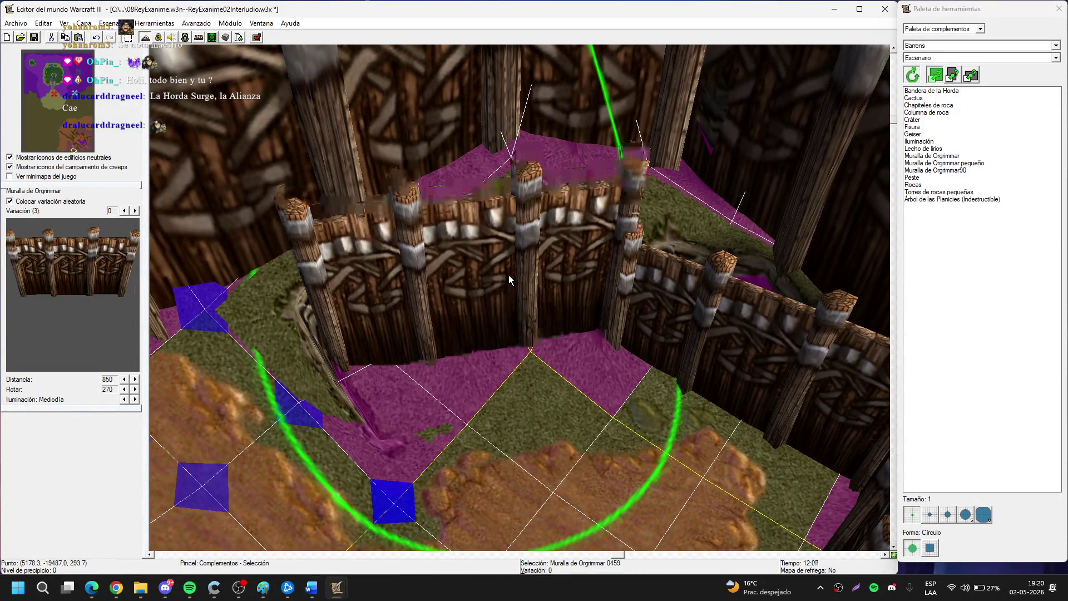
{"action": "mouse_move", "coordinate": [528, 321]}
{"action": "left_mouse_down"}
{"action": "mouse_move", "coordinate": [443, 297]}
{"action": "mouse_move", "coordinate": [487, 317]}
{"action": "mouse_move", "coordinate": [491, 336]}
{"action": "left_mouse_up"}
{"action": "key", "text": "u"}
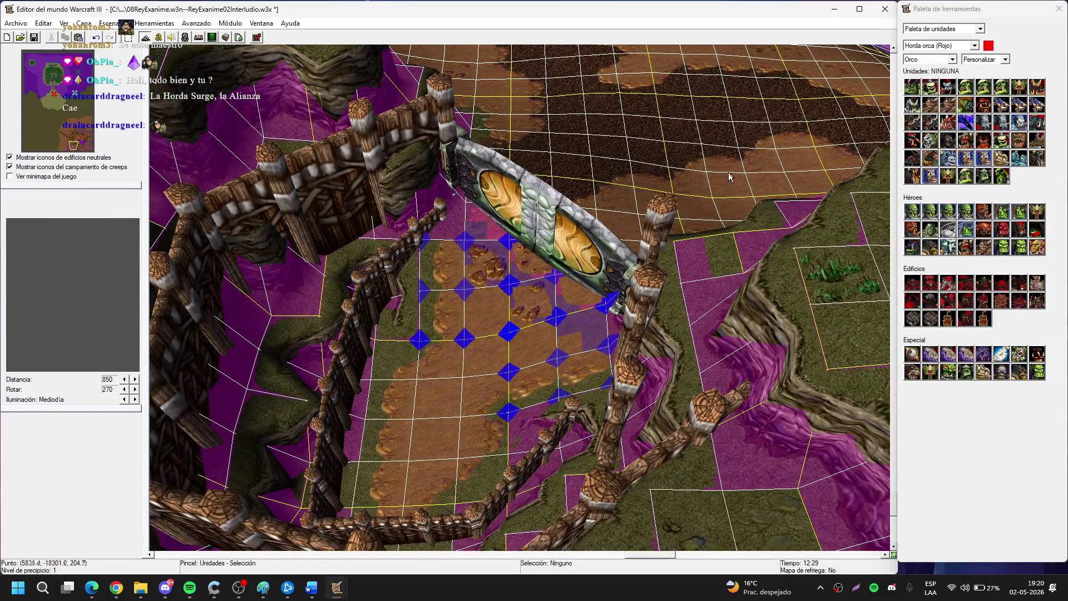
Place the Humano hero Valeera from the Especial row on the arena's dirt floor.
{"action": "left_click", "coordinate": [939, 59]}
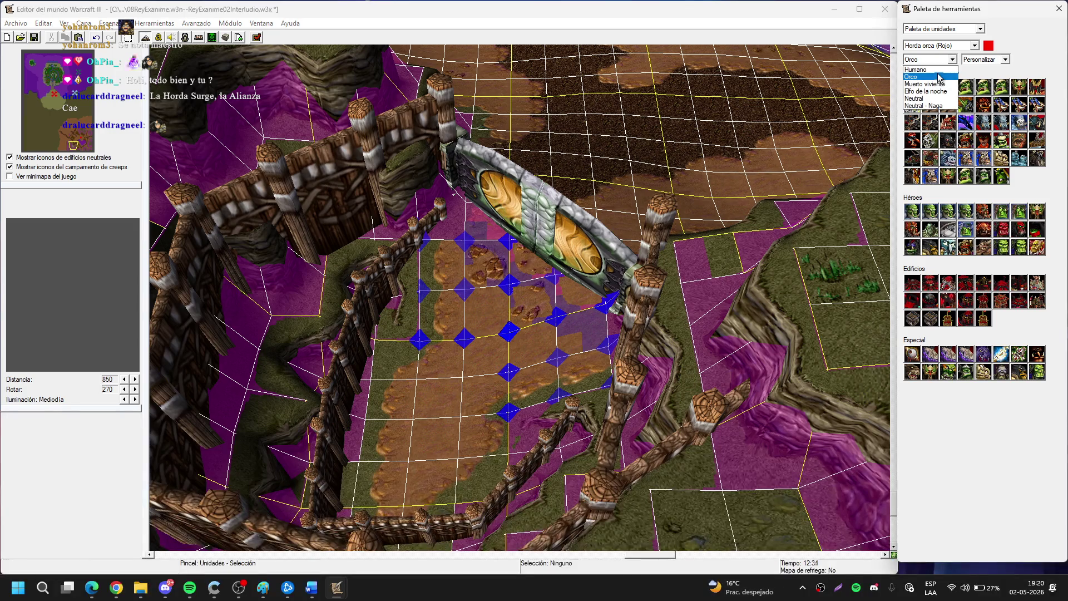
{"action": "left_click", "coordinate": [937, 69]}
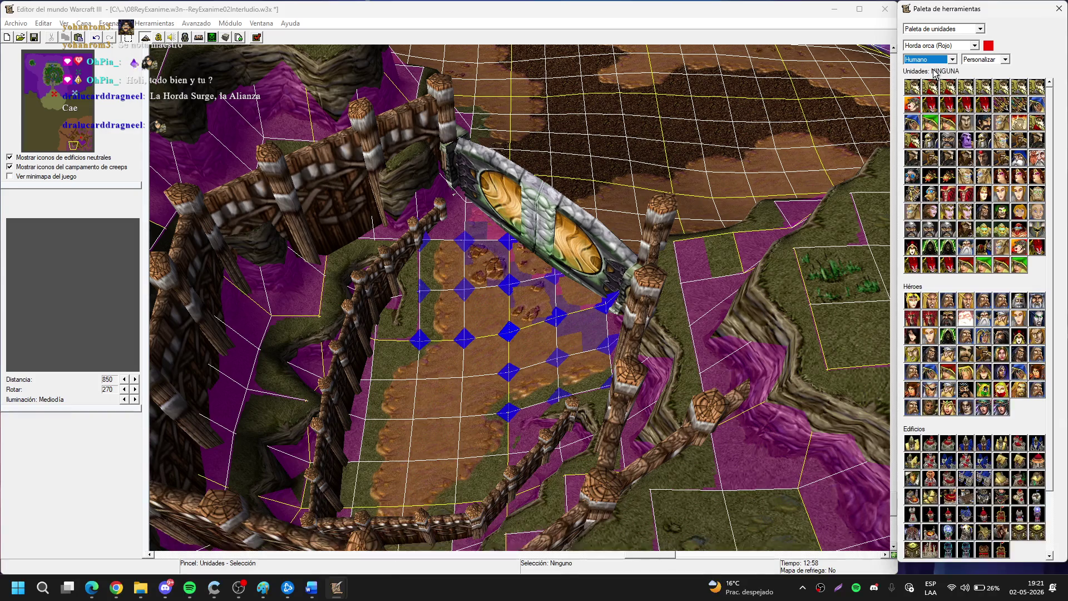
{"action": "key", "text": "Right"}
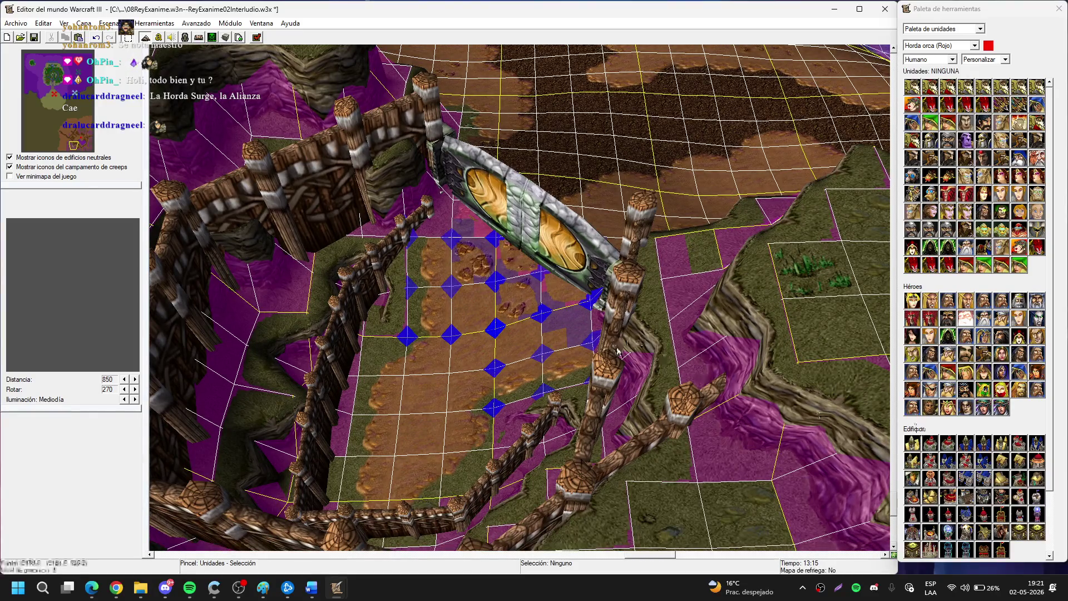
{"action": "scroll", "coordinate": [617, 351], "scroll_direction": "up", "scroll_amount": 2}
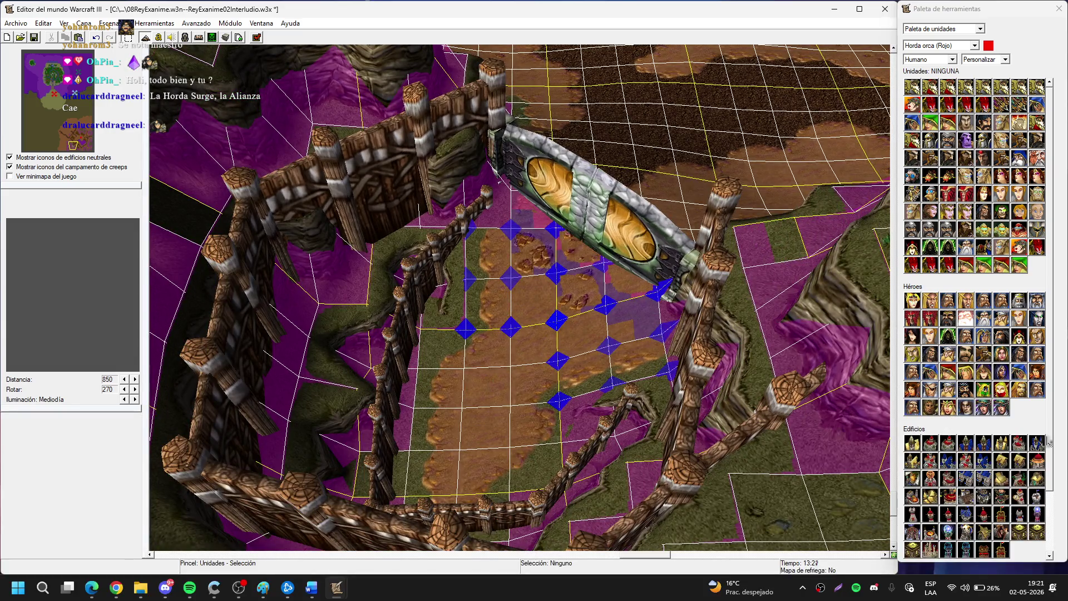
{"action": "scroll", "coordinate": [1051, 445], "scroll_direction": "down", "scroll_amount": 3}
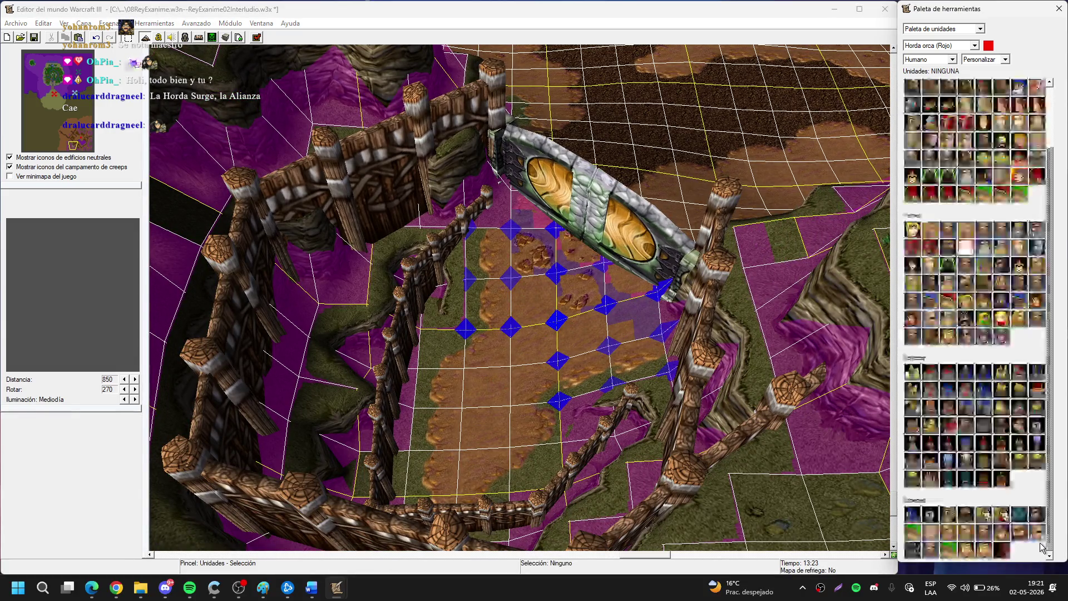
{"action": "left_click", "coordinate": [983, 550]}
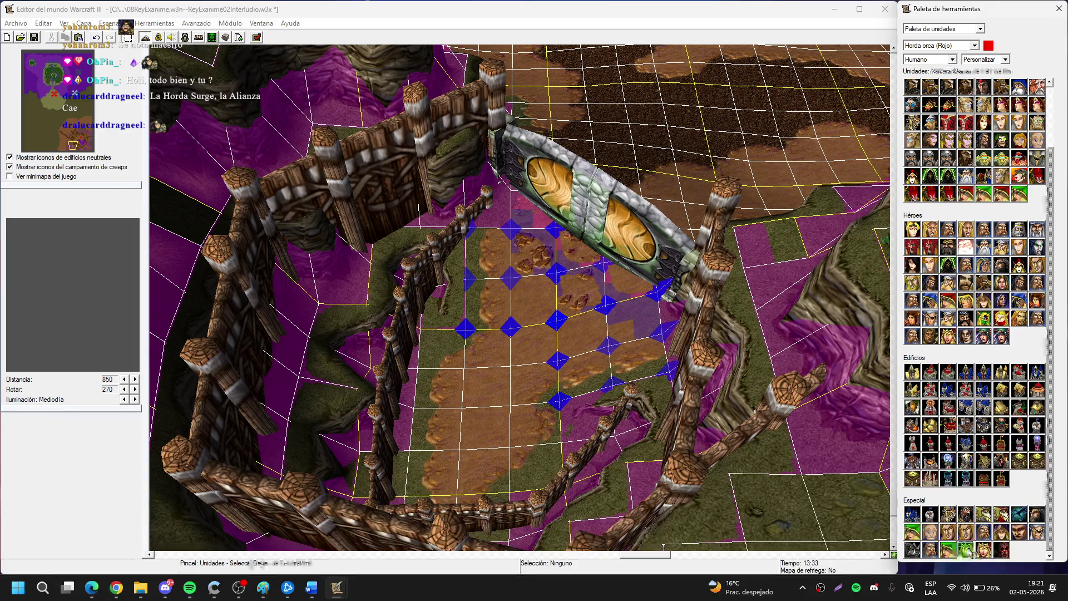
{"action": "left_click", "coordinate": [484, 412]}
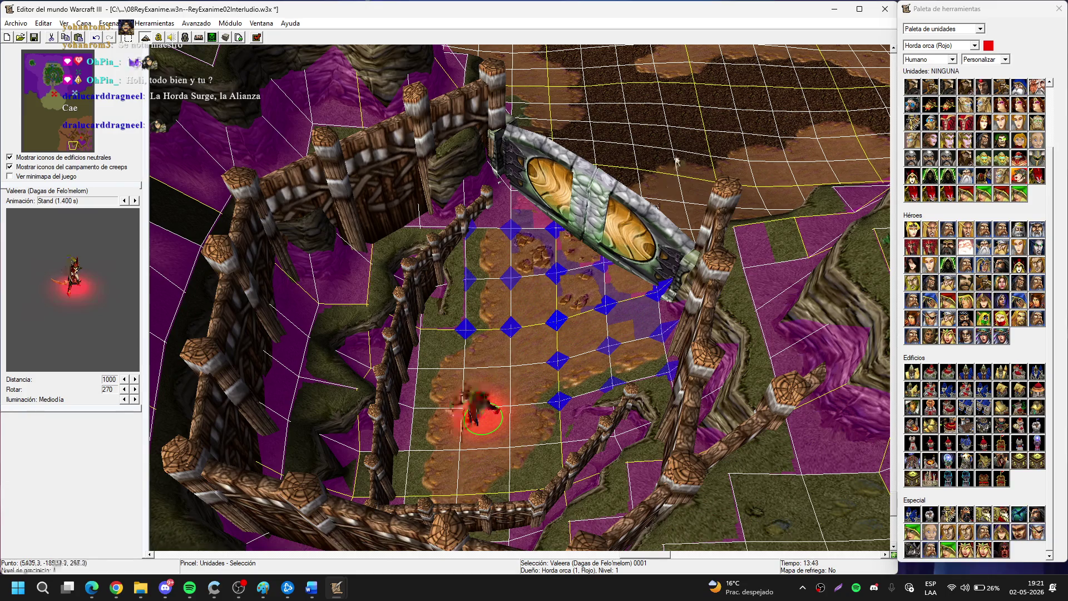
{"action": "left_click_drag", "start_coordinate": [676, 161], "coordinate": [426, 292]}
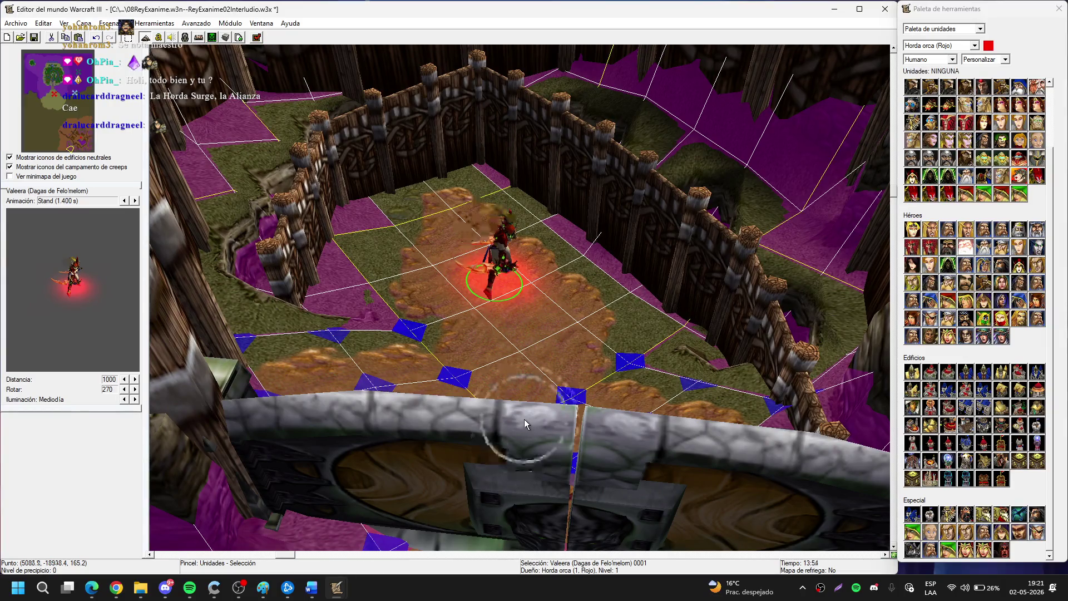
{"action": "scroll", "coordinate": [524, 419], "scroll_direction": "up", "scroll_amount": 2}
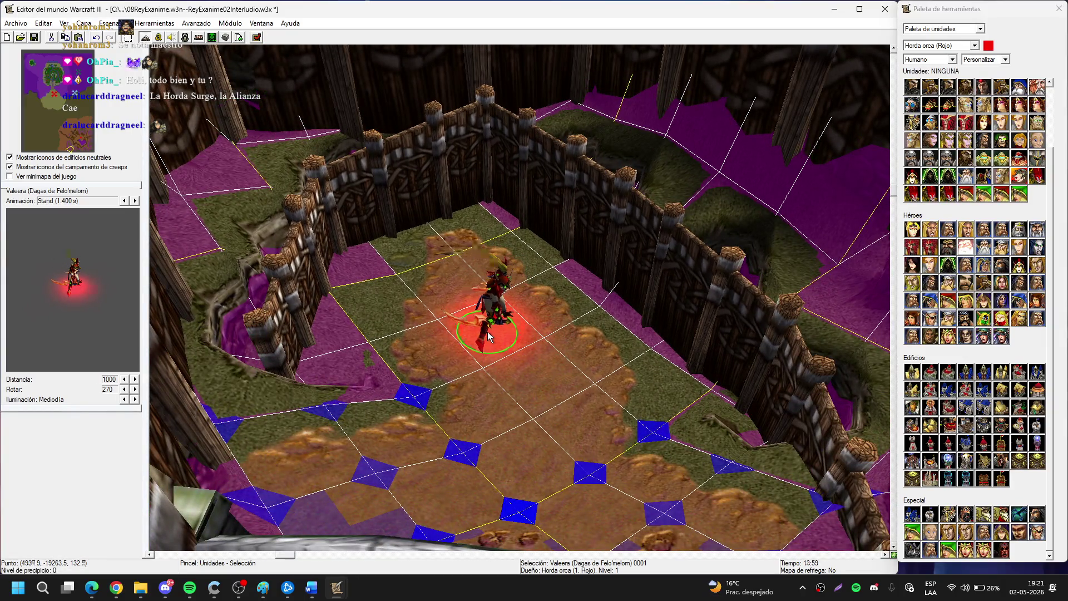
{"action": "scroll", "coordinate": [504, 412], "scroll_direction": "down", "scroll_amount": 2}
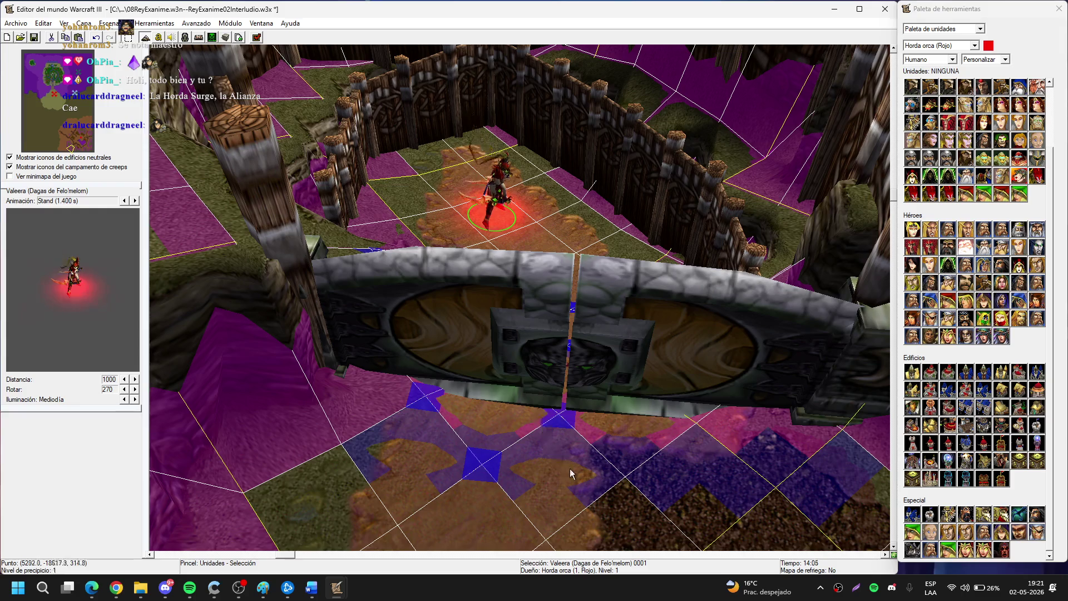
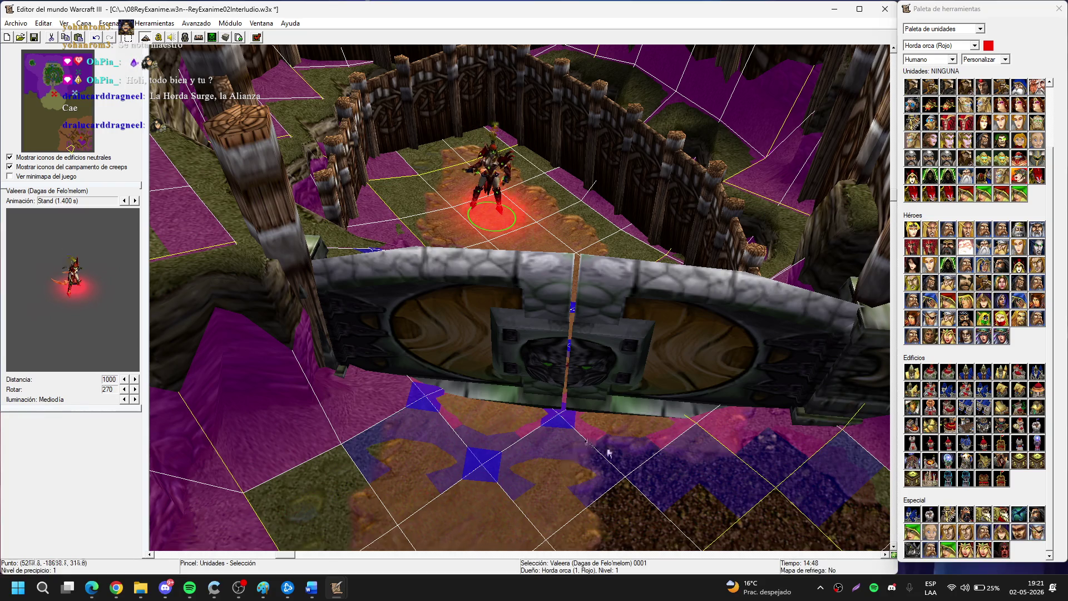
Paint the courtyard centre with Guijarros cobblestone using a size 2 brush.
{"action": "scroll", "coordinate": [526, 379], "scroll_direction": "up", "scroll_amount": 3}
{"action": "key", "text": "Down"}
{"action": "key", "text": "Right"}
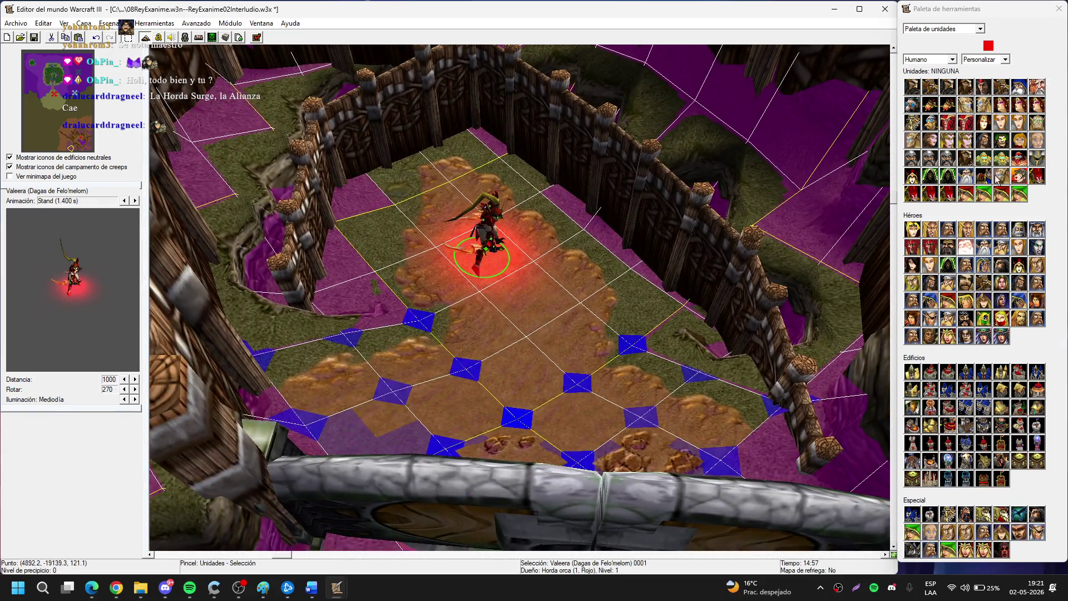
{"action": "key", "text": "t"}
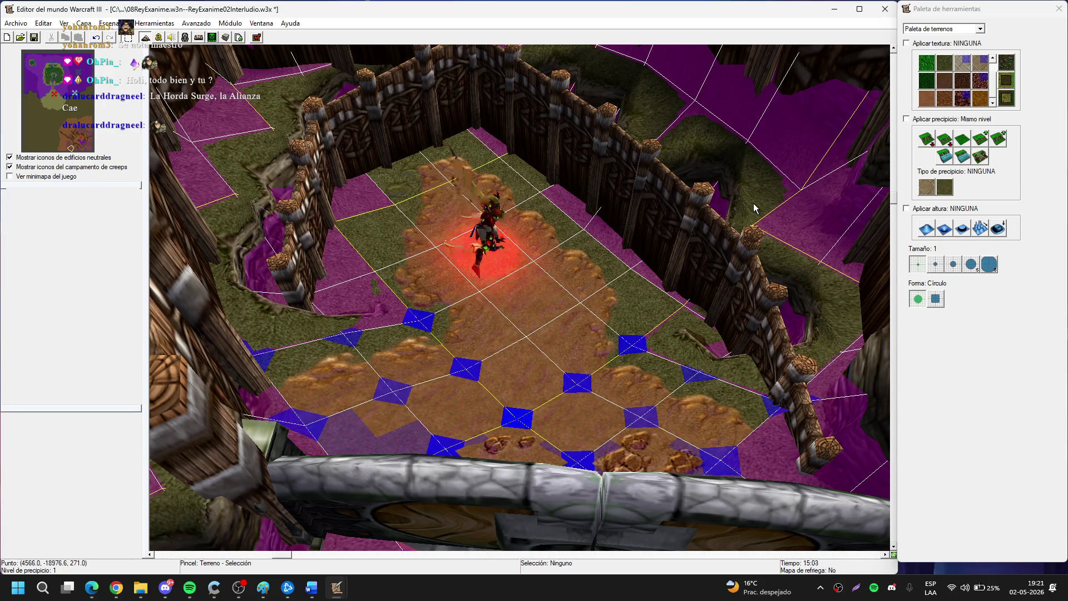
{"action": "left_click", "coordinate": [962, 80]}
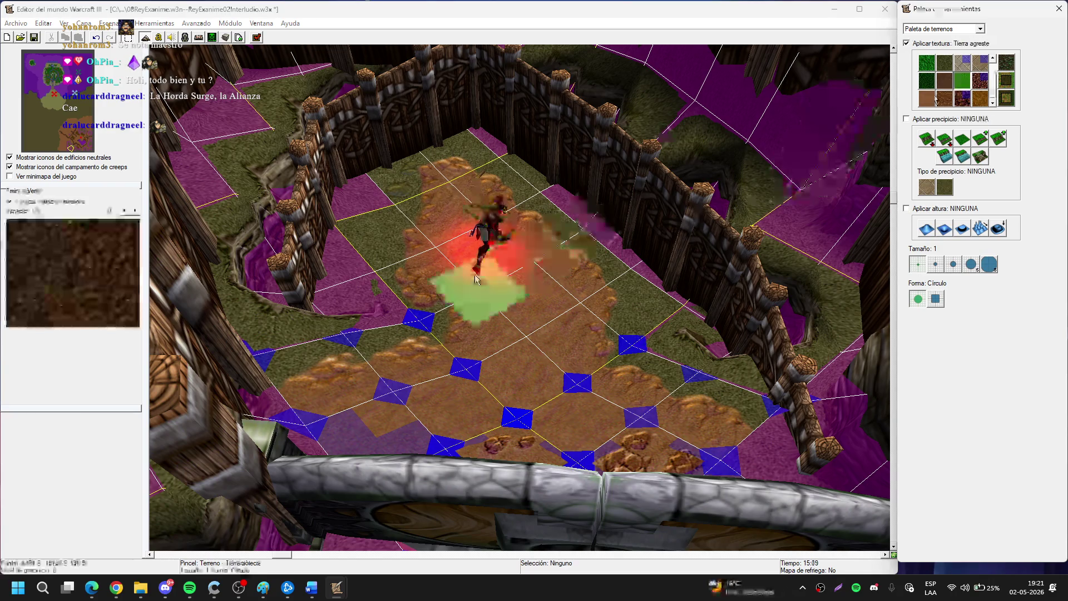
{"action": "left_click", "coordinate": [980, 63]}
{"action": "left_click", "coordinate": [944, 62]}
{"action": "left_click", "coordinate": [962, 80]}
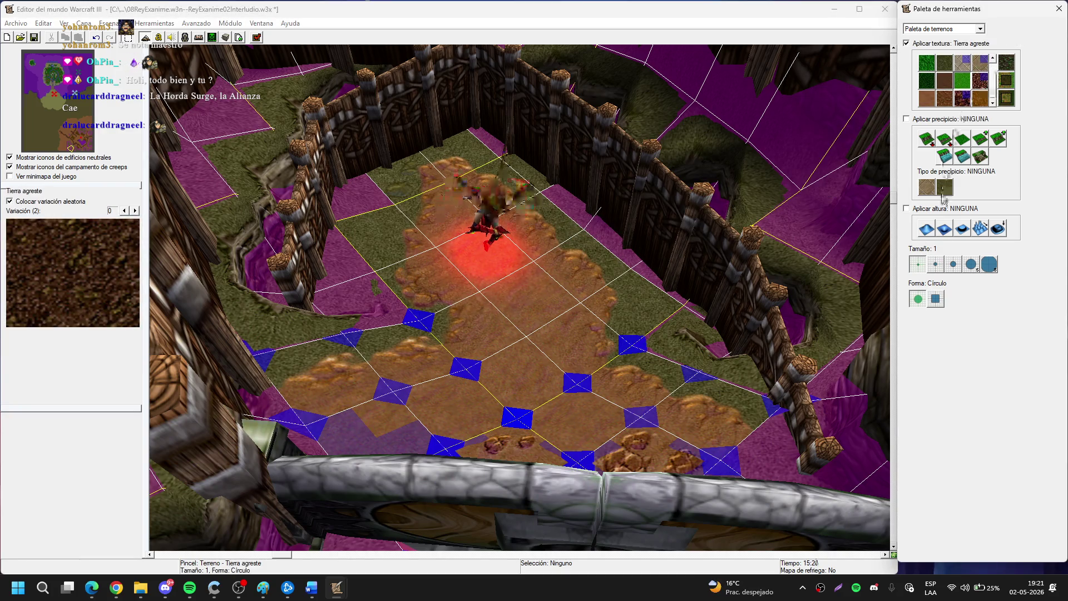
{"action": "left_click", "coordinate": [936, 265]}
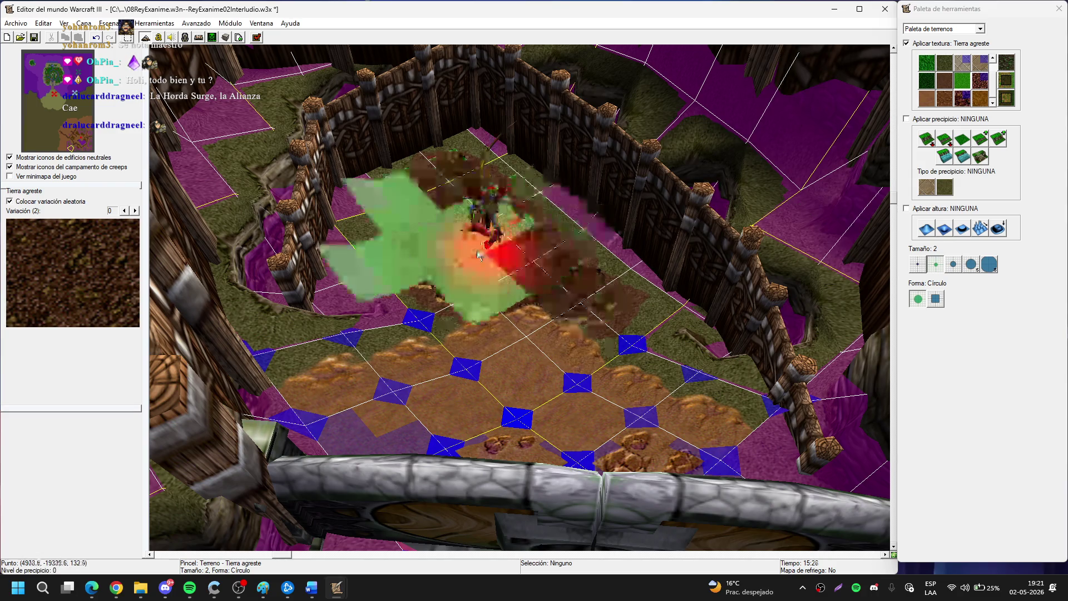
{"action": "left_click", "coordinate": [982, 85]}
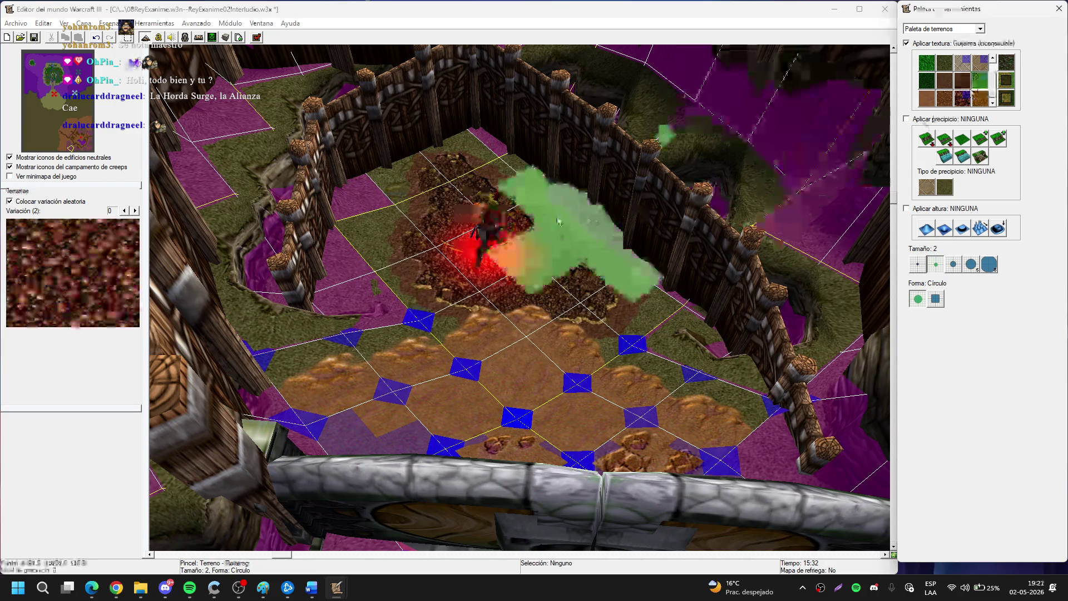
{"action": "mouse_move", "coordinate": [478, 203]}
{"action": "left_mouse_down"}
{"action": "mouse_move", "coordinate": [508, 316]}
{"action": "mouse_move", "coordinate": [417, 358]}
{"action": "mouse_move", "coordinate": [560, 389]}
{"action": "mouse_move", "coordinate": [584, 345]}
{"action": "mouse_move", "coordinate": [537, 334]}
{"action": "left_mouse_up"}
Paint Roca rock patches just below the bridge with a size 1 brush.
{"action": "key", "text": "Down"}
{"action": "key", "text": "Down"}
{"action": "key", "text": "Down"}
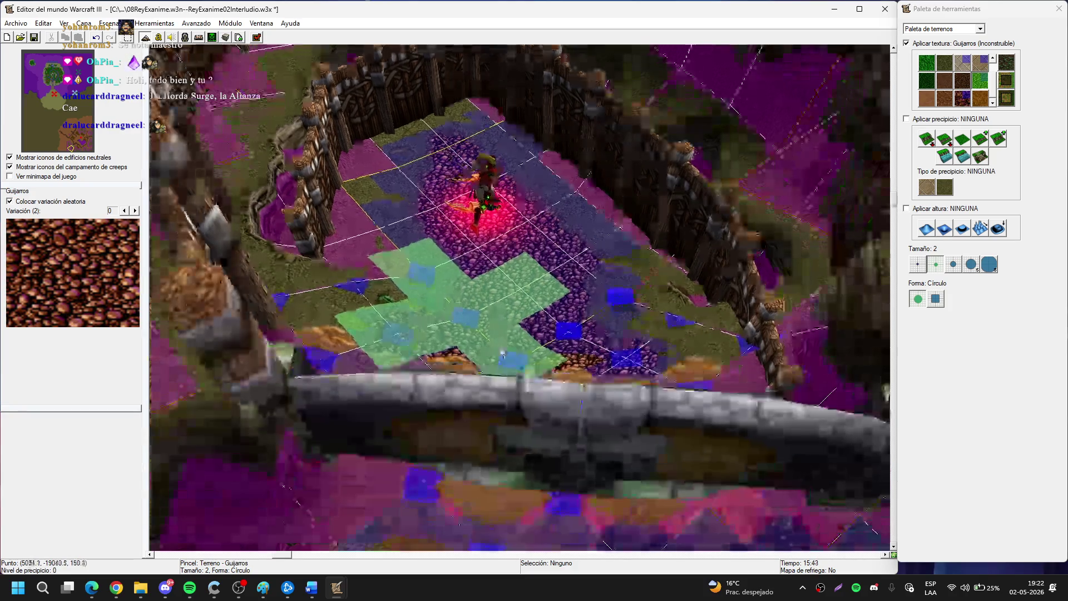
{"action": "key", "text": "Down"}
{"action": "key", "text": "Down"}
{"action": "key", "text": "Down"}
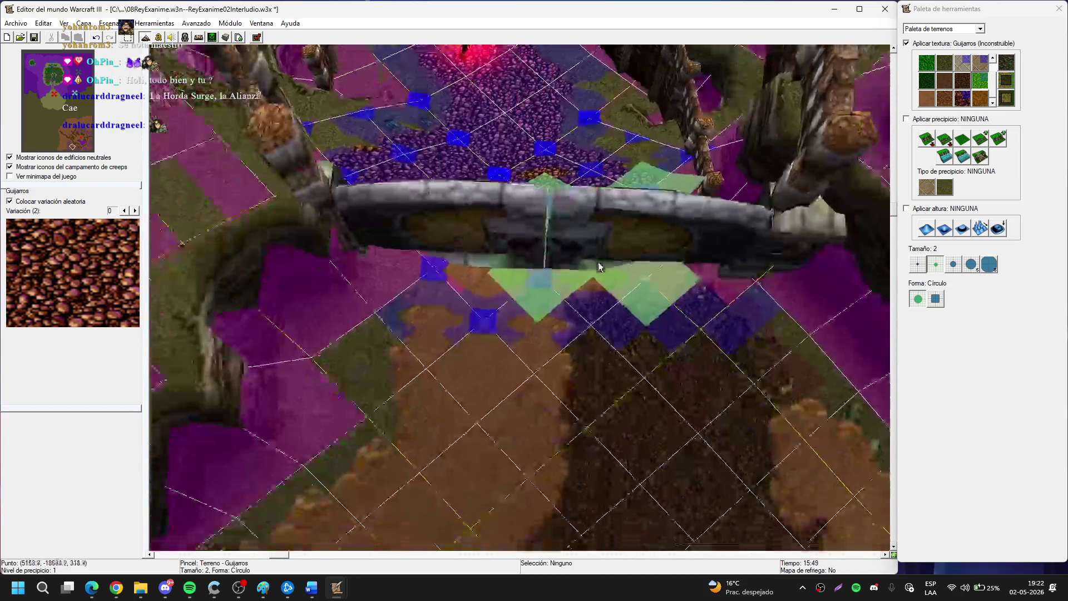
{"action": "left_click", "coordinate": [964, 99]}
{"action": "left_click", "coordinate": [917, 265]}
{"action": "mouse_move", "coordinate": [590, 311]}
{"action": "left_mouse_down"}
{"action": "mouse_move", "coordinate": [384, 267]}
{"action": "mouse_move", "coordinate": [666, 283]}
{"action": "left_mouse_up"}
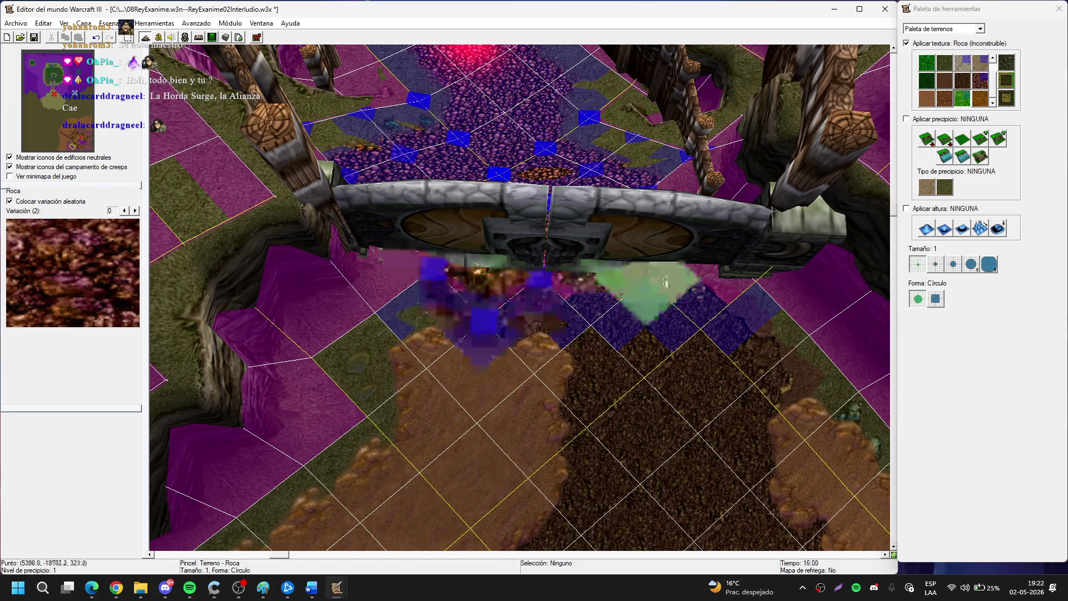
{"action": "key", "text": "Up"}
{"action": "key", "text": "Up"}
{"action": "key", "text": "Up"}
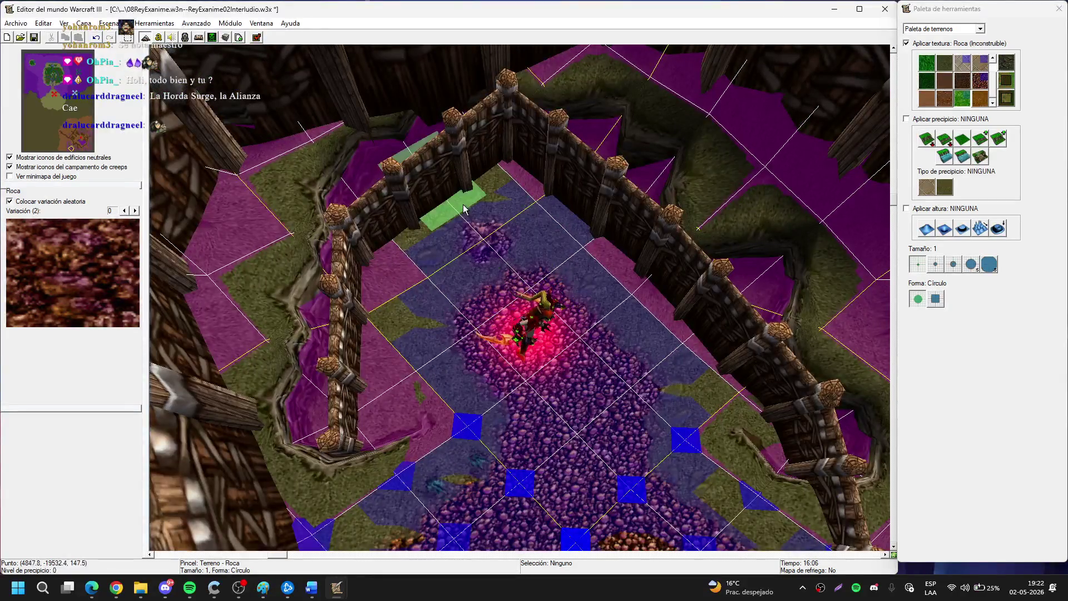
{"action": "key", "text": "Down"}
{"action": "key", "text": "Down"}
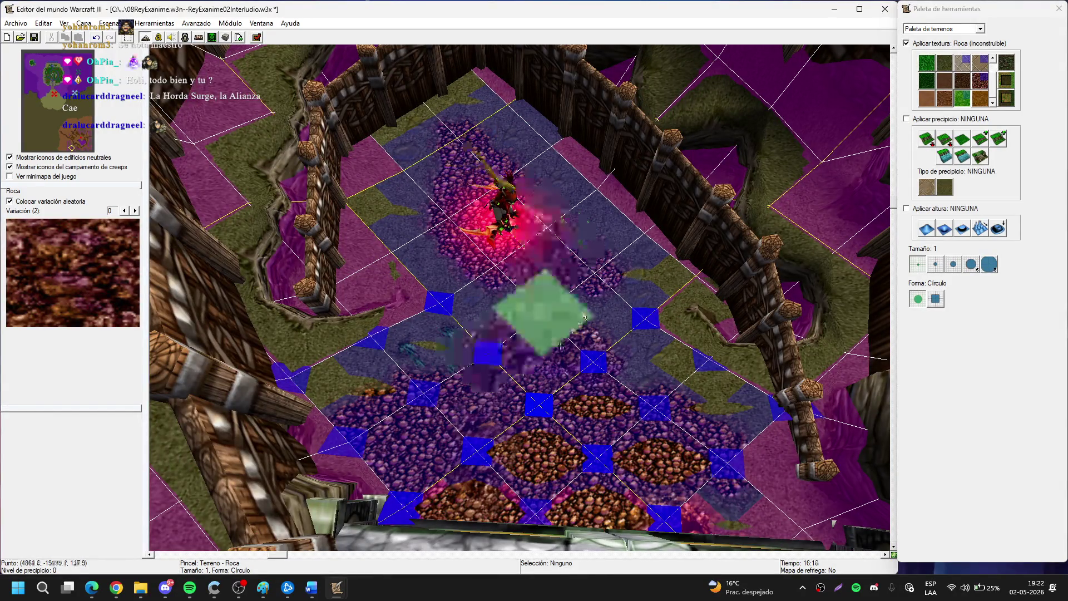
Select the Rocas scenery doodad after browsing the water doodads such as Pez.
{"action": "key", "text": "d"}
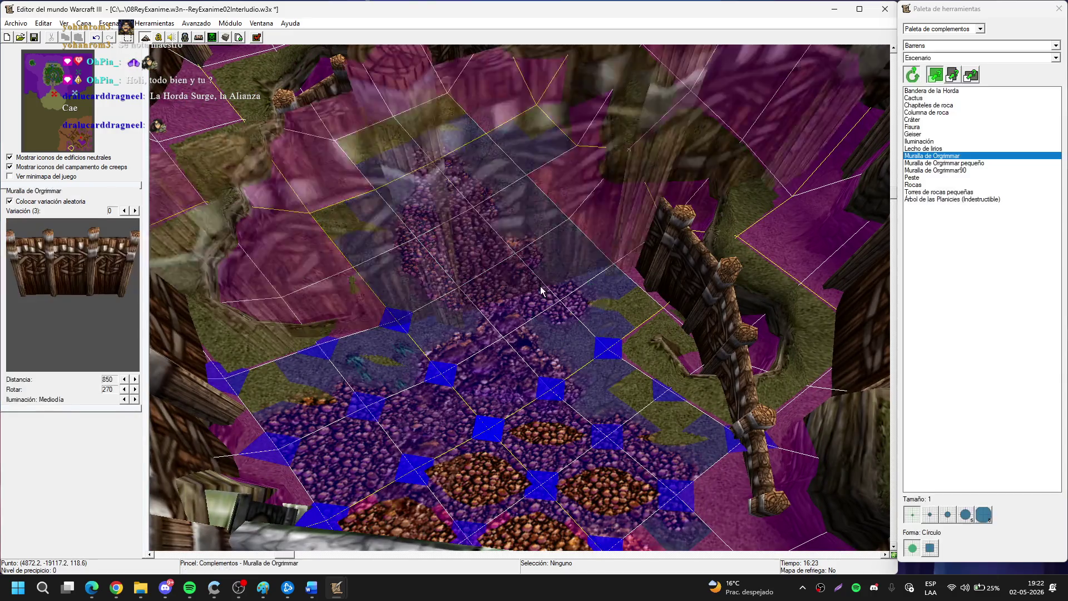
{"action": "left_click", "coordinate": [946, 57]}
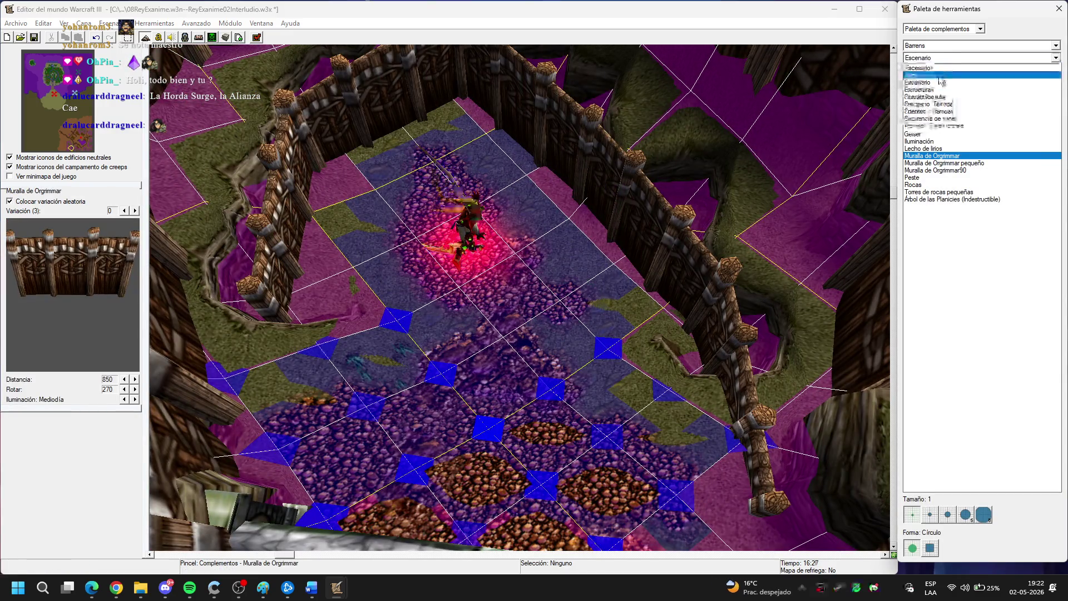
{"action": "left_click", "coordinate": [940, 78]}
{"action": "left_click", "coordinate": [923, 170]}
{"action": "left_click", "coordinate": [927, 163]}
{"action": "left_click", "coordinate": [930, 170]}
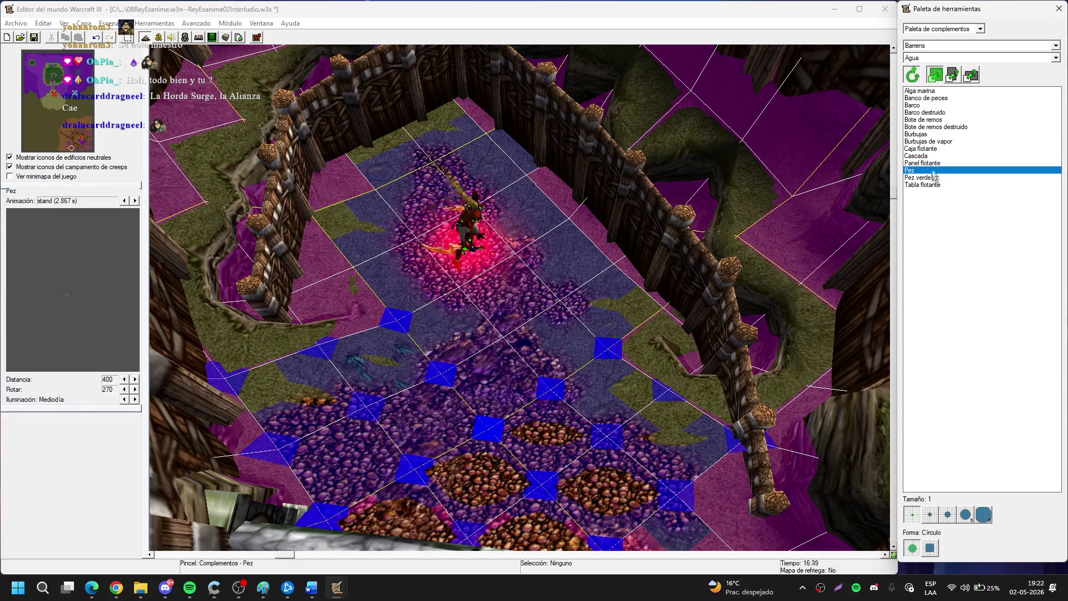
{"action": "left_click", "coordinate": [923, 59]}
{"action": "left_click", "coordinate": [924, 67]}
{"action": "left_click", "coordinate": [915, 185]}
Place Rocas boulders at the courtyard edge and near the wall, checking the in-game preview.
{"action": "left_click_drag", "start_coordinate": [381, 225], "coordinate": [559, 267]}
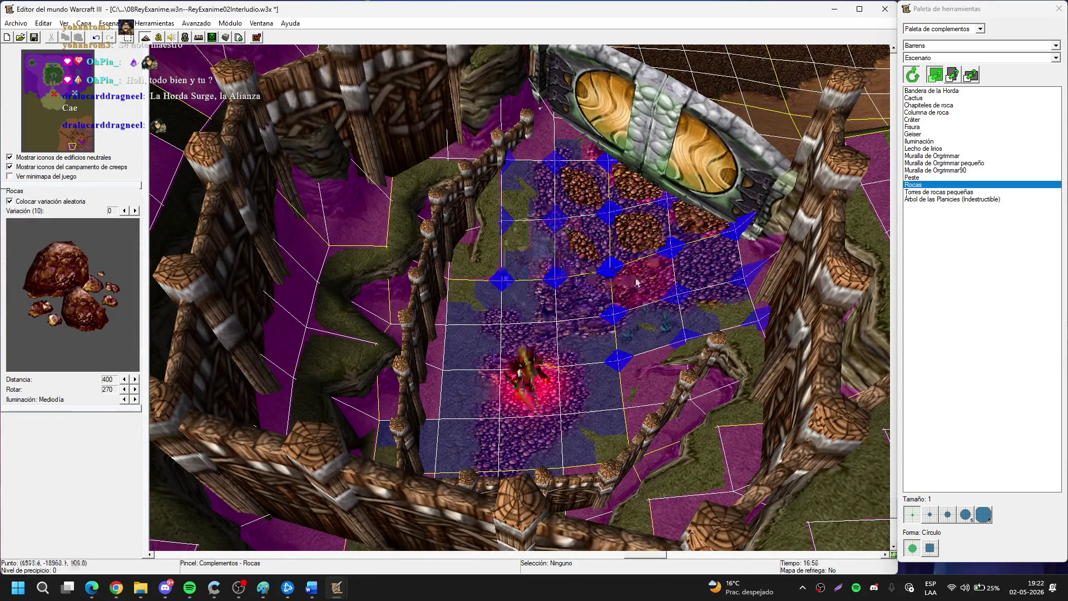
{"action": "key", "text": "ctrl+shift+g"}
{"action": "key", "text": "ctrl+shift+g"}
{"action": "scroll", "coordinate": [485, 230], "scroll_direction": "up", "scroll_amount": 2}
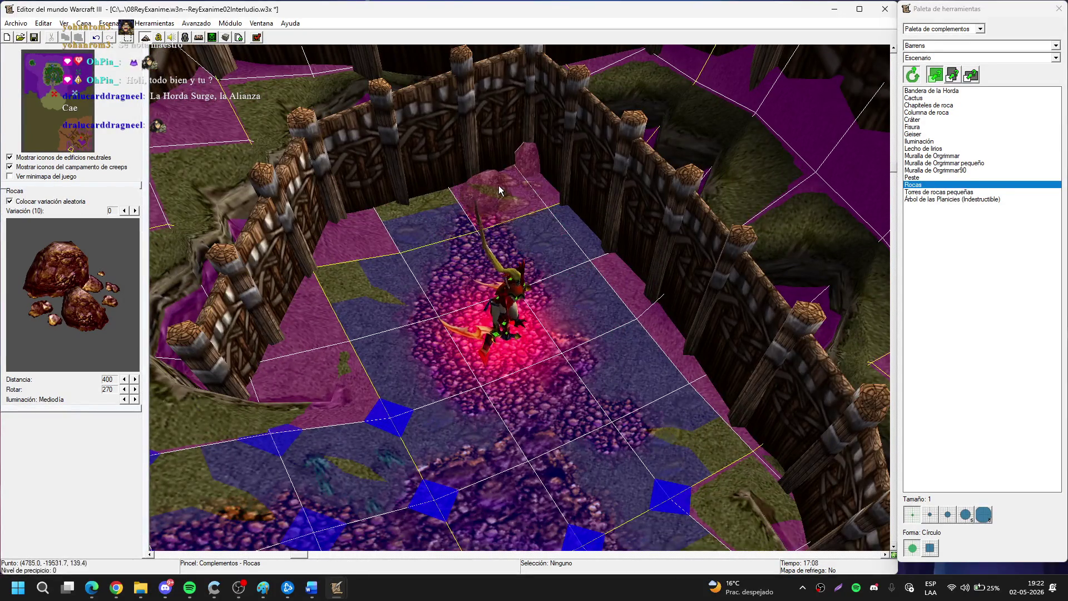
{"action": "left_click", "coordinate": [386, 251]}
{"action": "left_click", "coordinate": [295, 300]}
{"action": "left_click", "coordinate": [367, 284]}
{"action": "right_click", "coordinate": [372, 284]}
Add rocks by the west wall, in the north-west corner, and beside Valeera.
{"action": "left_click", "coordinate": [361, 289]}
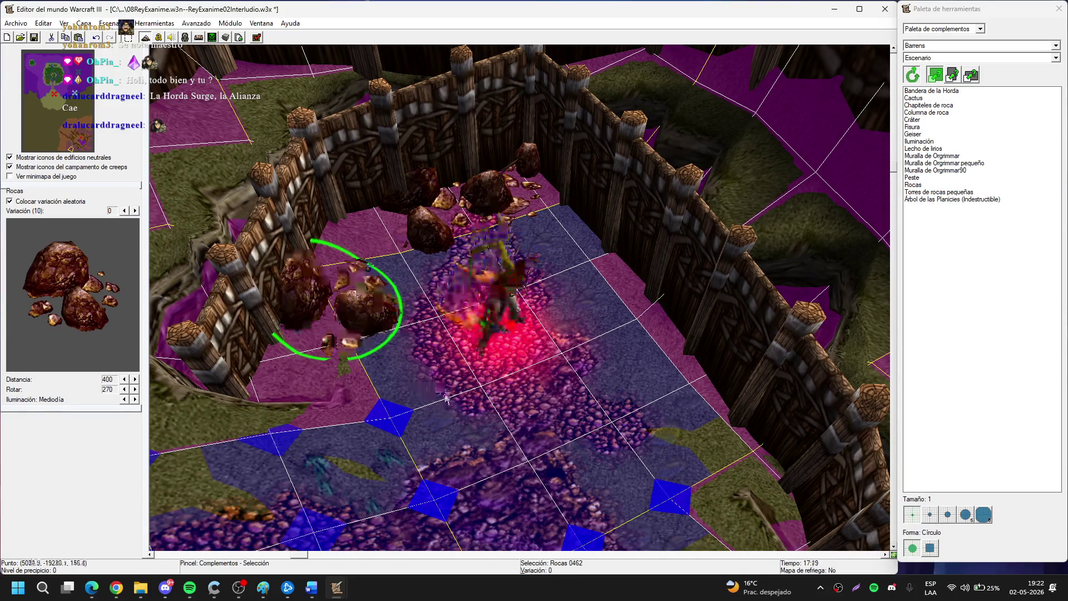
{"action": "key", "text": "space"}
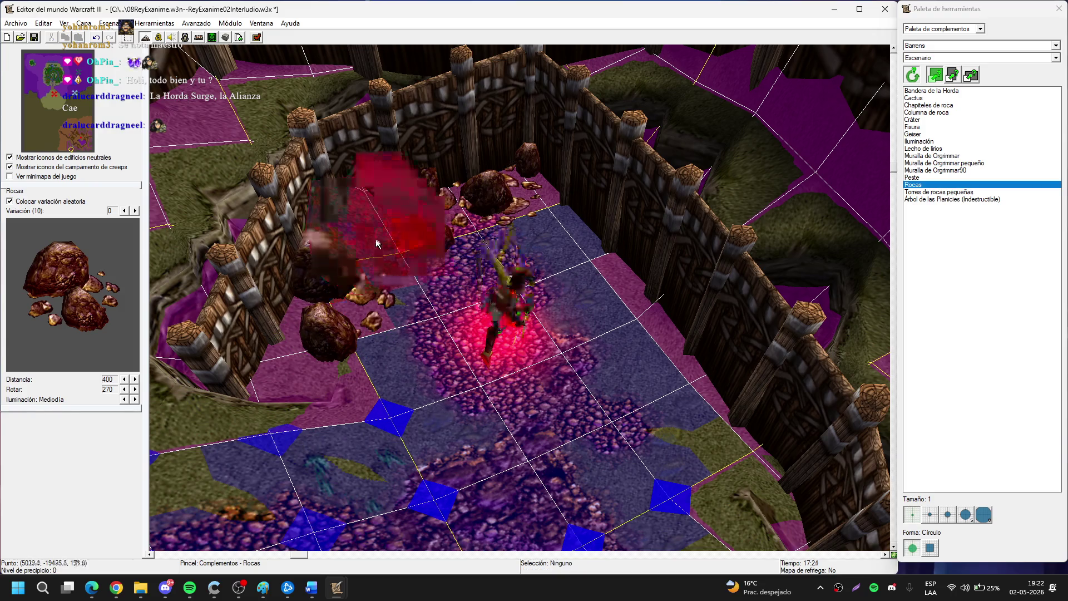
{"action": "left_click", "coordinate": [362, 232]}
{"action": "right_click", "coordinate": [362, 234]}
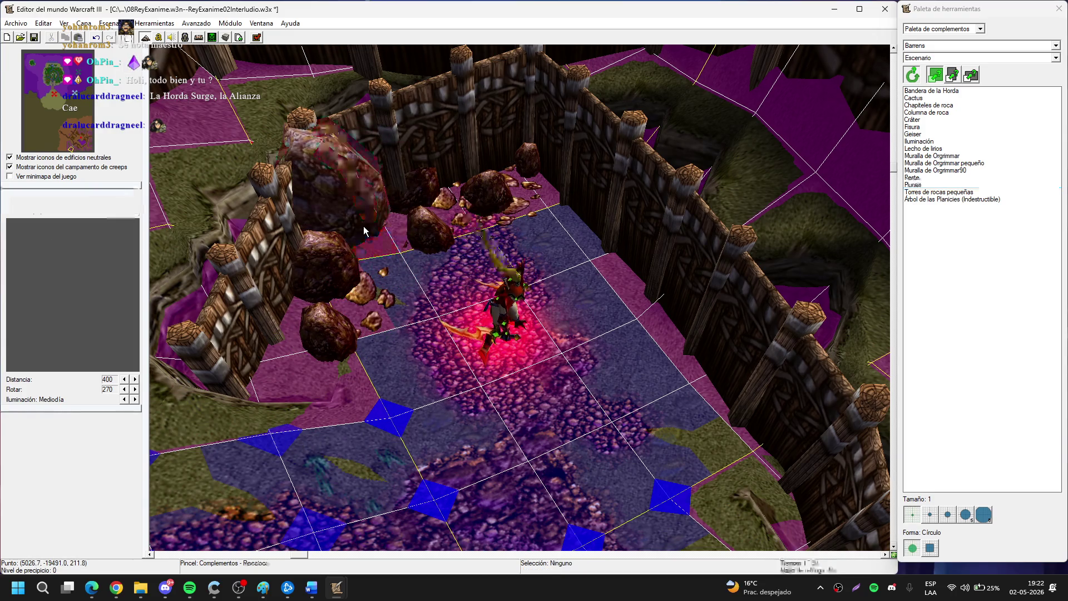
{"action": "left_click", "coordinate": [359, 238]}
{"action": "key", "text": "ctrl+v"}
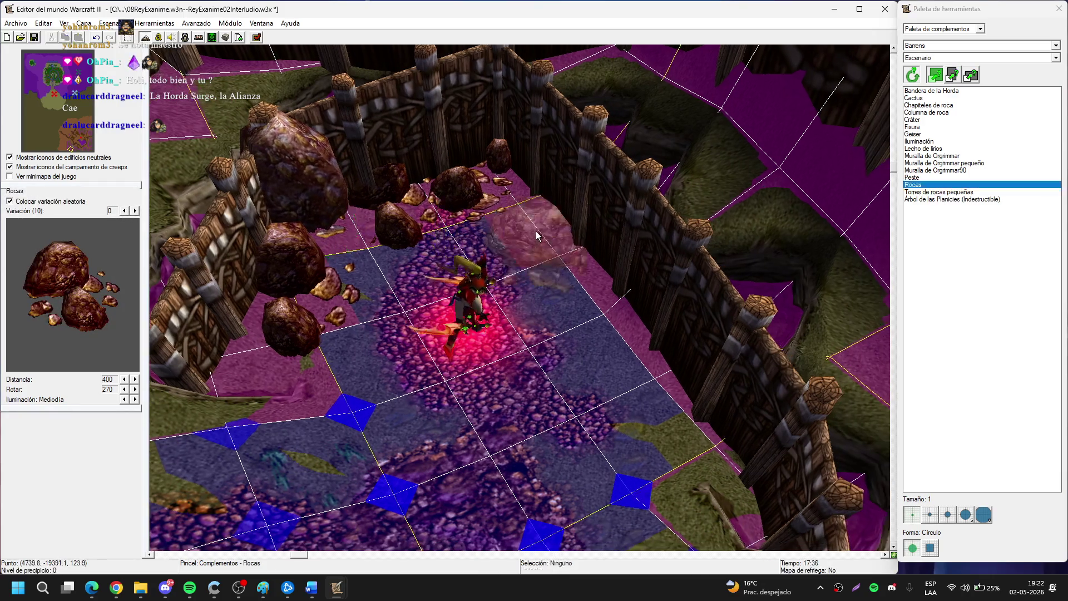
{"action": "left_click", "coordinate": [537, 236]}
{"action": "key", "text": "Escape"}
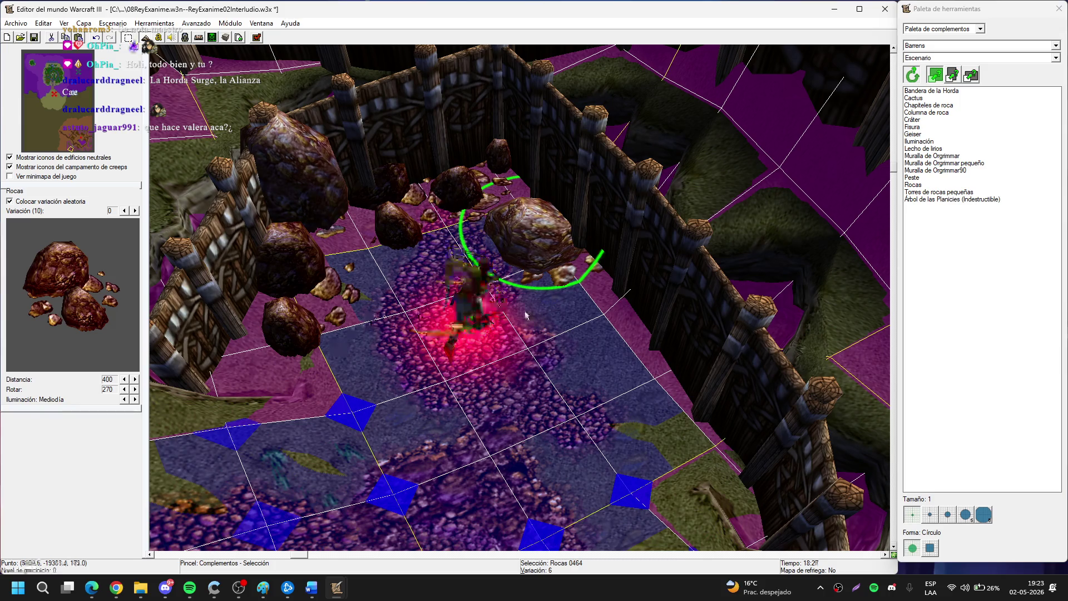
Place rocks to the right of Valeera and near the left wall.
{"action": "key", "text": "Escape"}
{"action": "left_click", "coordinate": [586, 301]}
{"action": "right_click", "coordinate": [585, 301]}
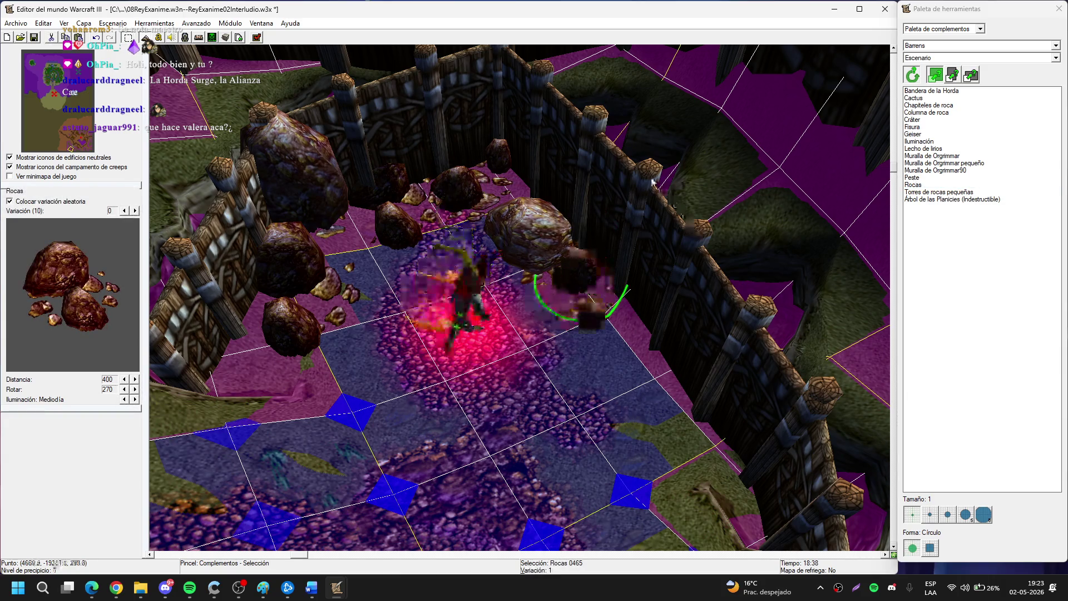
{"action": "key", "text": "Escape"}
{"action": "key", "text": "Left"}
{"action": "key", "text": "Left"}
{"action": "key", "text": "Left"}
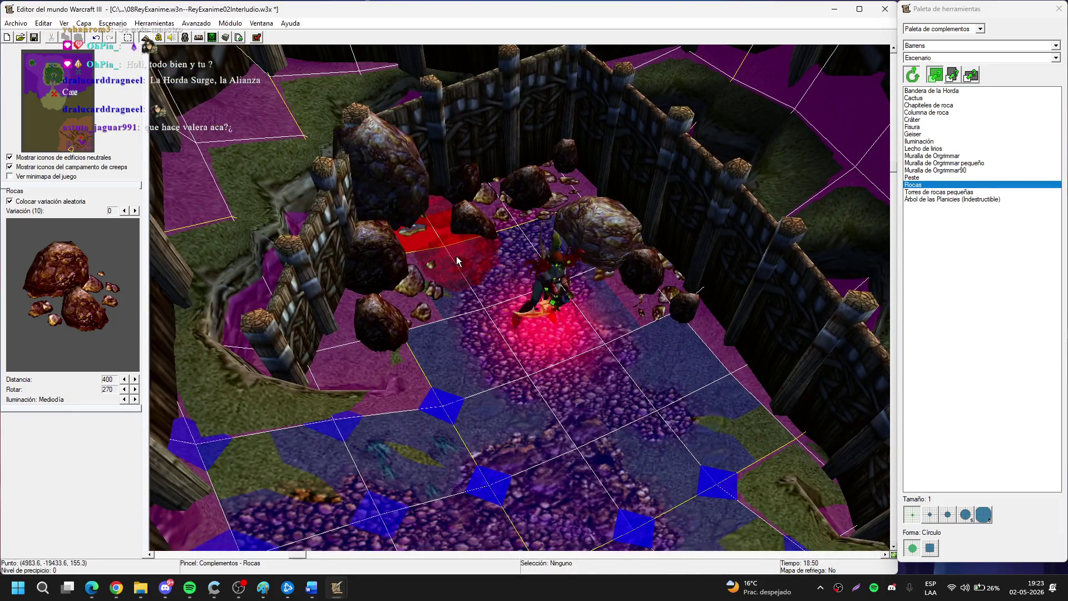
{"action": "left_click", "coordinate": [450, 257]}
{"action": "key", "text": "Escape"}
{"action": "left_click", "coordinate": [451, 257]}
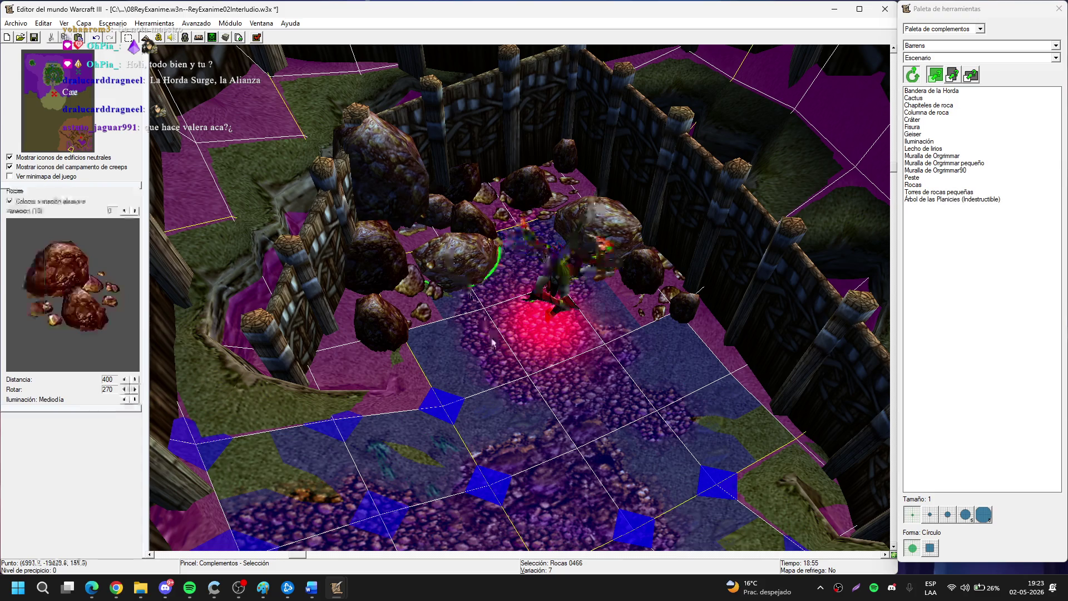
{"action": "key", "text": "Right"}
{"action": "key", "text": "Right"}
{"action": "key", "text": "Escape"}
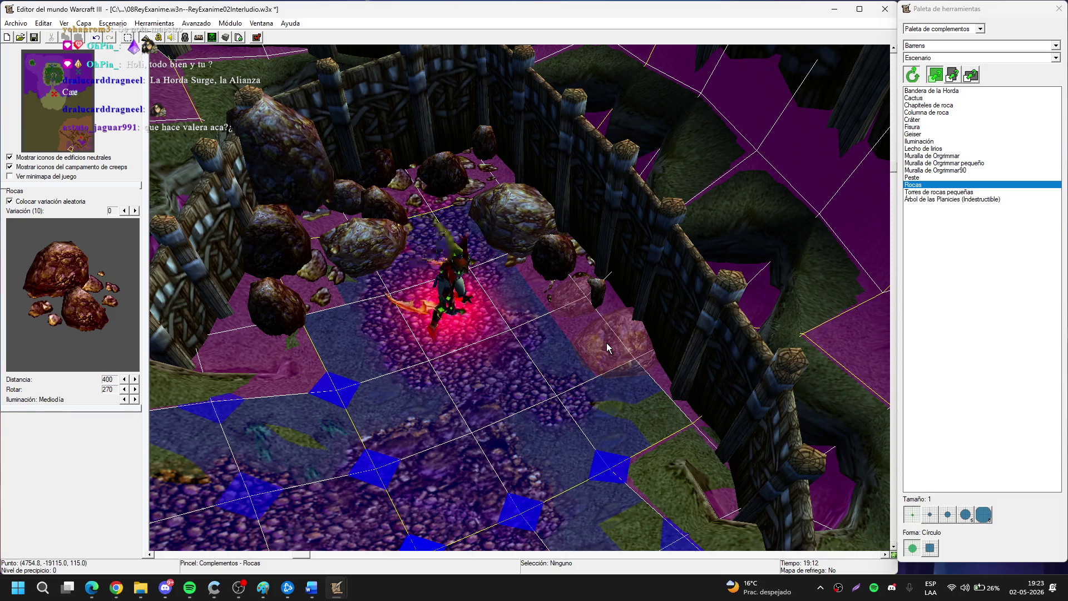
Place two Rocas clusters by the right wall, turning the first one around.
{"action": "left_click", "coordinate": [606, 343]}
{"action": "key", "text": "Escape"}
{"action": "left_click_drag", "start_coordinate": [558, 465], "coordinate": [583, 210]}
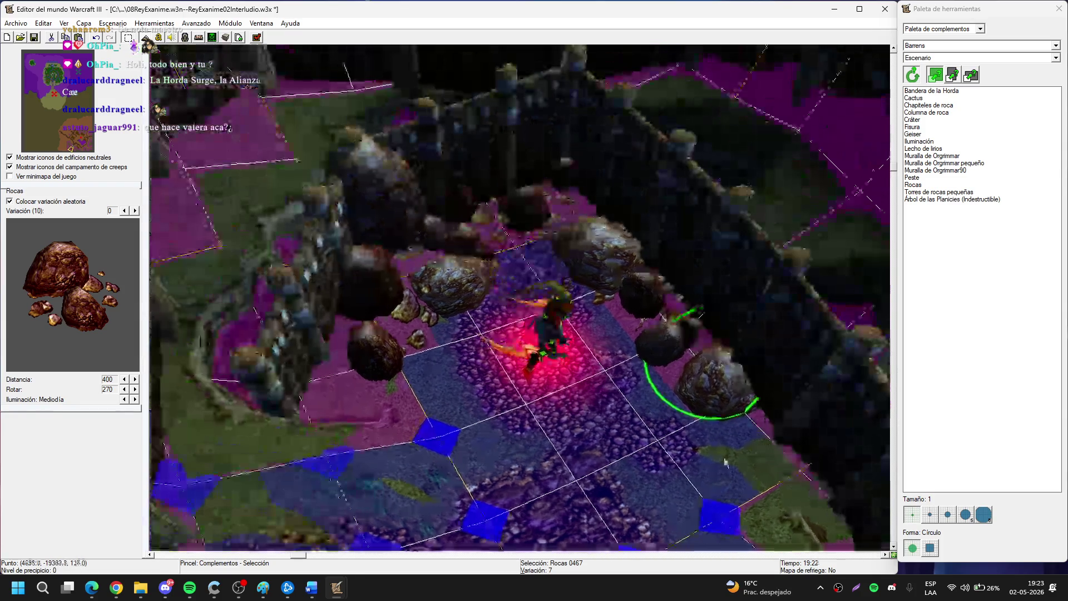
{"action": "left_click", "coordinate": [912, 184]}
{"action": "left_click", "coordinate": [348, 414]}
{"action": "key", "text": "Escape"}
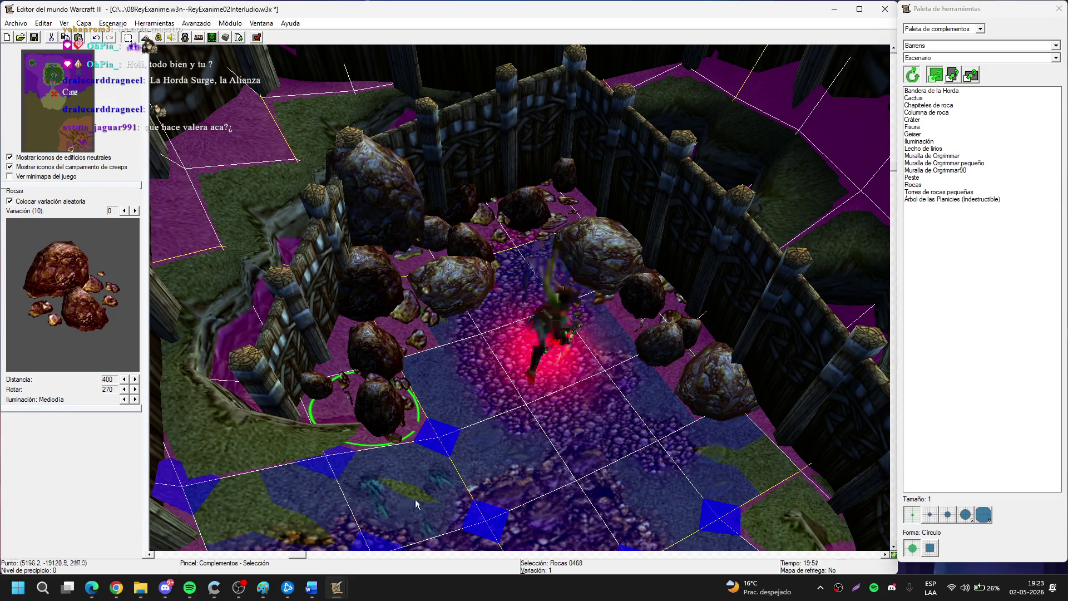
Place another rock along the courtyard wall and rotate it with Page Up.
{"action": "key", "text": "Down"}
{"action": "key", "text": "Right"}
{"action": "left_click", "coordinate": [646, 311]}
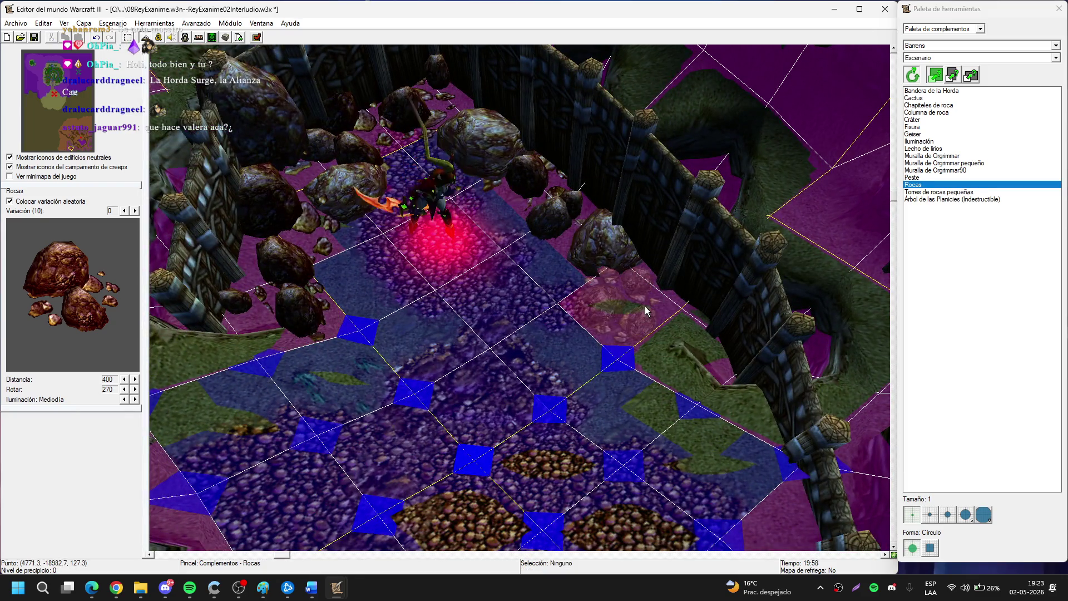
{"action": "left_click", "coordinate": [646, 311]}
{"action": "key", "text": "Escape"}
{"action": "left_click", "coordinate": [677, 380]}
{"action": "scroll", "coordinate": [677, 380], "scroll_direction": "up", "scroll_amount": 5}
{"action": "key", "text": "Page_Up"}
{"action": "key", "text": "Page_Up"}
{"action": "key", "text": "Page_Up"}
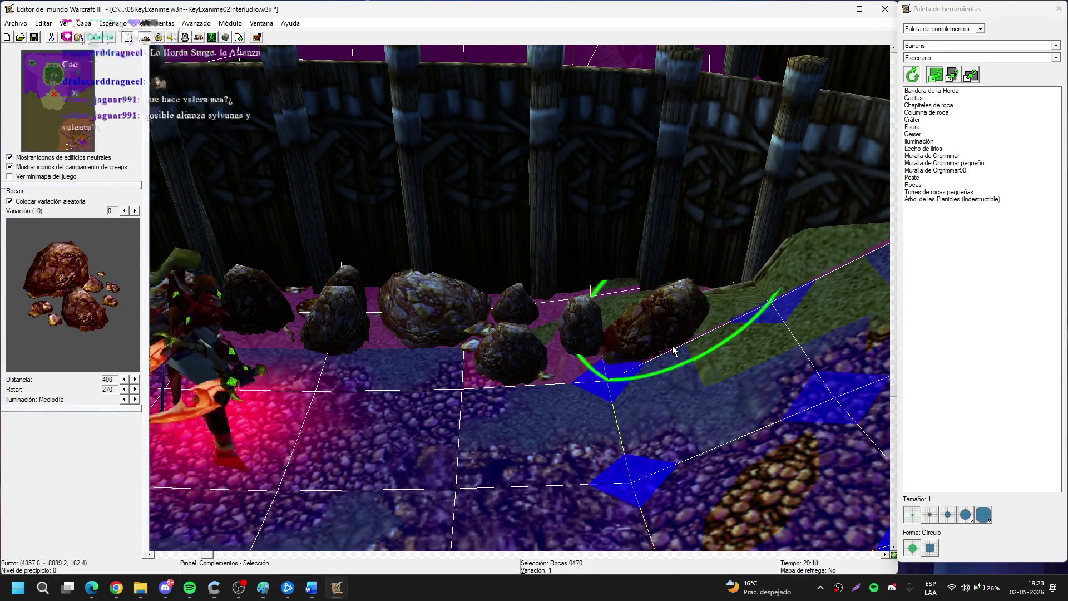
Select the rock clusters beside the wall to check them, then clear the selection.
{"action": "left_click", "coordinate": [587, 329]}
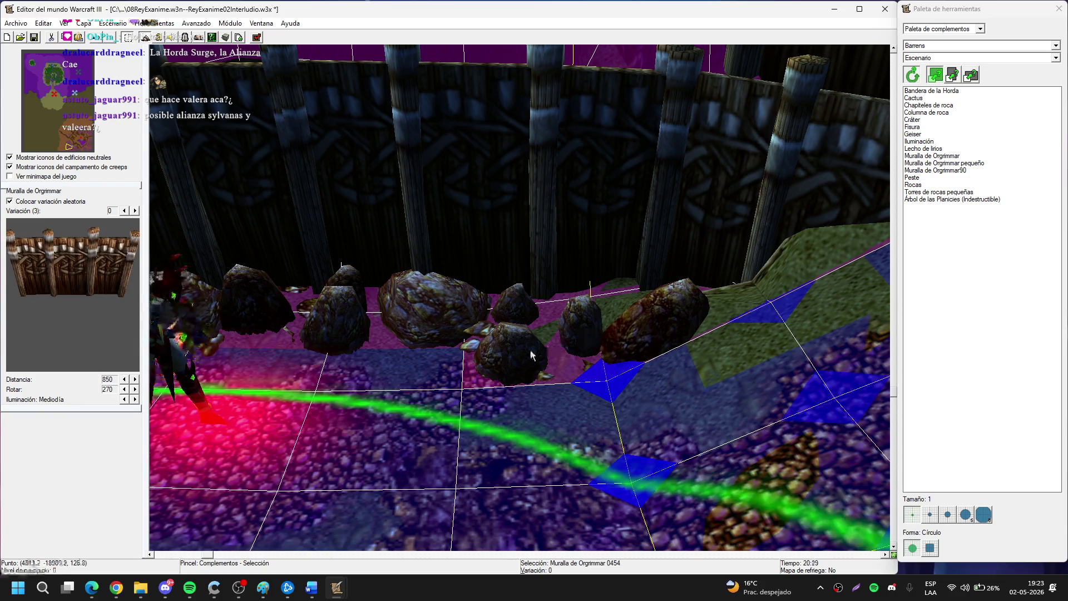
{"action": "scroll", "coordinate": [533, 351], "scroll_direction": "up", "scroll_amount": 3}
{"action": "left_click", "coordinate": [527, 333]}
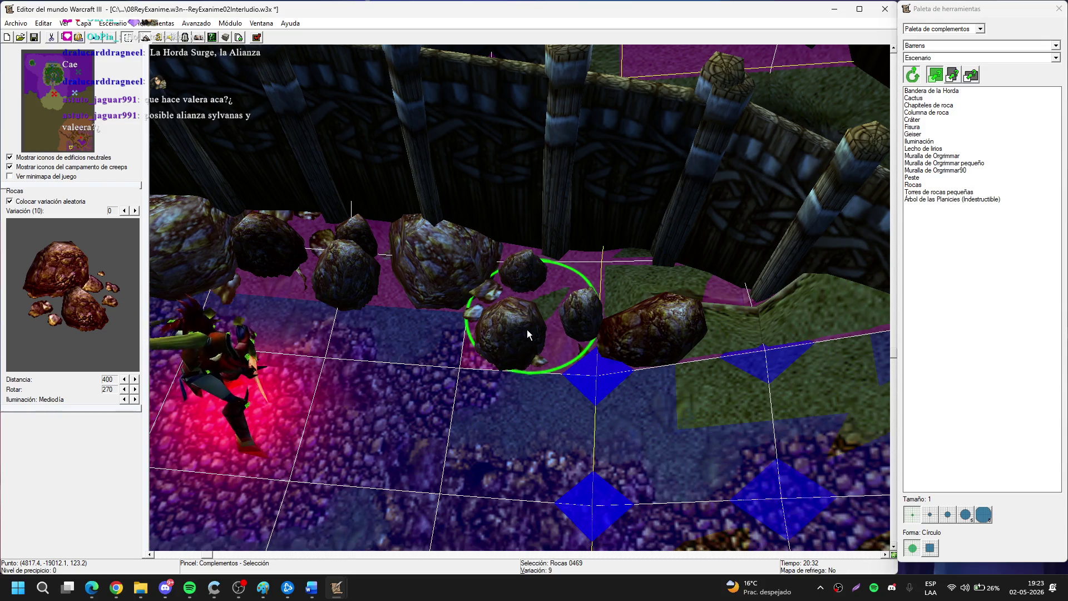
{"action": "left_click", "coordinate": [811, 379]}
{"action": "scroll", "coordinate": [808, 379], "scroll_direction": "down", "scroll_amount": 5}
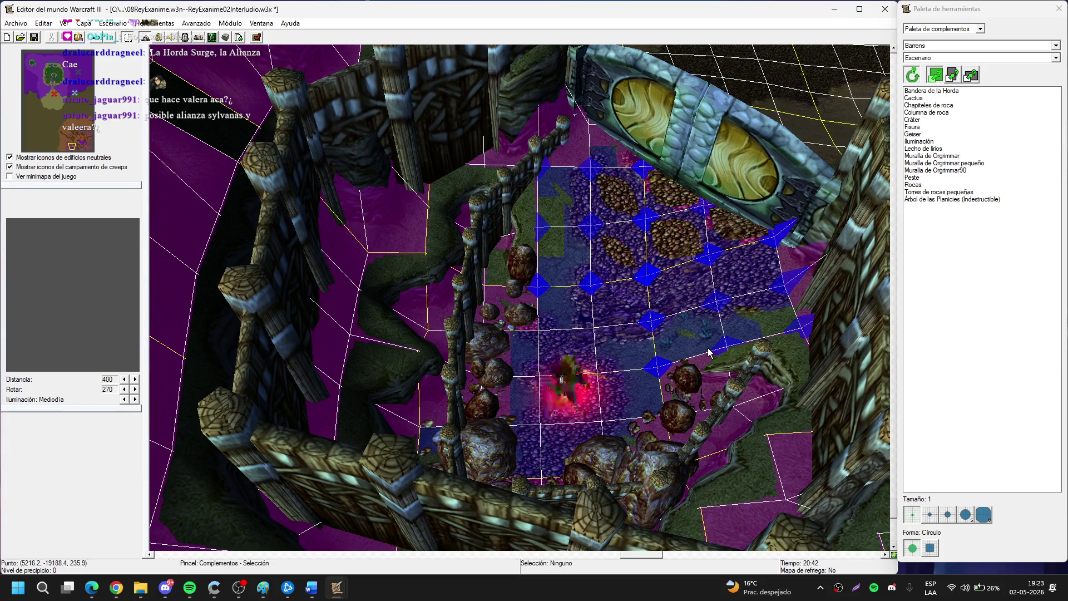
Pick Torres de rocas pequeñas from the scenery list and place one tower outside the wall.
{"action": "left_click", "coordinate": [954, 157]}
{"action": "left_click", "coordinate": [955, 149]}
{"action": "left_click", "coordinate": [956, 164]}
{"action": "left_click", "coordinate": [956, 170]}
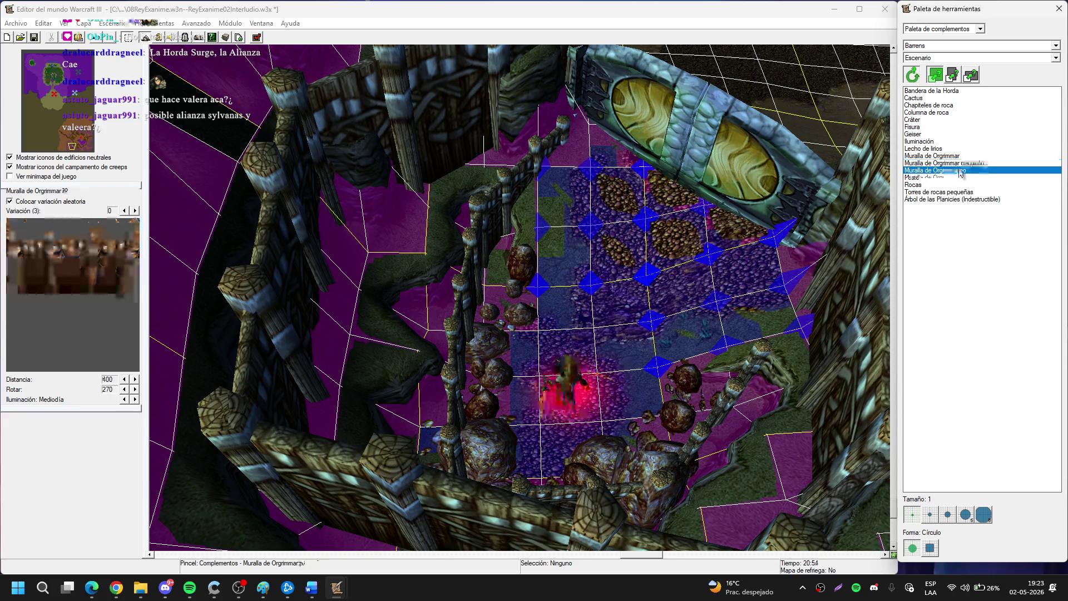
{"action": "left_click", "coordinate": [955, 177]}
{"action": "left_click", "coordinate": [964, 192]}
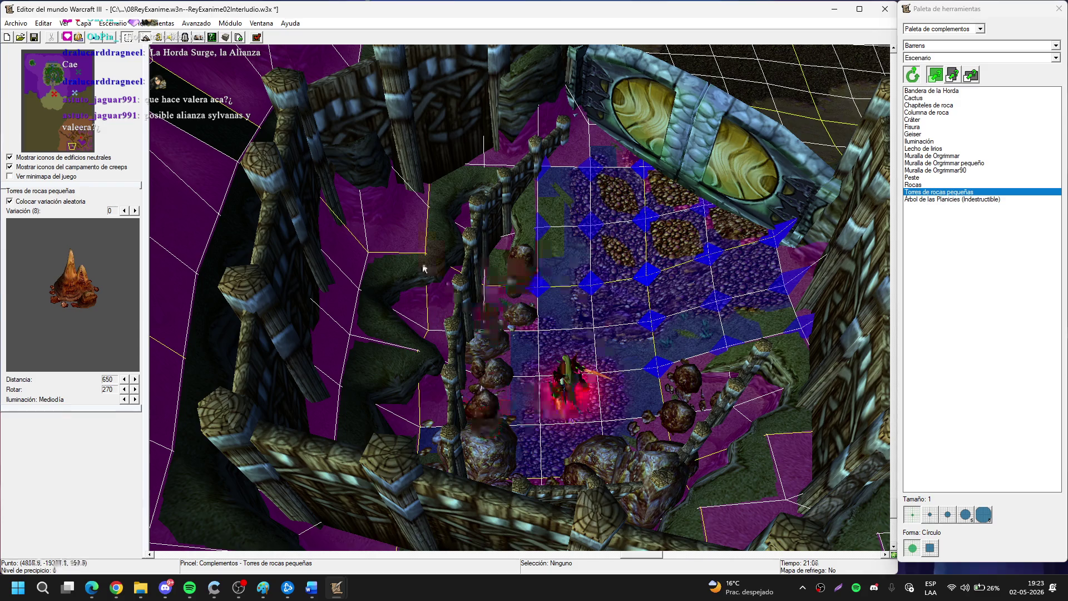
{"action": "left_click", "coordinate": [367, 245]}
{"action": "right_click", "coordinate": [418, 247]}
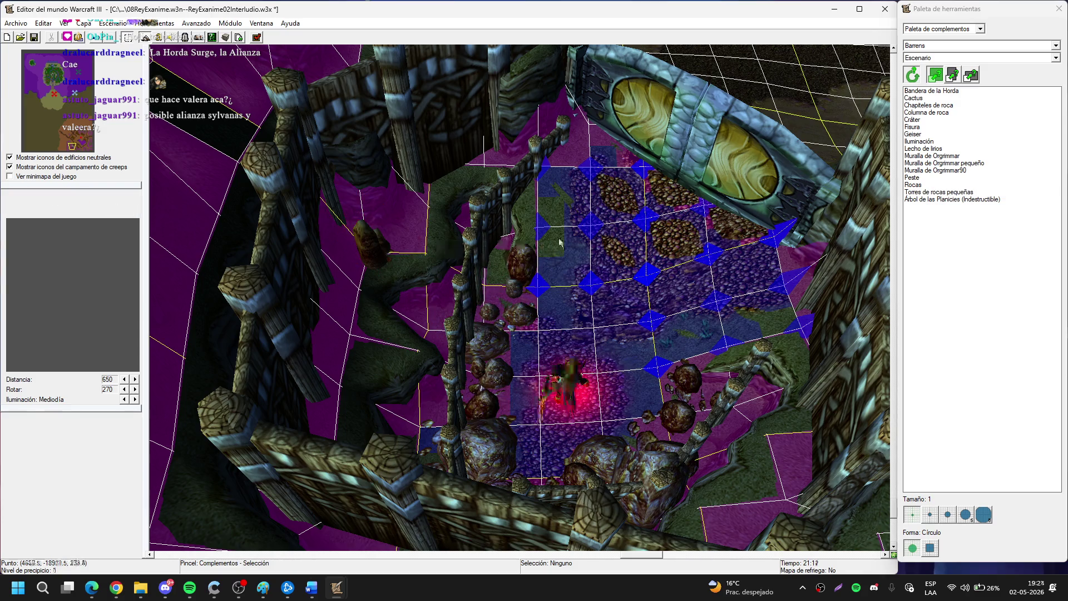
Place a second Torres de rocas pequeñas tower further along beyond the wall.
{"action": "scroll", "coordinate": [647, 253], "scroll_direction": "up", "scroll_amount": 5}
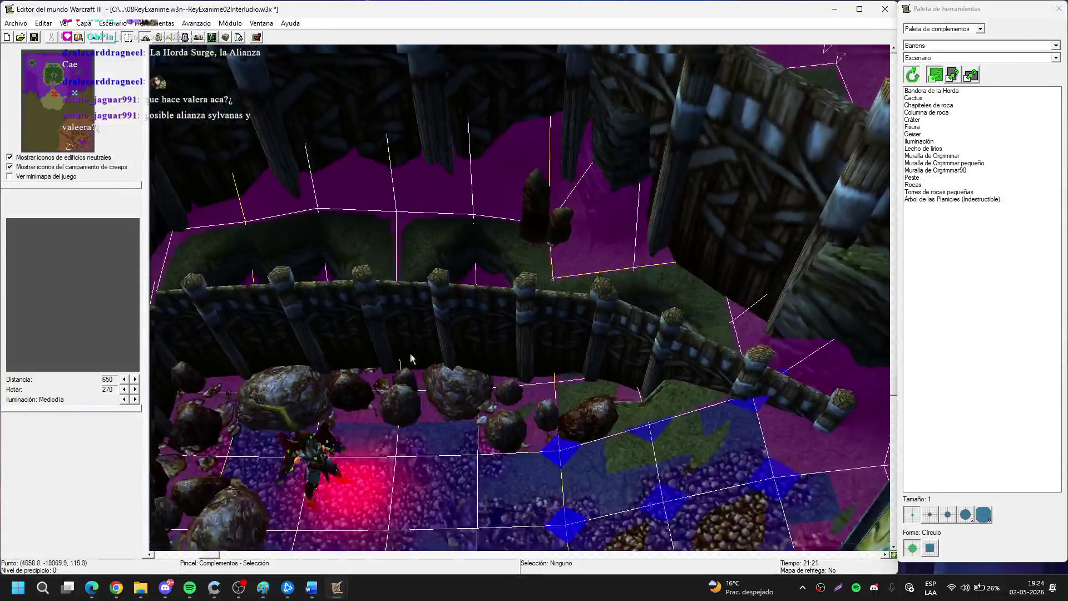
{"action": "left_click", "coordinate": [938, 191]}
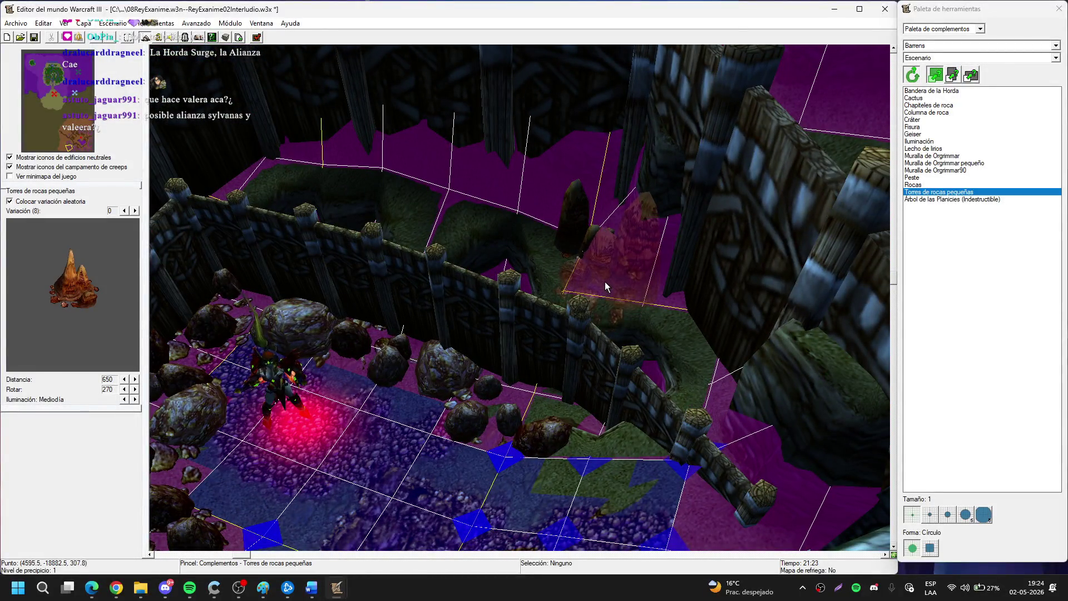
{"action": "left_click", "coordinate": [604, 294]}
{"action": "right_click", "coordinate": [607, 296]}
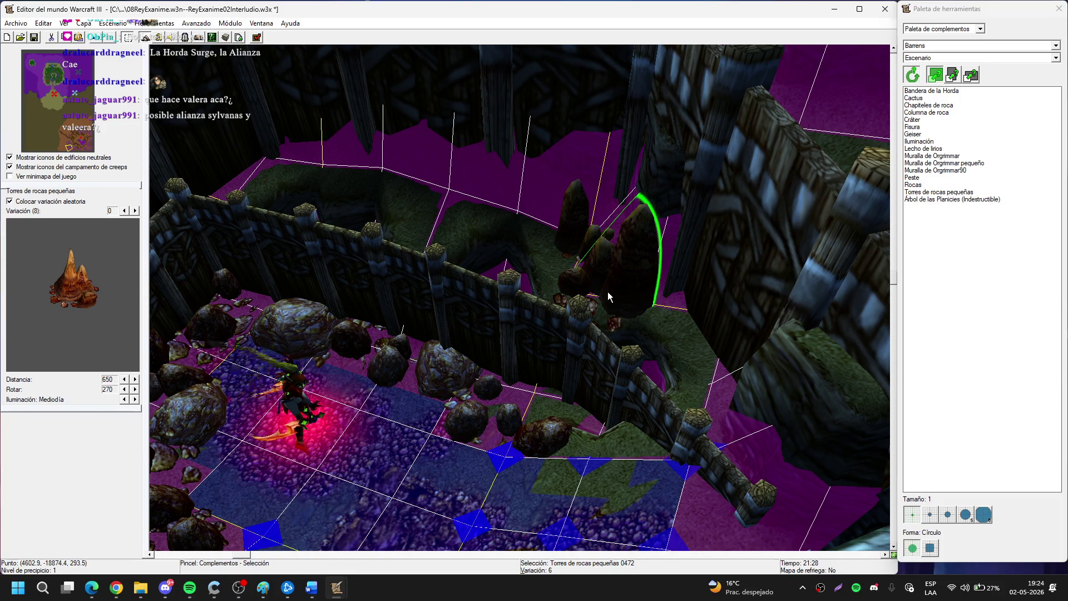